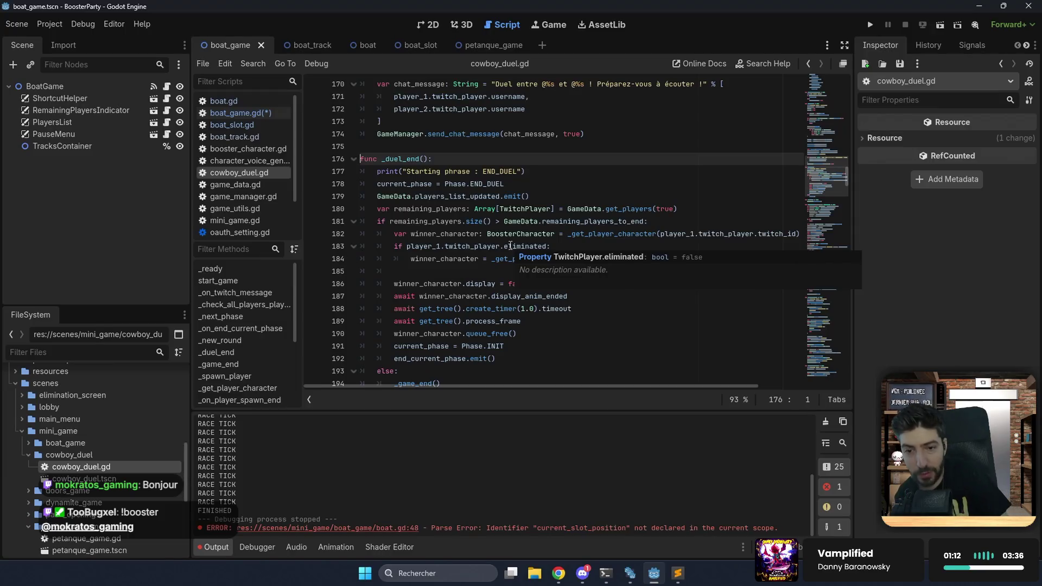
Inspect how cowboy_duel.gd's _game_end and get_players flag players as eliminated.
click(476, 296)
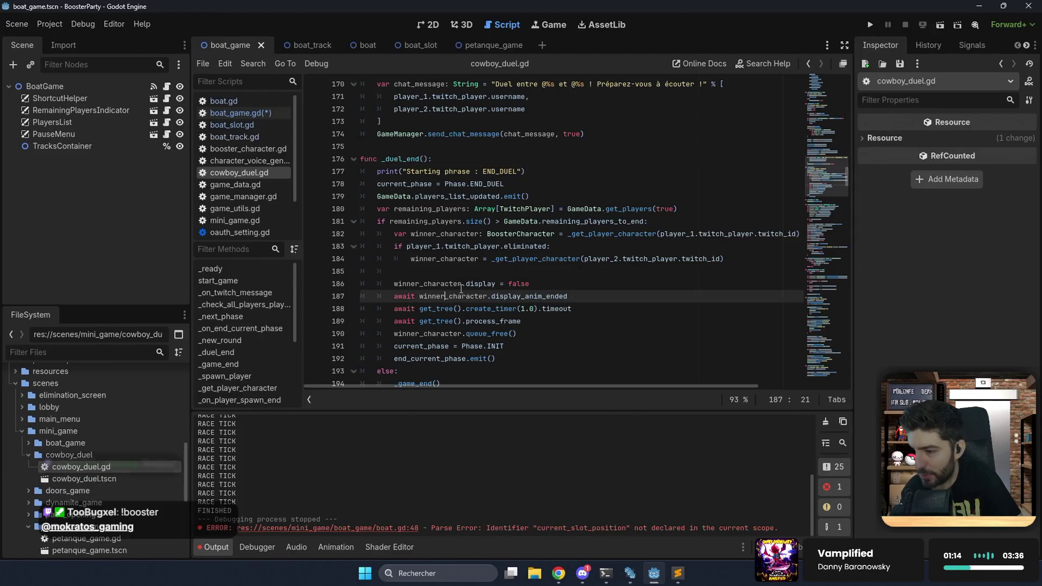
double_click(523, 246)
click(599, 246)
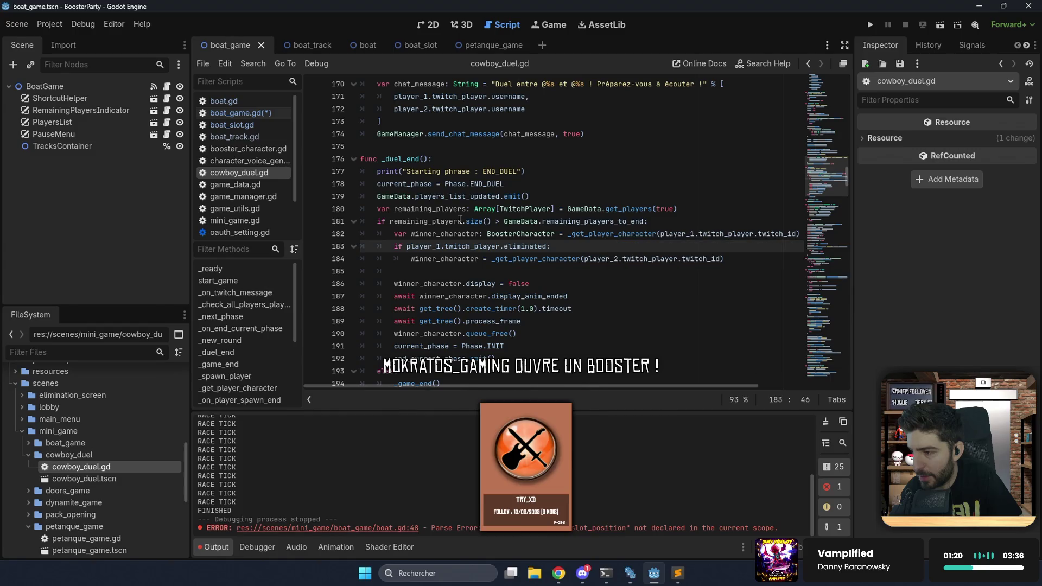
double_click(584, 208)
double_click(630, 209)
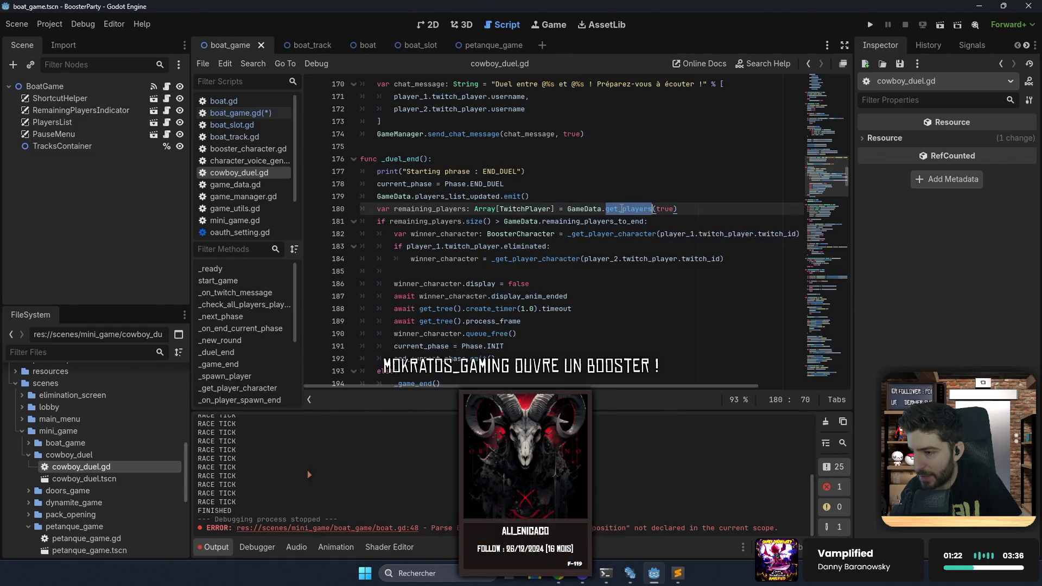
scroll(466, 305, down, 3)
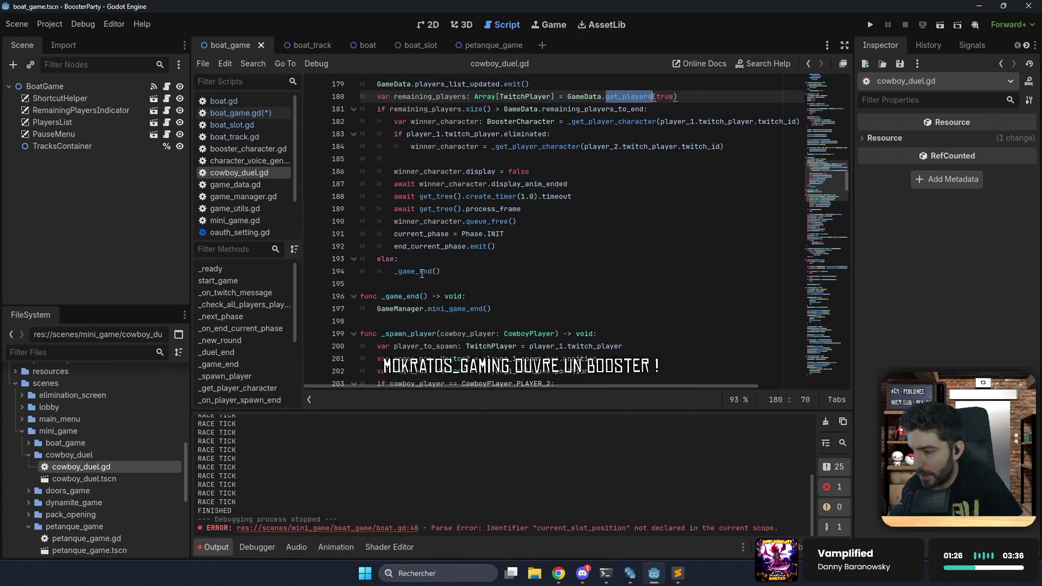
click(419, 271)
ctrl+click(420, 273)
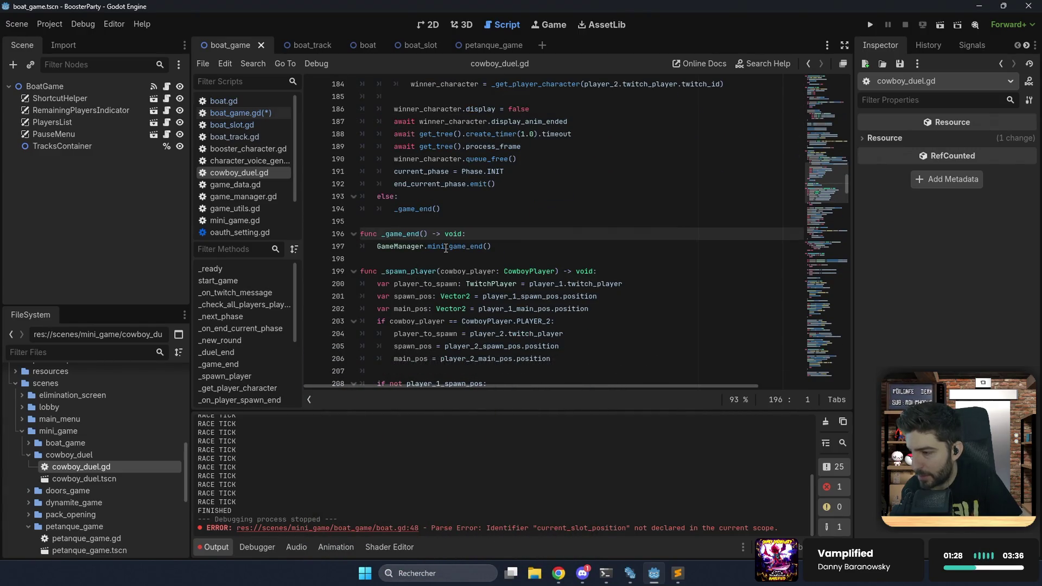
scroll(513, 268, up, 3)
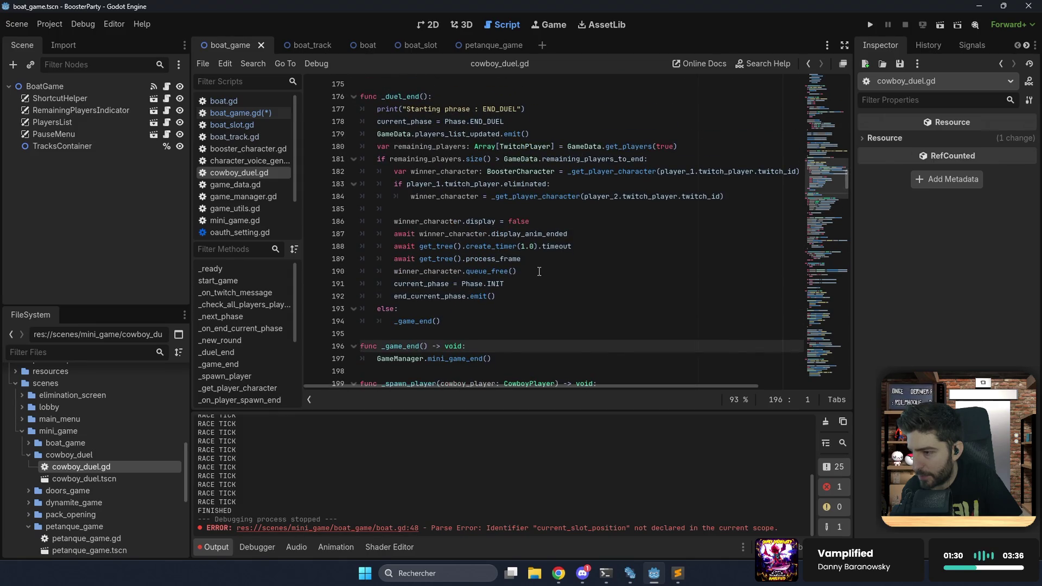
click(539, 272)
scroll(539, 272, up, 2)
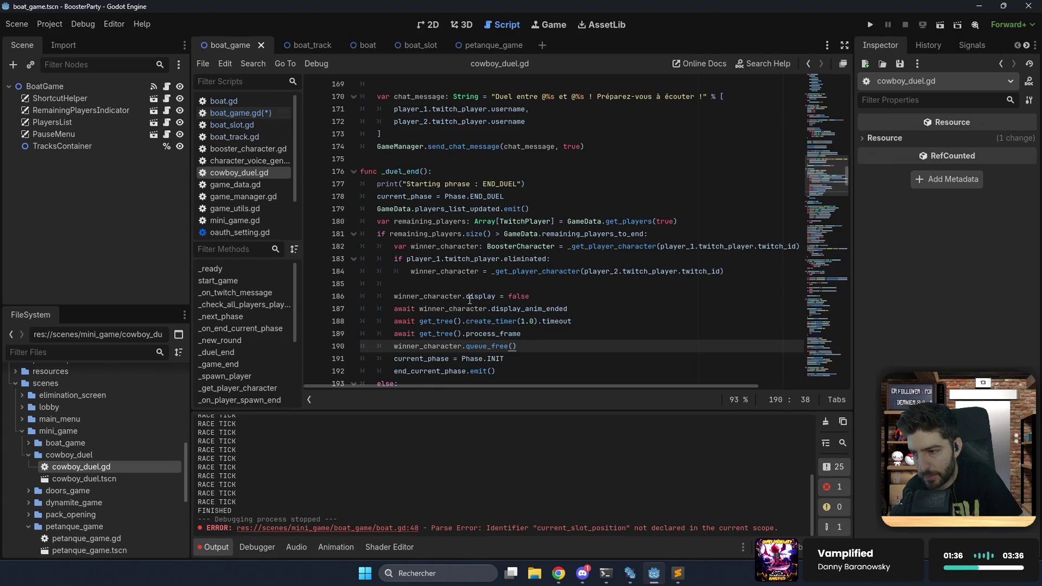
Search cowboy_duel.gd for each 'eliminated' match, then bring up boat_game.gd.
double_click(524, 259)
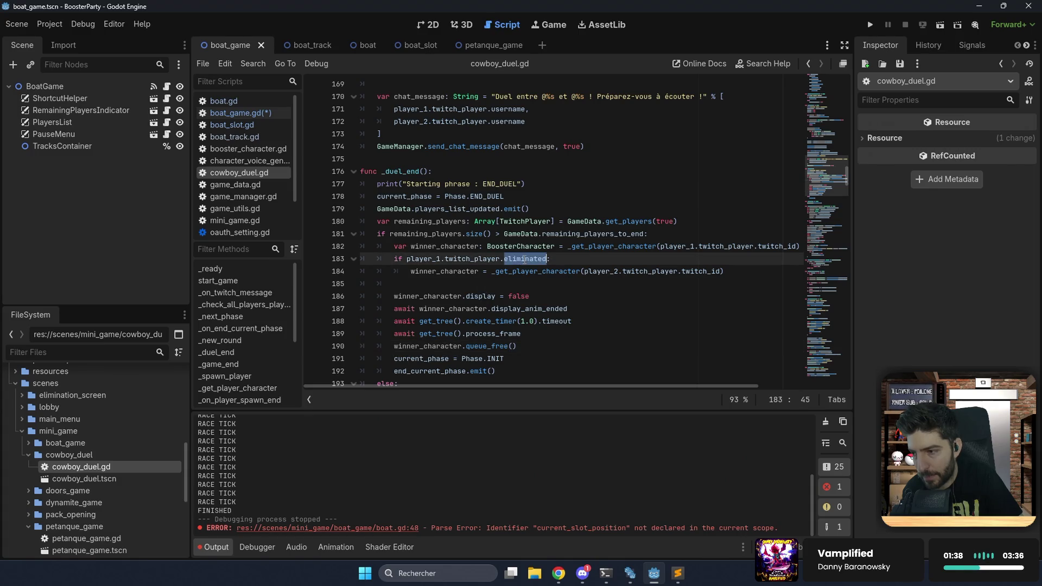
key(ctrl+f)
key(Return)
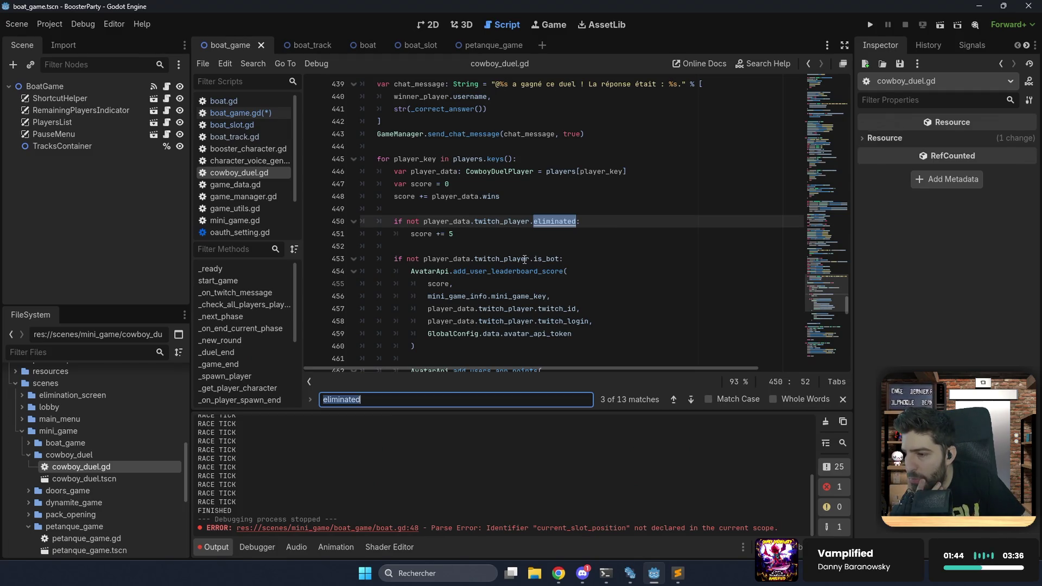
key(Return)
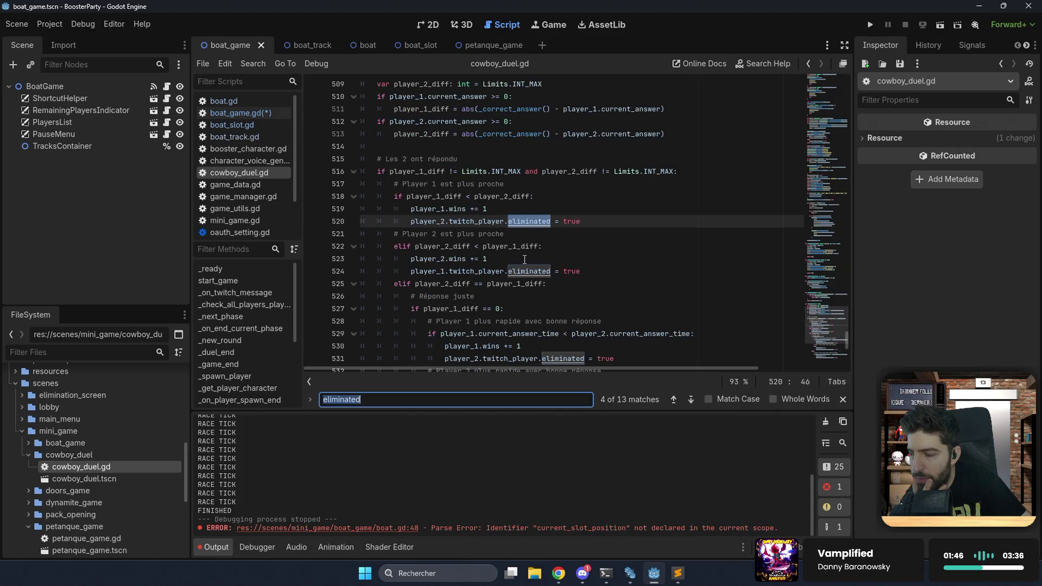
scroll(525, 259, up, 4)
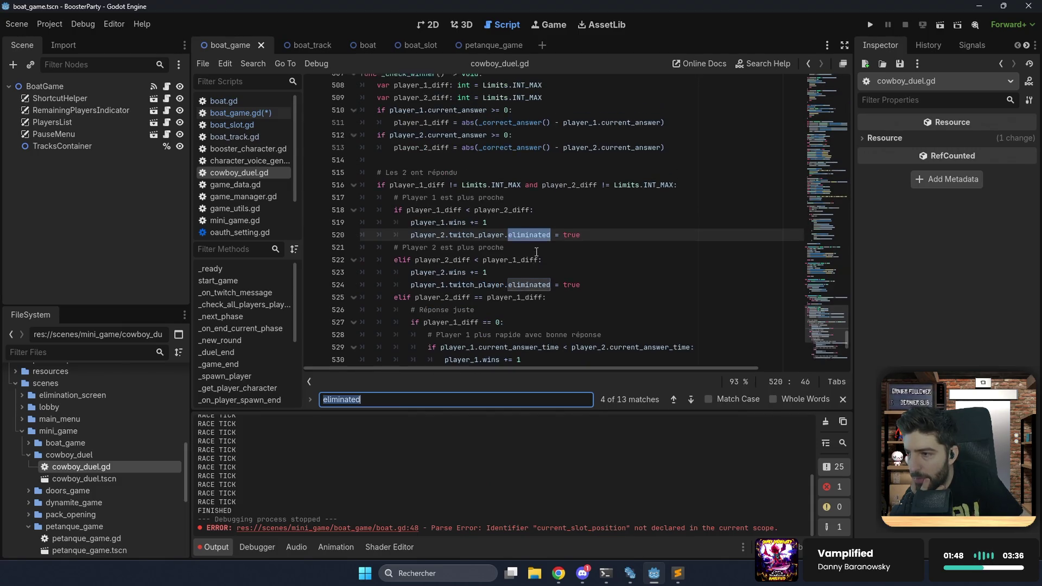
scroll(455, 241, down, 2)
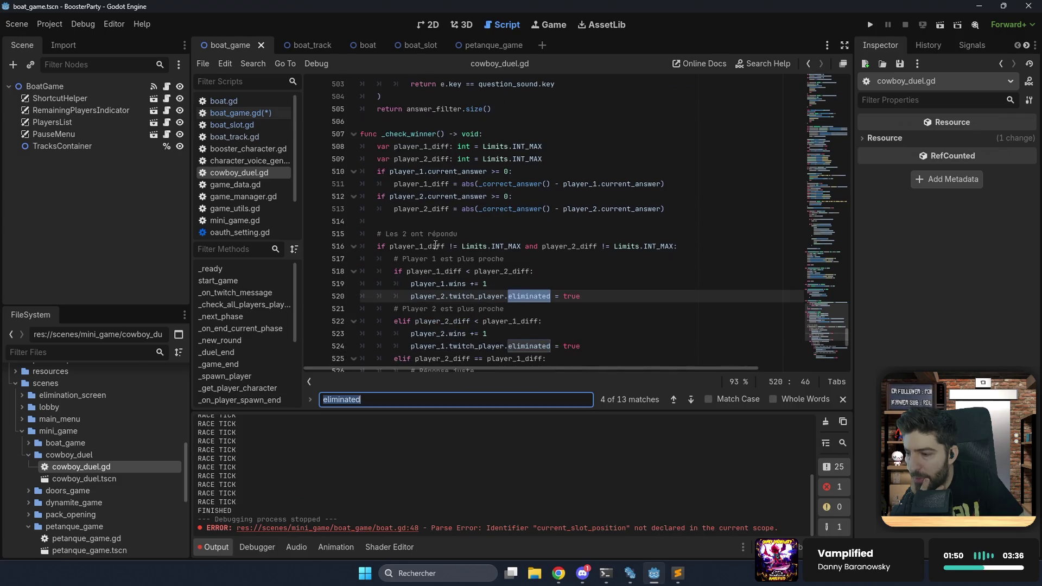
scroll(519, 303, down, 2)
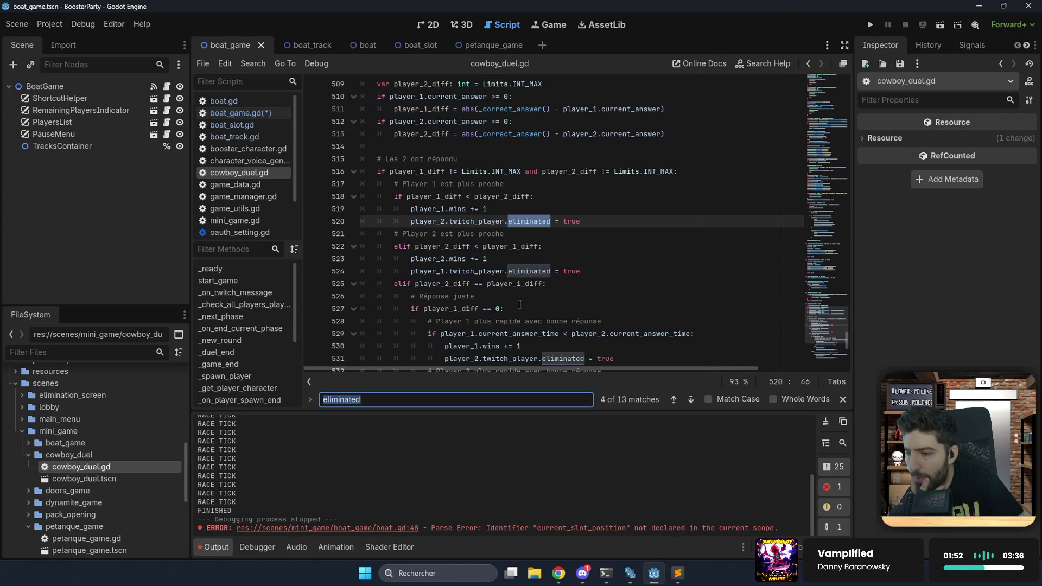
click(253, 113)
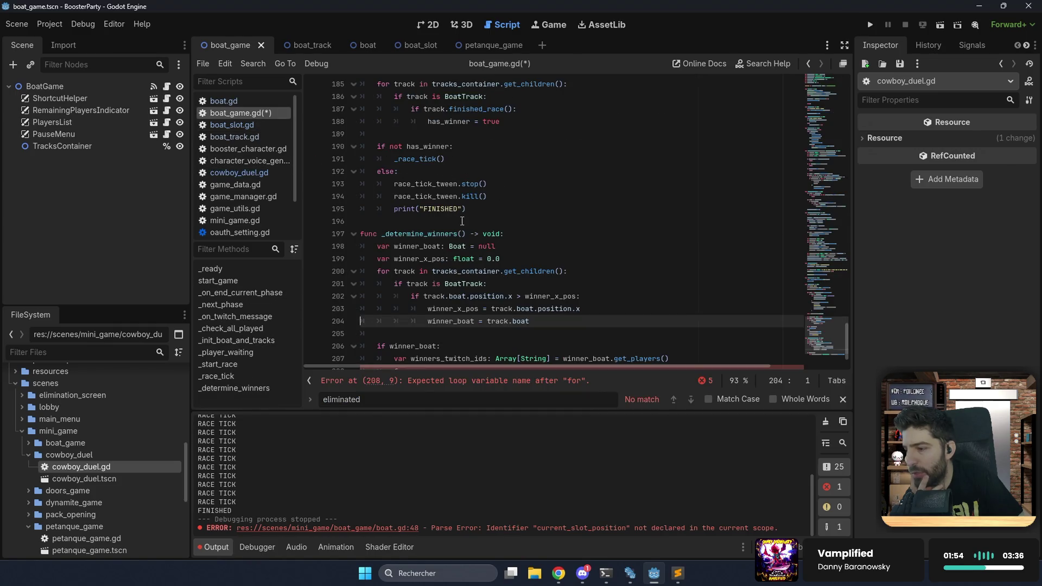
Loop over all_players, checking whether winners_twitch_ids has each player's twitch_id.
scroll(463, 221, down, 1)
click(477, 334)
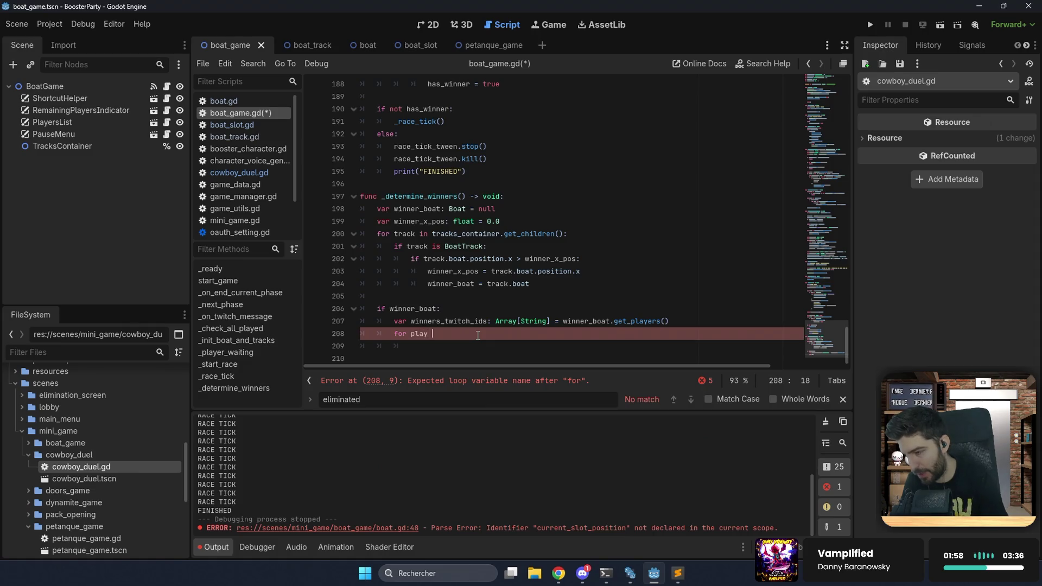
key(BackSpace)
key(BackSpace)
key(BackSpace)
text(er in al)
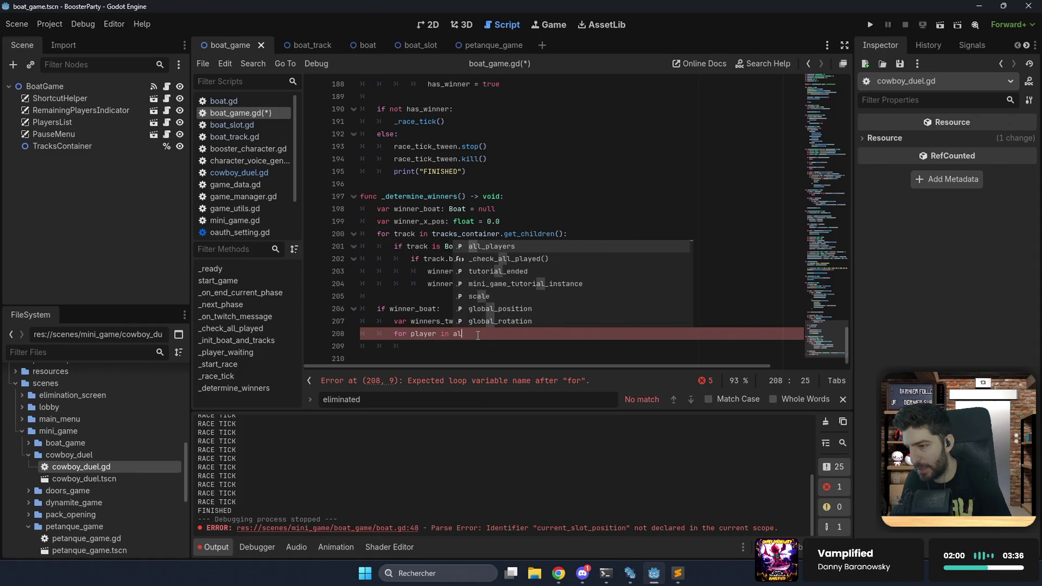
text(l_players:)
key(Return)
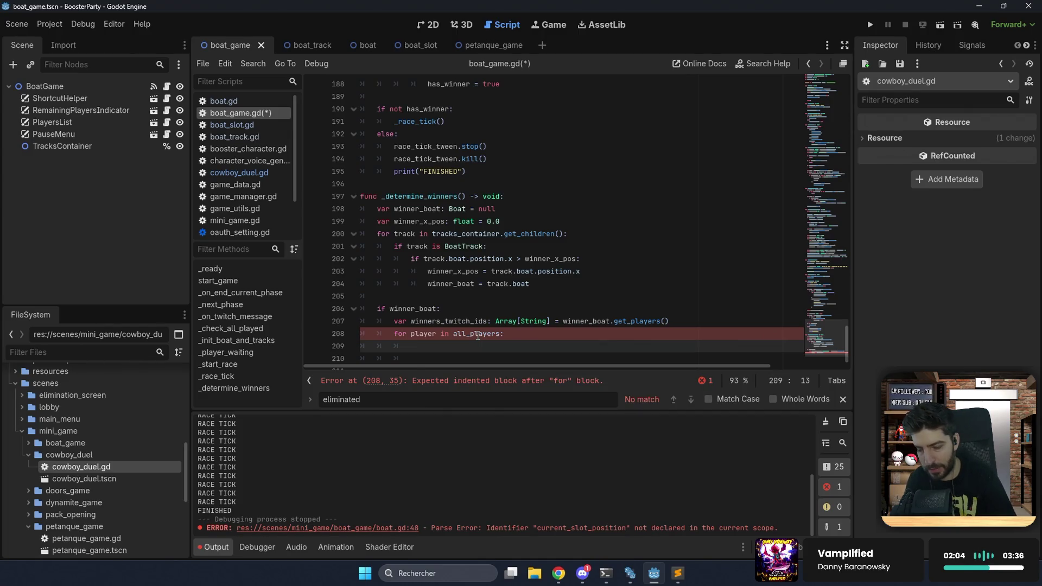
text(ifplayue)
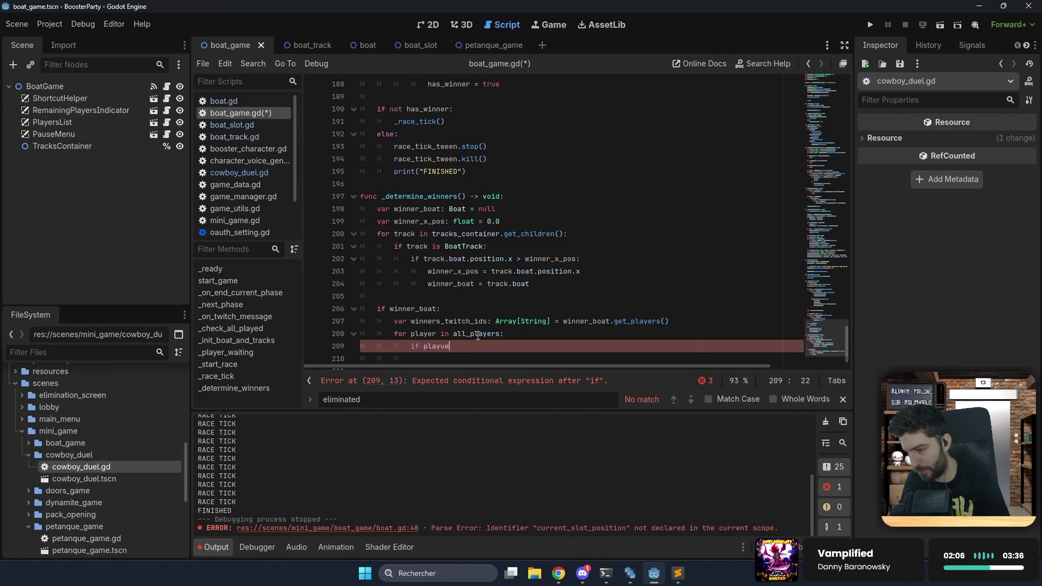
key(BackSpace)
key(BackSpace)
key(BackSpace)
text(wi)
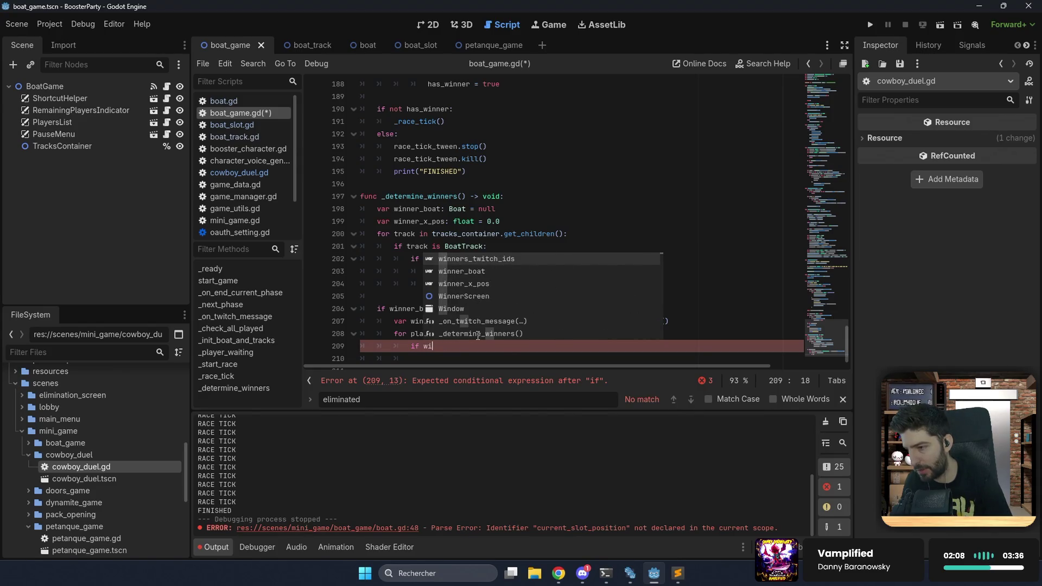
key(Return)
text(has)
key(Return)
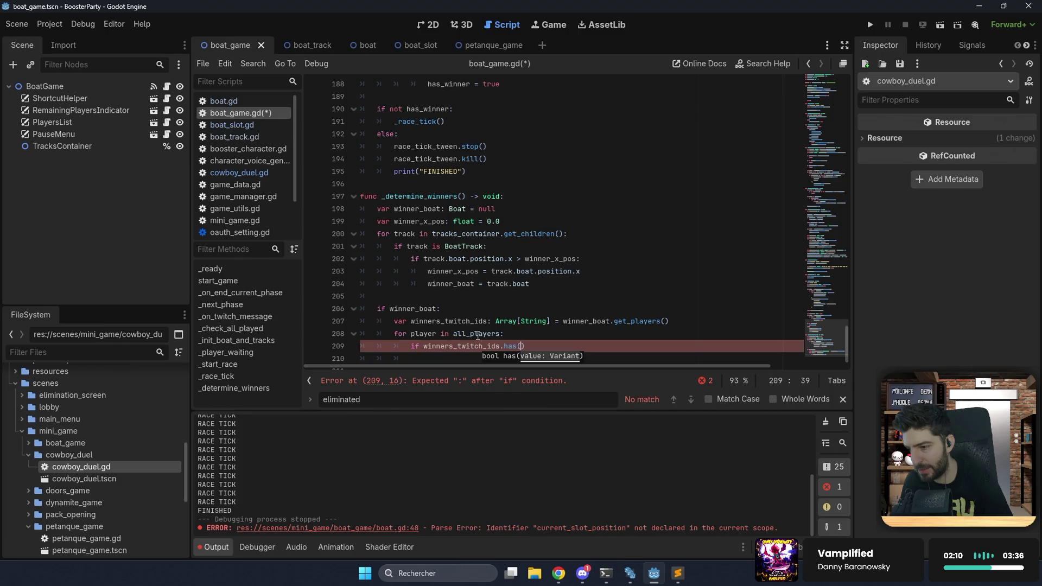
text(yer.twitch_id)
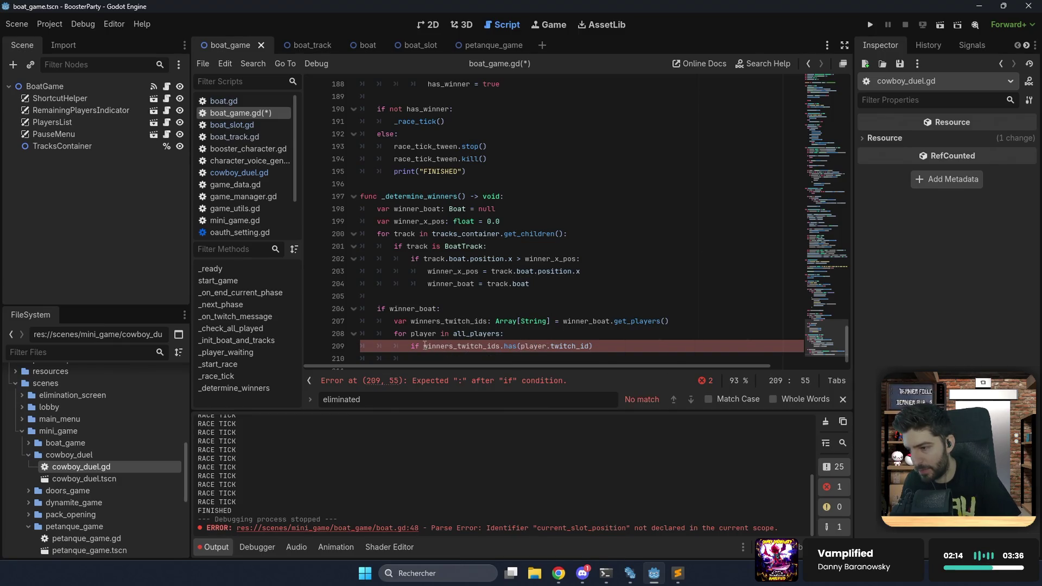
Set player.eliminated = true for non-winners, save, and add end_current_phase after the loop.
click(617, 346)
key(Return)
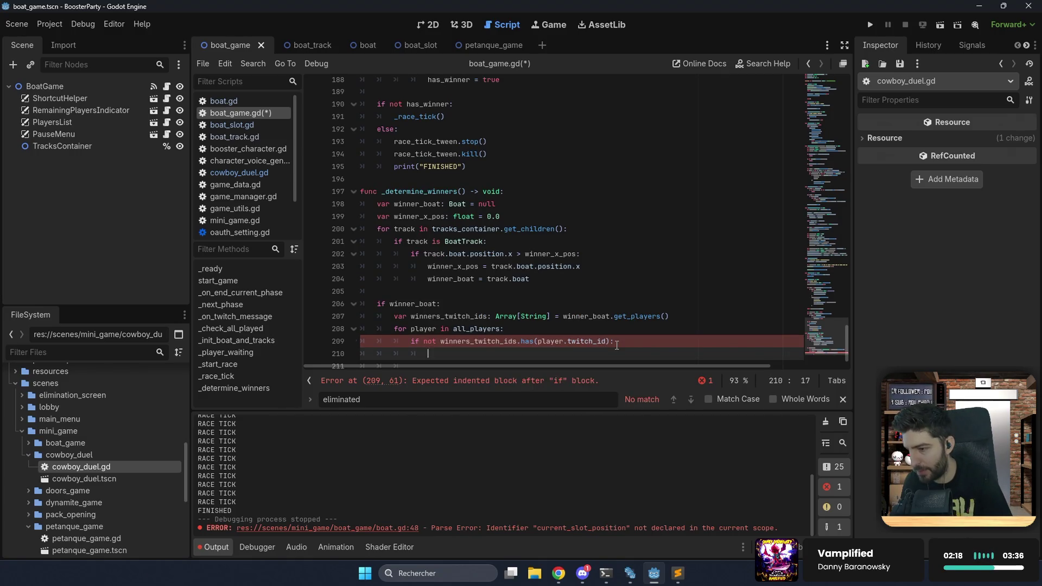
text(player.eliminated = )
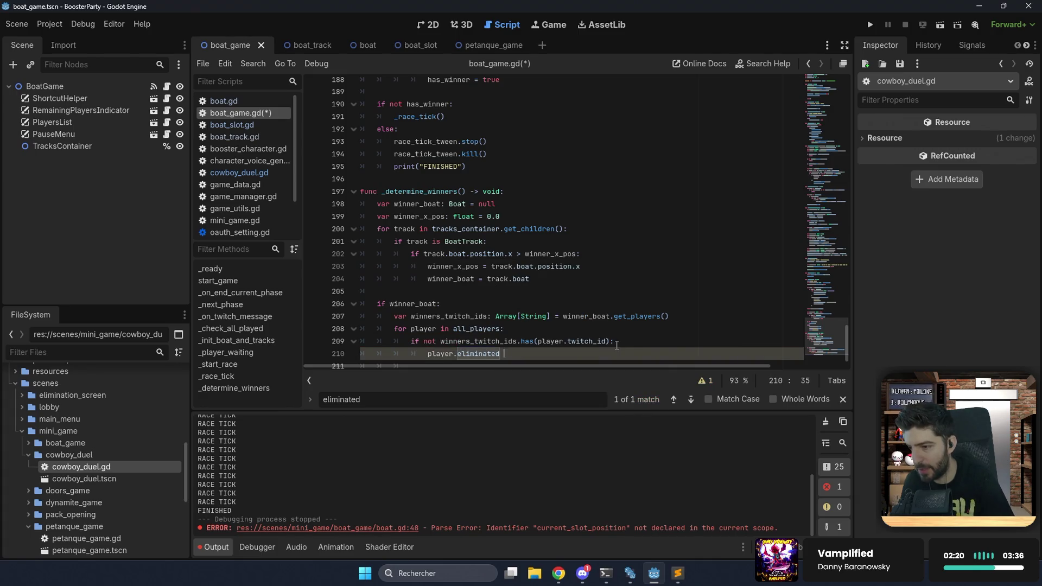
text(true)
key(ctrl+s)
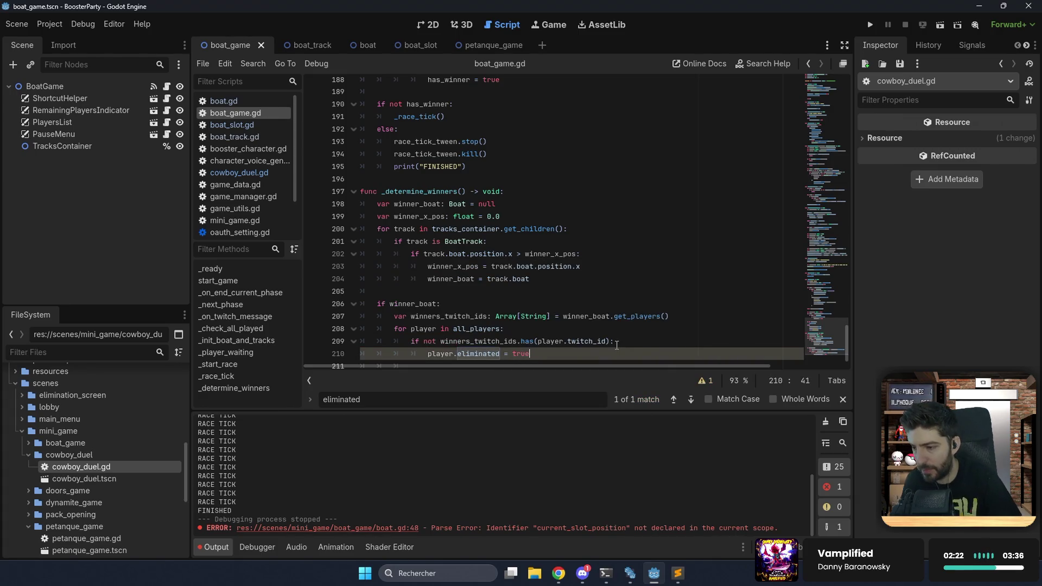
key(Return)
key(Return)
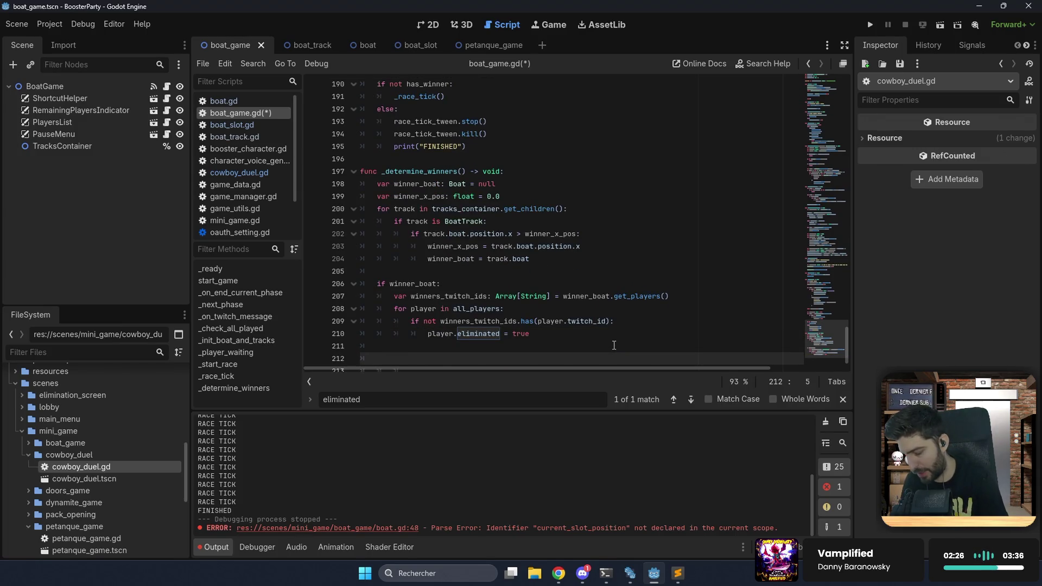
text(end_current_phase.emit()
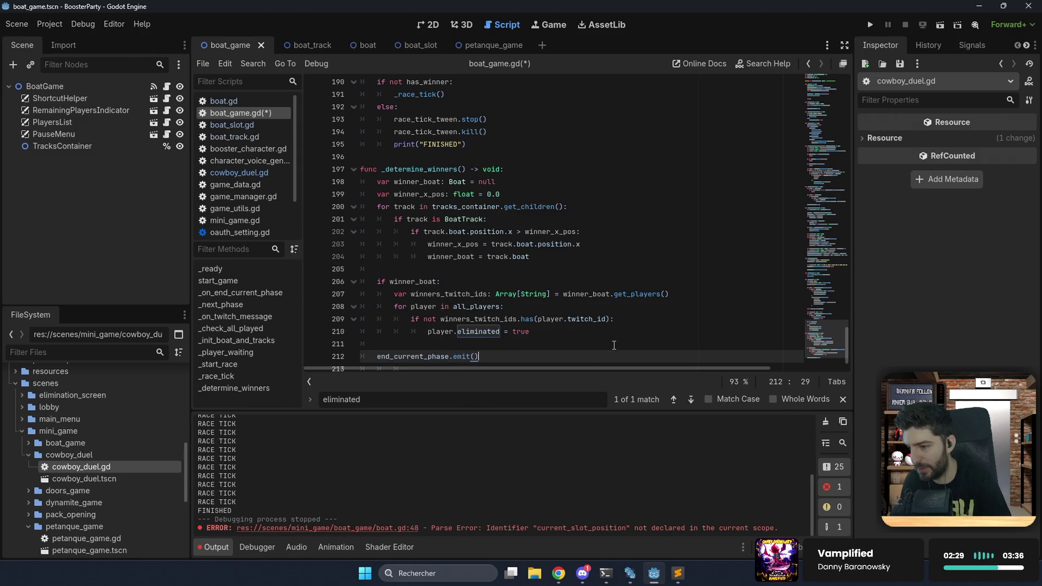
scroll(608, 345, down, 2)
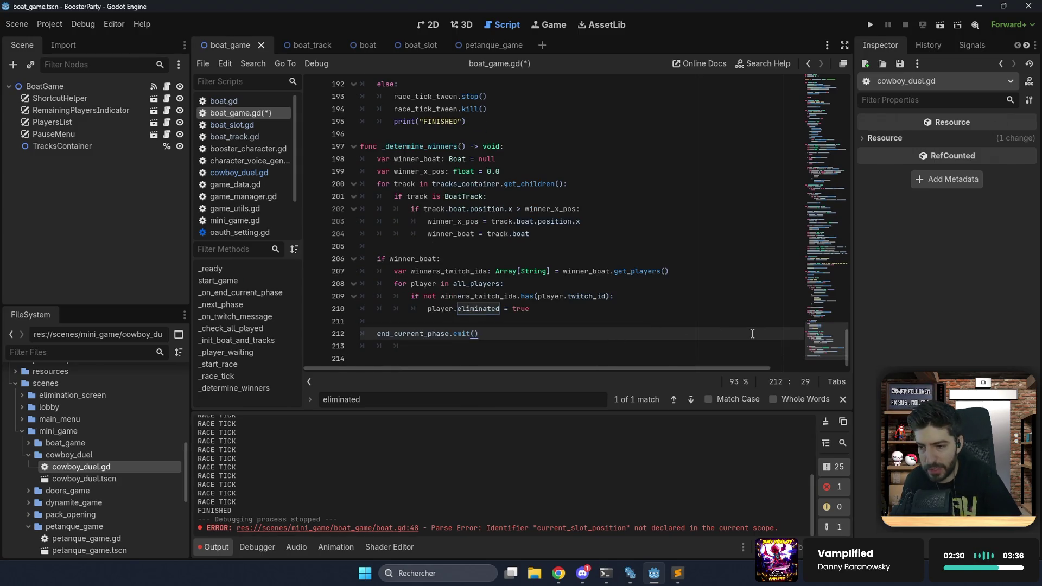
click(738, 346)
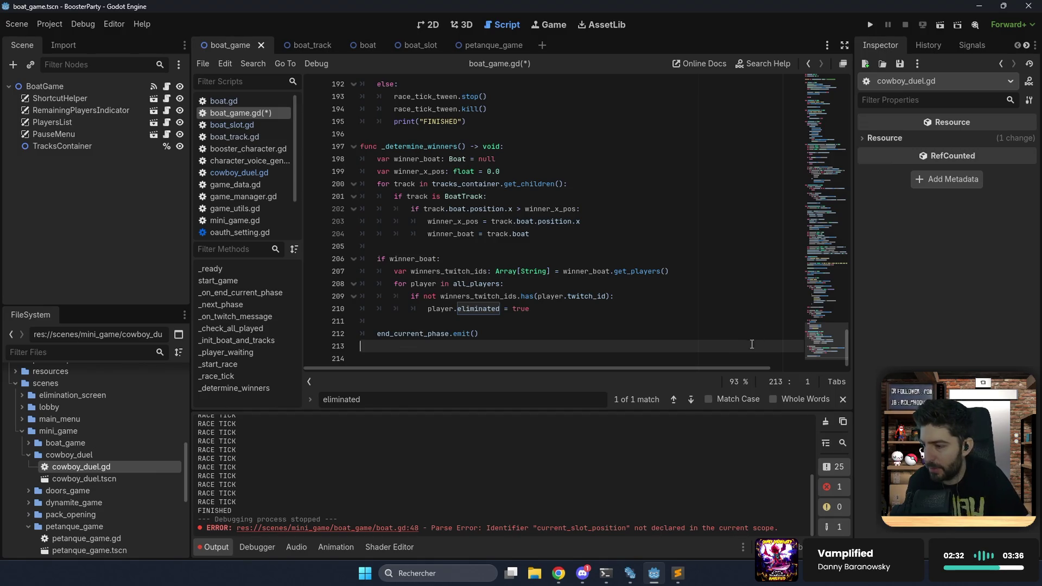
mouse_move(817, 340)
mouse_down()
mouse_move(839, 199)
mouse_move(827, 158)
mouse_up()
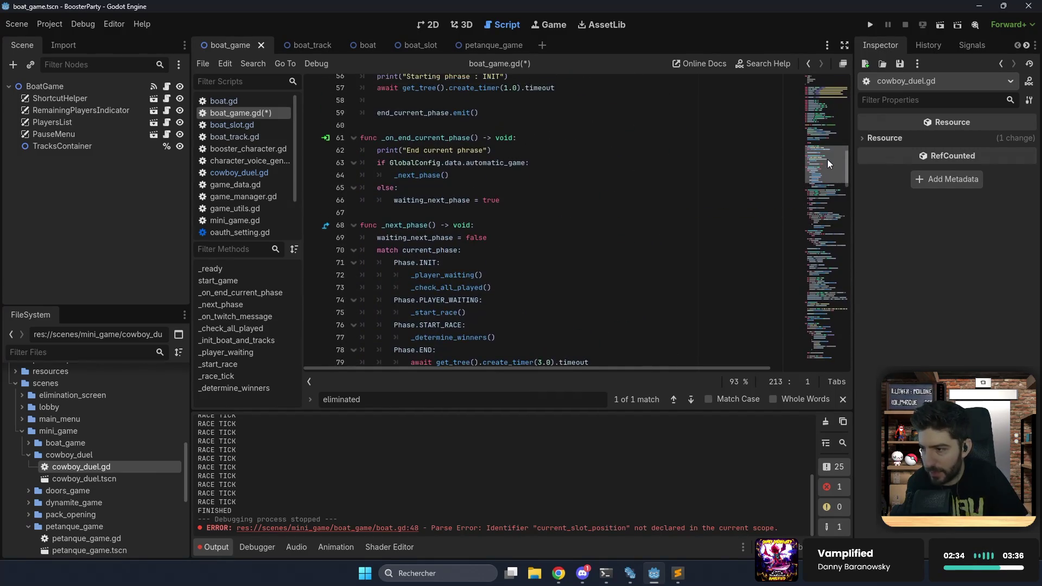
Change create_timer(.0) on line 79 to create_timer(3.0) and run the project.
scroll(482, 268, down, 2)
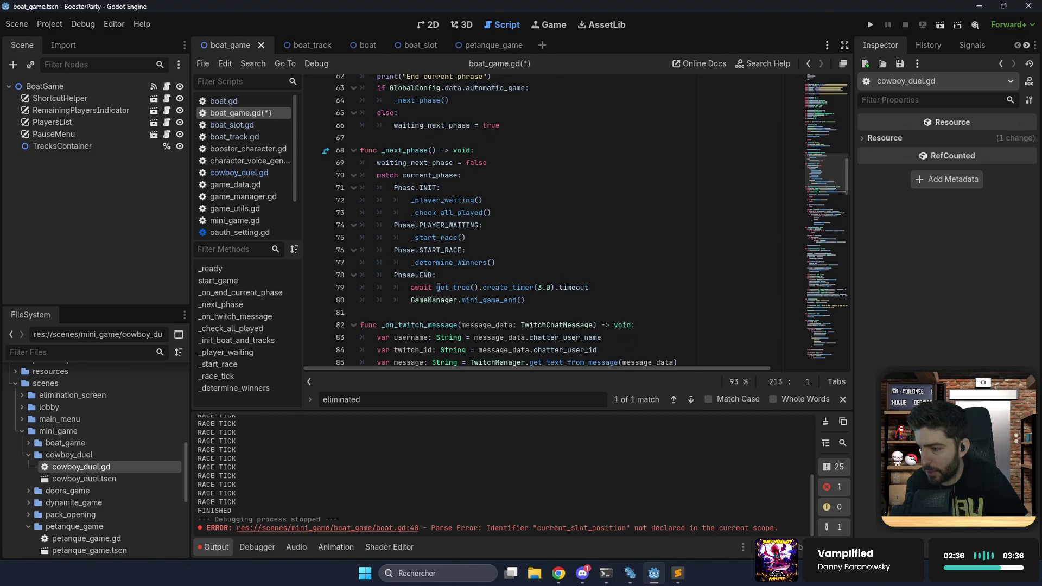
click(593, 289)
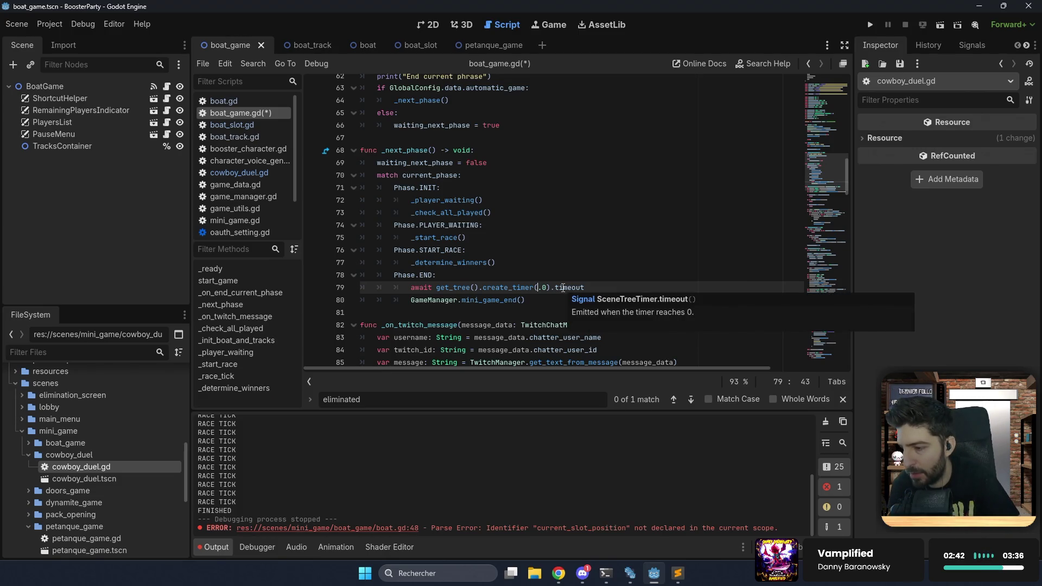
text(3)
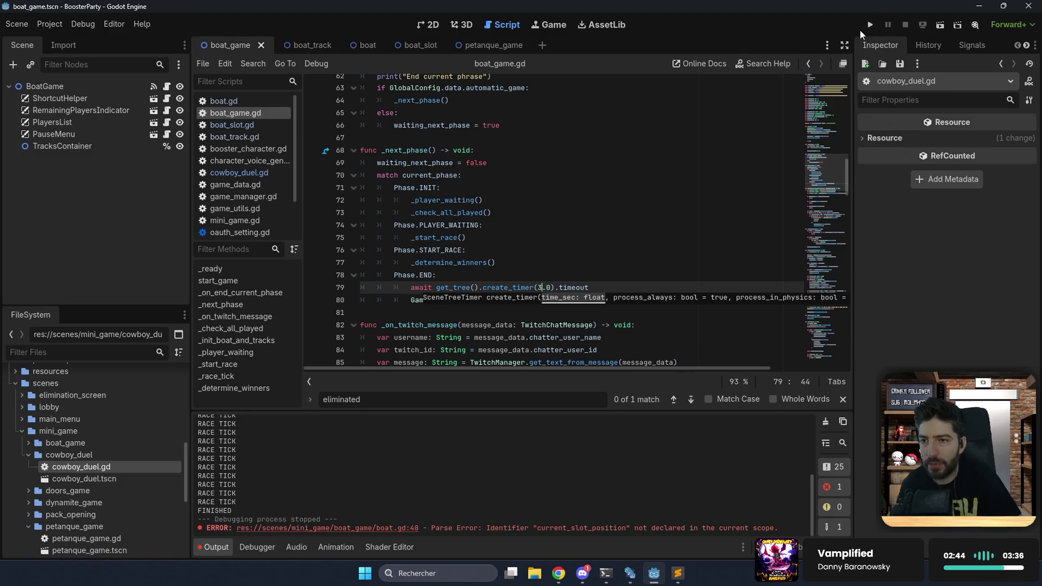
click(870, 25)
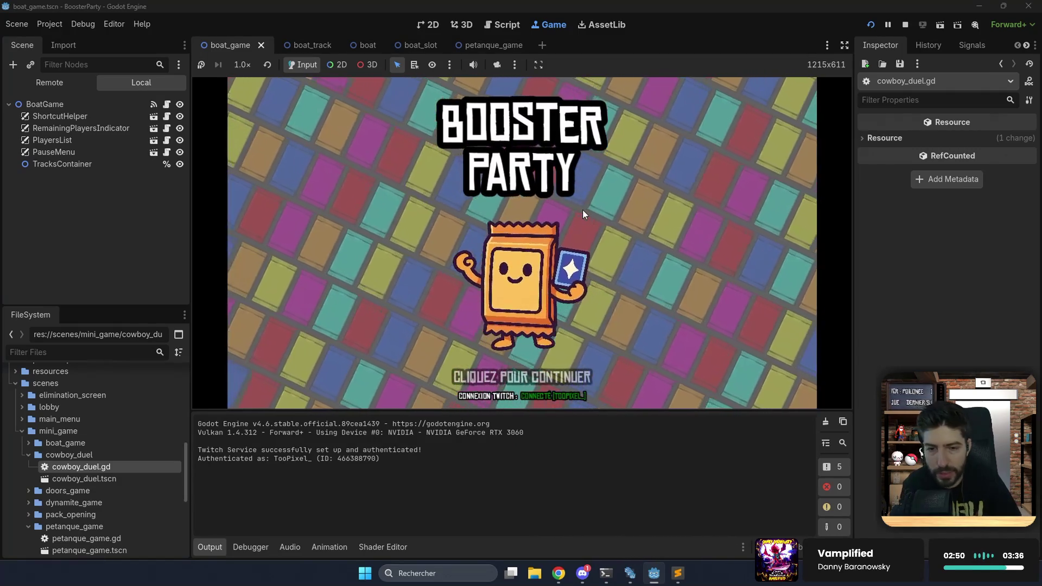
Start an Arcade game via LANCER LA PARTIE, watch the boat race finish, then return to the script.
click(604, 229)
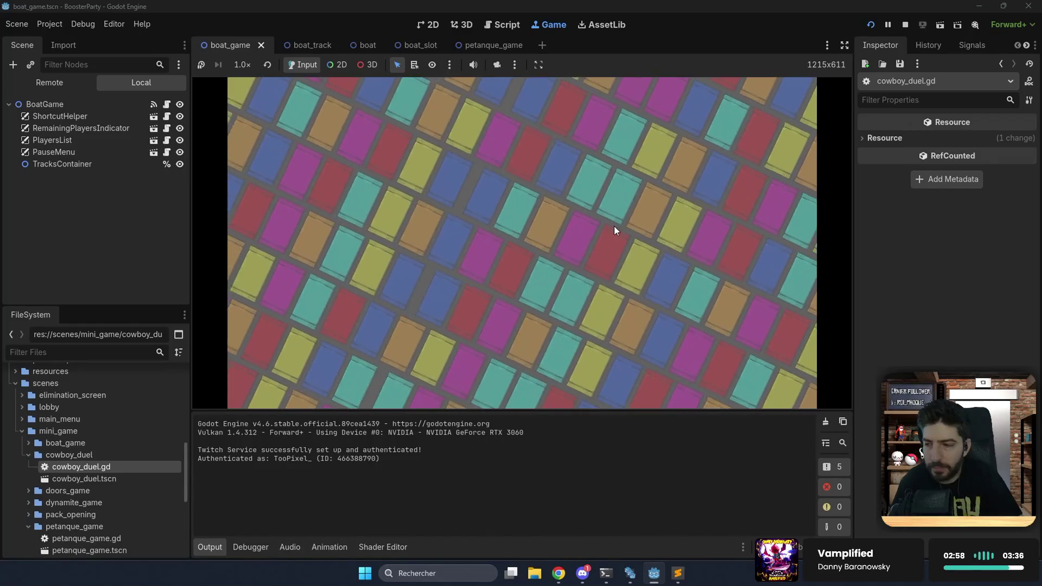
click(458, 238)
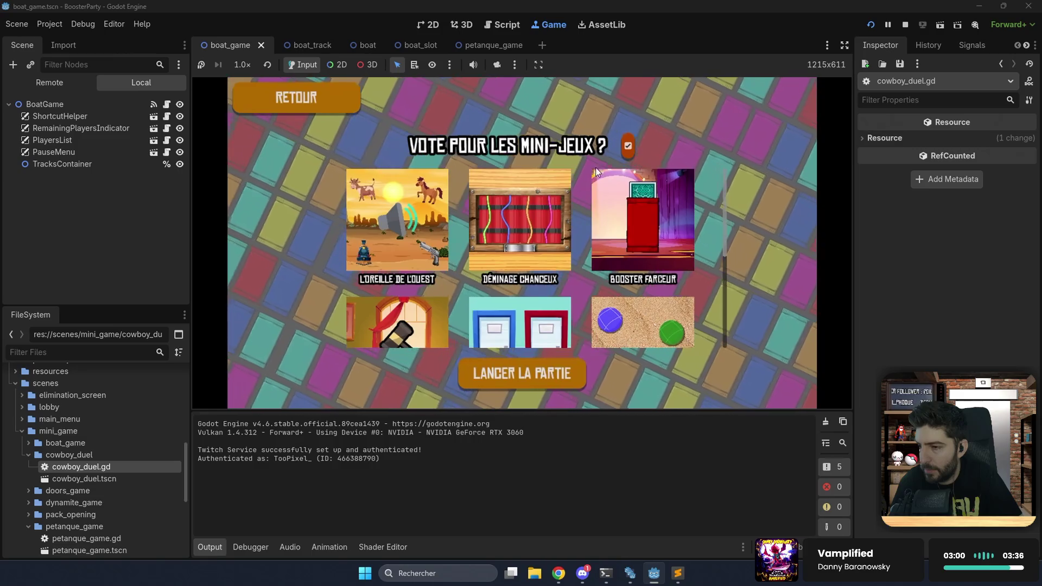
click(532, 377)
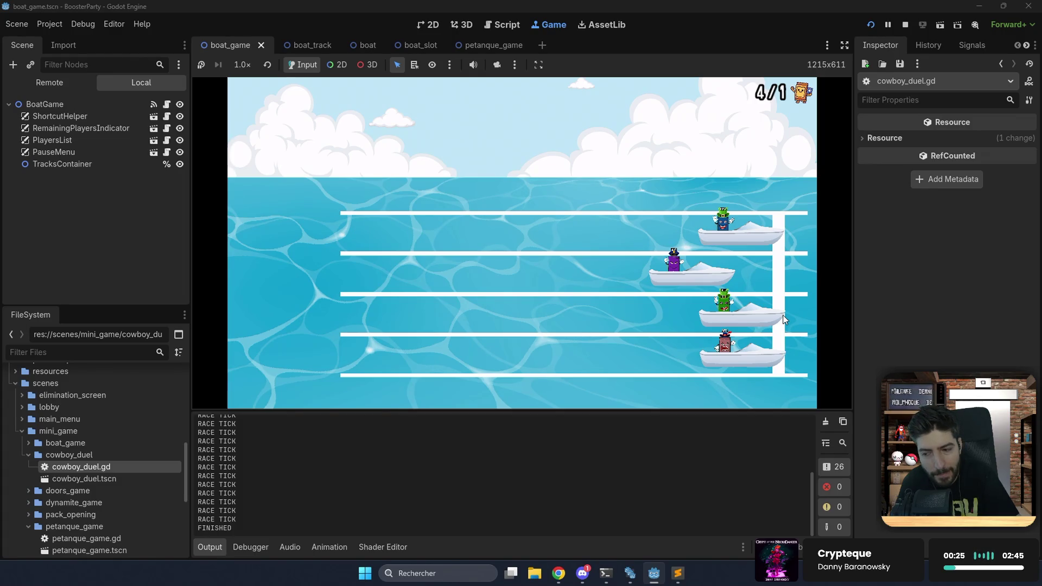
click(494, 25)
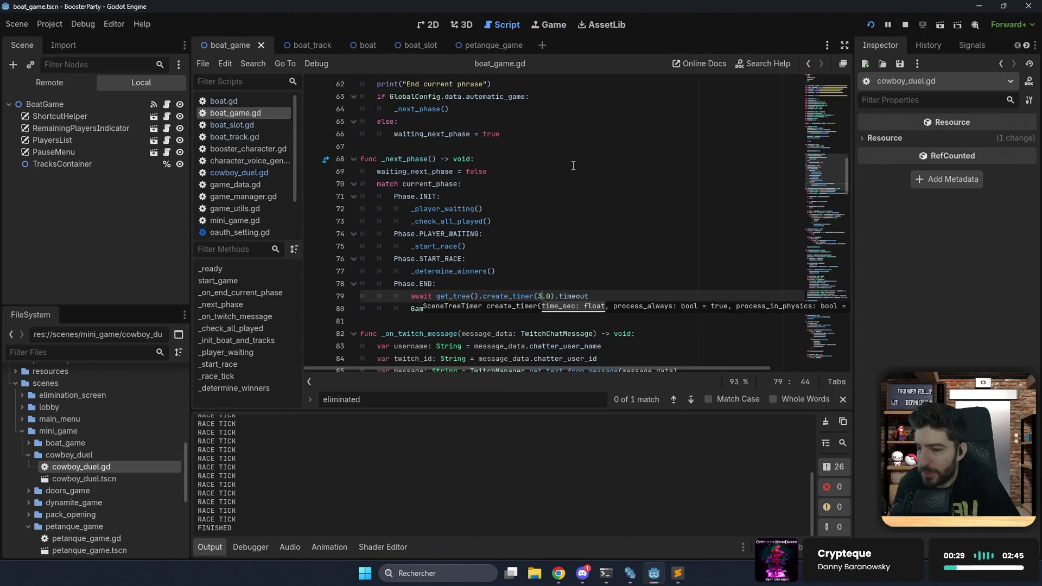
Add end_current_phase.emit() after print("FINISHED") on line 196 and rerun the game.
scroll(582, 181, down, 20)
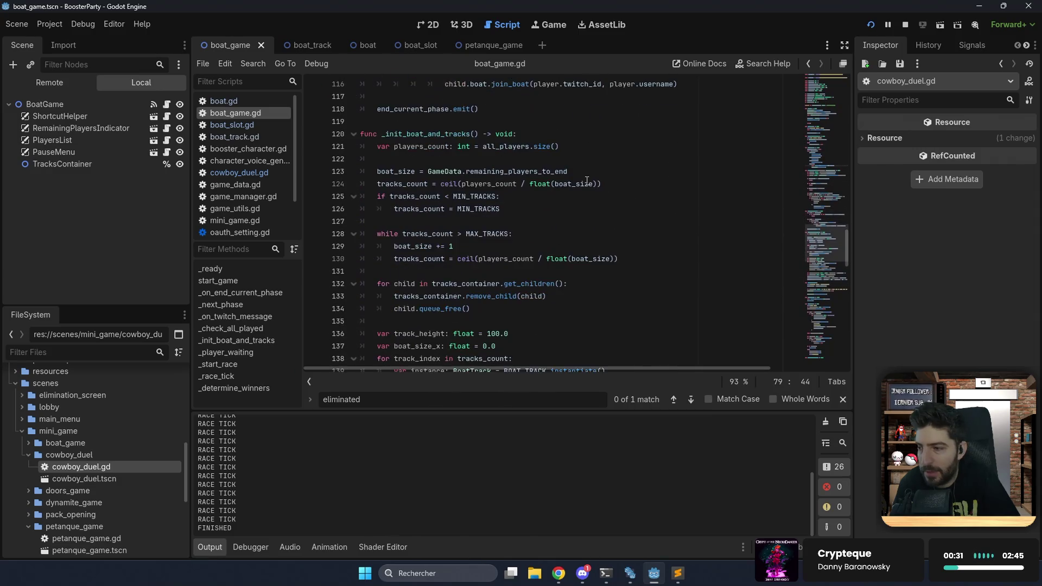
scroll(587, 181, down, 15)
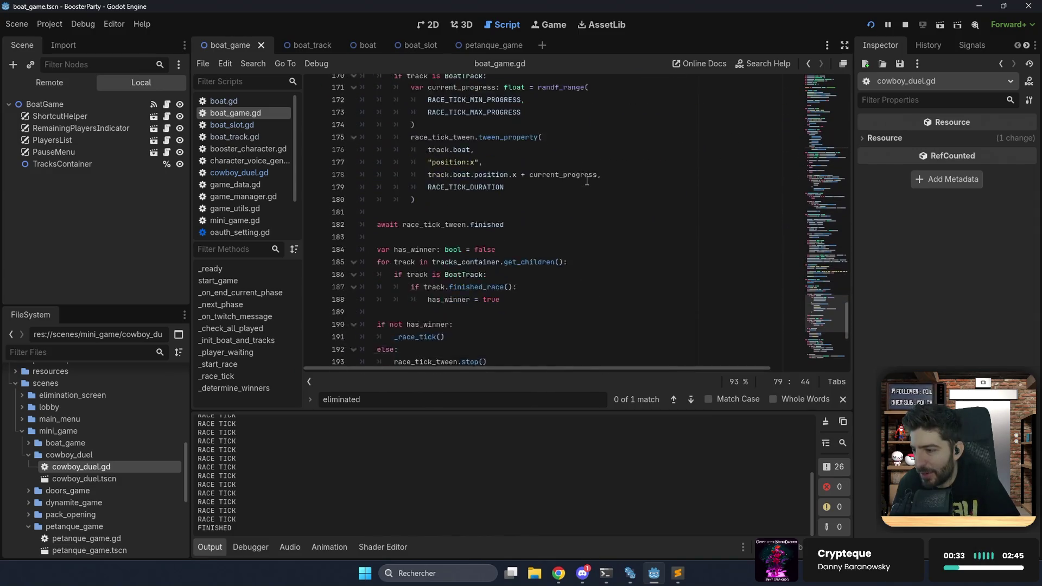
click(494, 210)
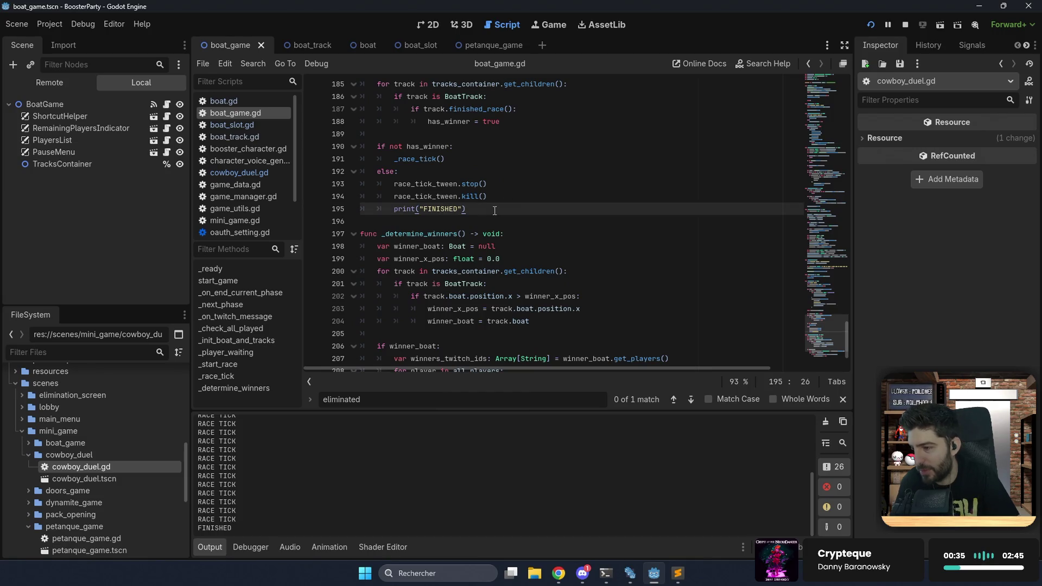
key(Return)
text(e)
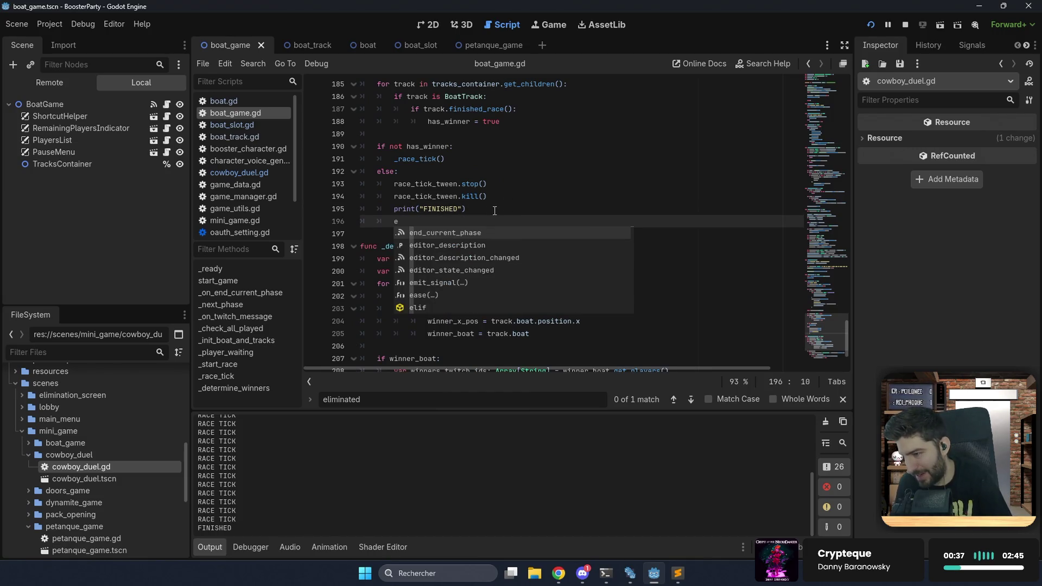
key(Return)
text(.emit)
key(Return)
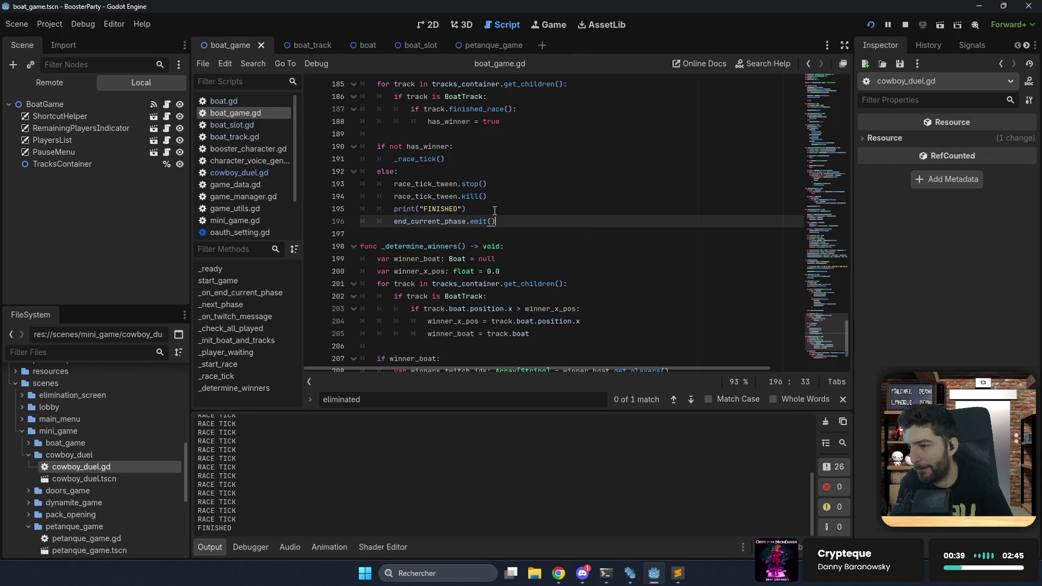
click(869, 28)
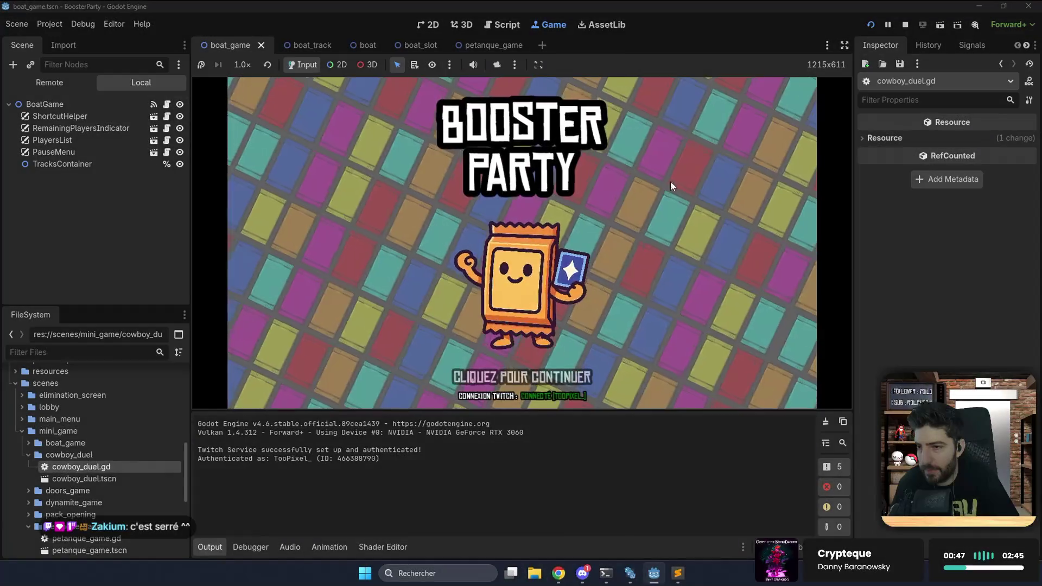
Start an Arcade game, watch the five-boat race until End current phrase logs, then stop.
click(649, 199)
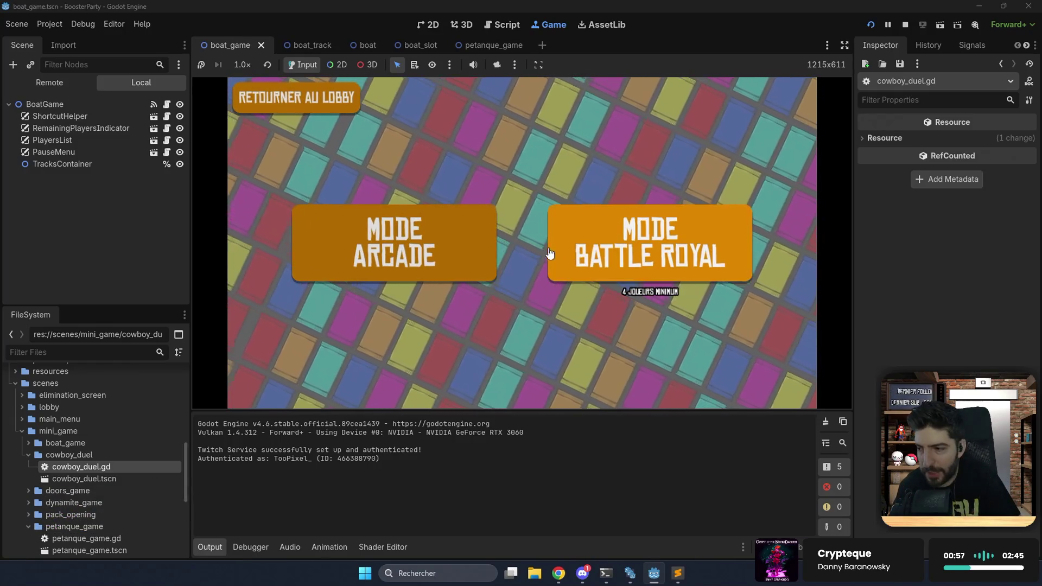
click(470, 255)
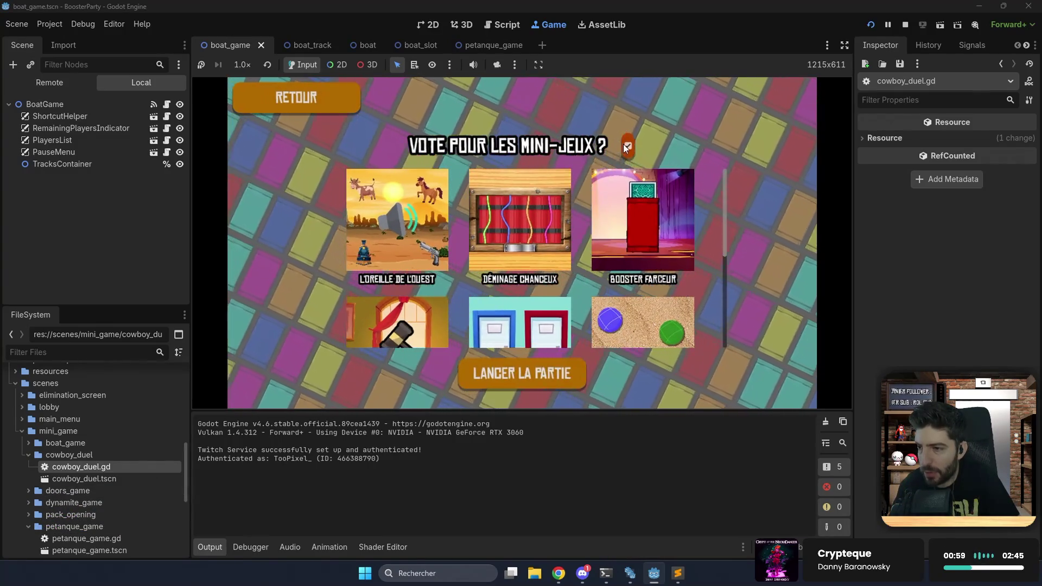
click(523, 382)
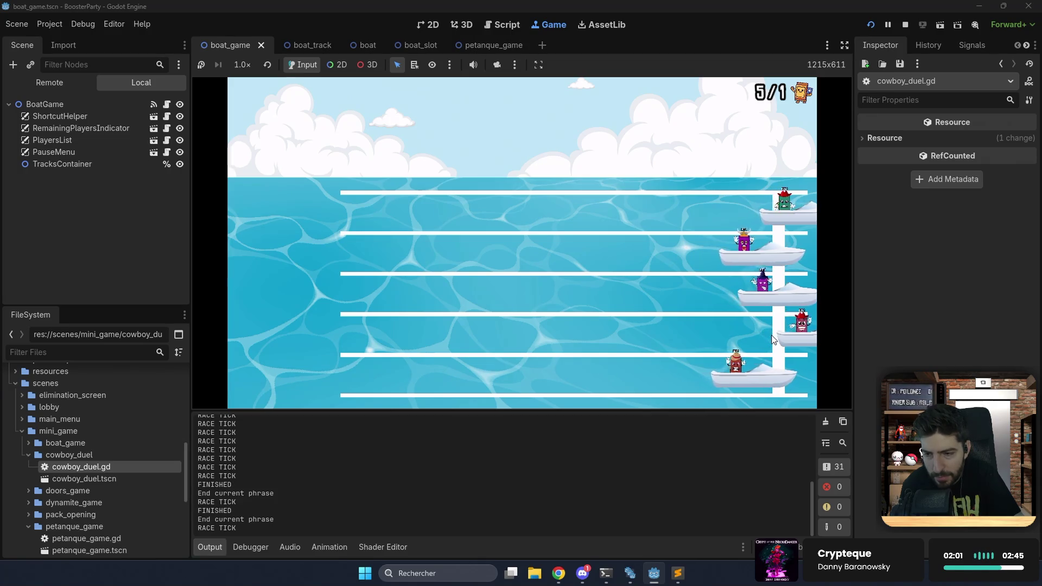
click(905, 24)
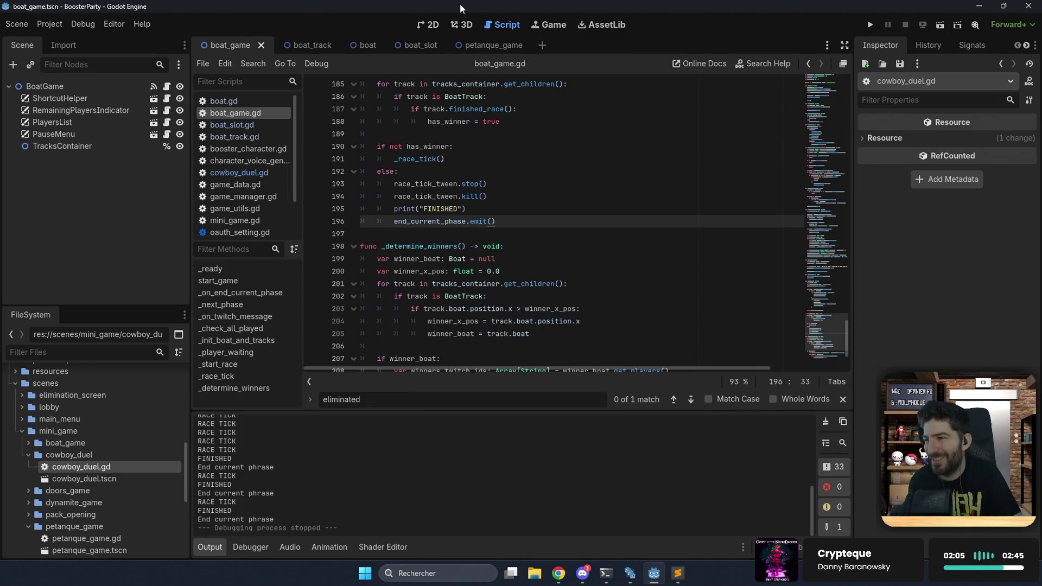
Add current_phase = Phase.START_RACE as the first line of _start_race.
scroll(469, 96, up, 9)
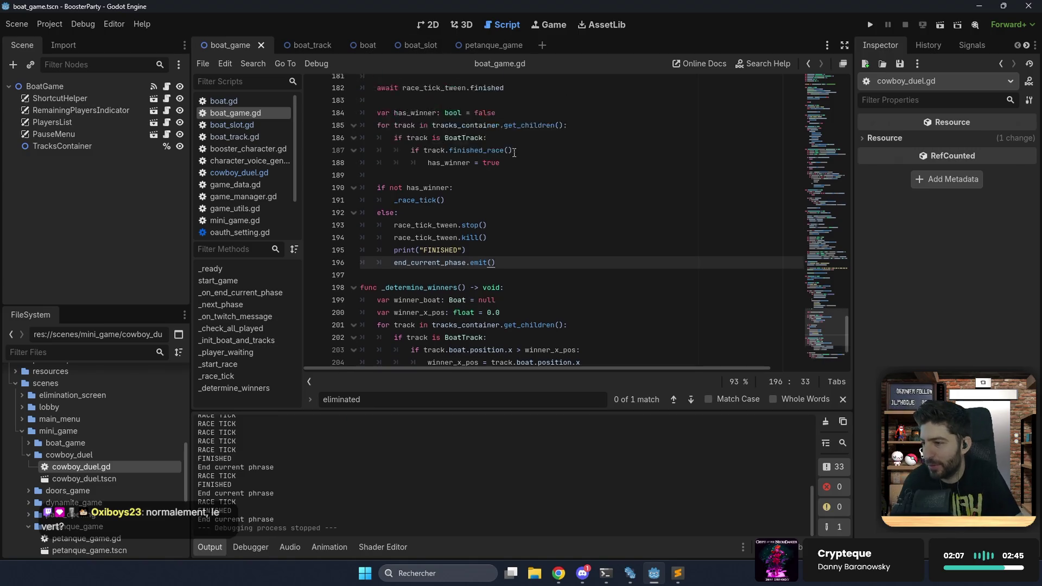
click(498, 157)
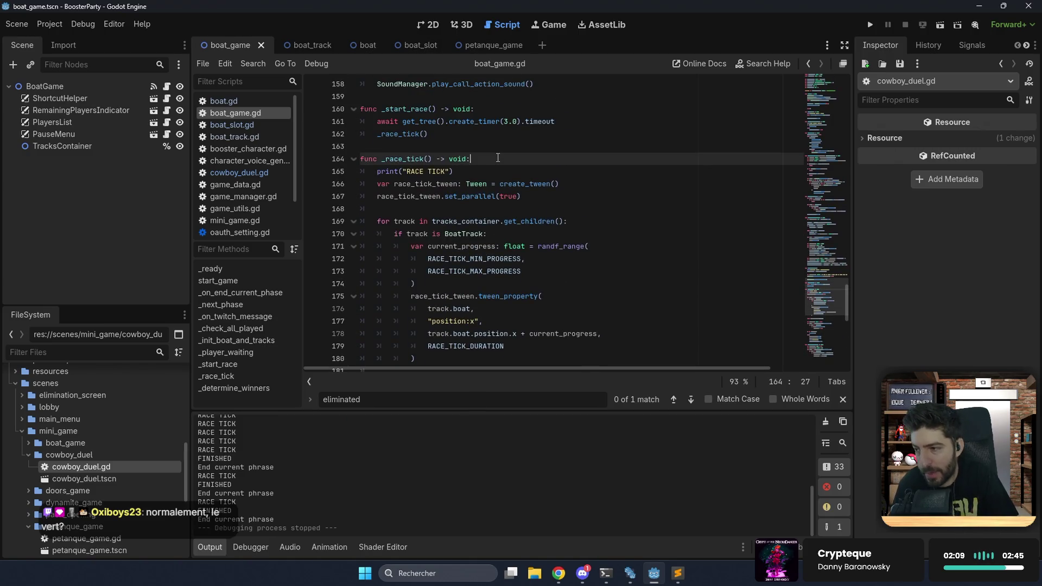
scroll(499, 158, up, 2)
click(491, 185)
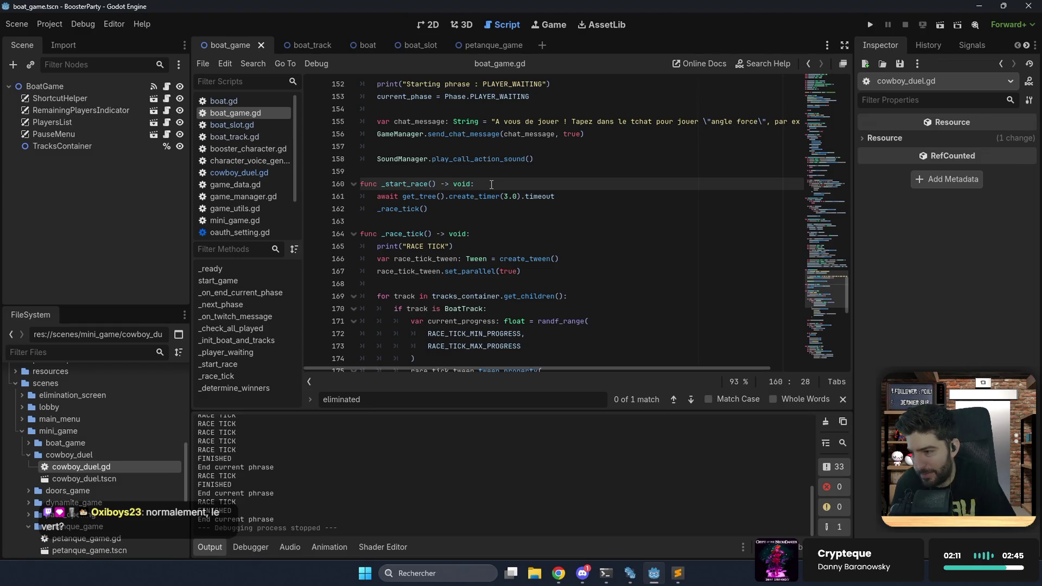
key(Return)
text(C)
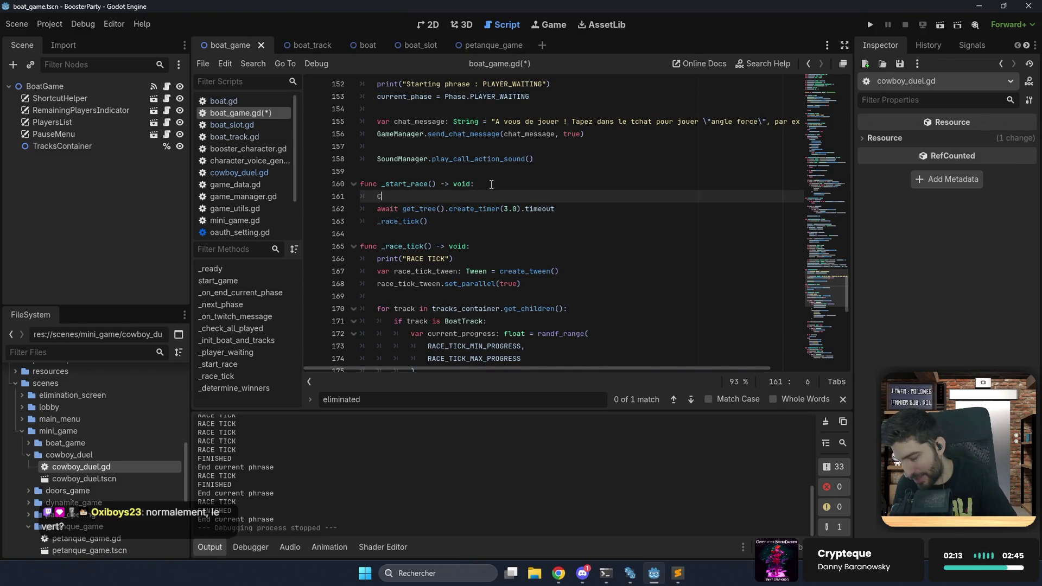
key(BackSpace)
key(Return)
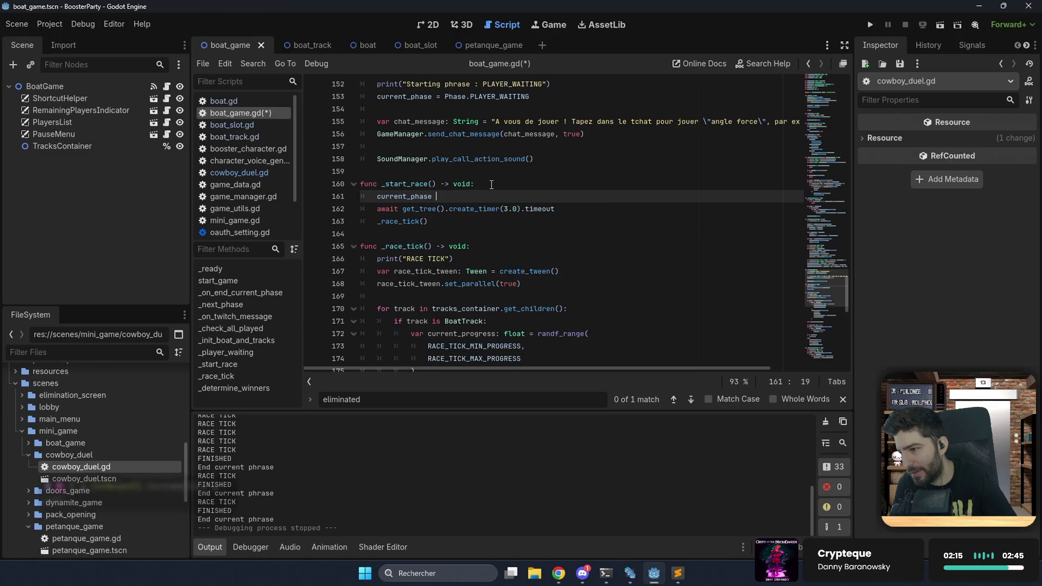
text(= P)
key(Return)
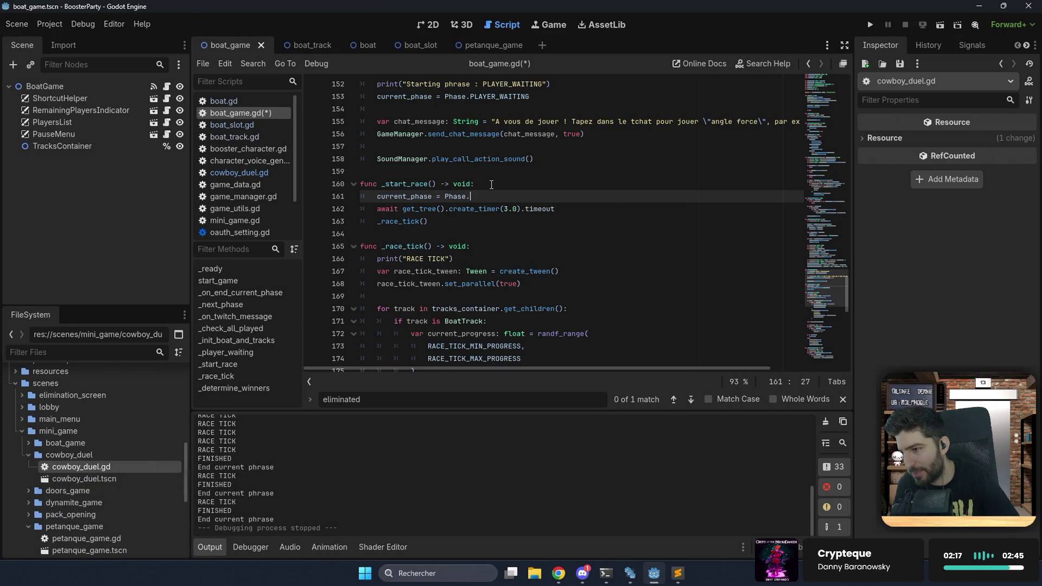
key(Down)
key(Return)
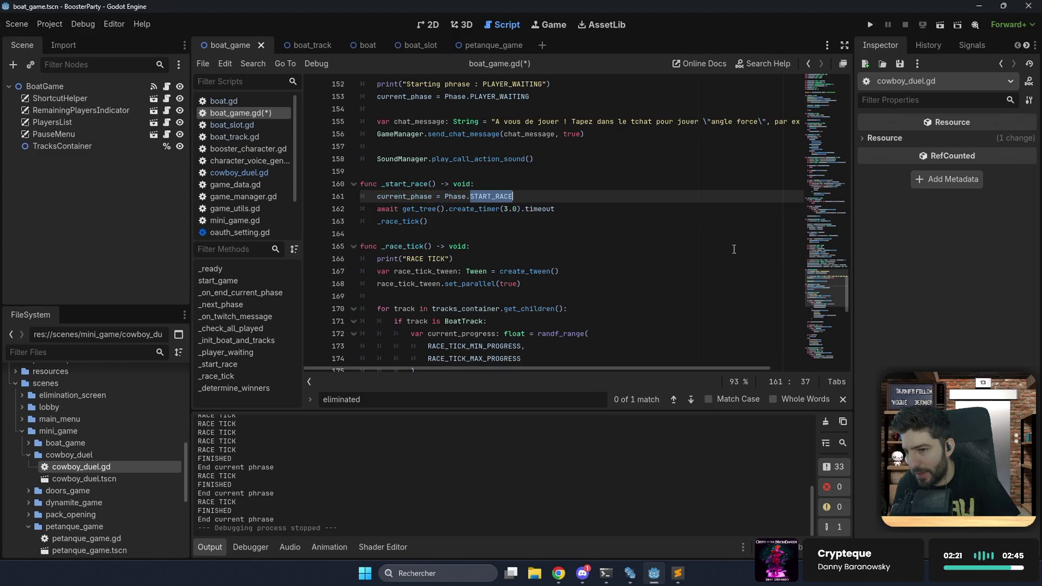
Add current_phase = Phase.END at the top of _determine_winners, save, and run the game.
mouse_move(815, 275)
mouse_down()
mouse_move(822, 234)
mouse_move(820, 326)
mouse_up()
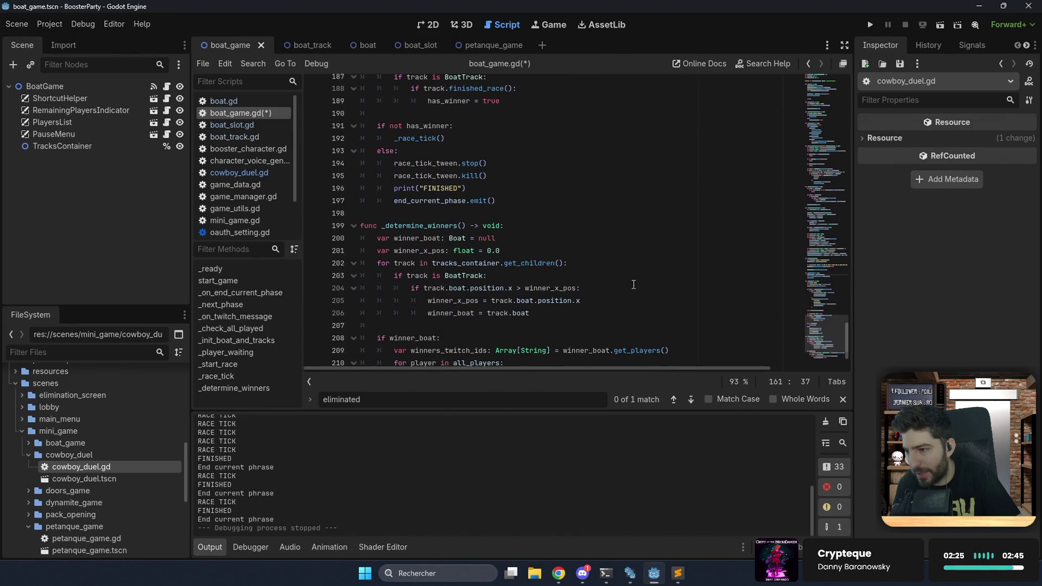
click(550, 228)
key(Return)
text(current)
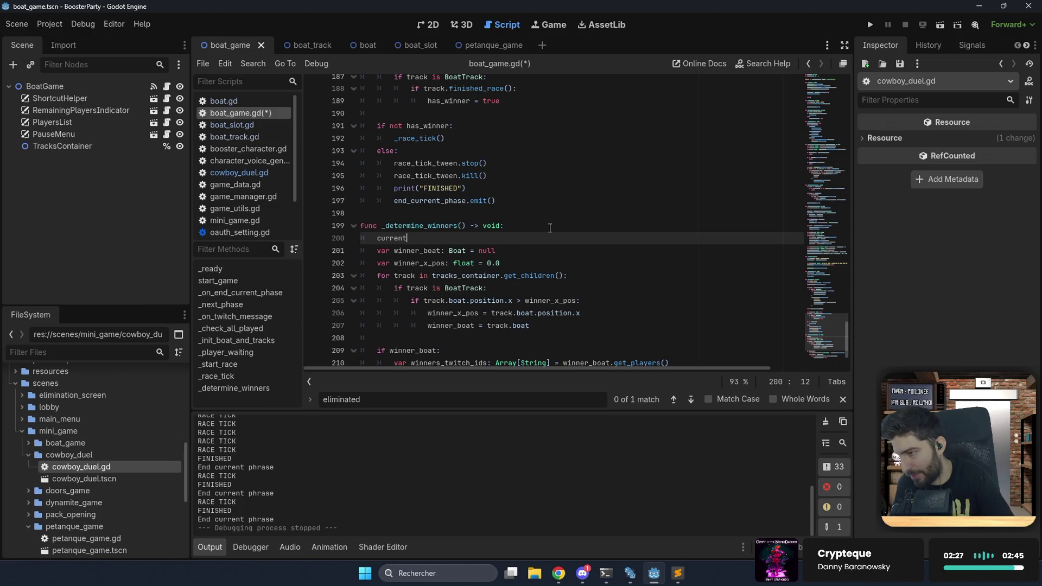
text(_phase = )
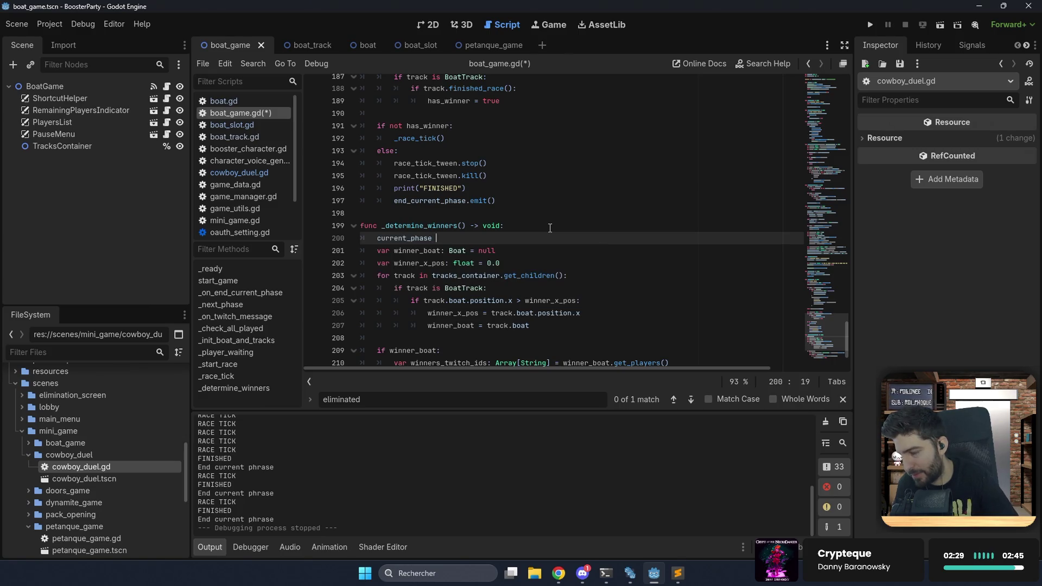
text(µP)
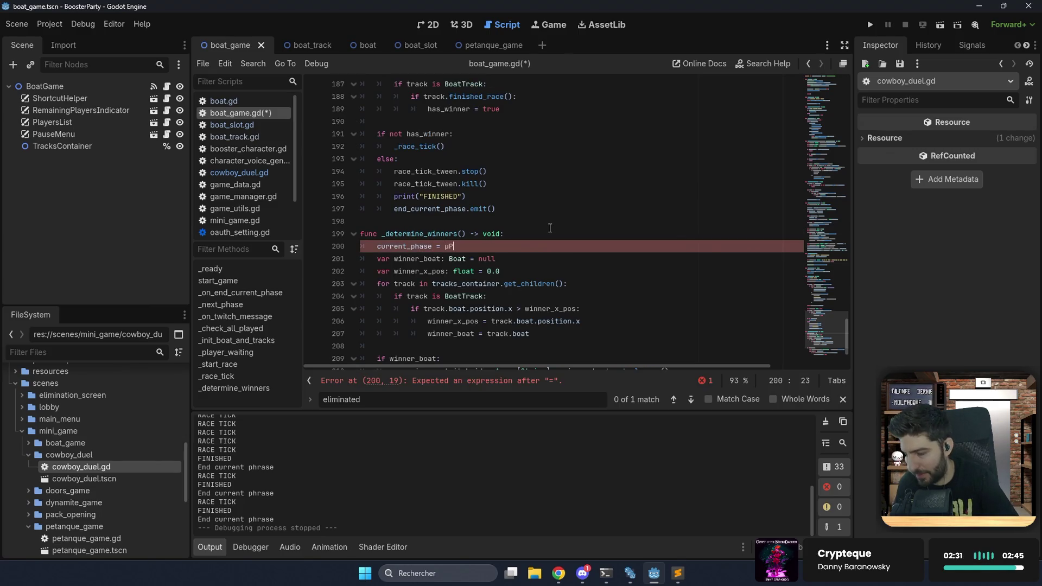
key(Return)
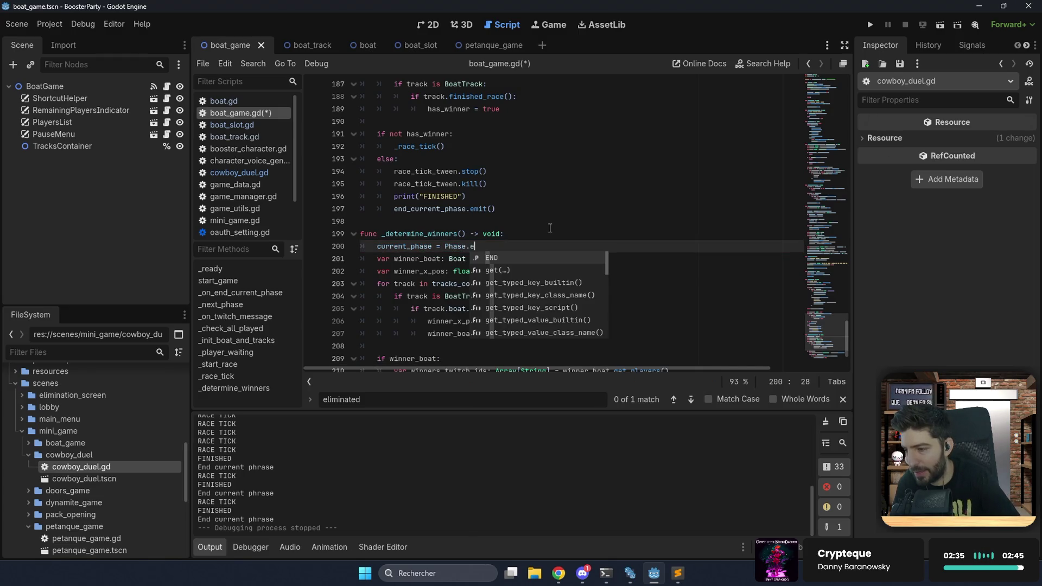
text(E)
key(Return)
key(Return)
key(ctrl+s)
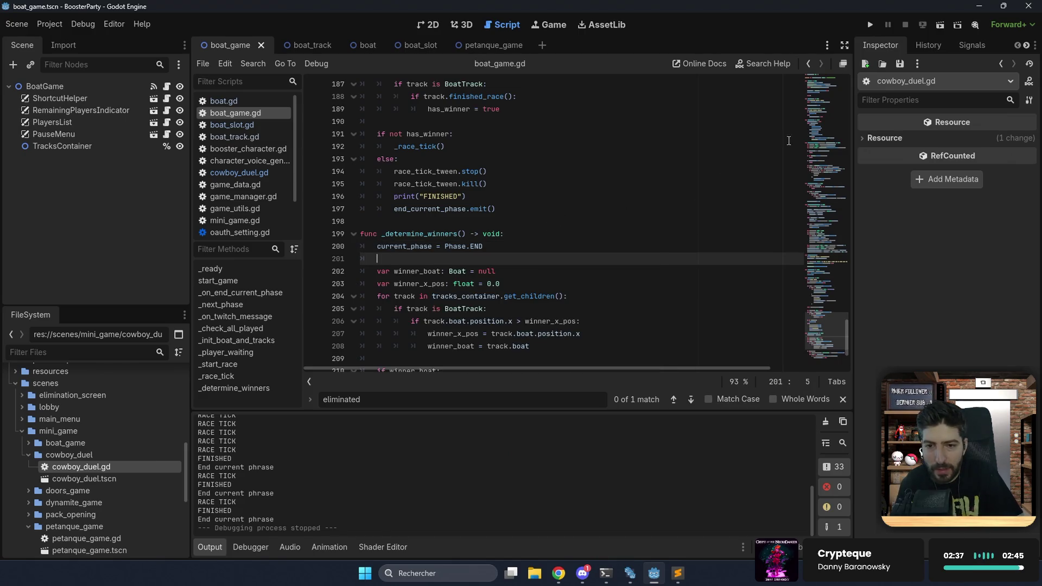
click(872, 25)
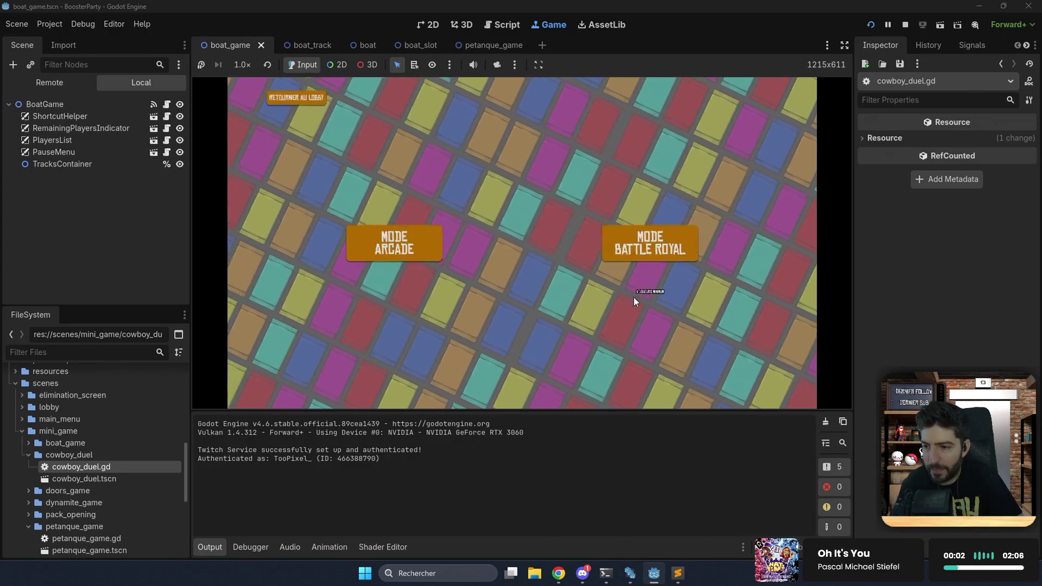
Choose Mode Arcade, launch the match, pick the BÂTEAUX card and dismiss its tutorial.
click(470, 259)
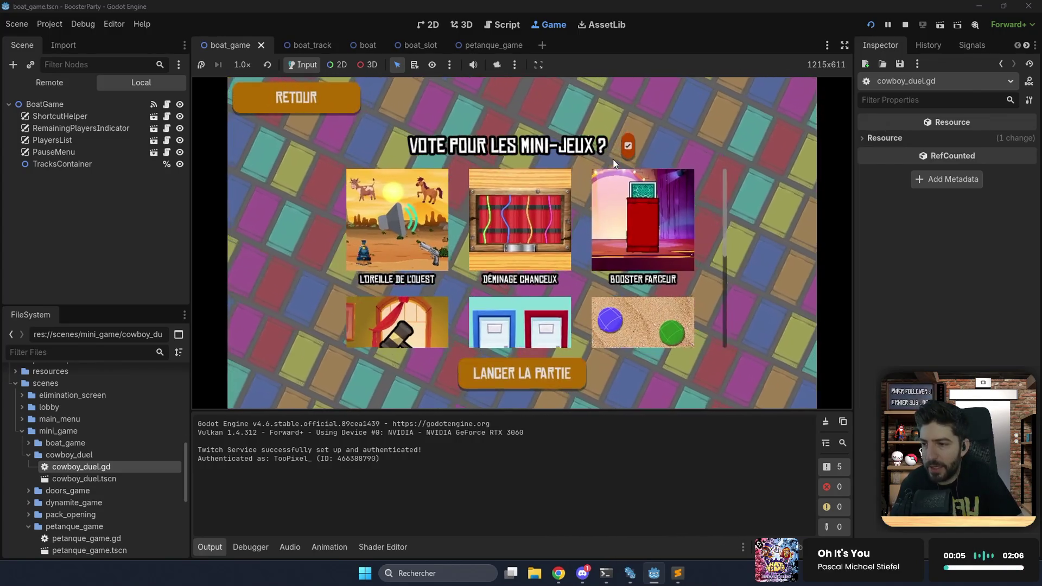
click(501, 373)
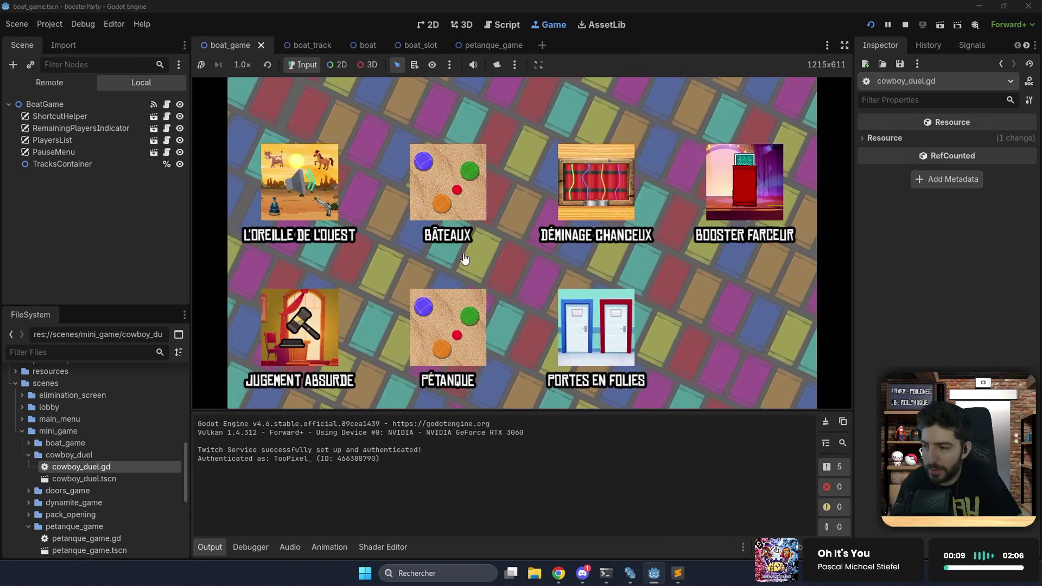
click(461, 203)
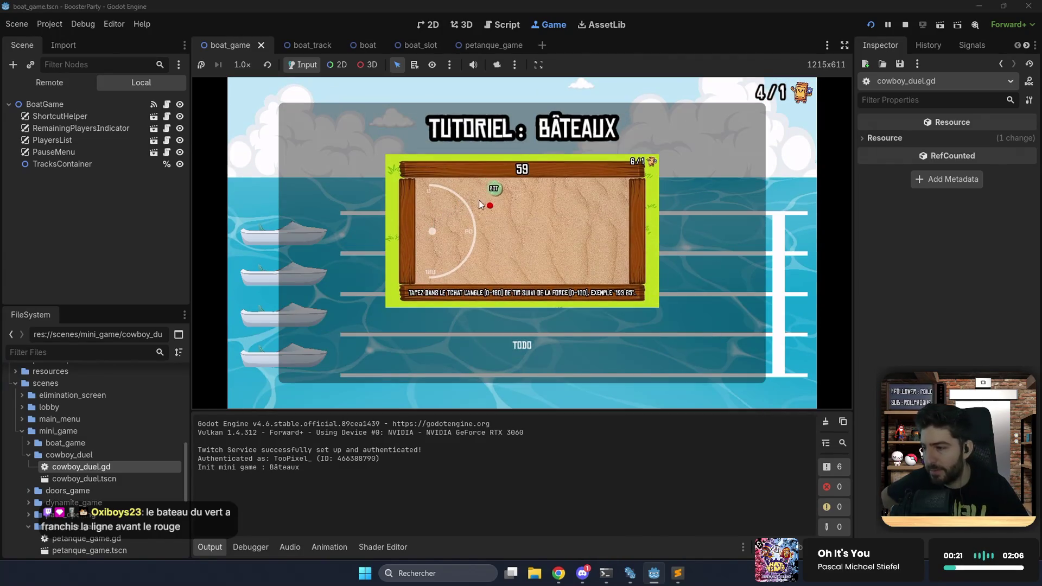
click(483, 255)
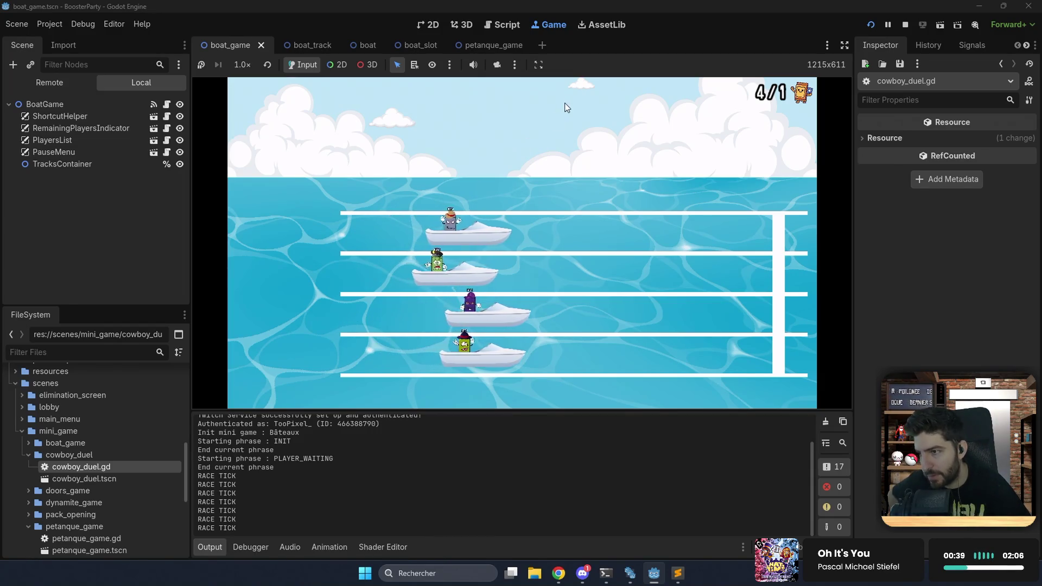
click(845, 45)
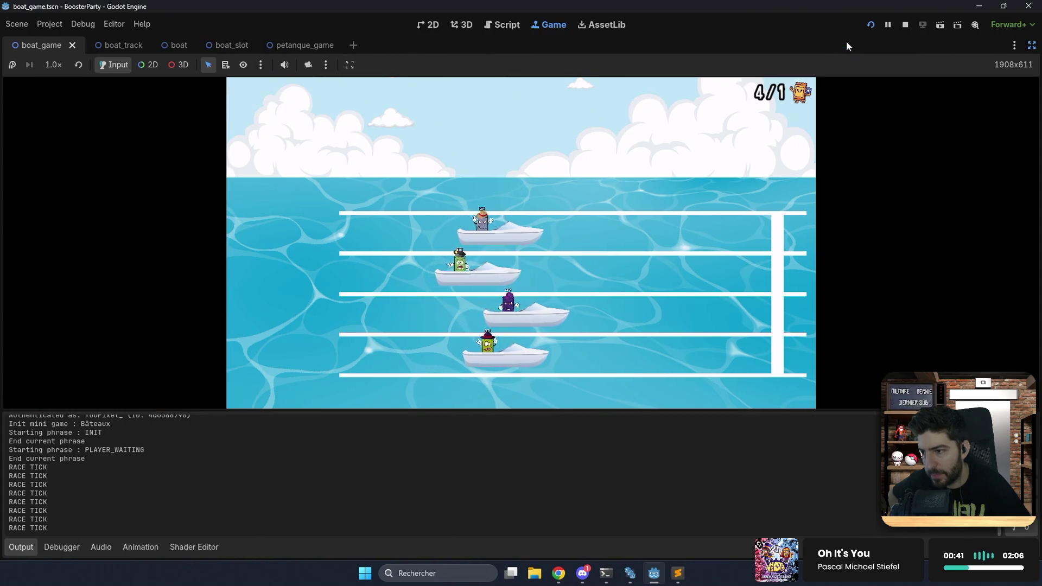
Hide the editor docks and Output log while the race finishes, then restore them.
click(350, 65)
click(350, 64)
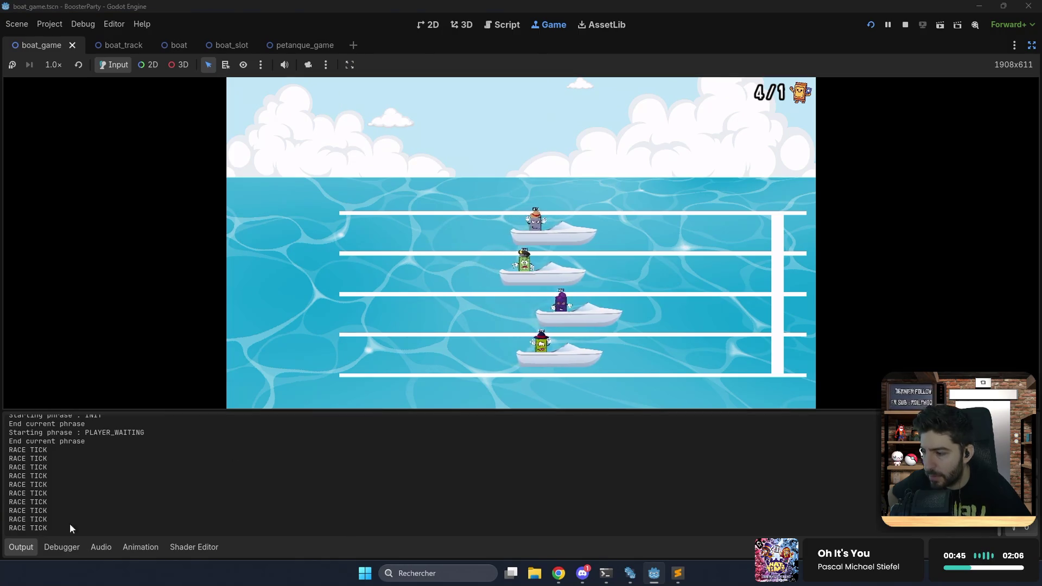
click(30, 550)
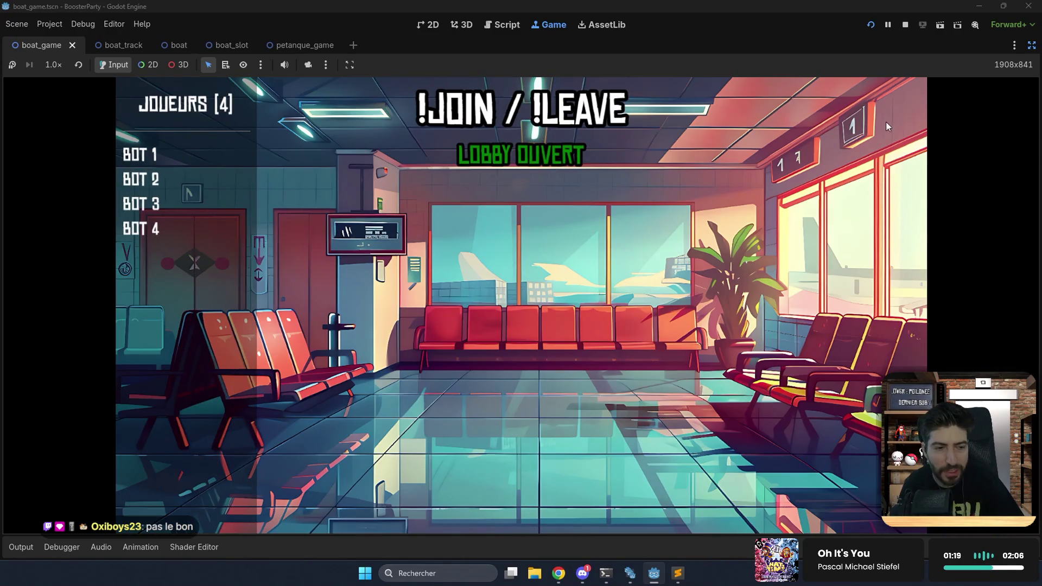
click(1031, 46)
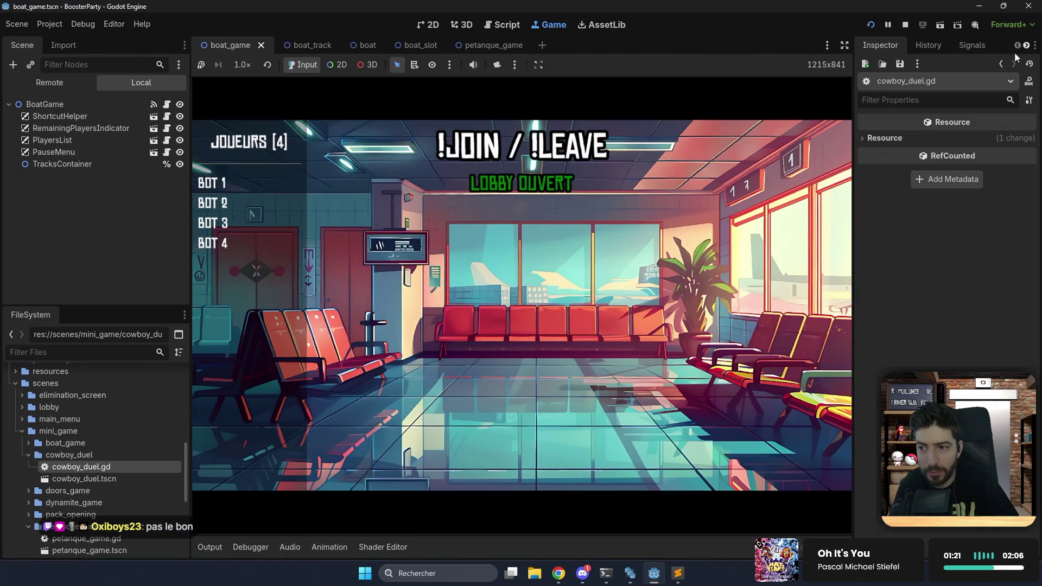
click(212, 548)
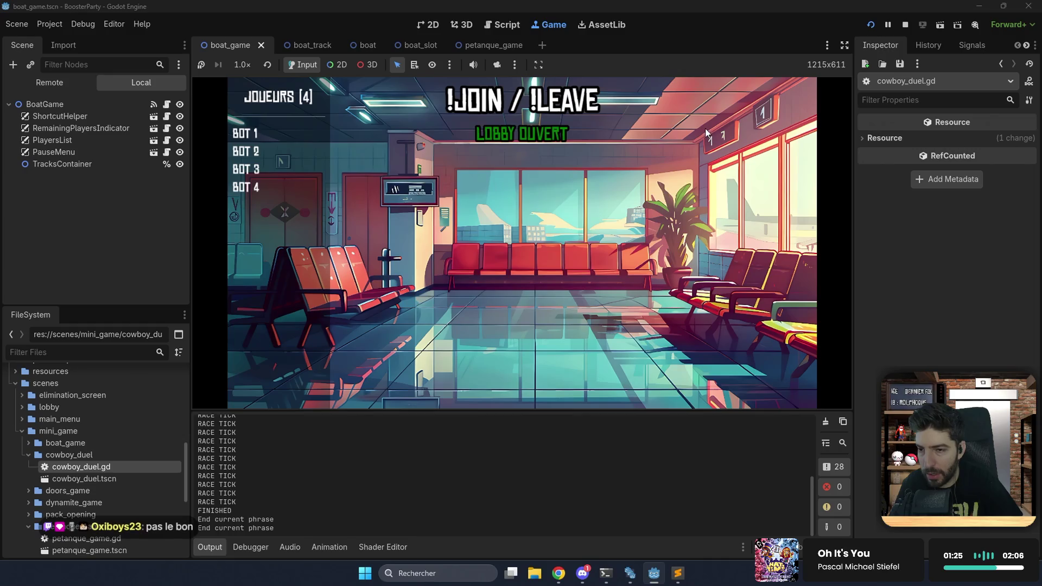
Stop the game and delete the '# - gérer la victoire' TODO line at the top of boat_game.gd.
click(905, 25)
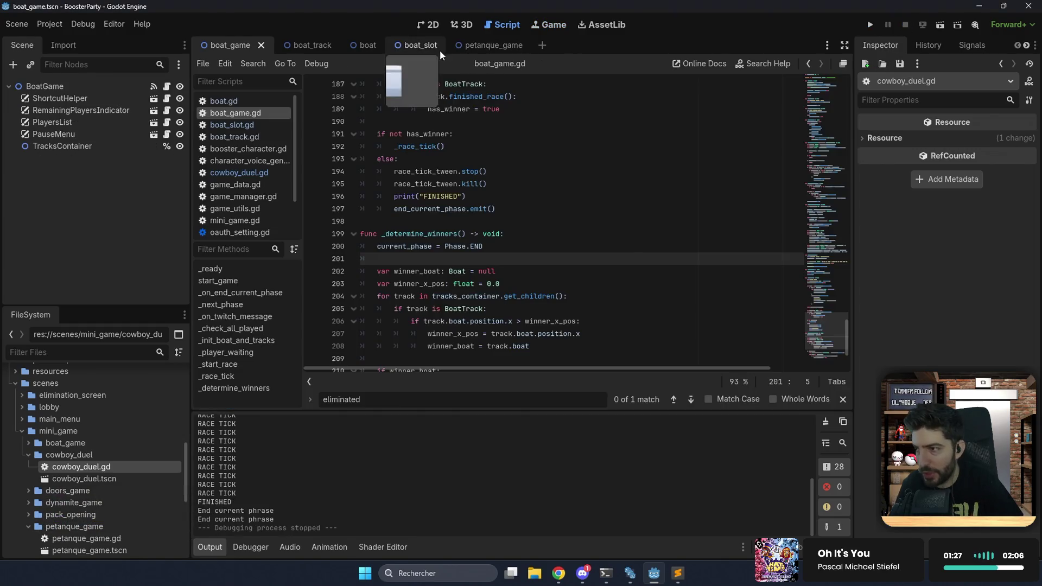
drag(816, 310, 810, 89)
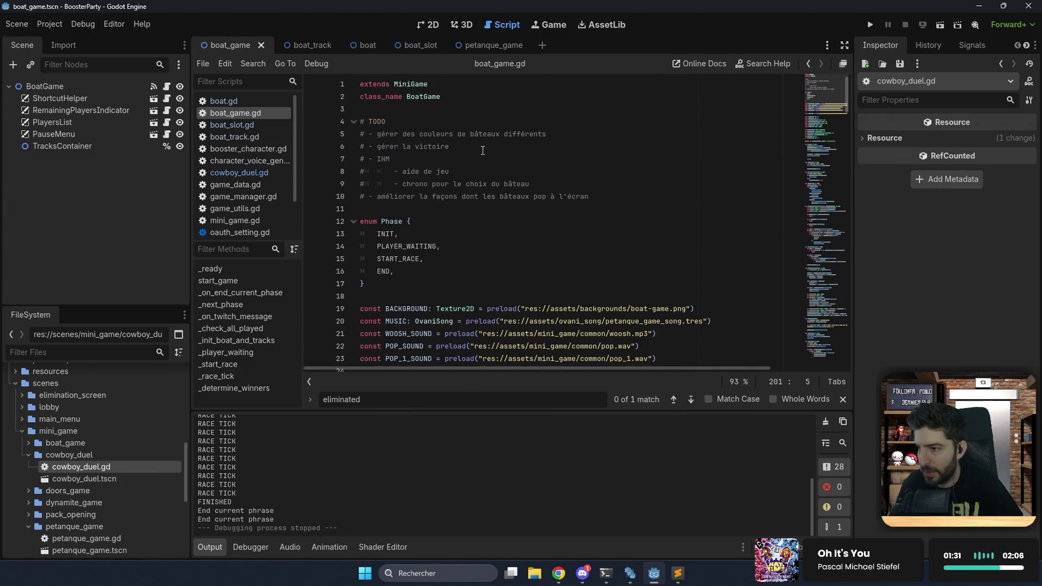
drag(482, 151, 567, 132)
key(Delete)
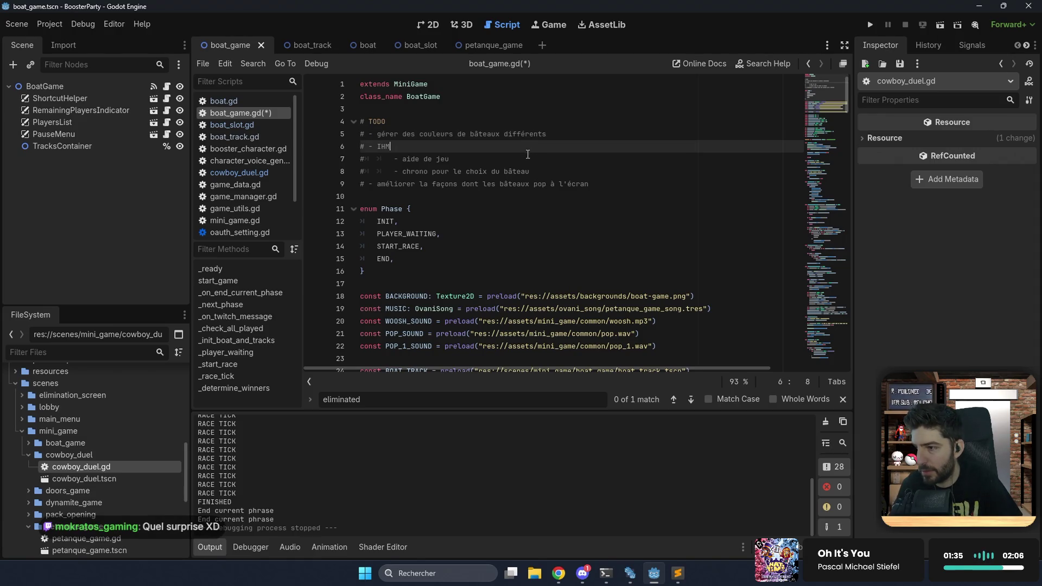
Add a TODO note on why the winner is always bot 1, save, and open boat.tscn in 2D.
key(Return)
text(# - voir pour)
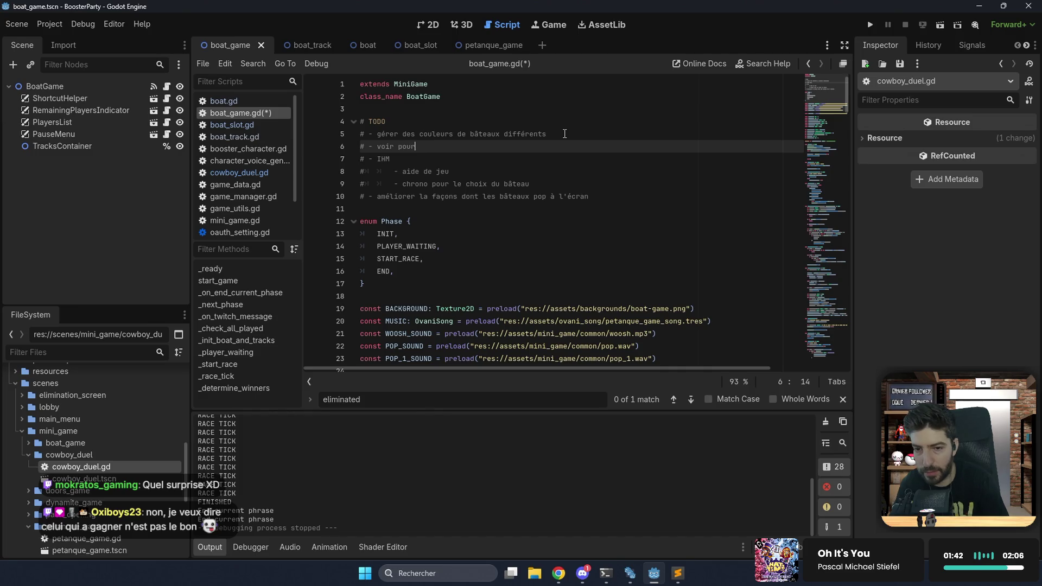
text(quoi toujours bot 1)
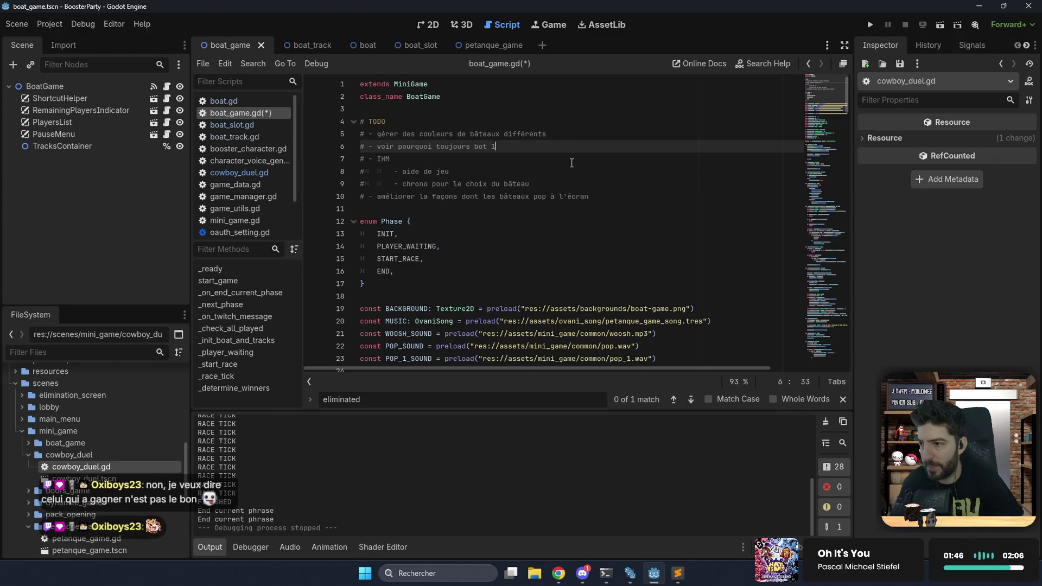
click(571, 163)
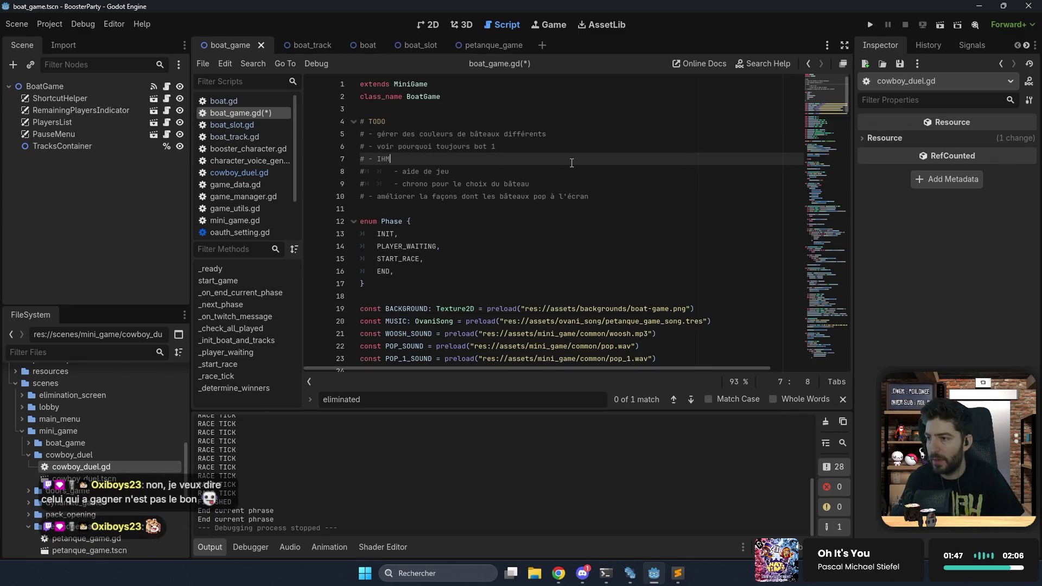
click(528, 147)
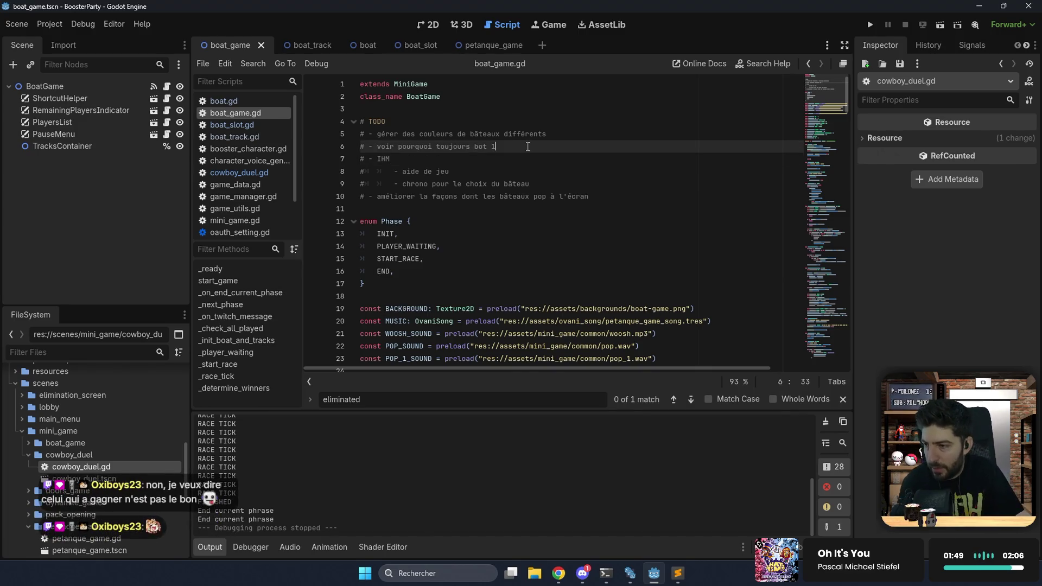
key(Left)
key(Left)
key(Left)
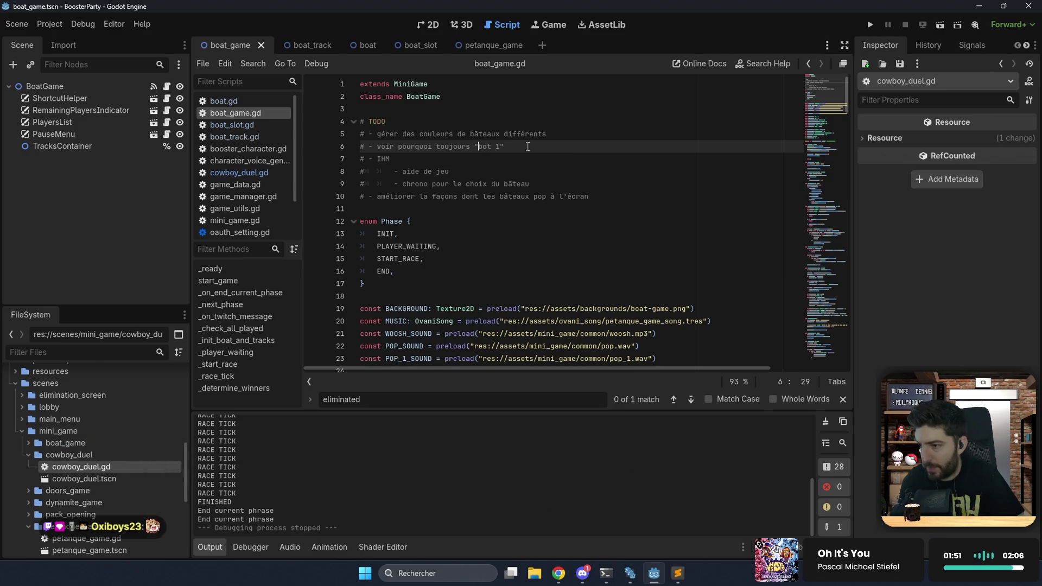
click(550, 141)
click(557, 144)
key(ctrl+s)
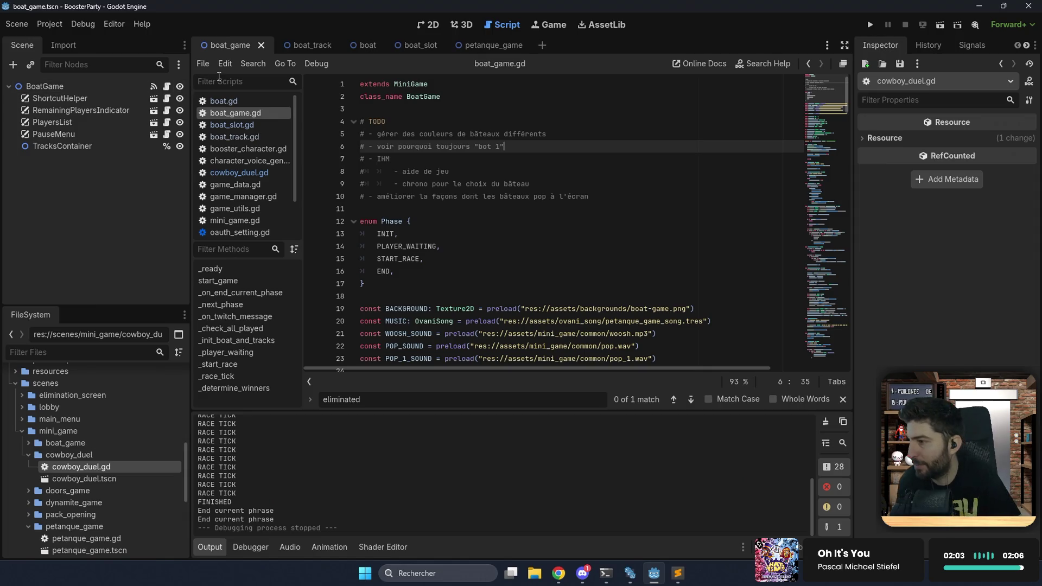
click(352, 47)
click(421, 26)
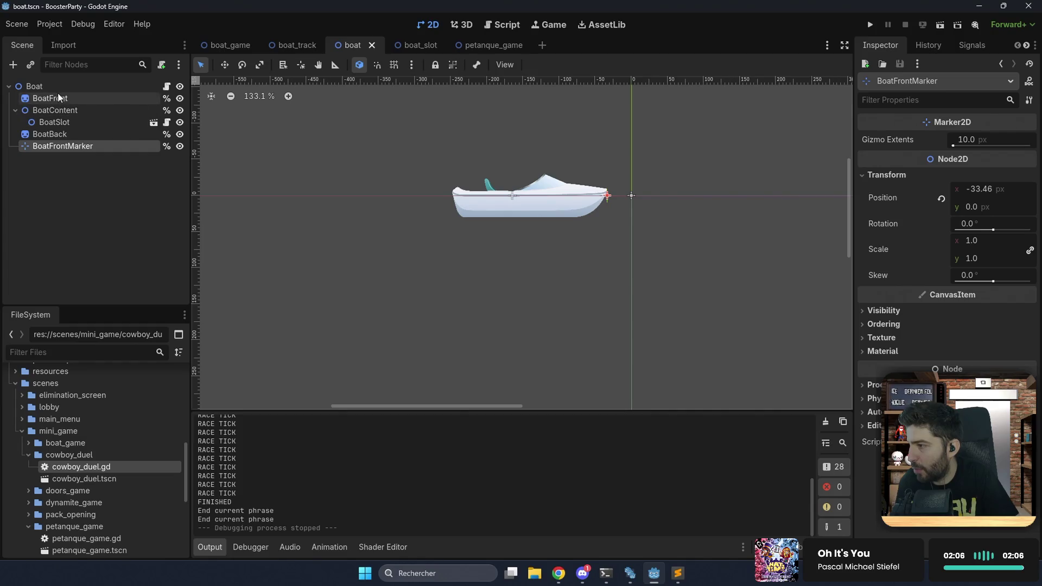
Add a Label child under BoatBack in boat.tscn and set its Text to 0.
click(54, 137)
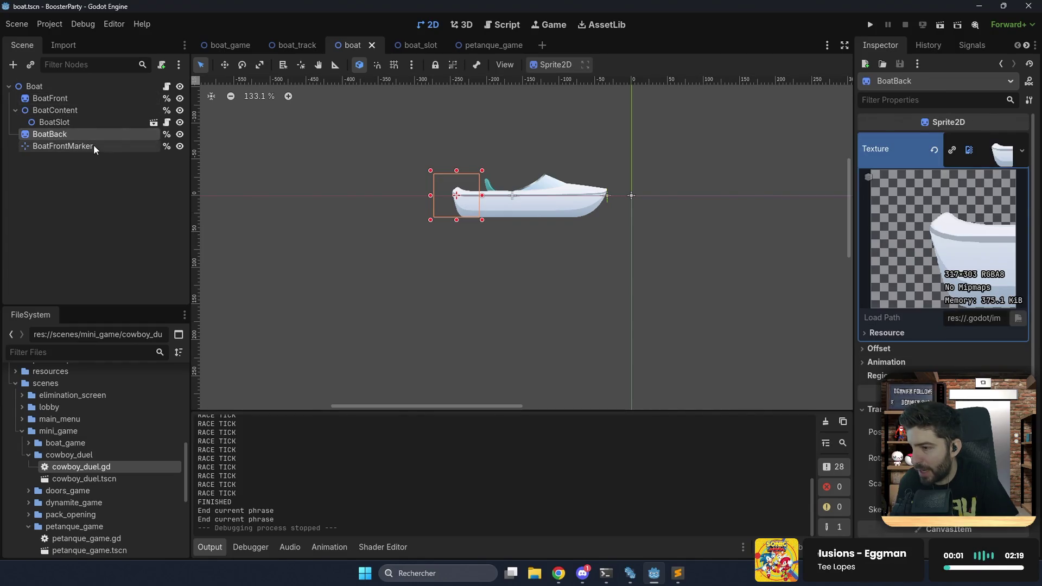
key(ctrl+a)
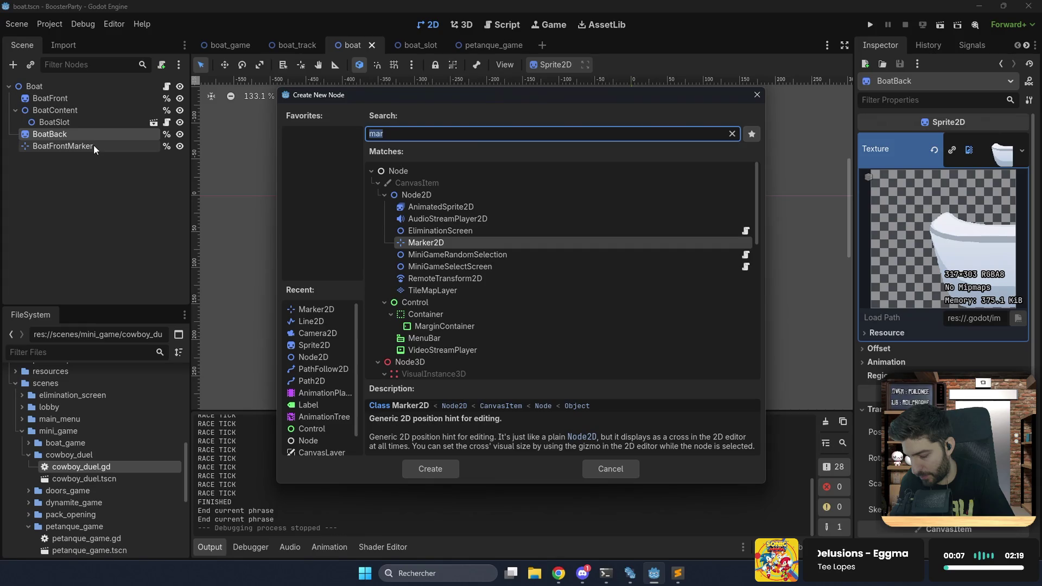
text(la)
key(Return)
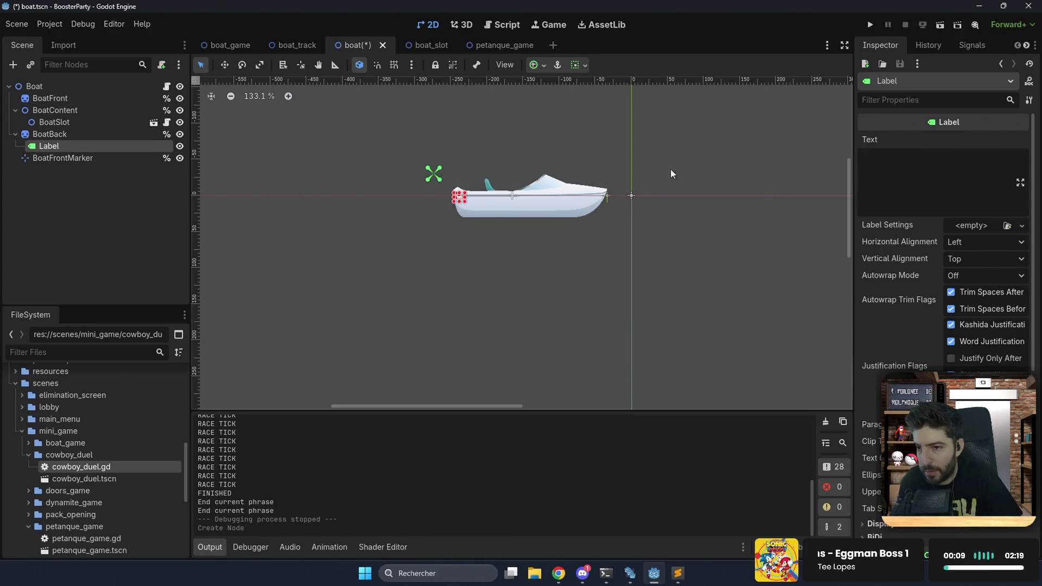
click(882, 171)
text(0)
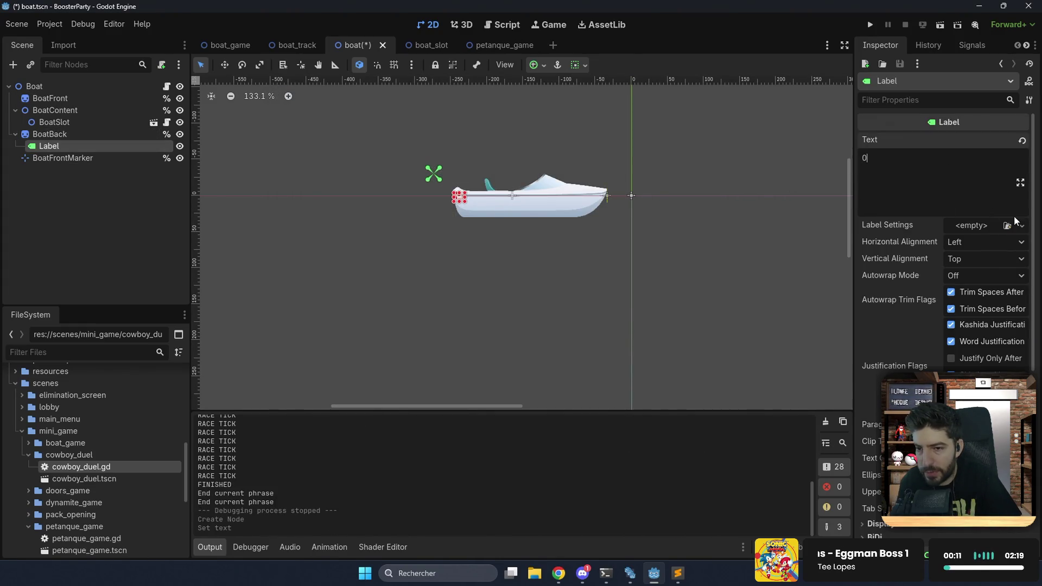
Set the Label's Theme Overrides font to chinese-rocks via Quick Load.
scroll(982, 334, down, 8)
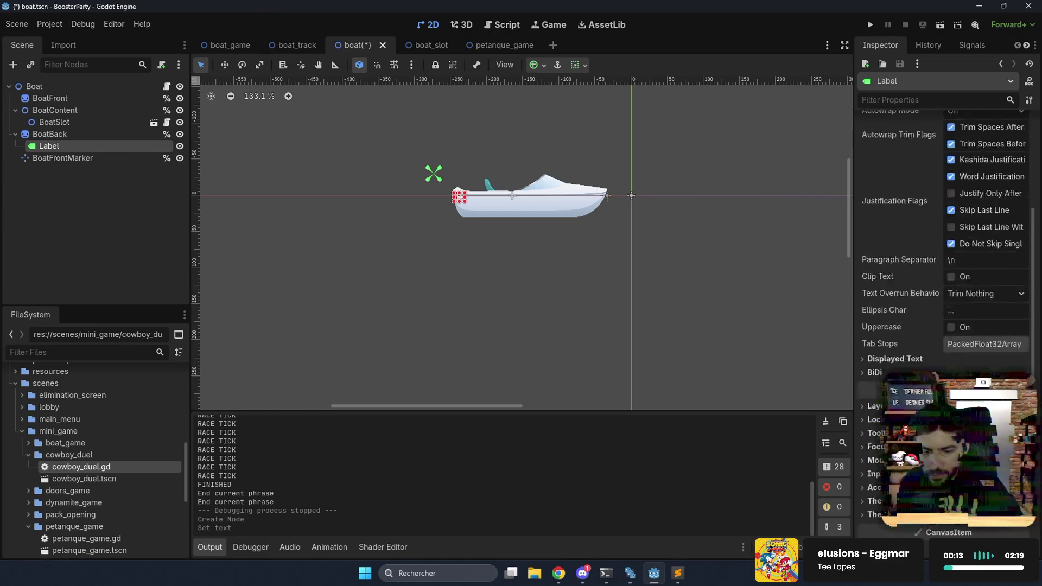
click(896, 405)
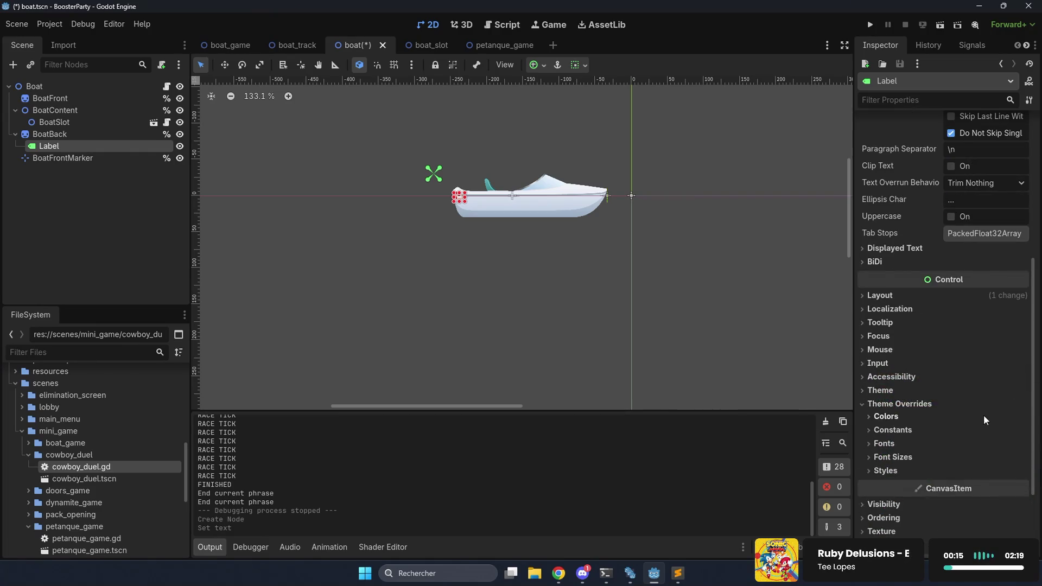
click(915, 446)
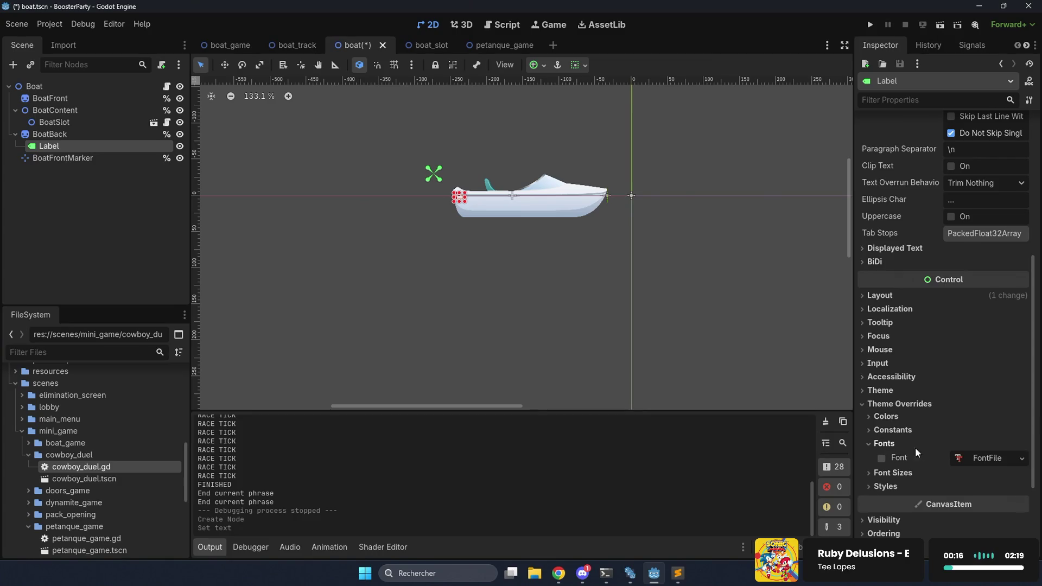
click(986, 458)
click(1021, 460)
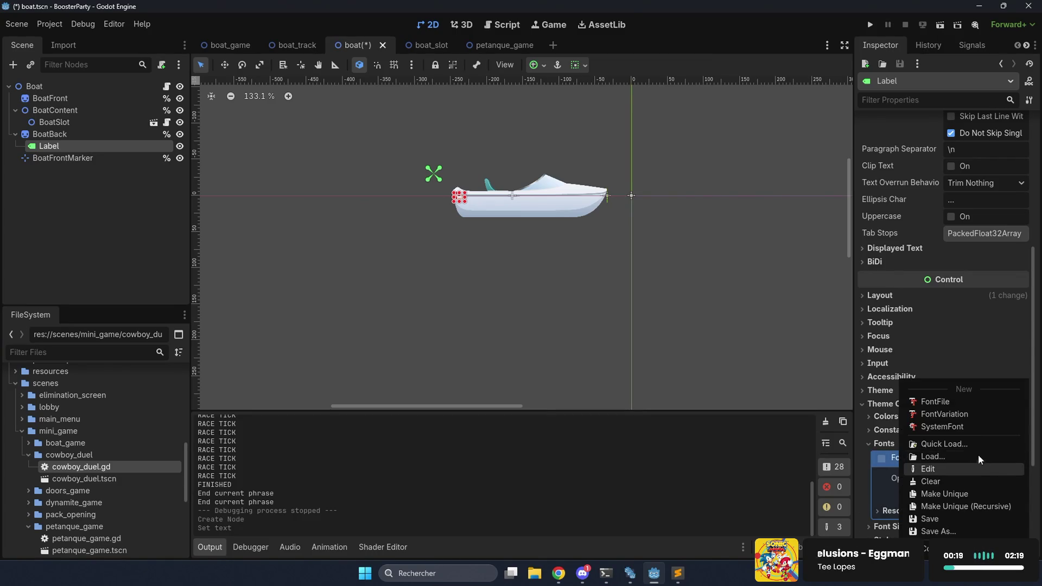
click(936, 444)
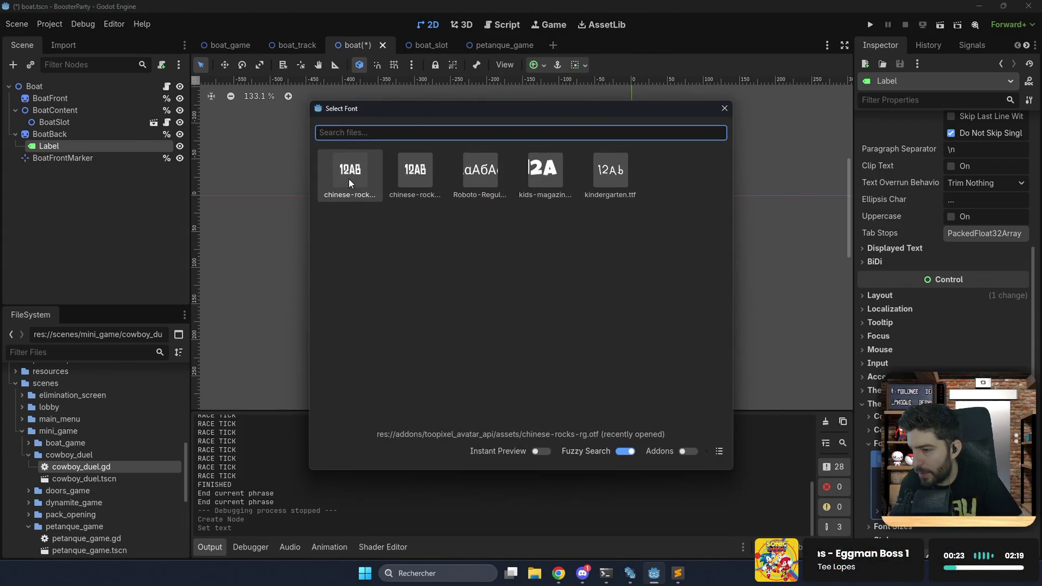
click(349, 178)
scroll(526, 206, up, 7)
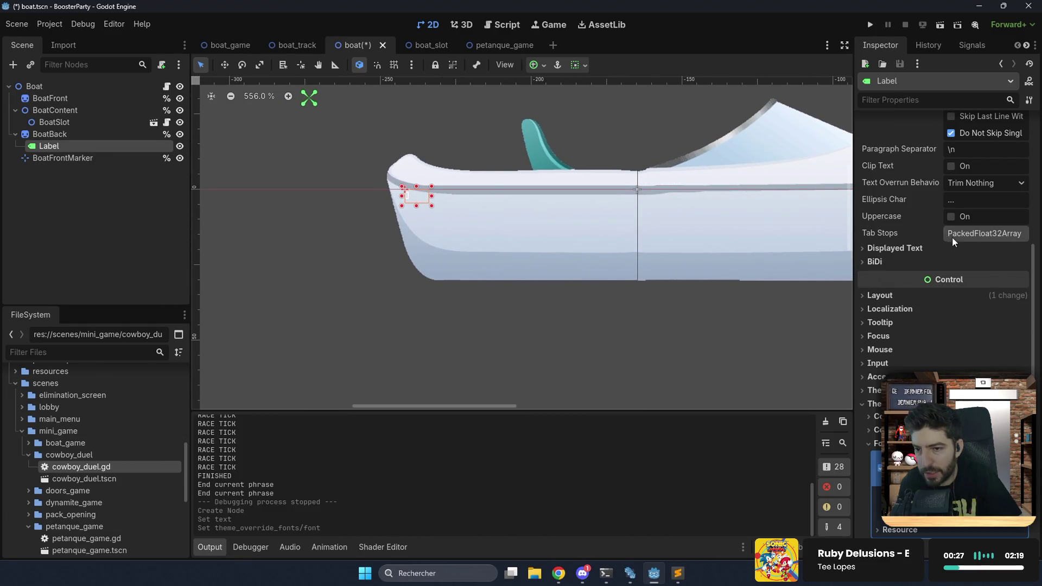
Center the Label's text both horizontally and vertically.
scroll(952, 236, up, 5)
click(962, 242)
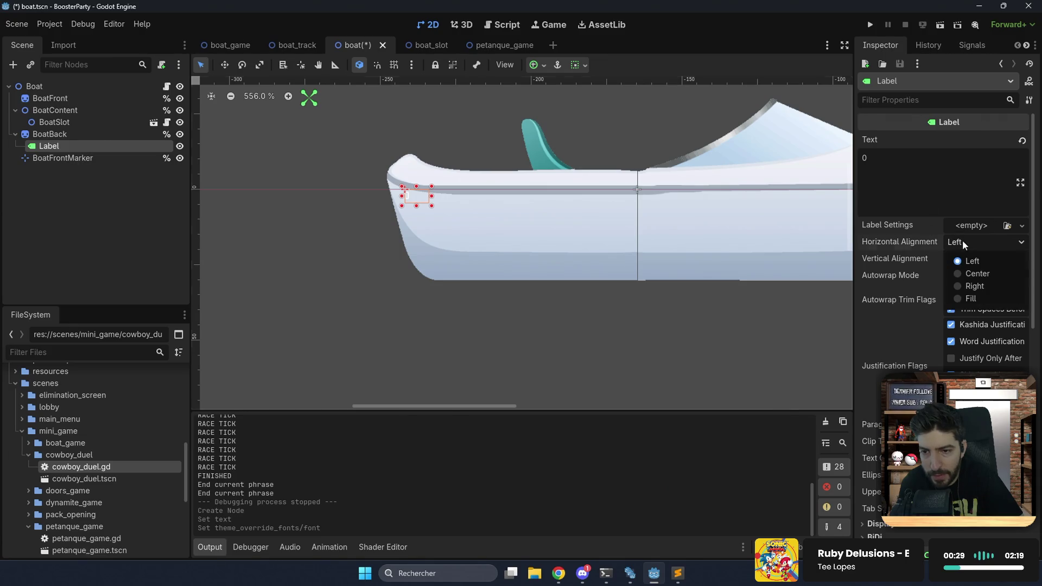
click(977, 270)
click(976, 262)
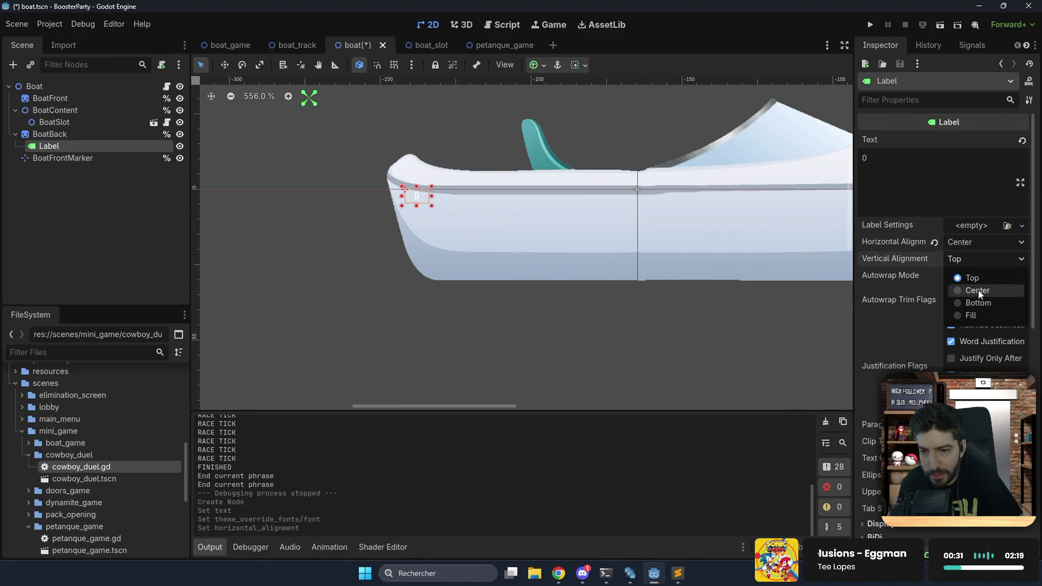
click(977, 290)
Enable the Label's Font Size override and set it to 50, then 100.
scroll(886, 311, down, 10)
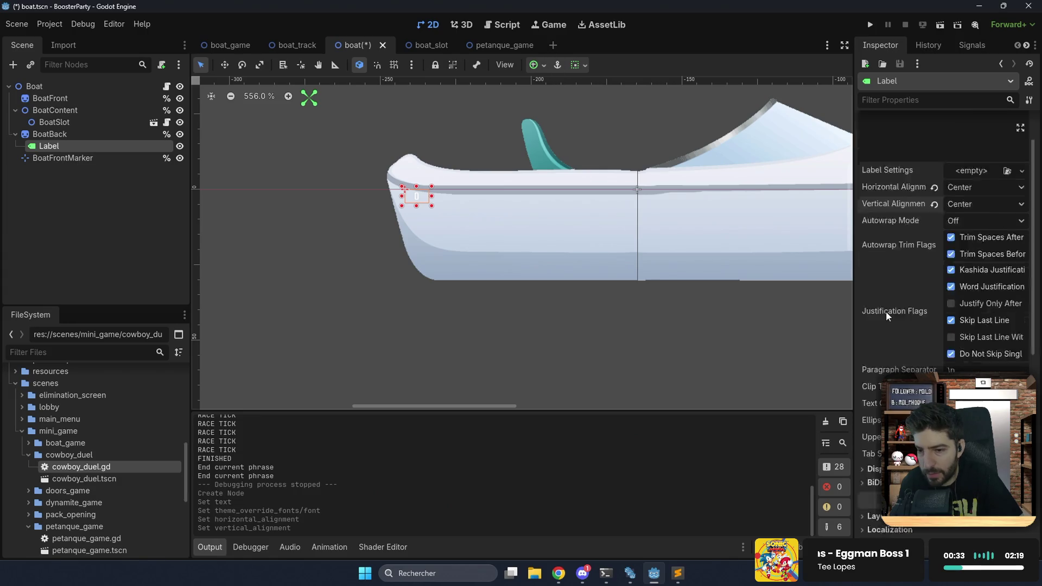
click(905, 228)
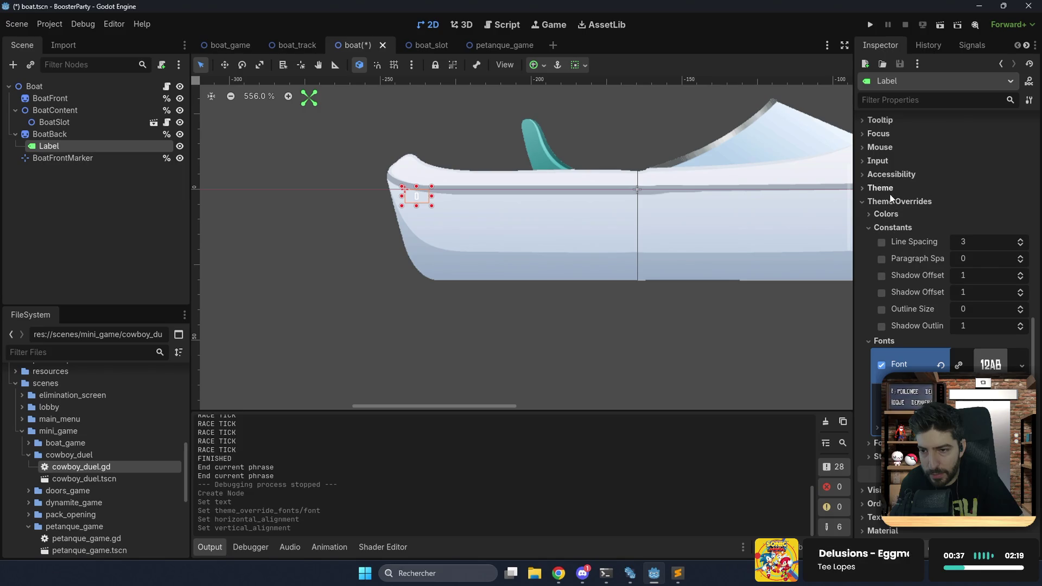
click(908, 444)
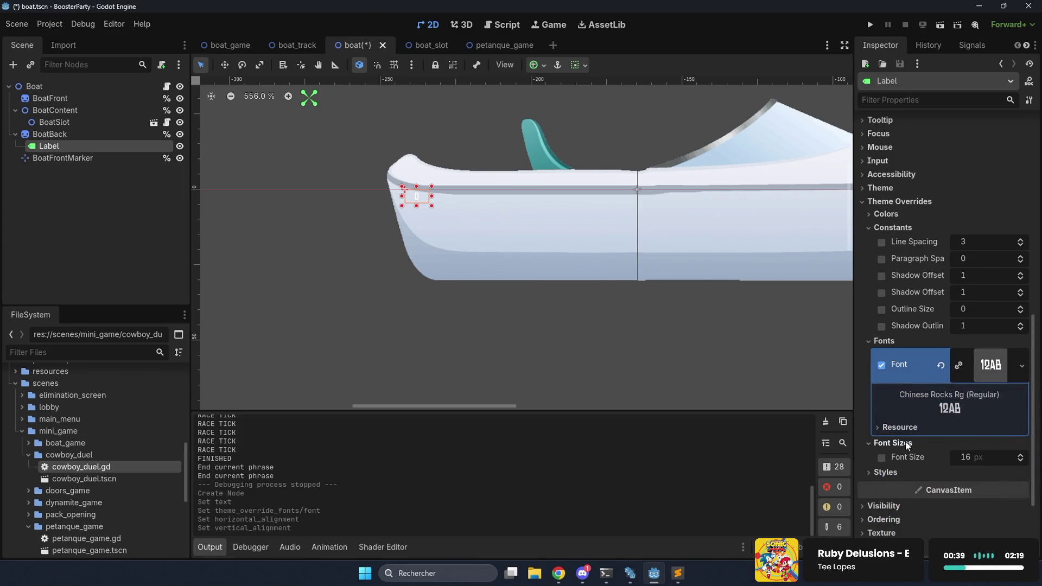
click(966, 459)
text(50)
key(Return)
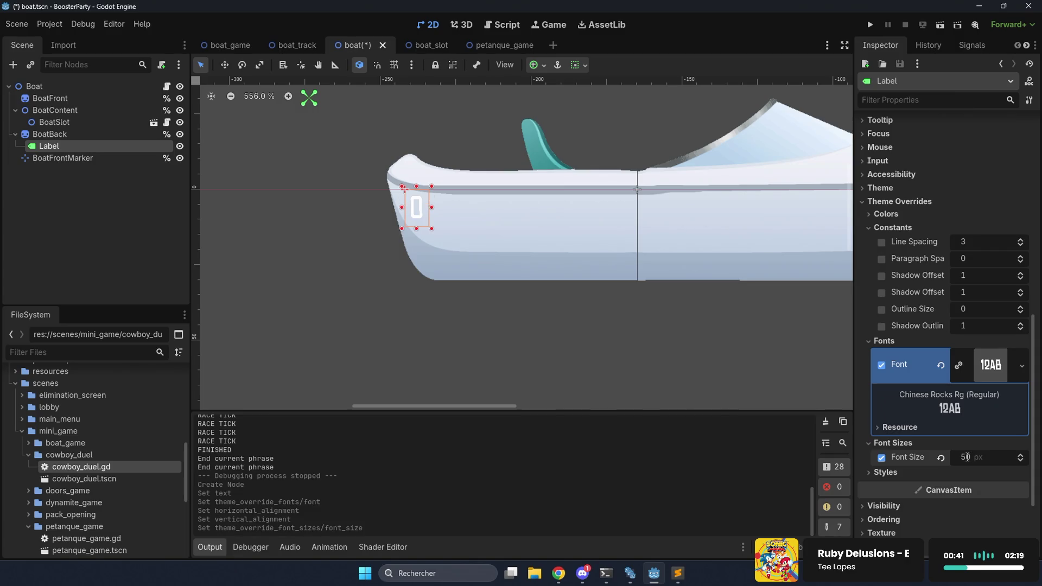
text(00)
key(Return)
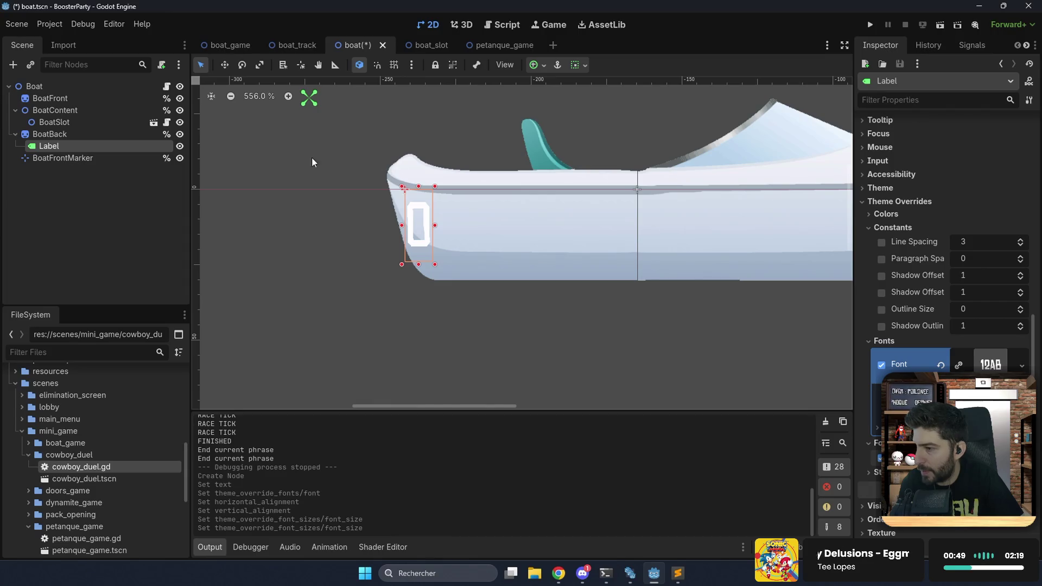
scroll(913, 201, up, 10)
Set the Label's Custom Minimum Size width to 100, then 150.
scroll(912, 228, down, 5)
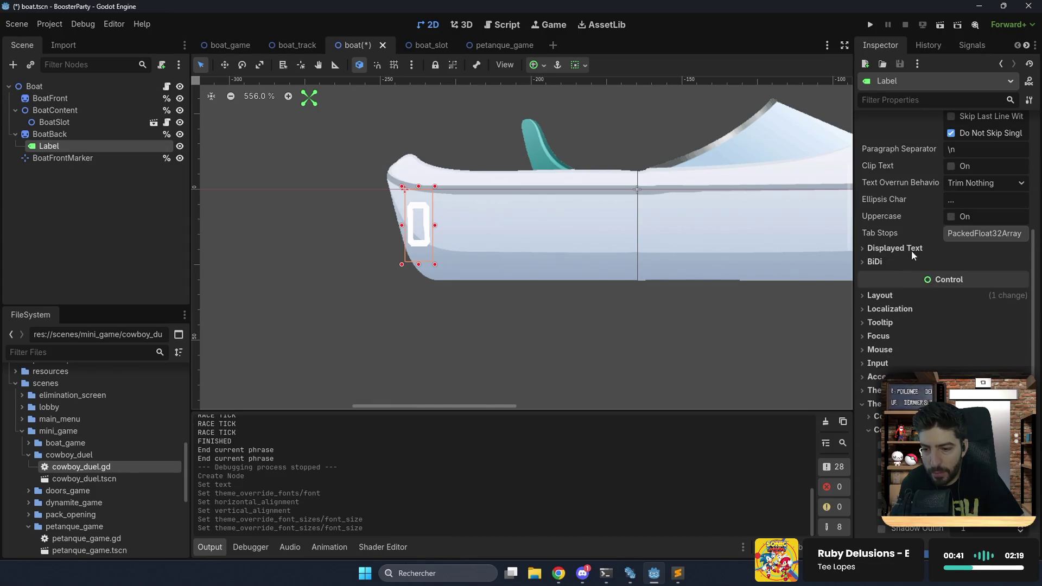
click(888, 297)
click(975, 362)
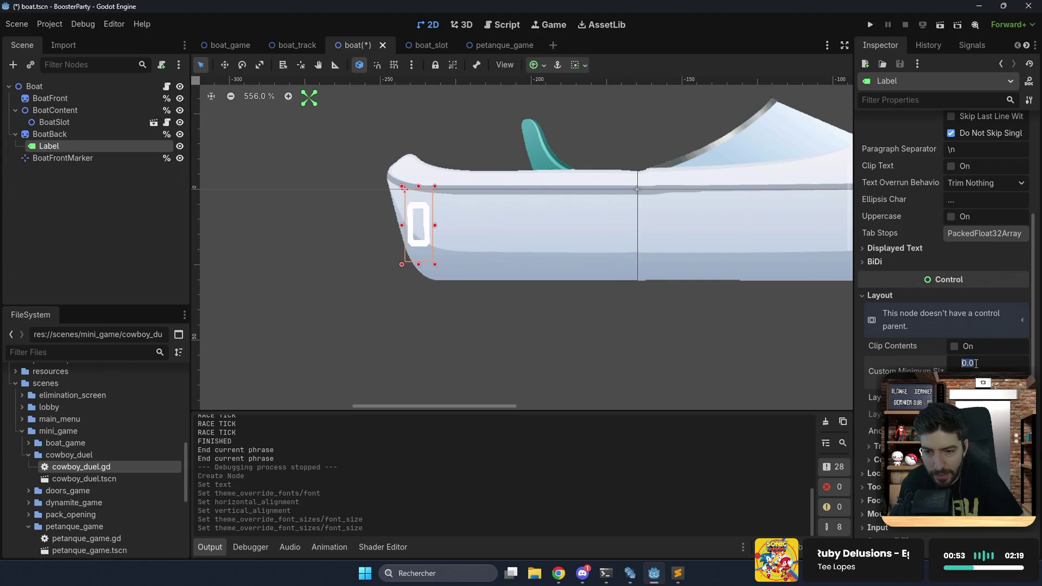
text(100)
key(Return)
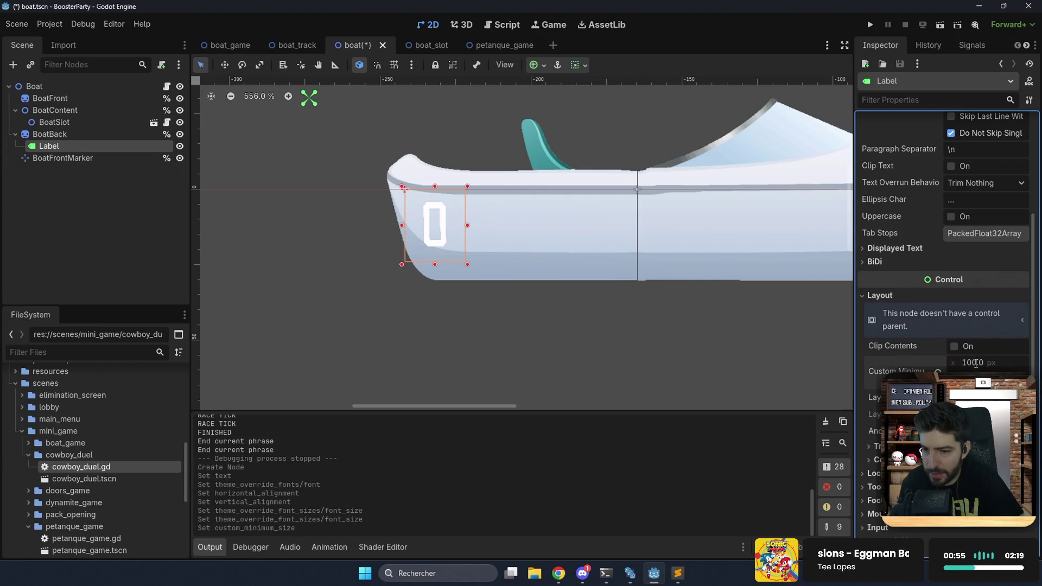
click(976, 363)
text(150)
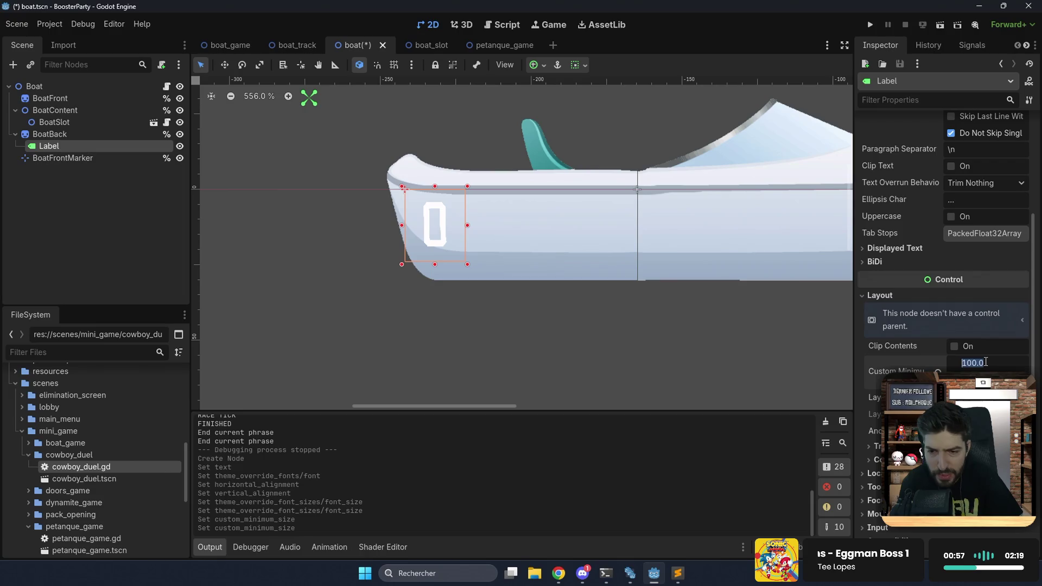
key(Return)
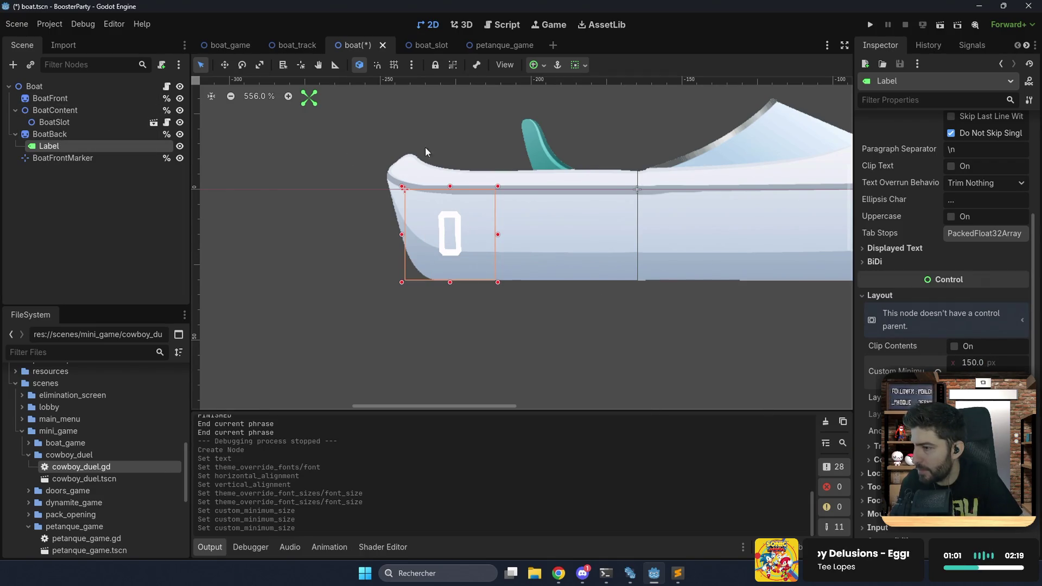
Drag the number label onto the left end of the hull, checking it against BoatBack visibility.
scroll(892, 347, down, 10)
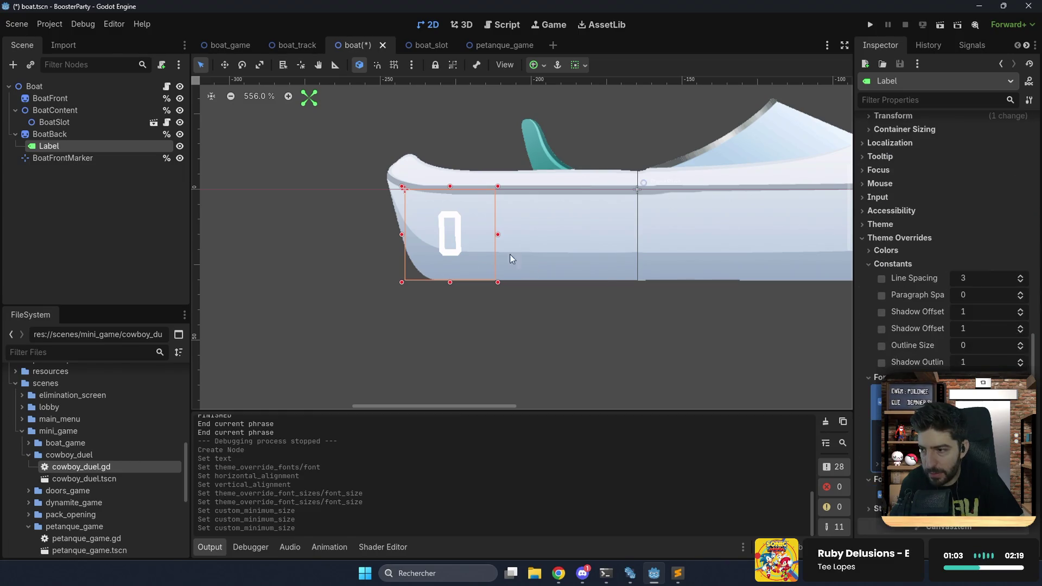
drag(449, 235, 476, 220)
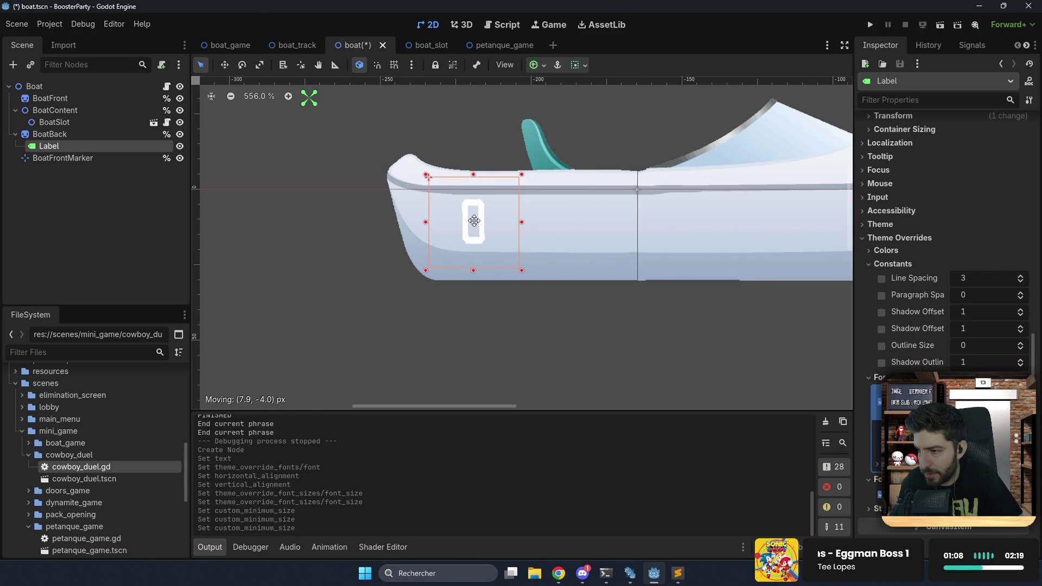
click(180, 134)
click(180, 135)
click(180, 134)
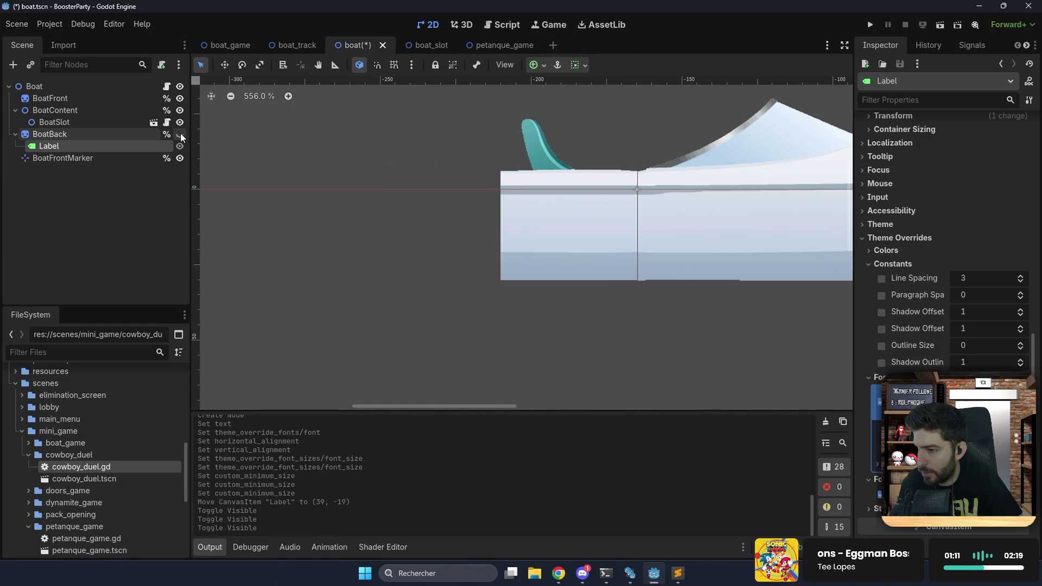
click(180, 135)
drag(224, 134, 272, 155)
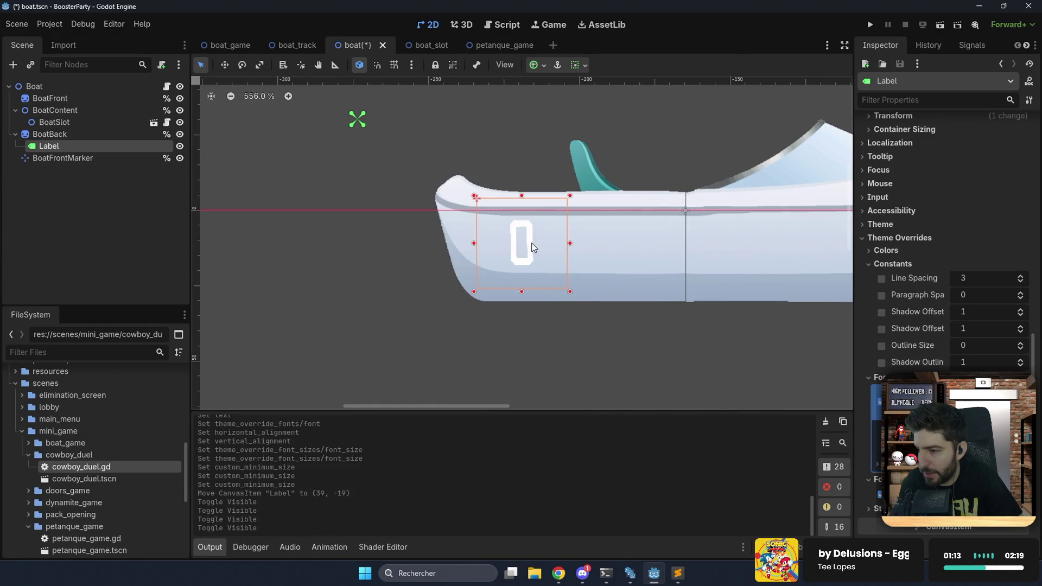
drag(532, 248, 516, 242)
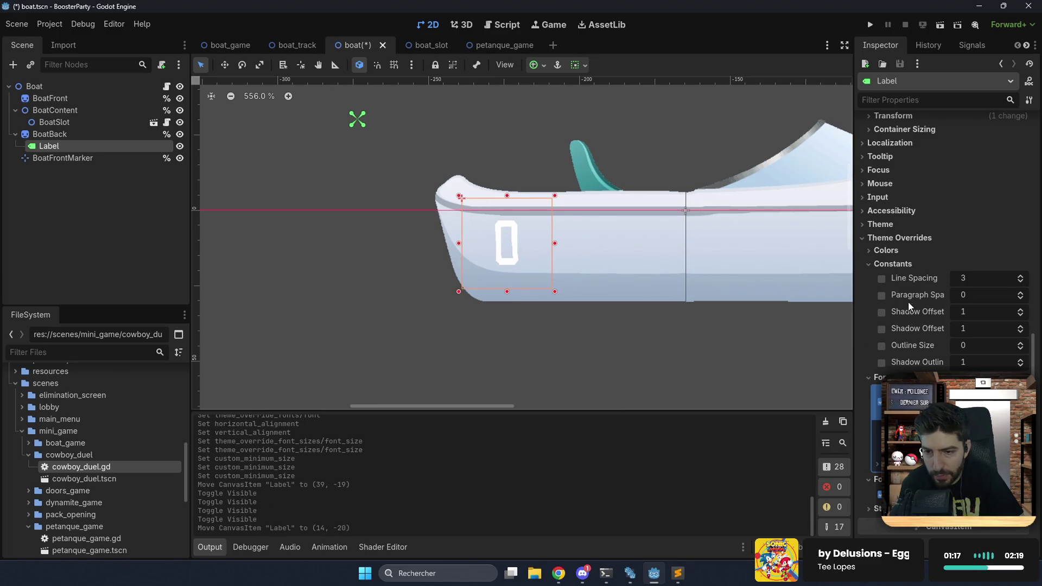
Set the Label's Outline Size constant to 20 after trying 5, 10 and 30.
click(969, 346)
text(5)
key(Return)
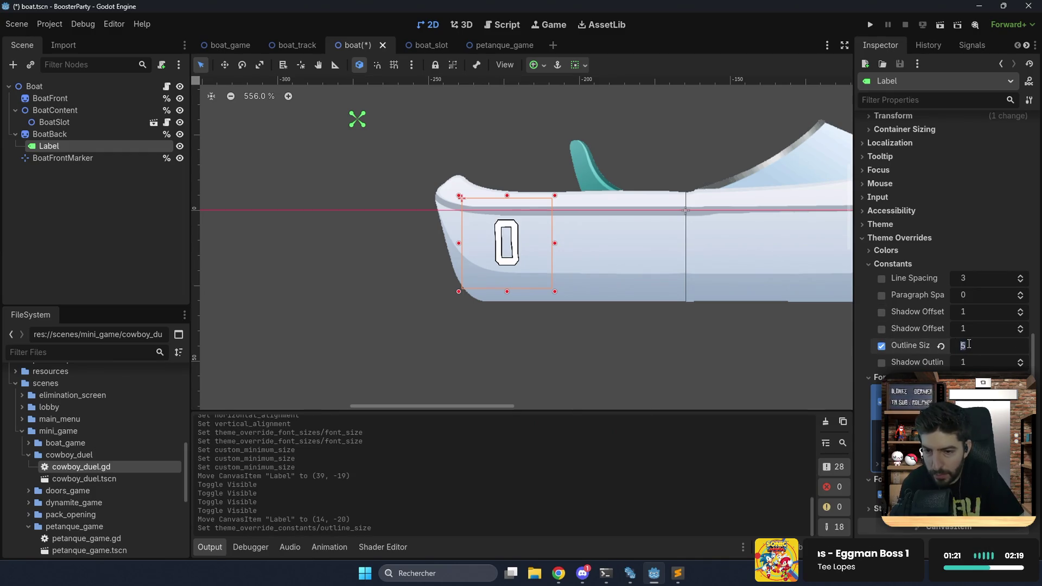
text(10)
key(Return)
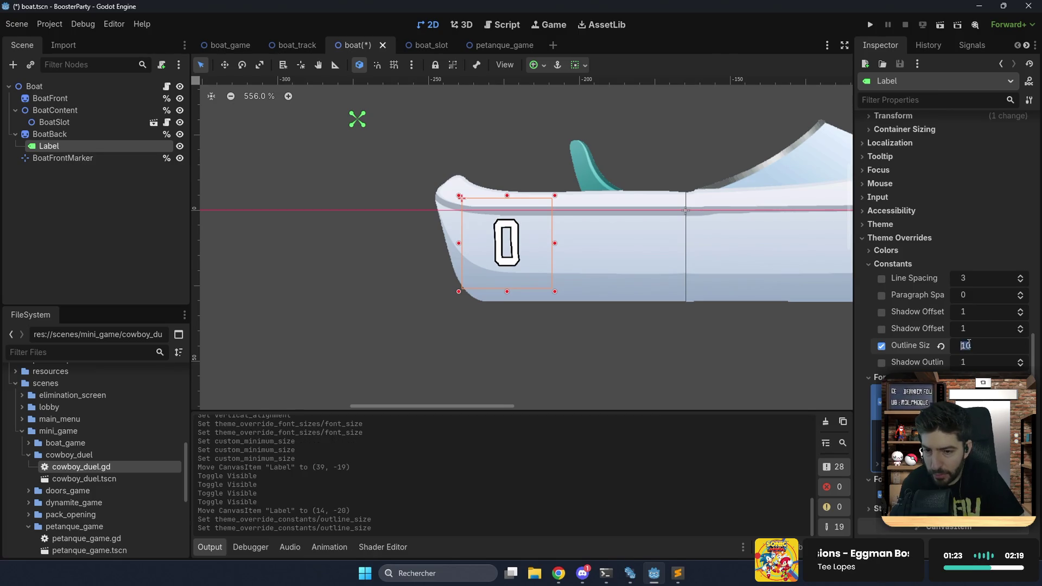
text(30)
key(Return)
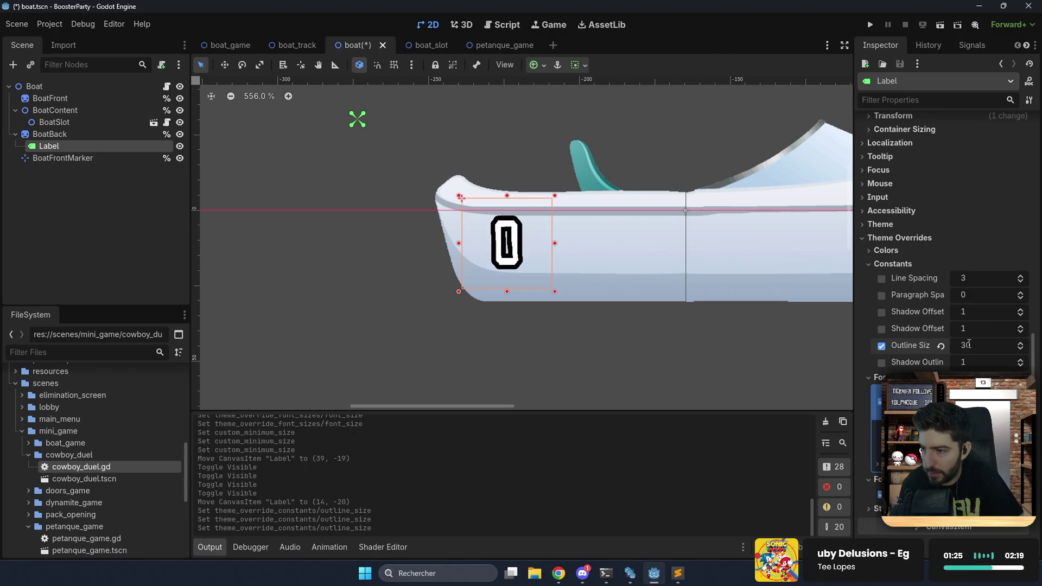
text(20)
key(Return)
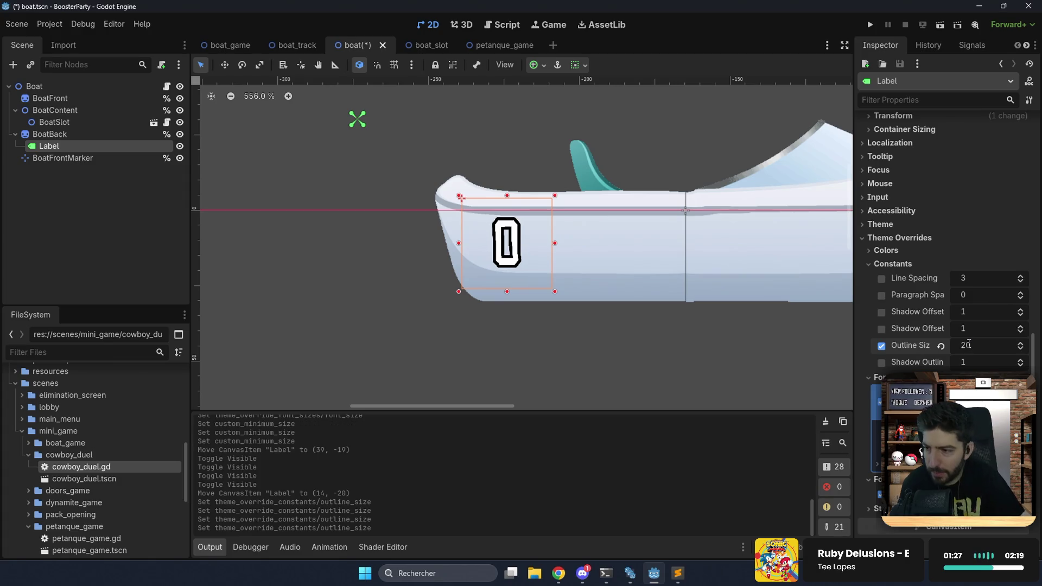
Rename the Label to BoatNumber, mark it Access as Unique Name, and open boat.gd.
scroll(689, 310, down, 5)
drag(701, 308, 604, 281)
scroll(603, 277, up, 6)
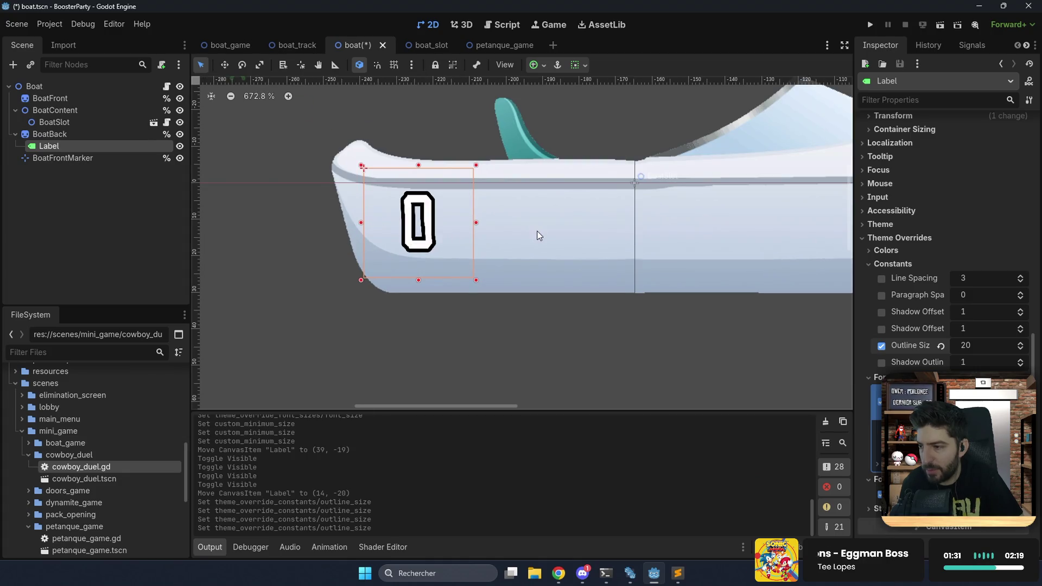
drag(536, 230, 574, 243)
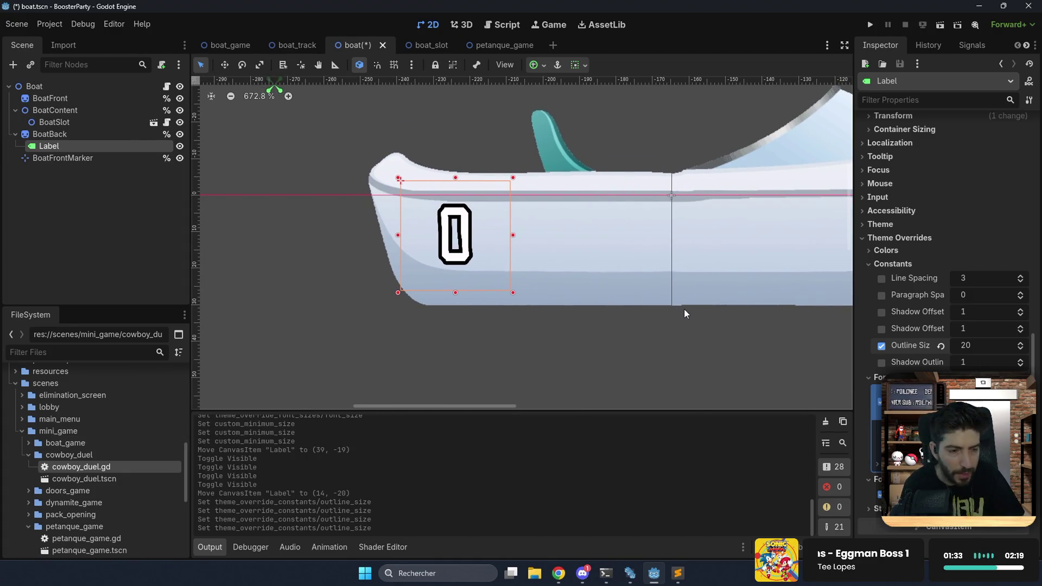
double_click(161, 150)
text(BoatNumber)
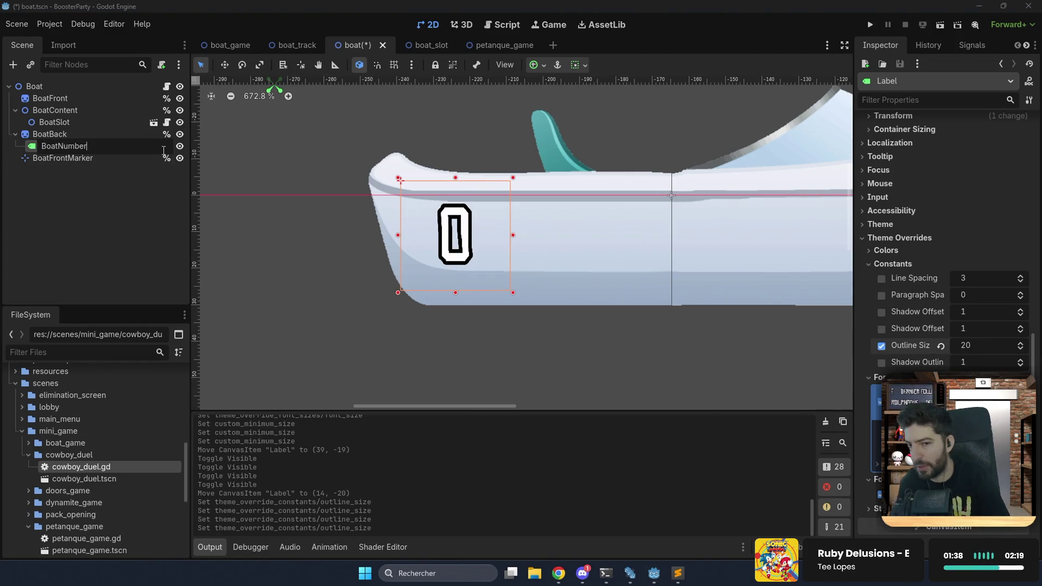
key(Return)
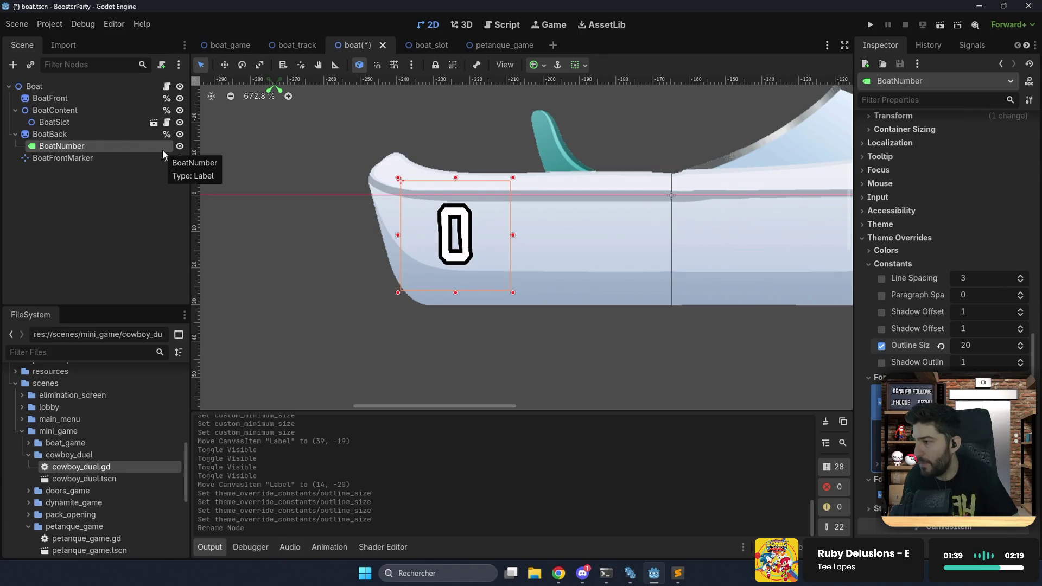
right_click(163, 151)
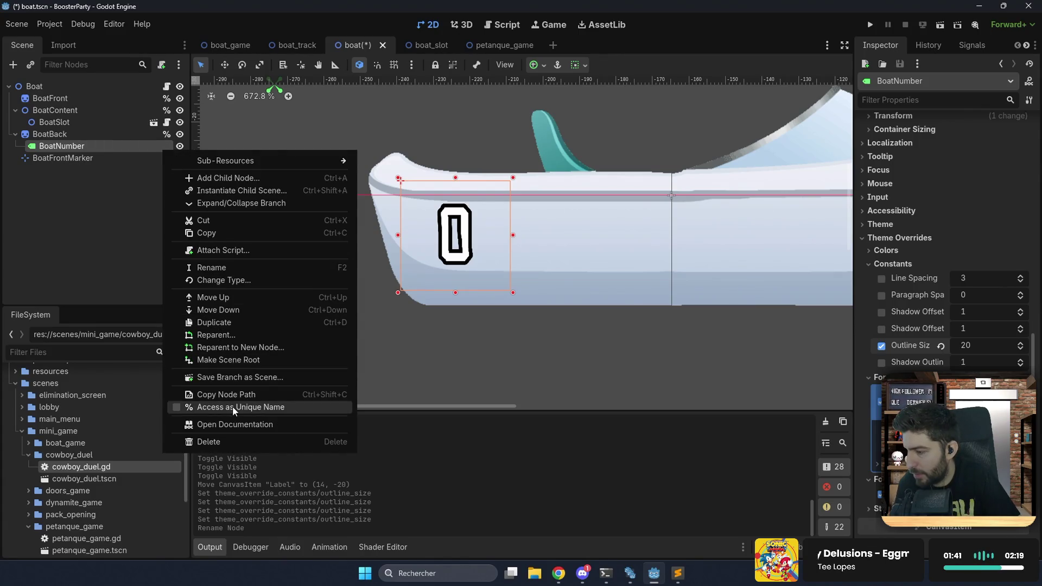
click(234, 407)
click(167, 86)
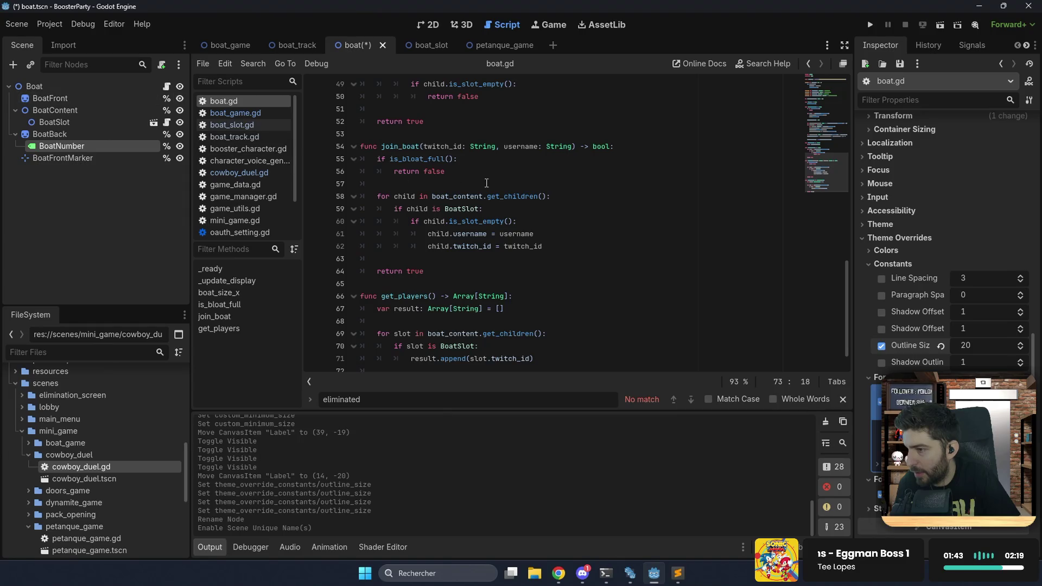
Go to the top of boat.gd to add the boat_number property and BoatNumber reference.
click(805, 93)
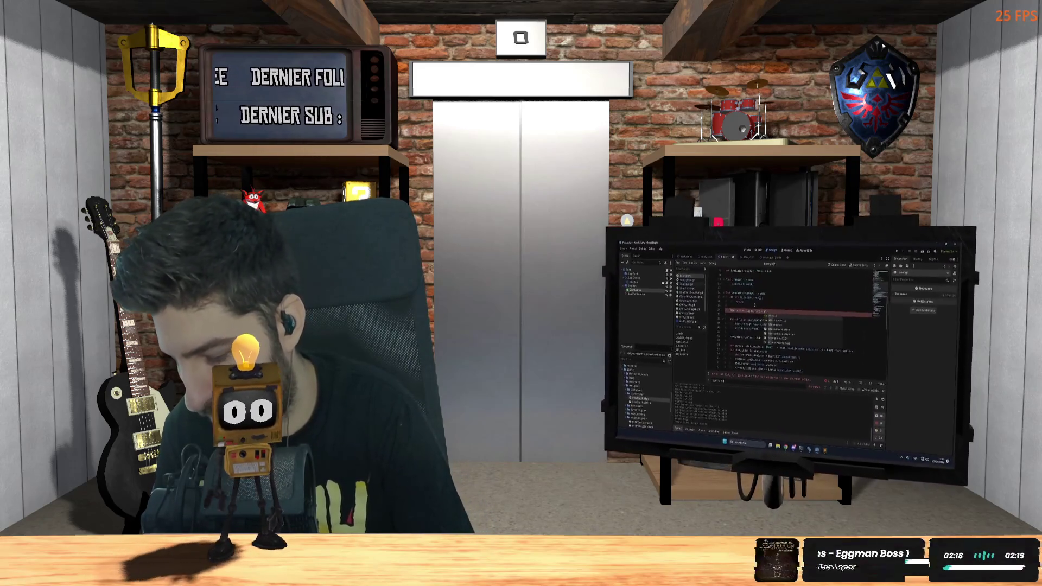
Finish the label text line with boat_number, save boat.gd, and select the boat_number property block.
text(boat_number_label.text = str(bo)
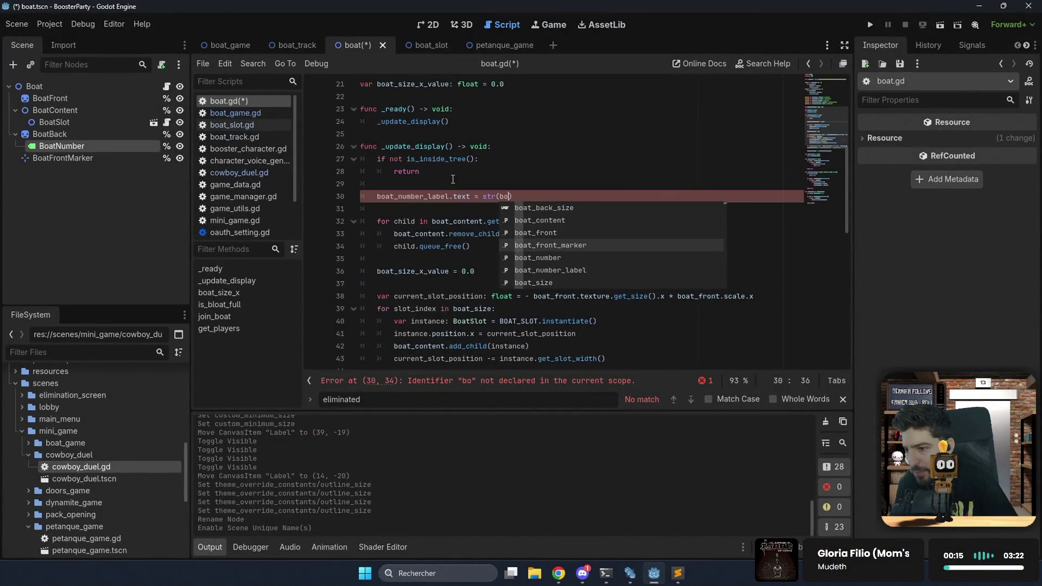
key(Return)
key(ctrl+s)
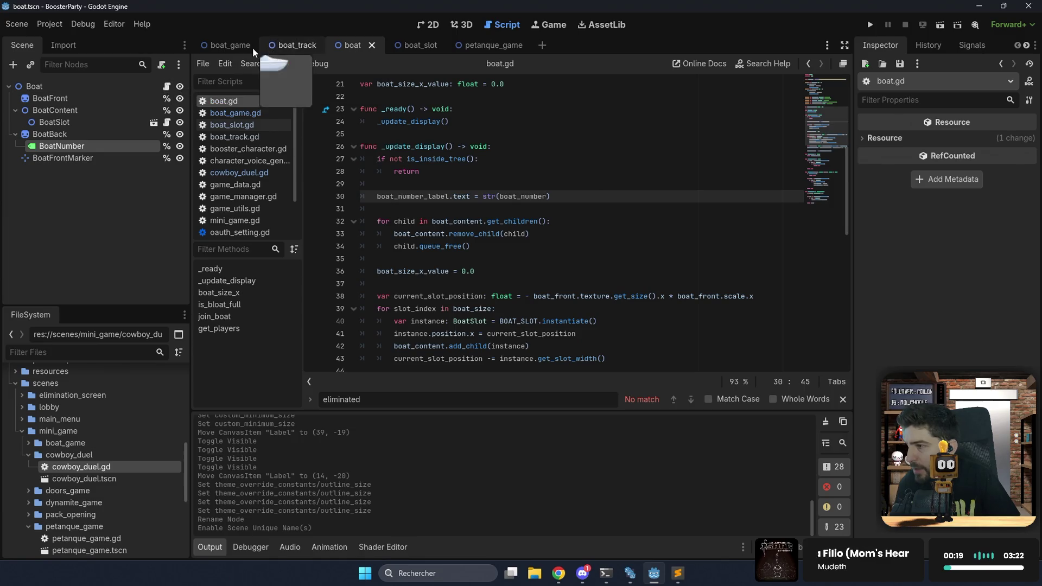
click(284, 41)
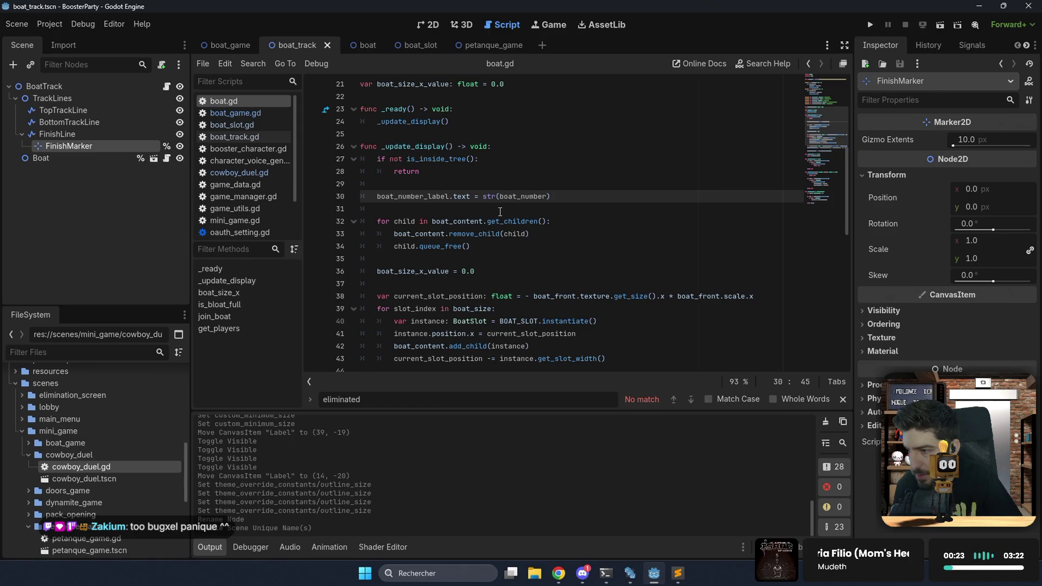
scroll(500, 211, up, 6)
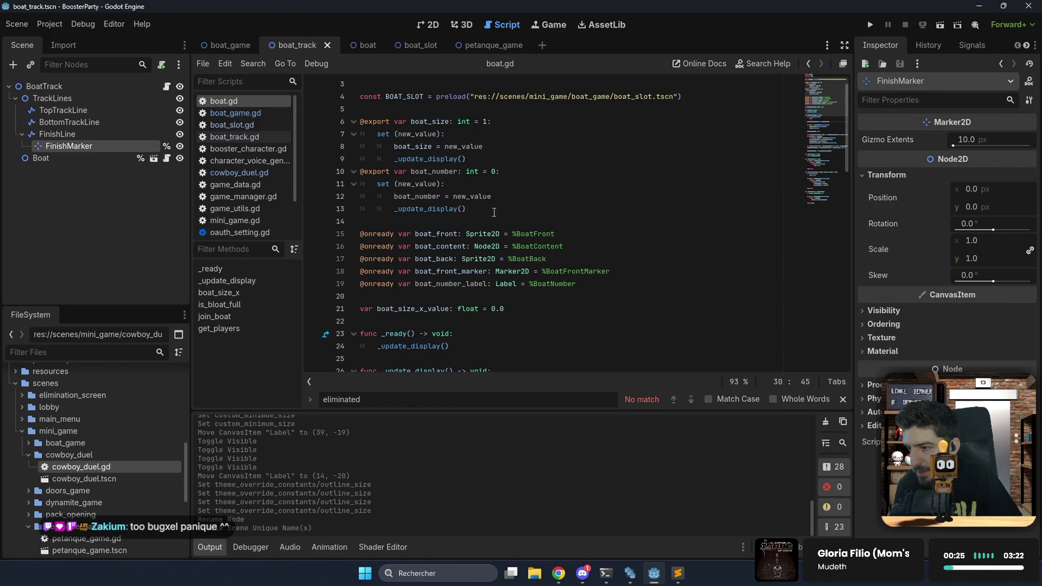
scroll(475, 195, up, 1)
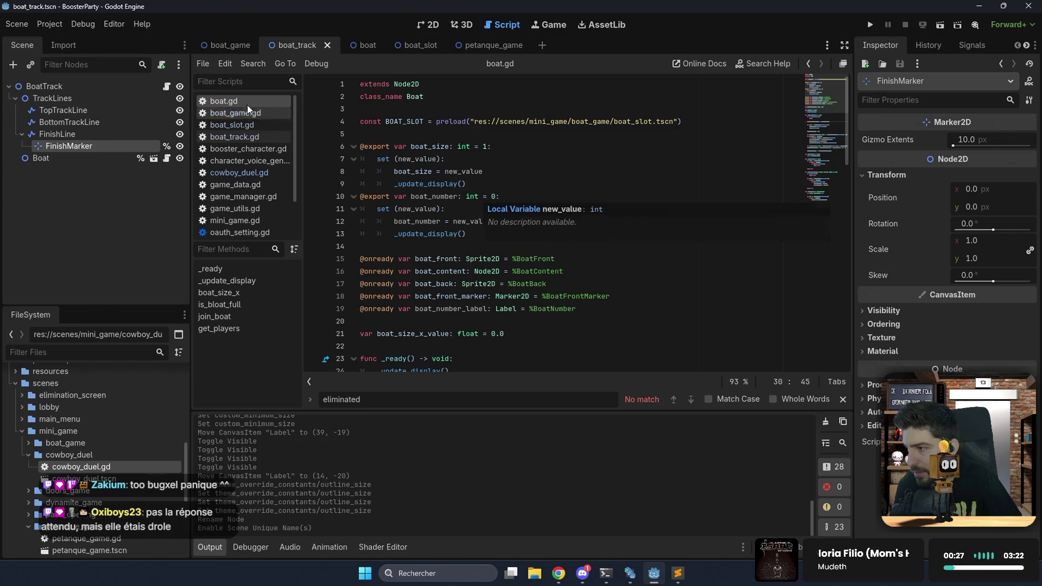
drag(471, 229, 506, 189)
key(ctrl+c)
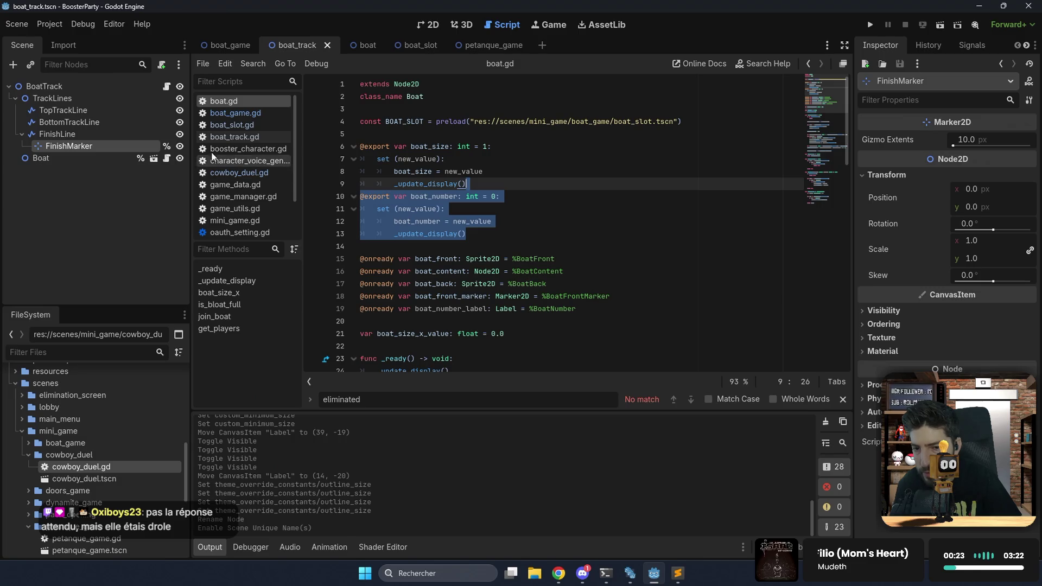
Paste the boat_number property into boat_track.gd after line 7 and rename it track_number.
click(166, 88)
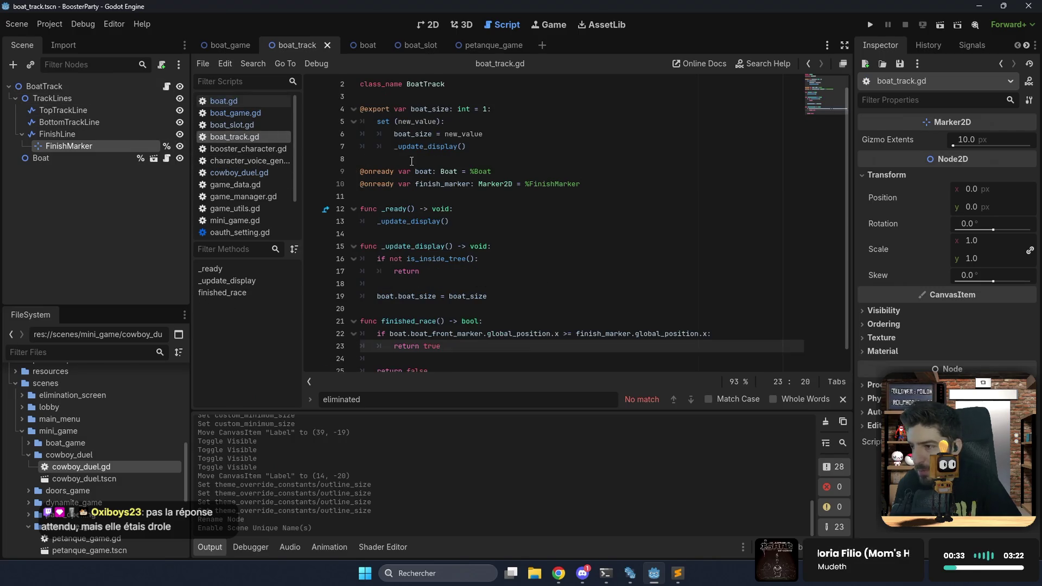
scroll(407, 157, up, 1)
click(478, 158)
key(ctrl+v)
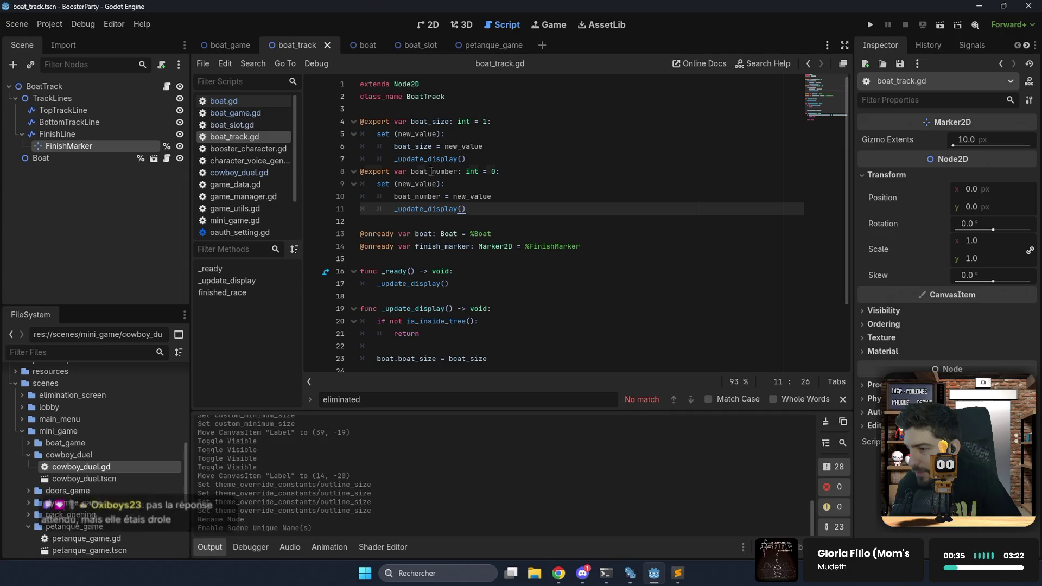
click(432, 171)
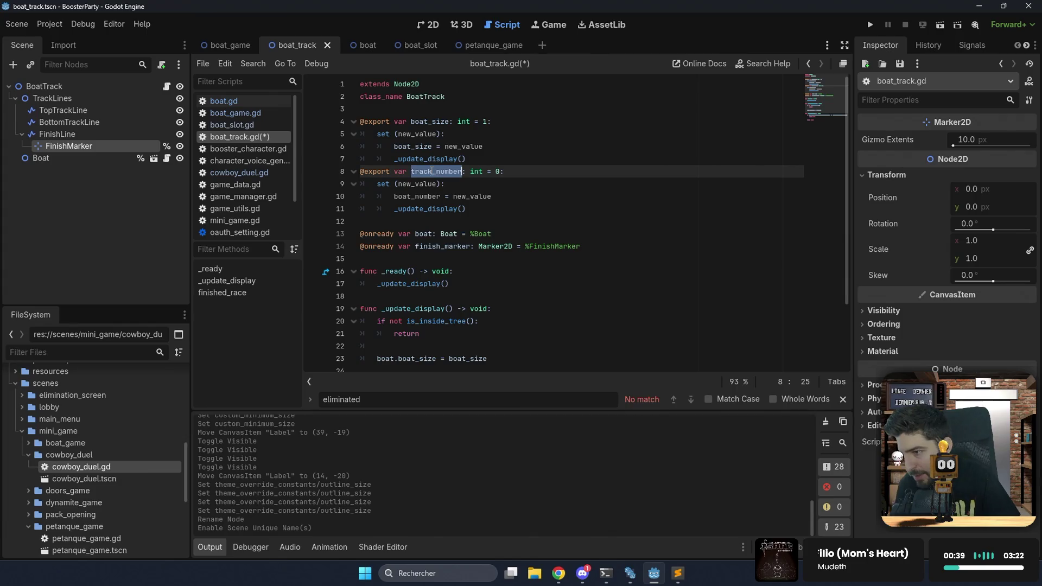
double_click(421, 197)
Add 'boat.boat_number = track_number' in _update_display and save boat_track.gd.
ctrl+click(427, 209)
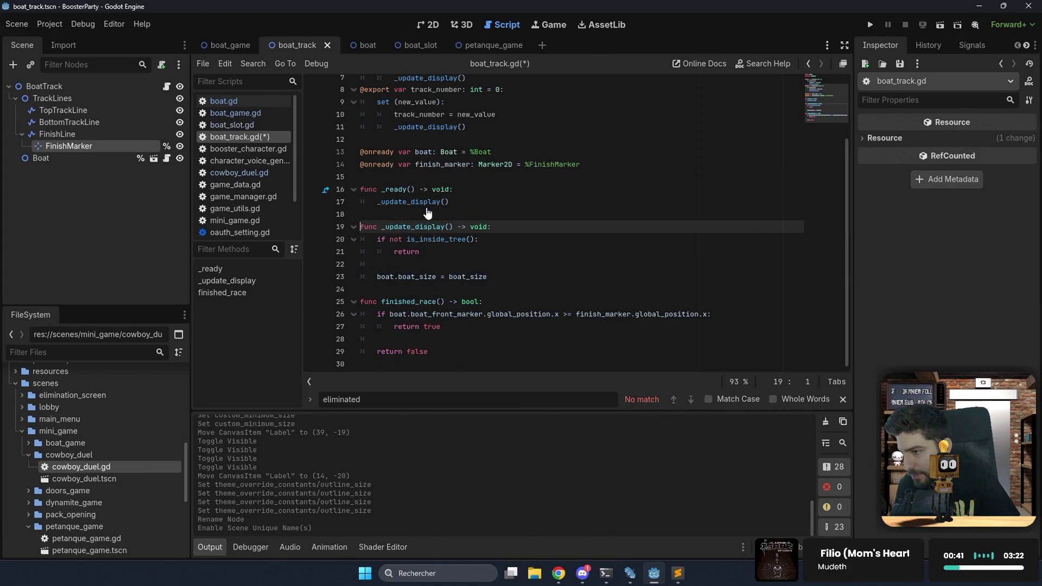
click(436, 256)
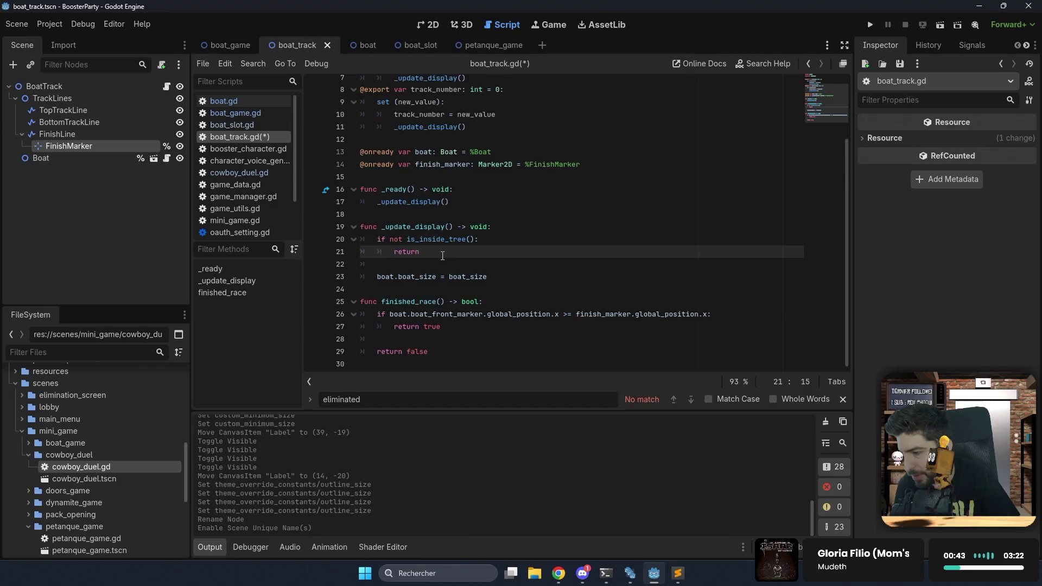
key(Down)
key(Return)
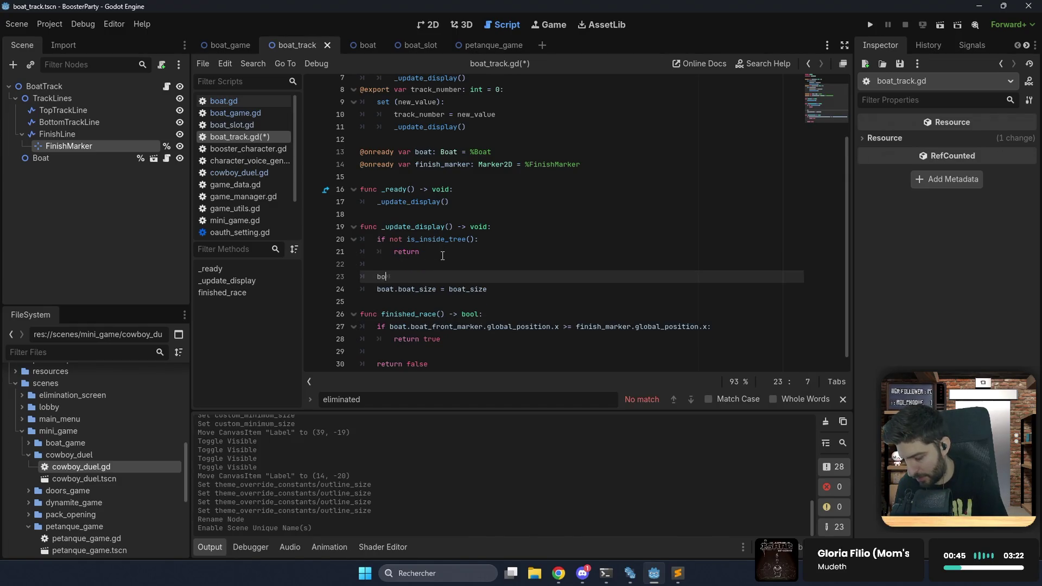
text(b)
key(Down)
key(Down)
key(Down)
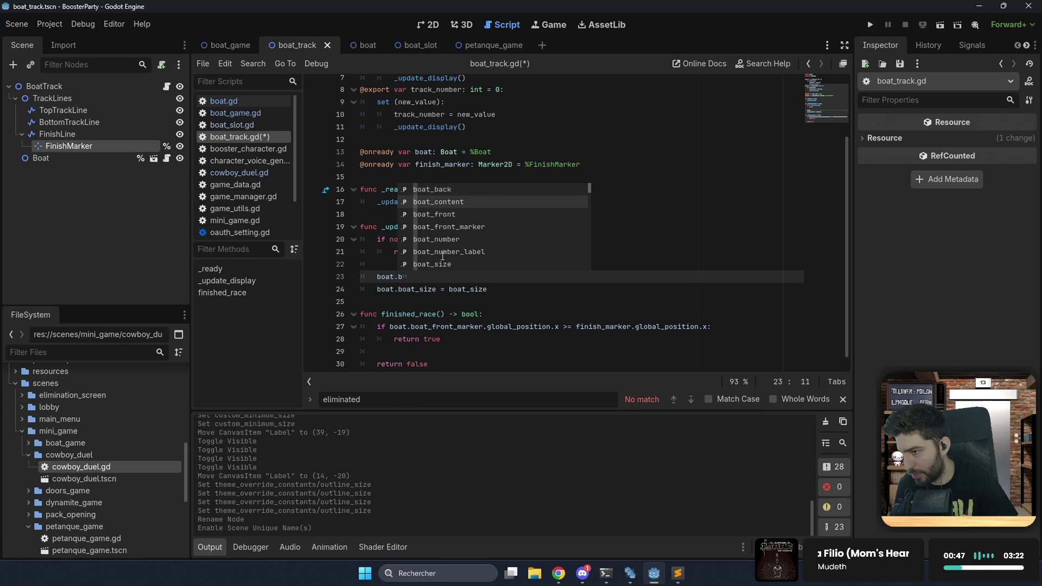
key(Return)
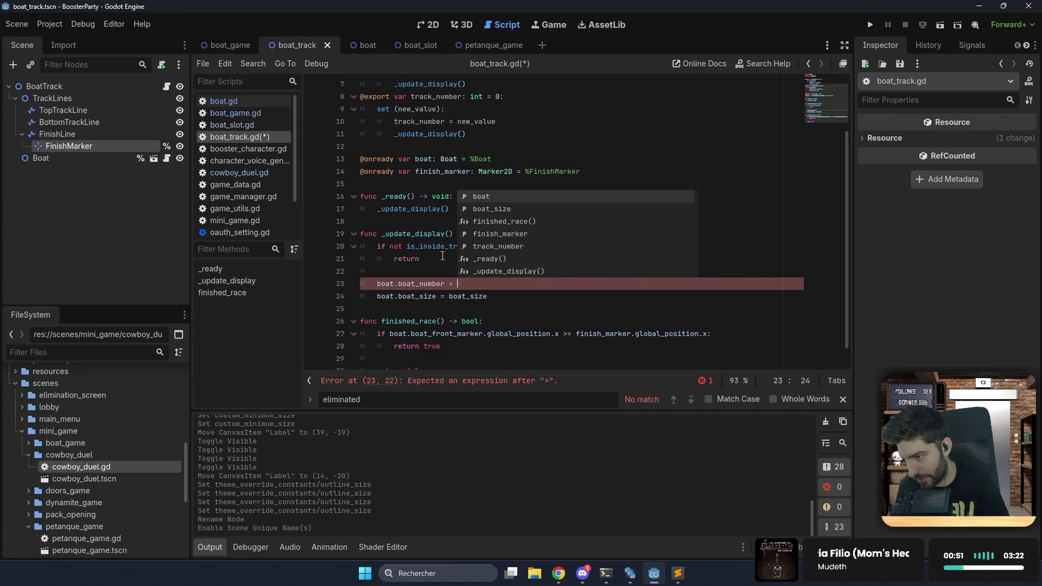
text(t)
key(Return)
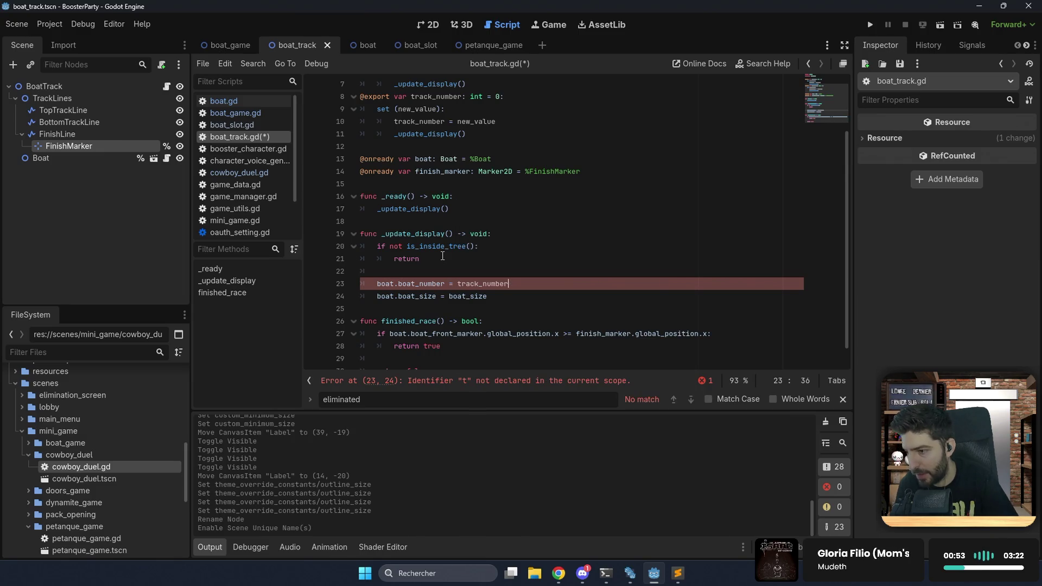
key(ctrl+s)
click(238, 47)
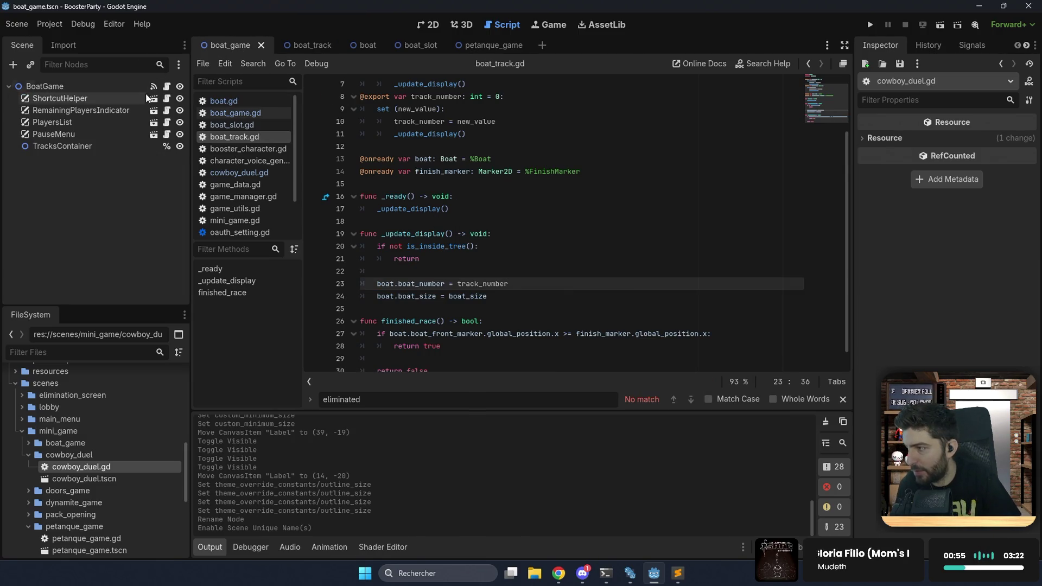
Open boat_game.gd and go to the _init_boat_and_tracks function.
click(167, 87)
scroll(484, 197, down, 15)
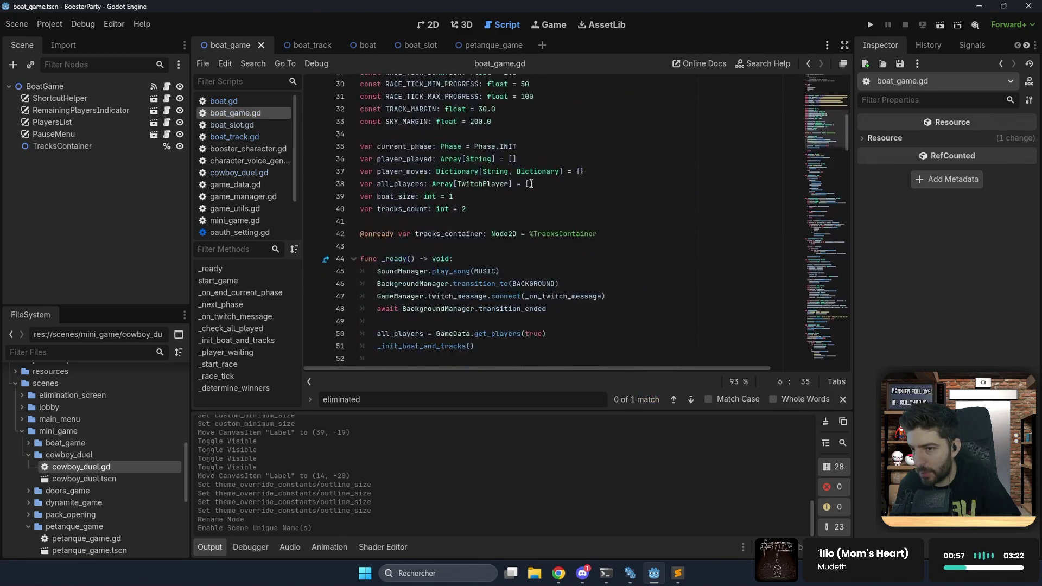
scroll(424, 168, down, 5)
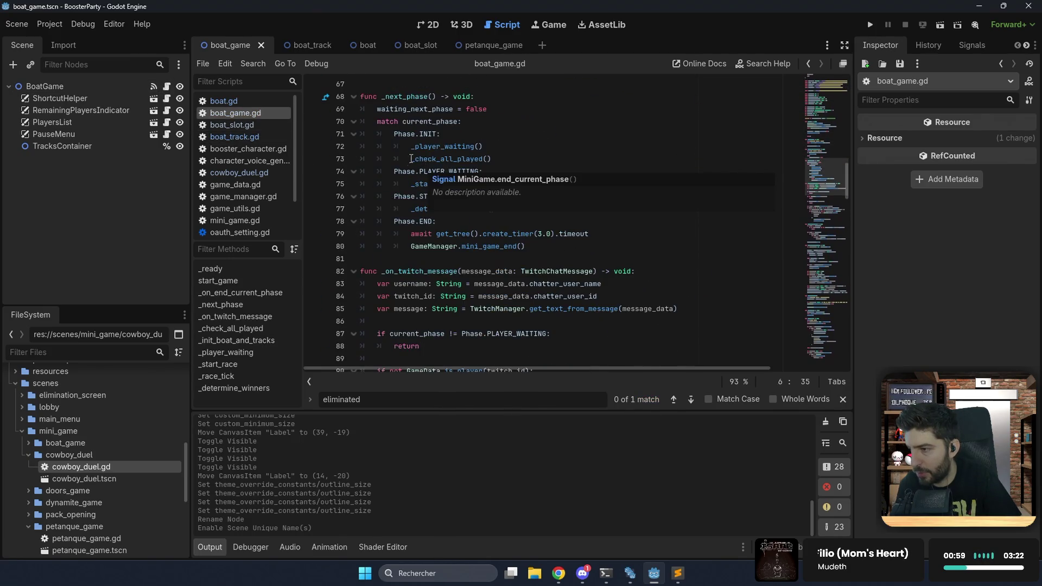
scroll(439, 160, up, 8)
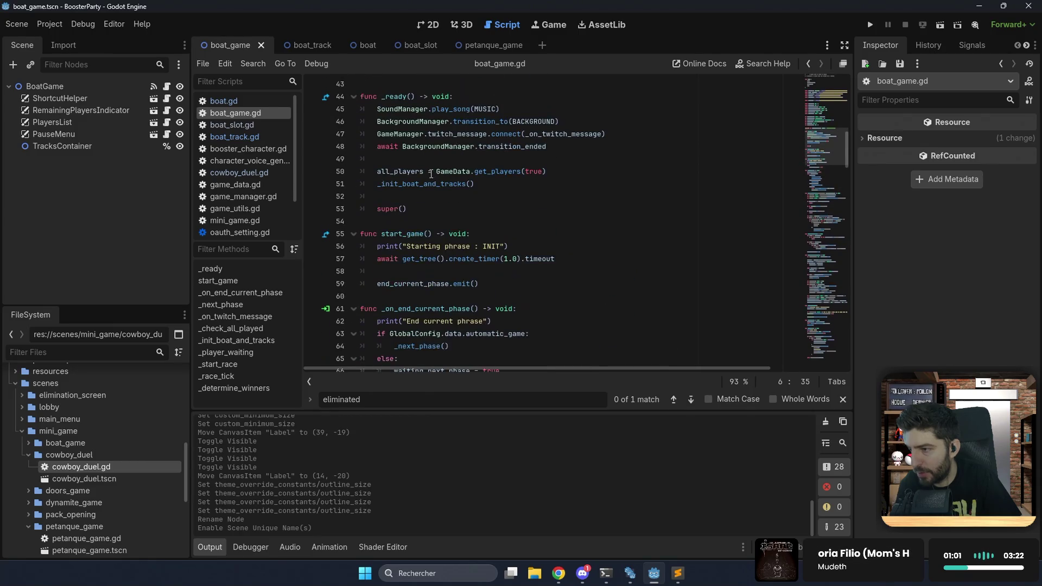
ctrl+click(421, 184)
scroll(443, 201, down, 3)
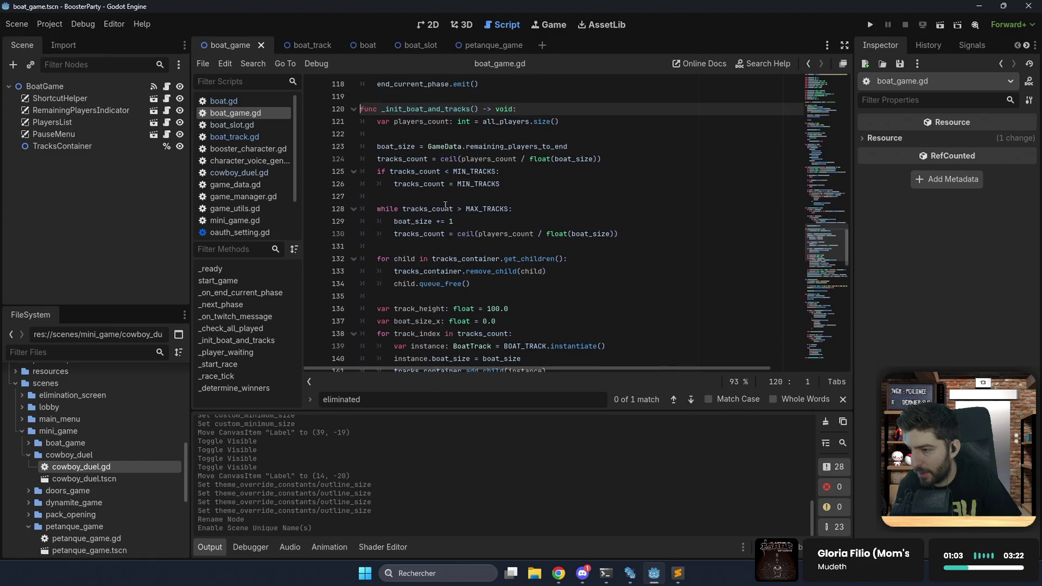
scroll(451, 251, down, 2)
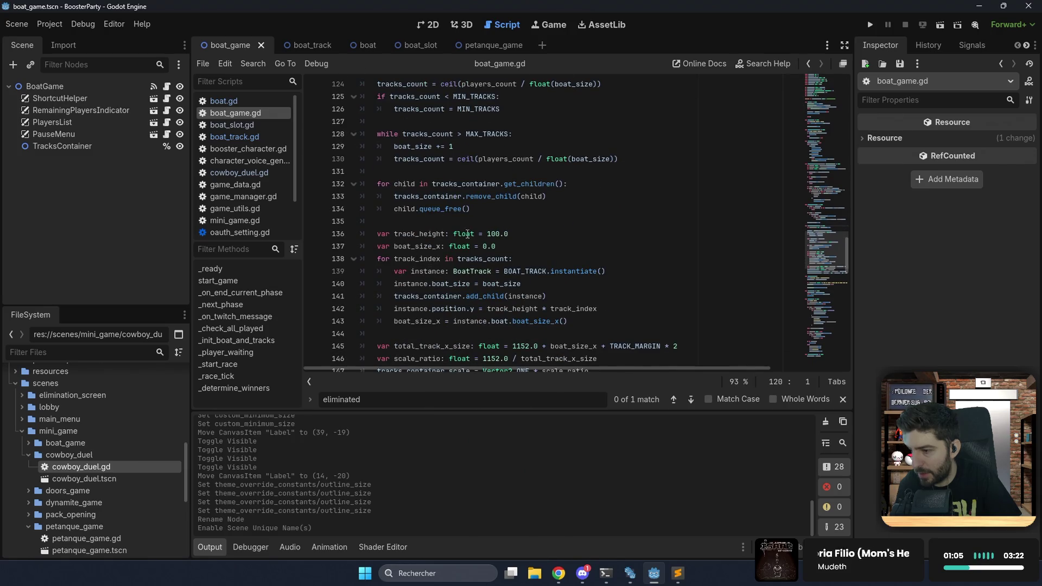
Add 'instance.track_number = track_index' after the instantiate call and save.
click(627, 268)
key(Return)
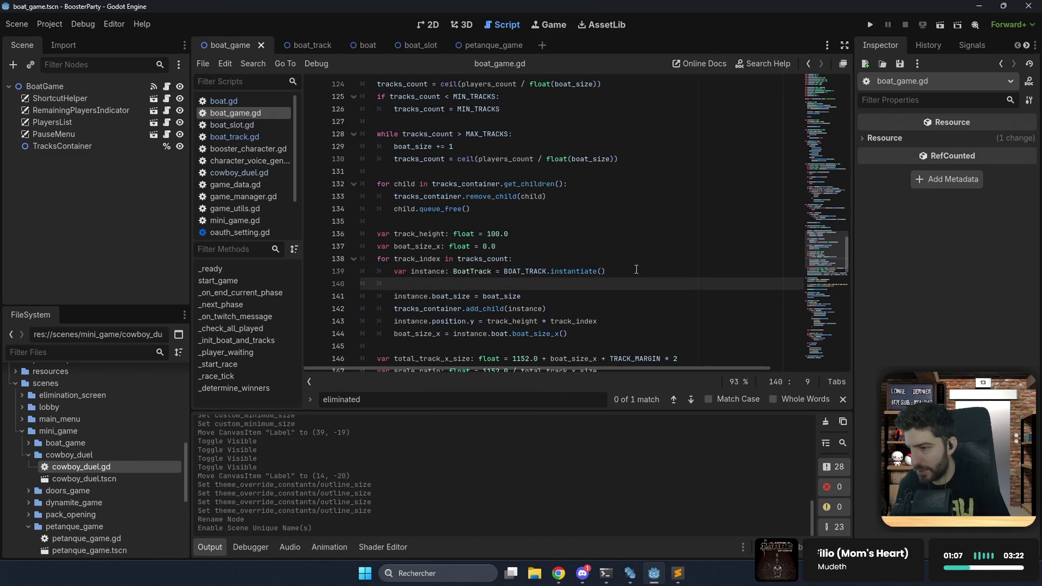
text(ins)
key(Return)
text(instance.t)
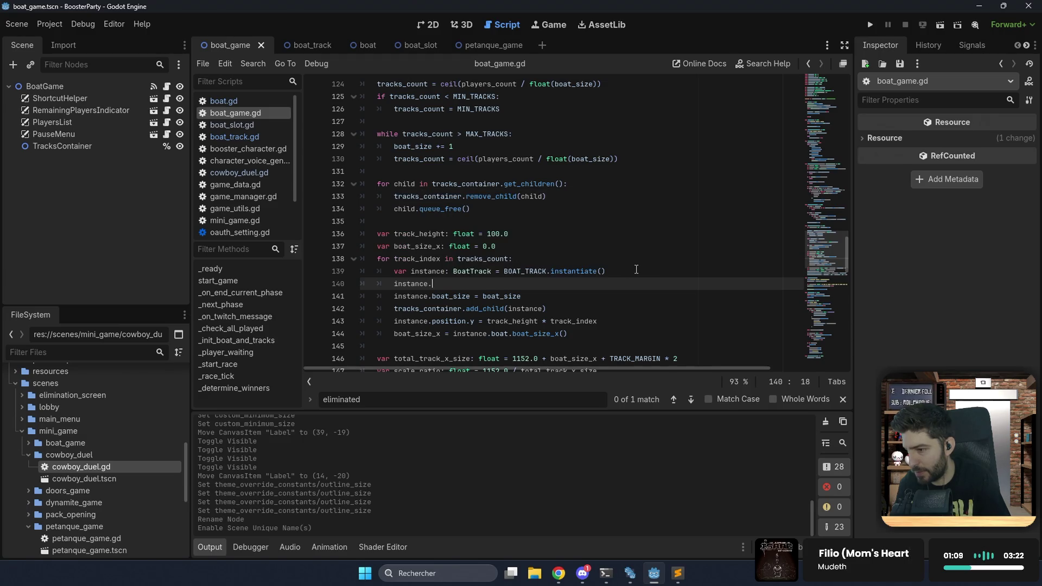
key(Return)
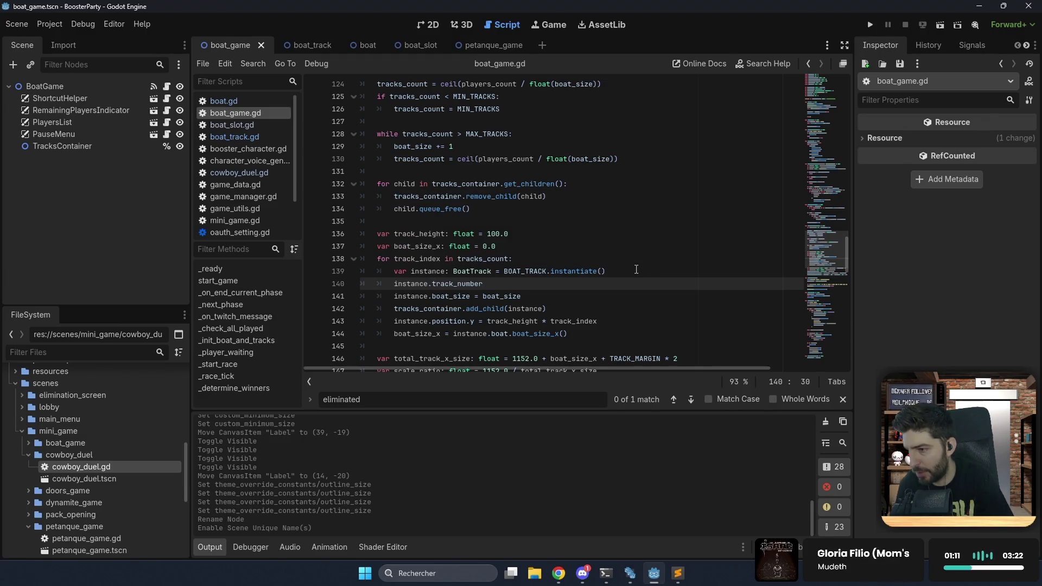
text(t)
key(Down)
key(Down)
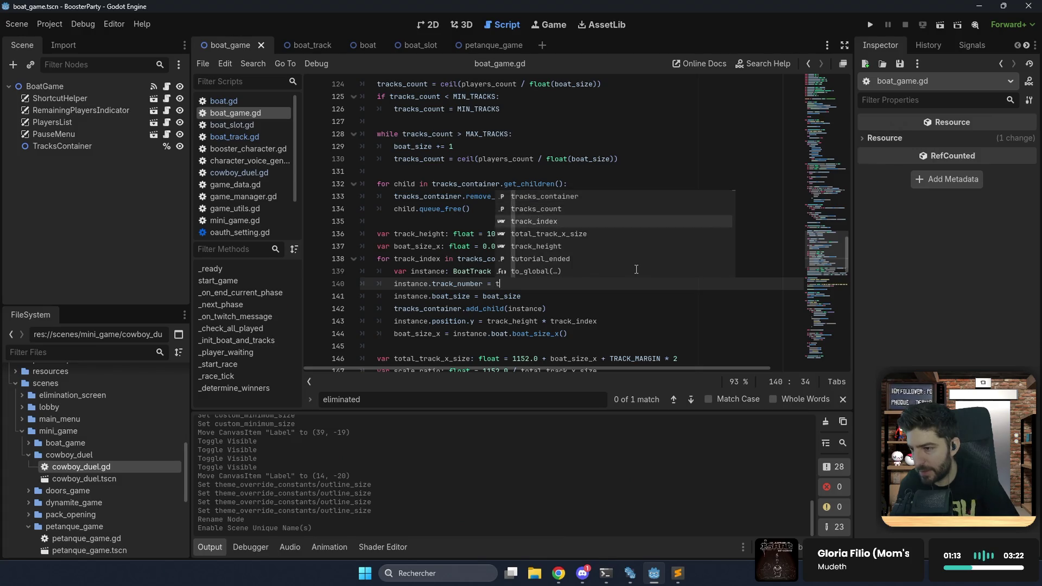
key(Return)
key(ctrl+s)
mouse_move(814, 259)
mouse_down()
mouse_move(825, 137)
mouse_move(837, 201)
mouse_up()
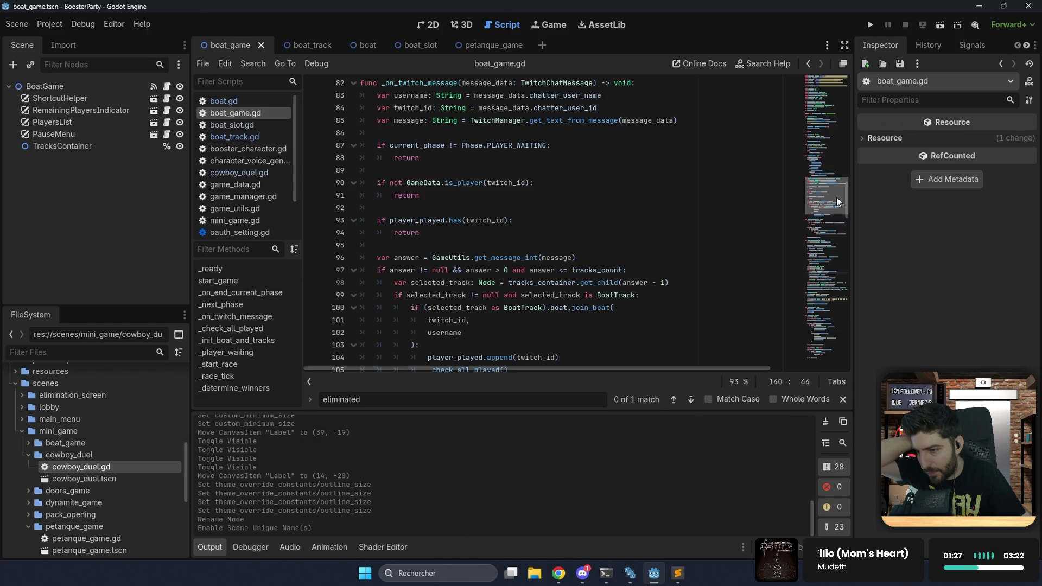
drag(837, 202, 841, 239)
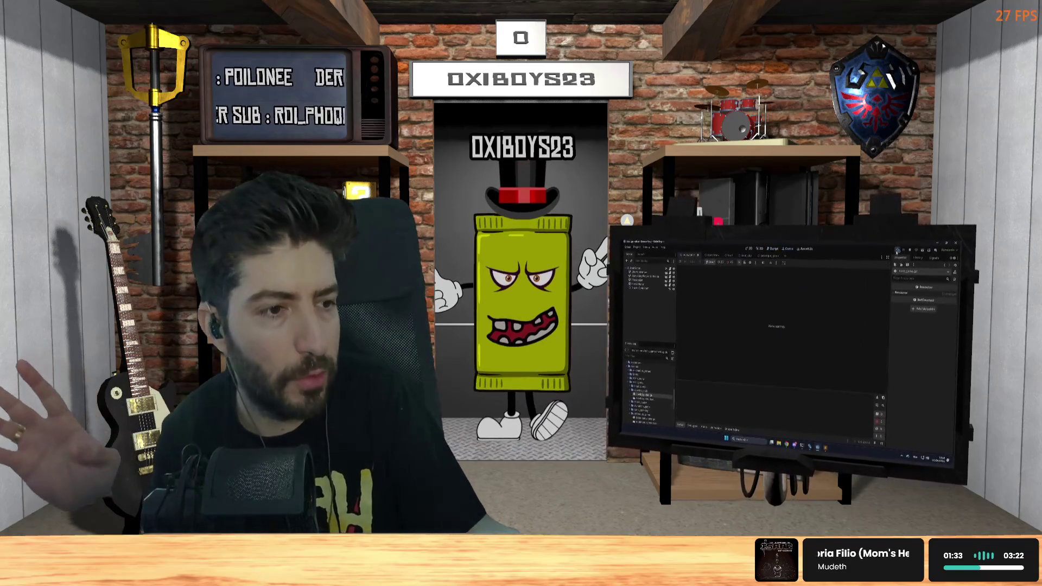
Run the project with F5 to start the four-boat race.
key(F5)
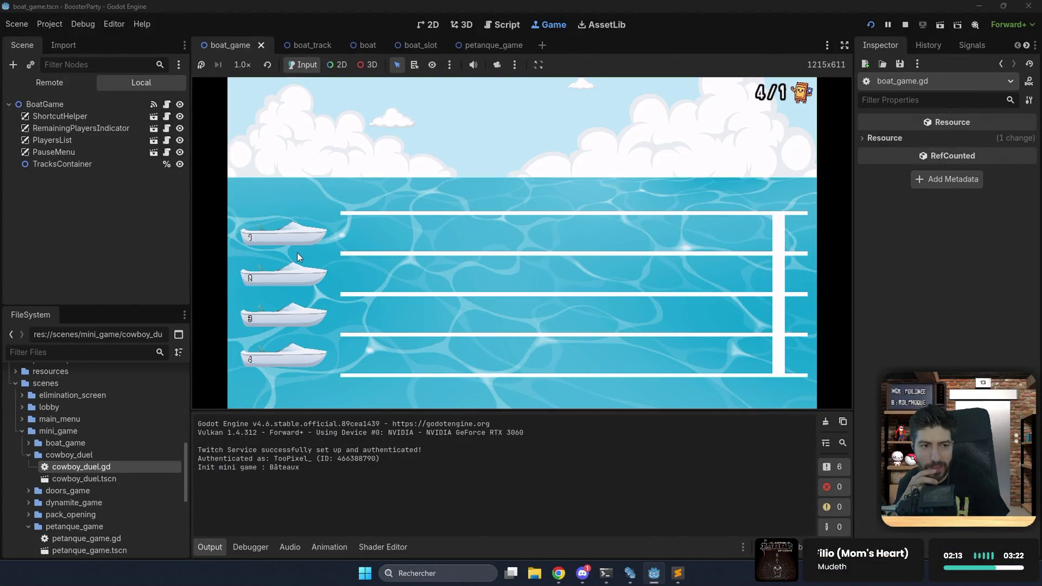
Widen the game view, watch the race end with BOT 1 winning, then stop the game.
click(539, 65)
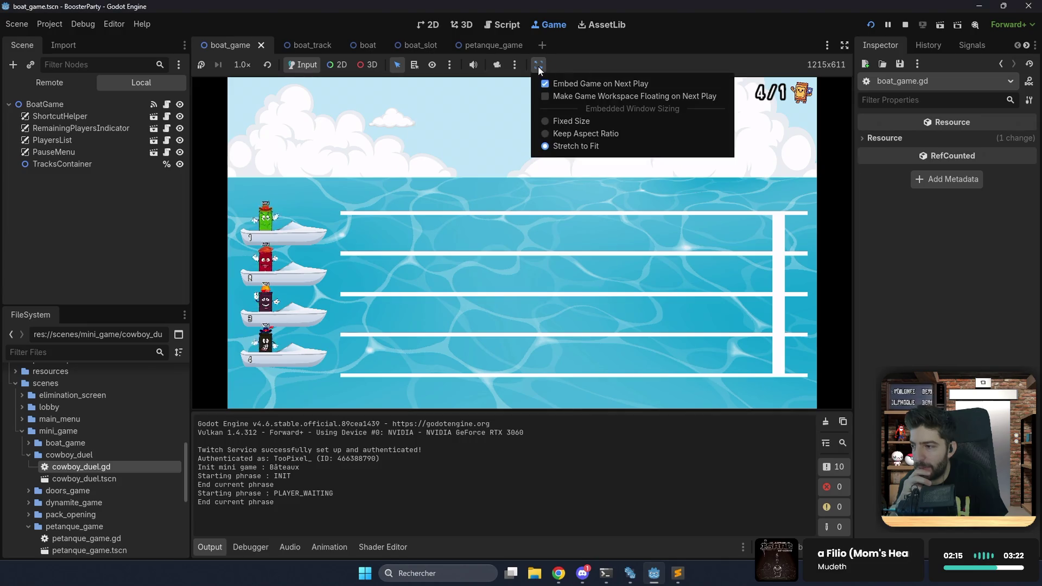
click(540, 67)
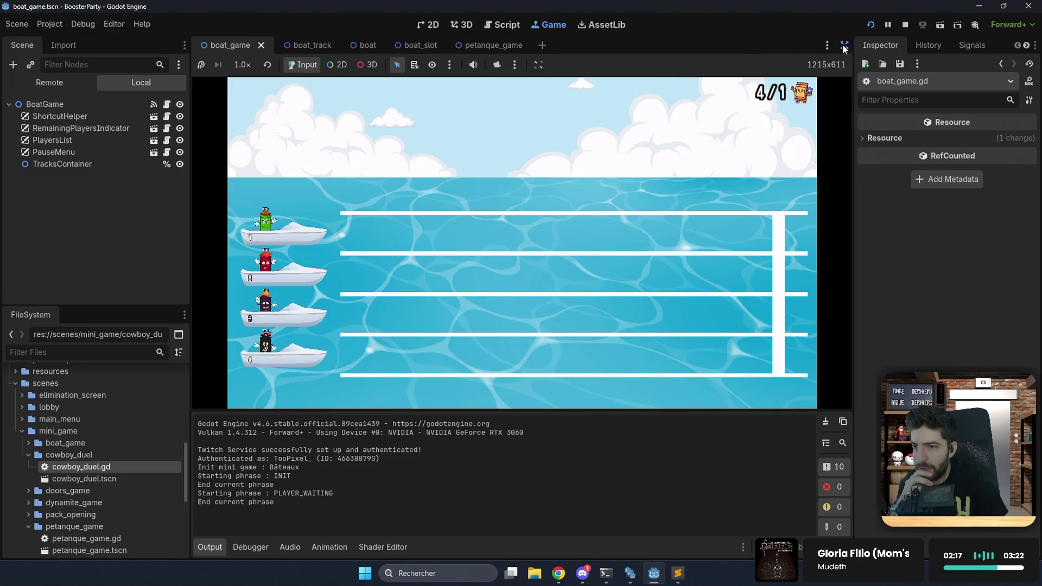
click(844, 46)
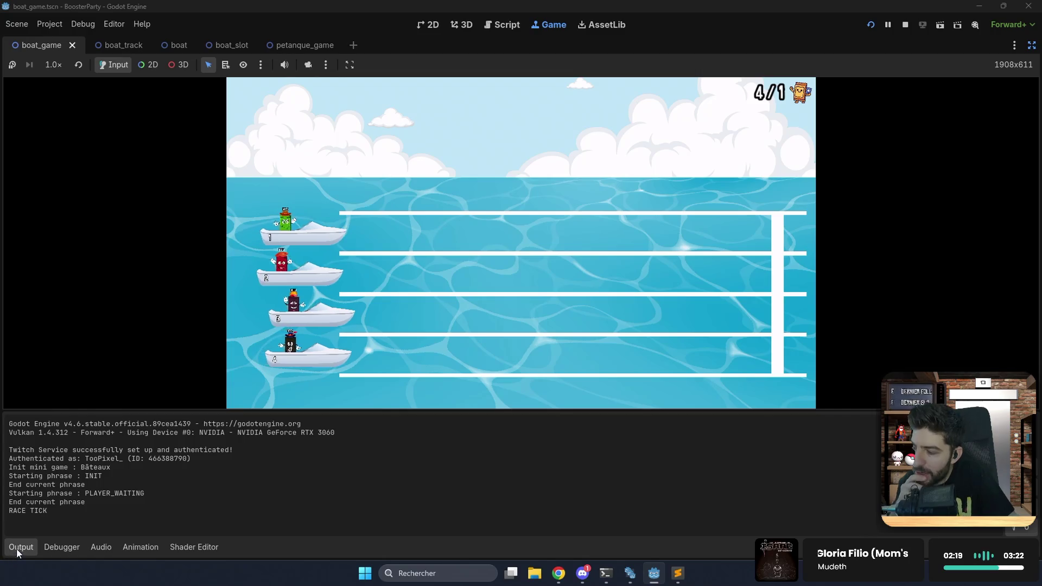
click(18, 549)
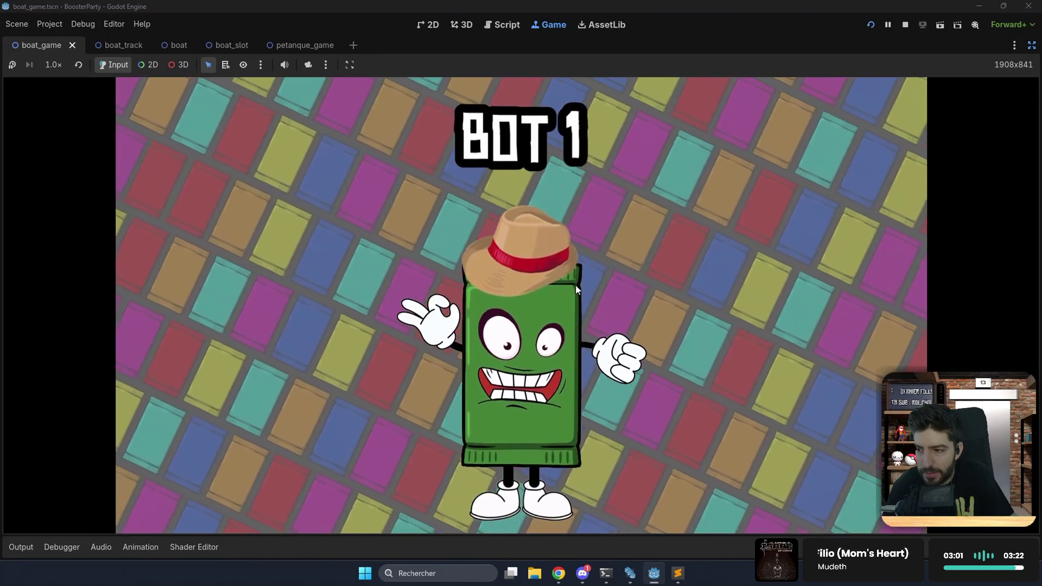
click(905, 24)
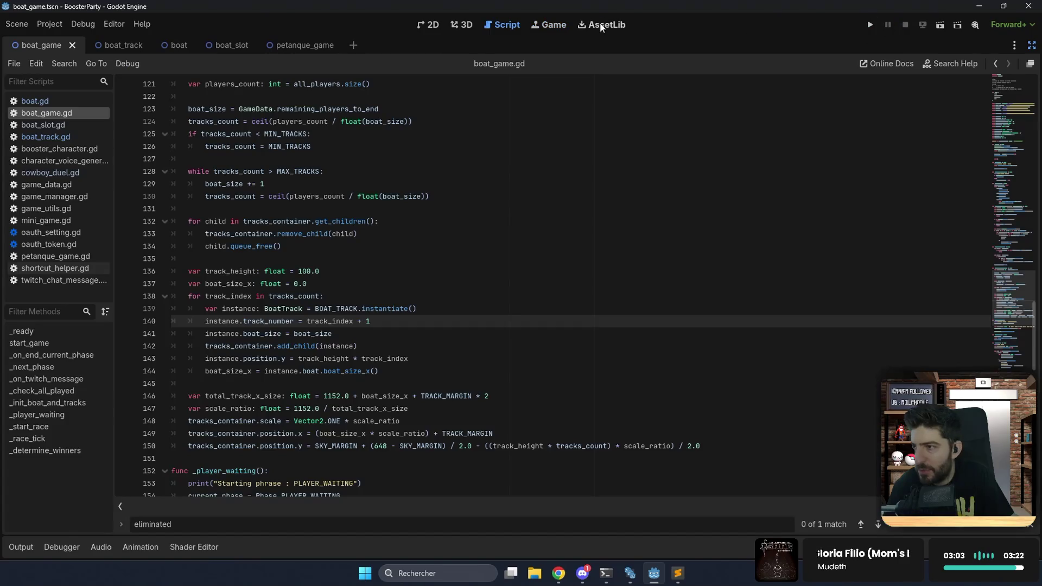
In the boat_track scene's 2D view, frame the boat and select the Boat instance to inspect Boat Size and Boat Number.
click(434, 24)
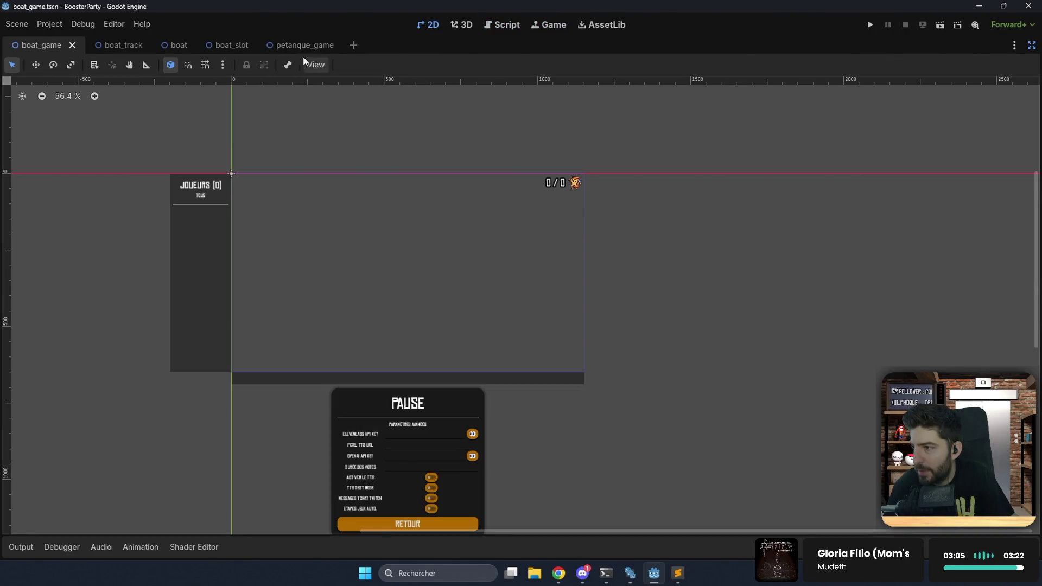
click(1031, 45)
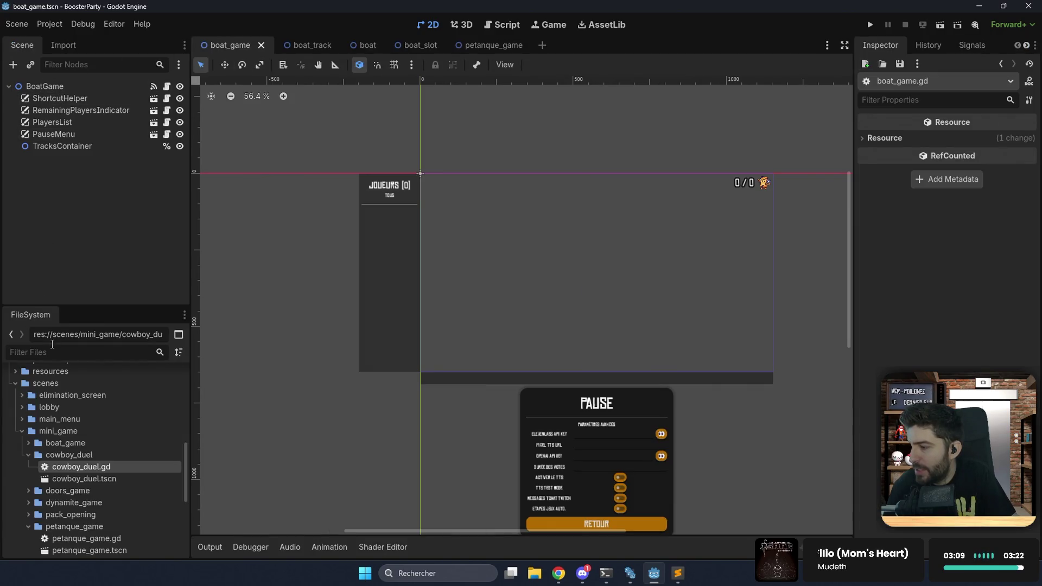
click(316, 49)
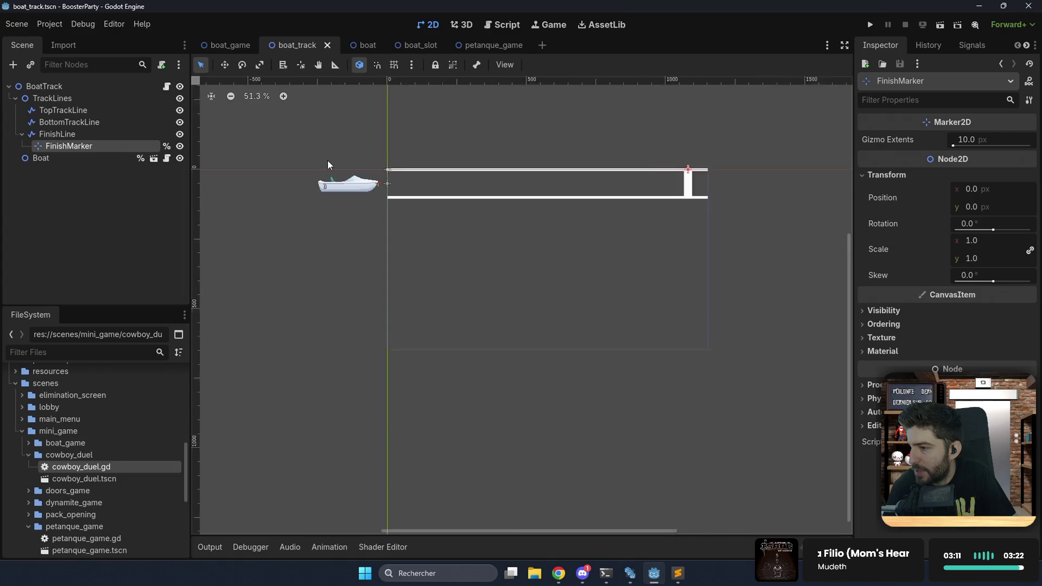
scroll(324, 161, up, 8)
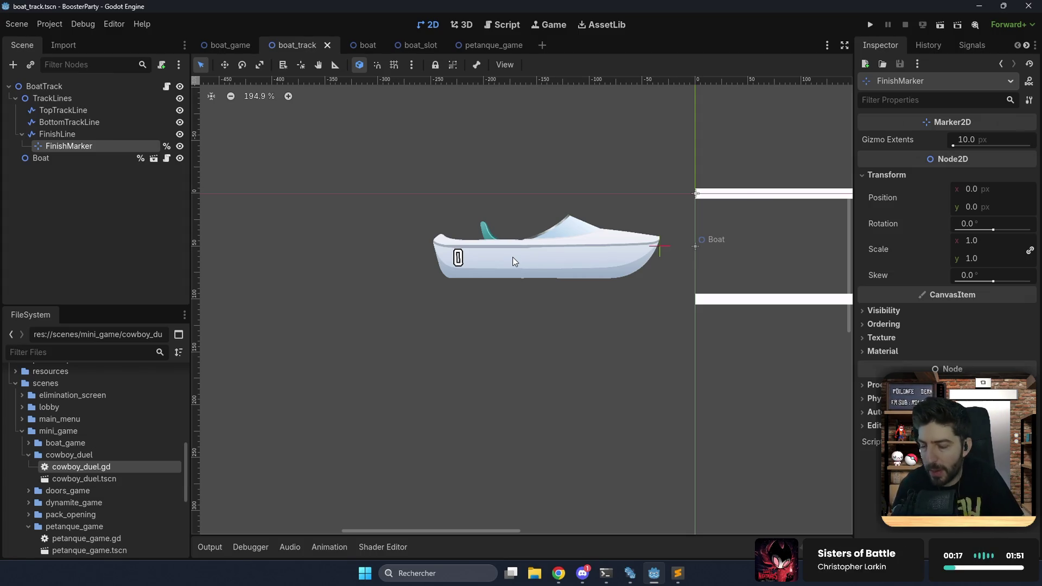
scroll(514, 261, down, 3)
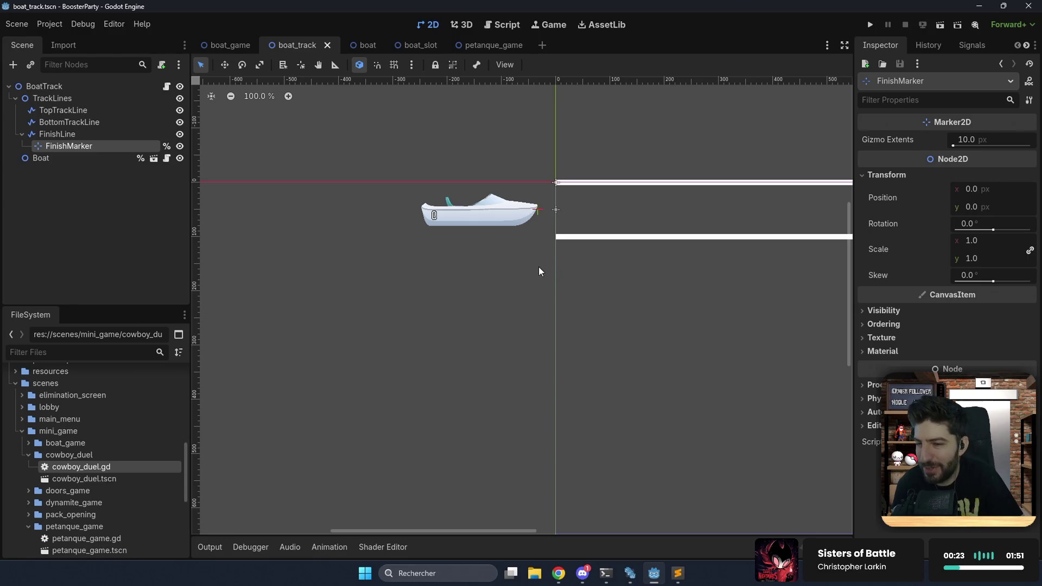
scroll(539, 271, up, 6)
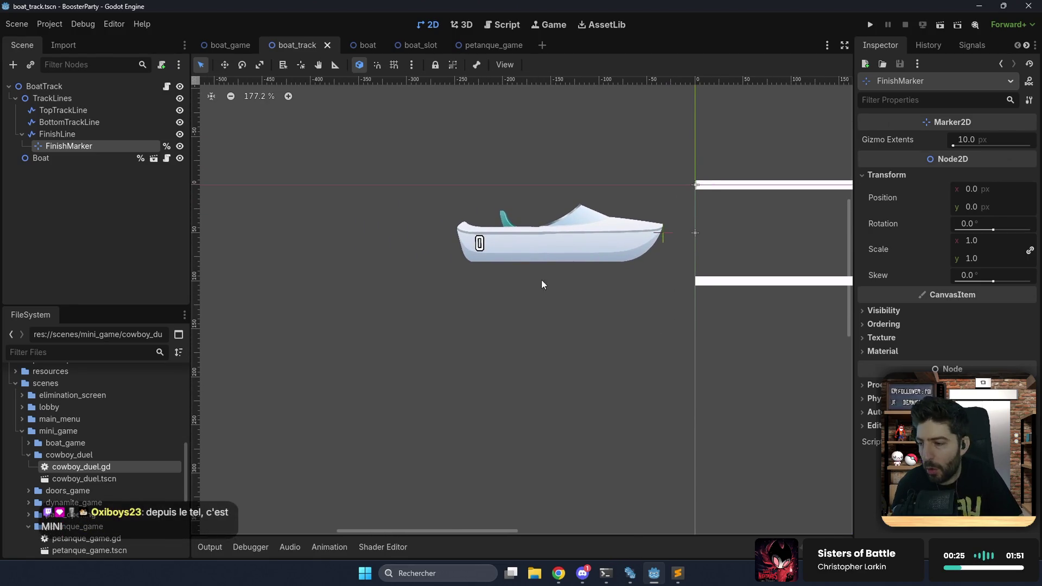
click(527, 247)
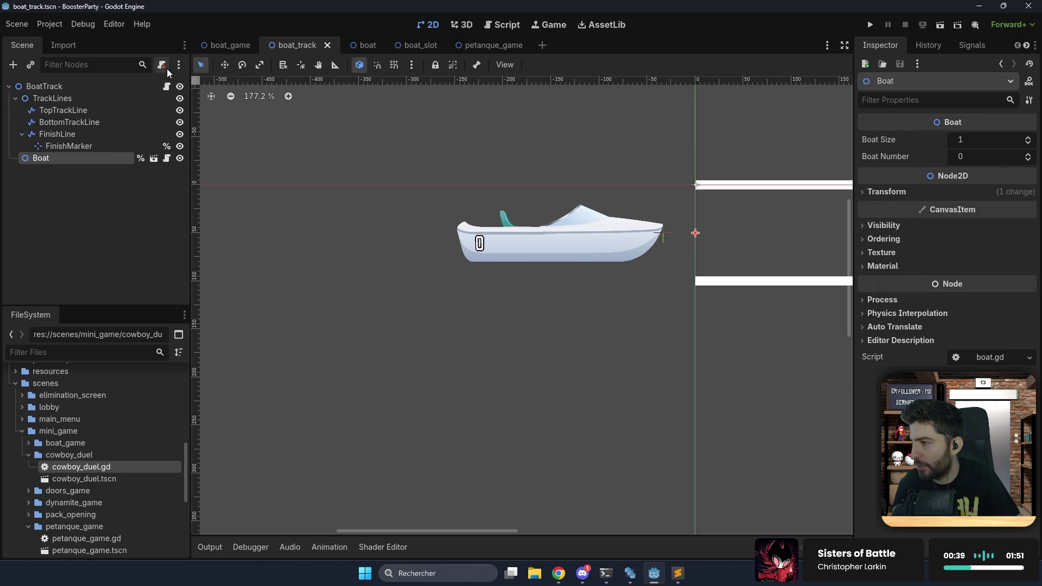
click(167, 87)
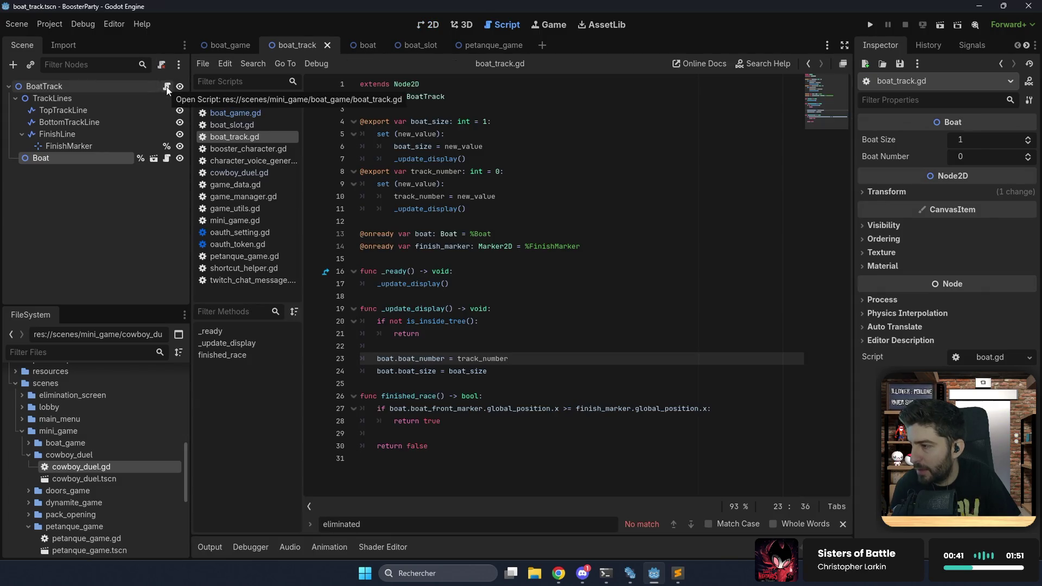
click(155, 158)
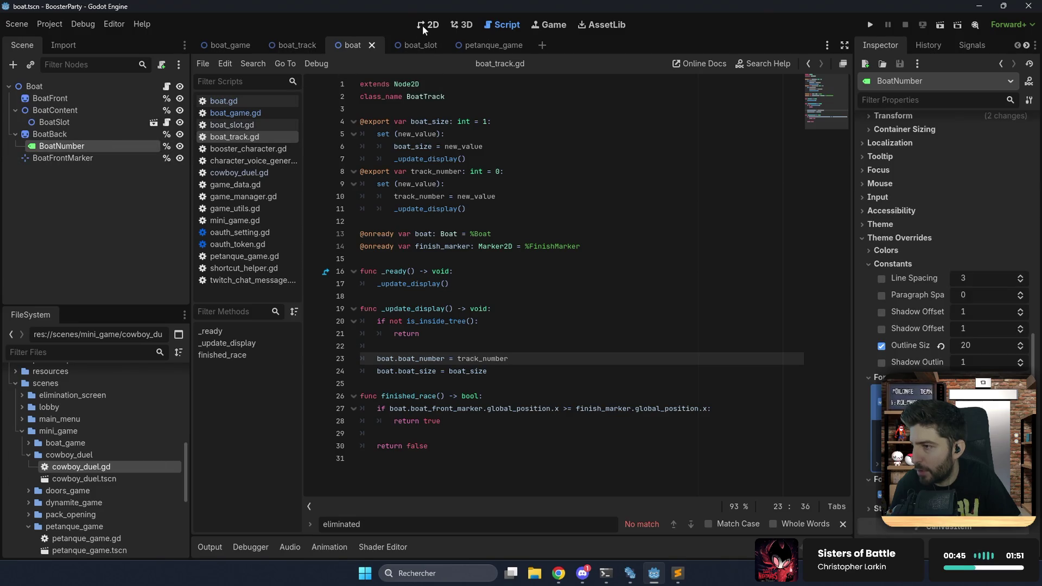
click(424, 25)
click(167, 86)
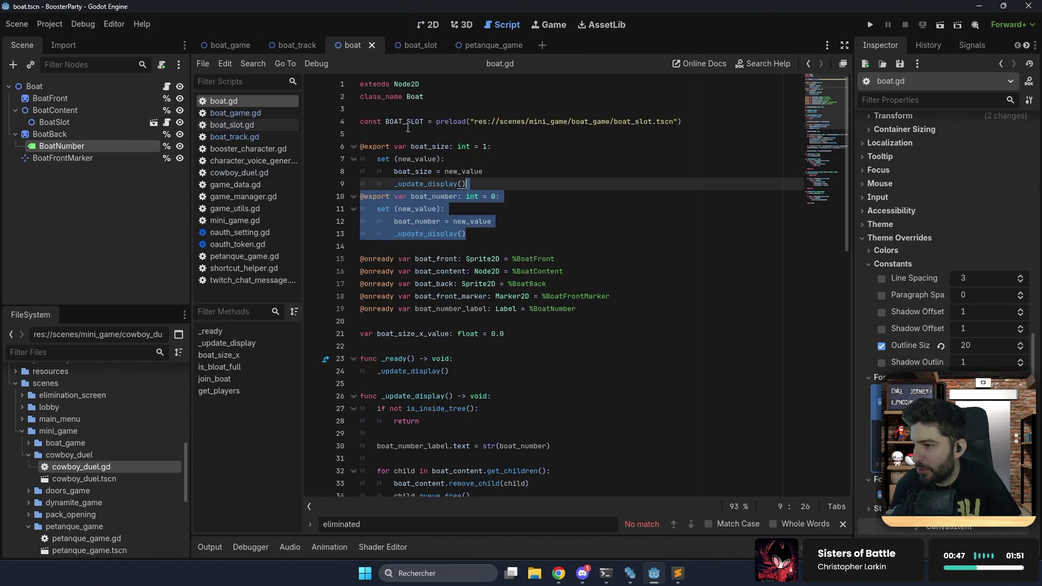
click(495, 221)
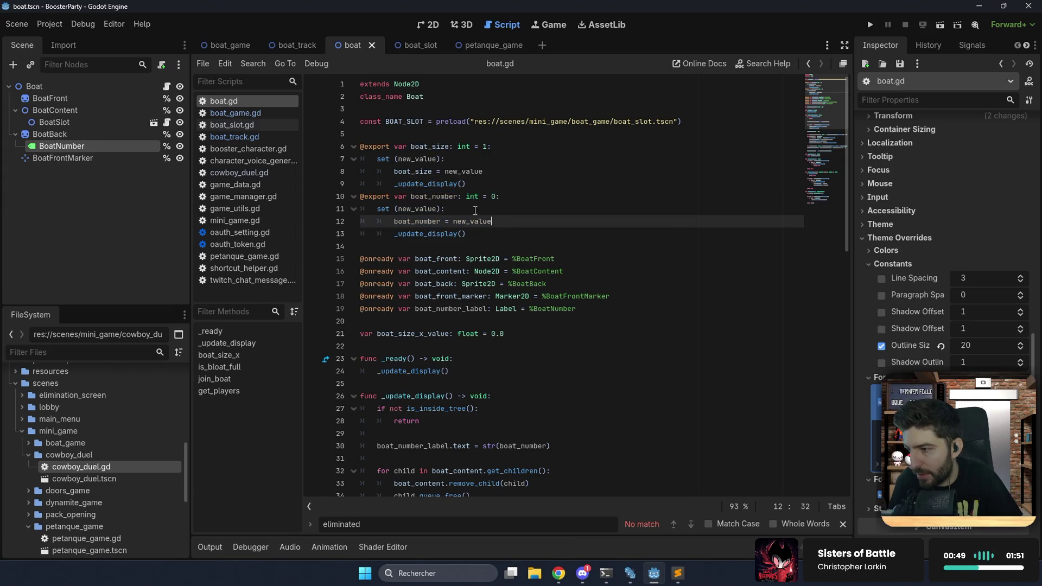
click(461, 136)
key(Return)
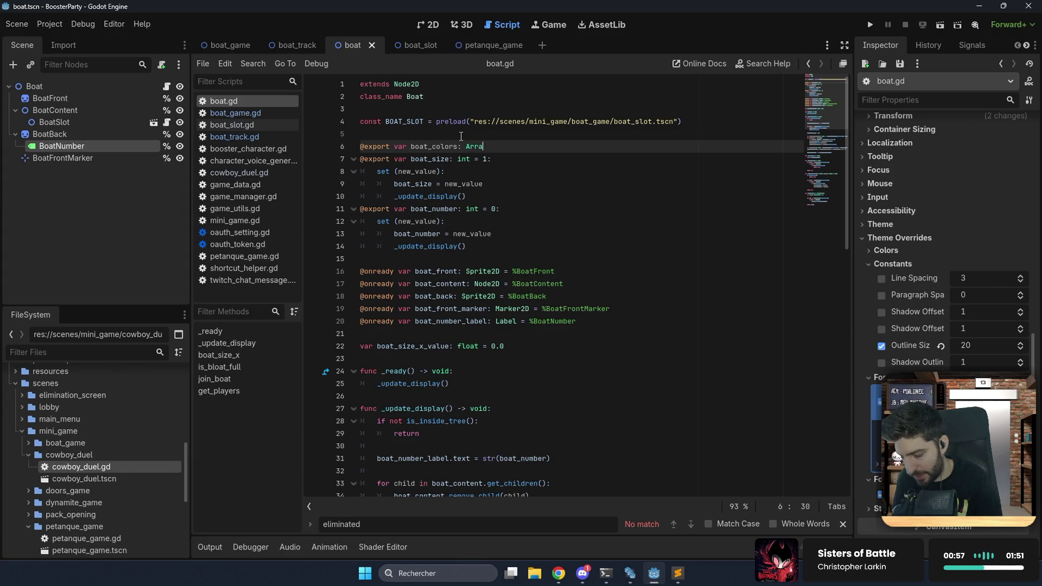
text(y[Color] = [])
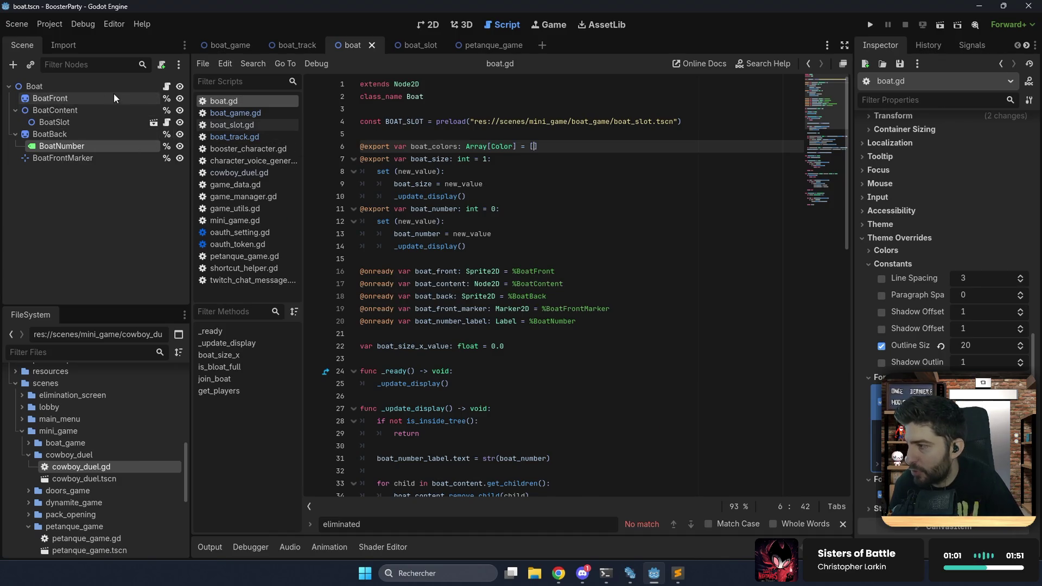
Give the Boat node's Boat Colors array five elements.
click(119, 86)
click(951, 142)
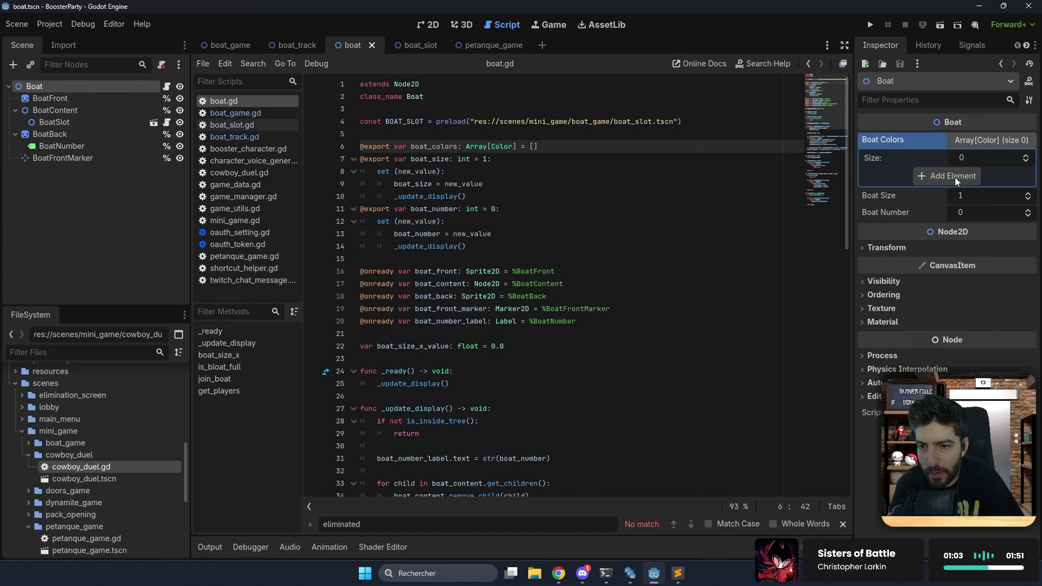
click(948, 180)
click(941, 193)
click(942, 210)
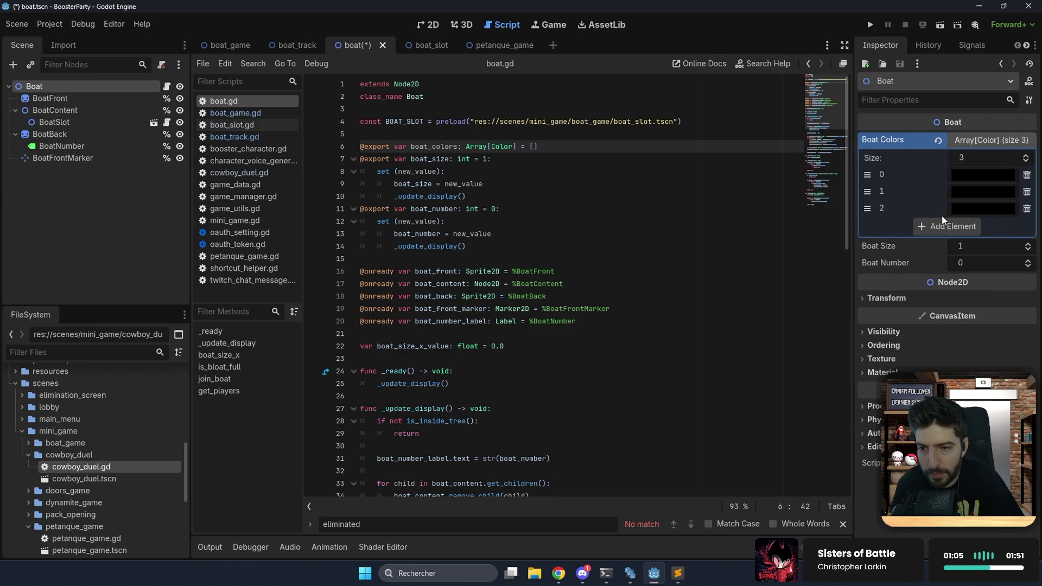
click(942, 227)
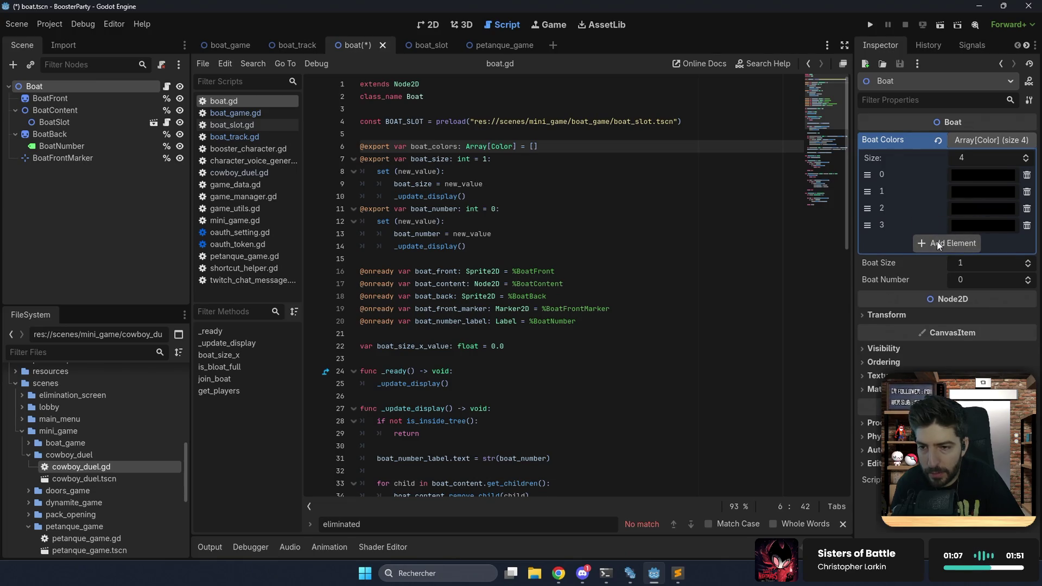
click(937, 241)
click(972, 180)
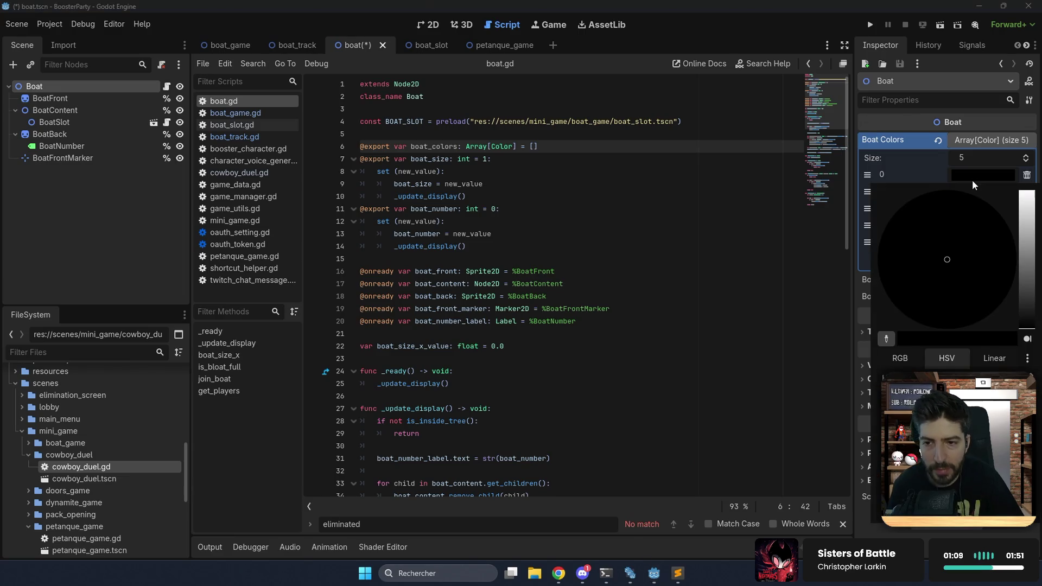
Set the first Boat Colors entry to blue and the second to a slightly lightened red.
mouse_move(1026, 271)
mouse_down()
mouse_move(1027, 201)
mouse_move(1028, 261)
mouse_up()
drag(954, 240, 939, 181)
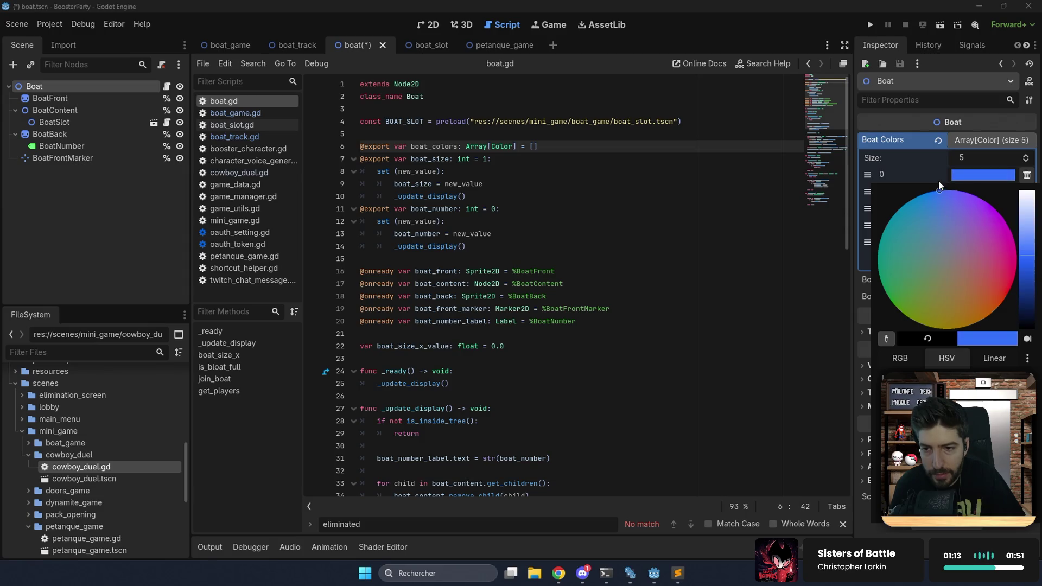
click(939, 177)
click(979, 191)
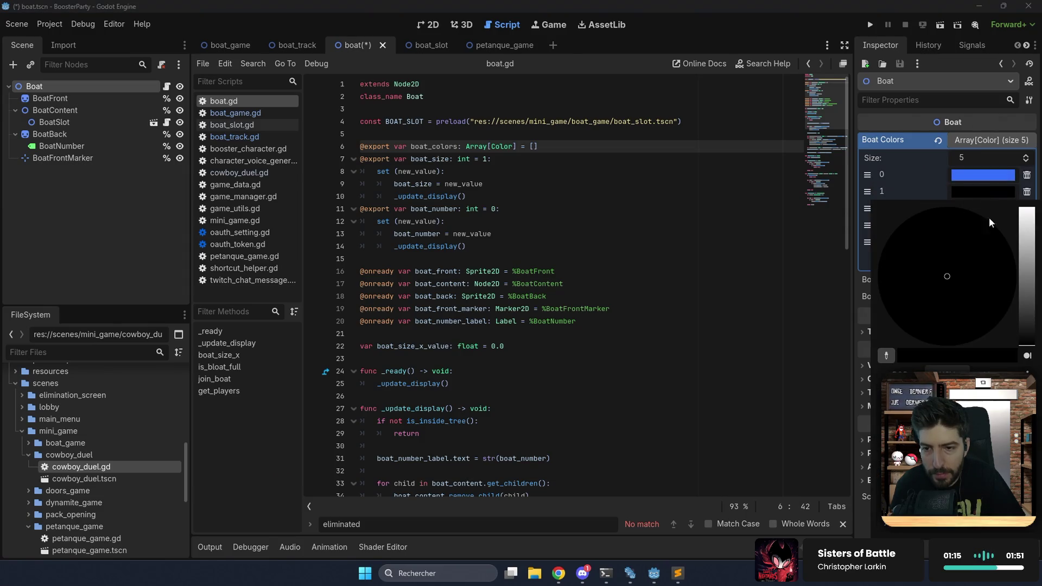
click(1020, 212)
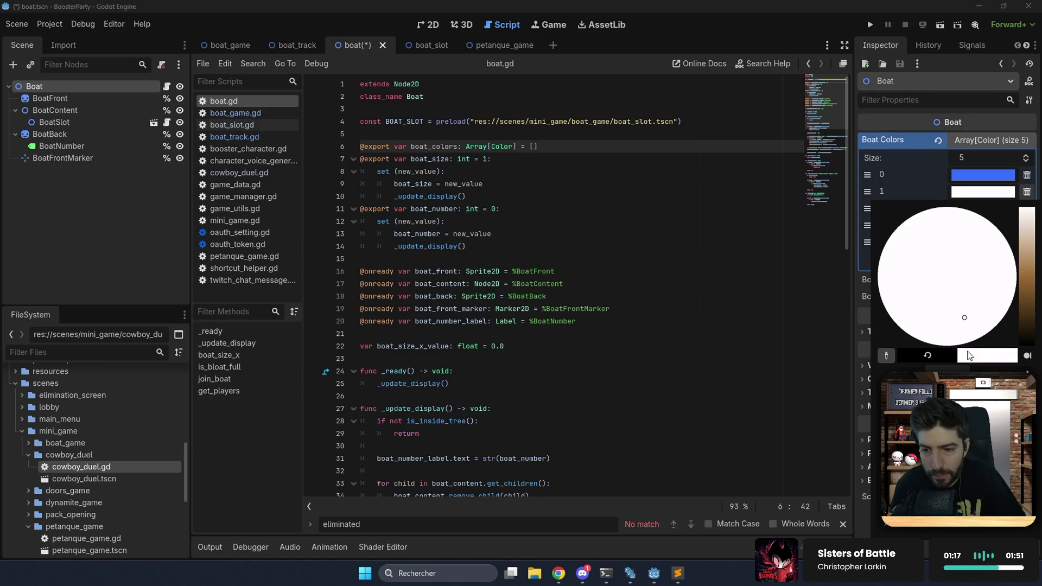
drag(963, 411, 992, 412)
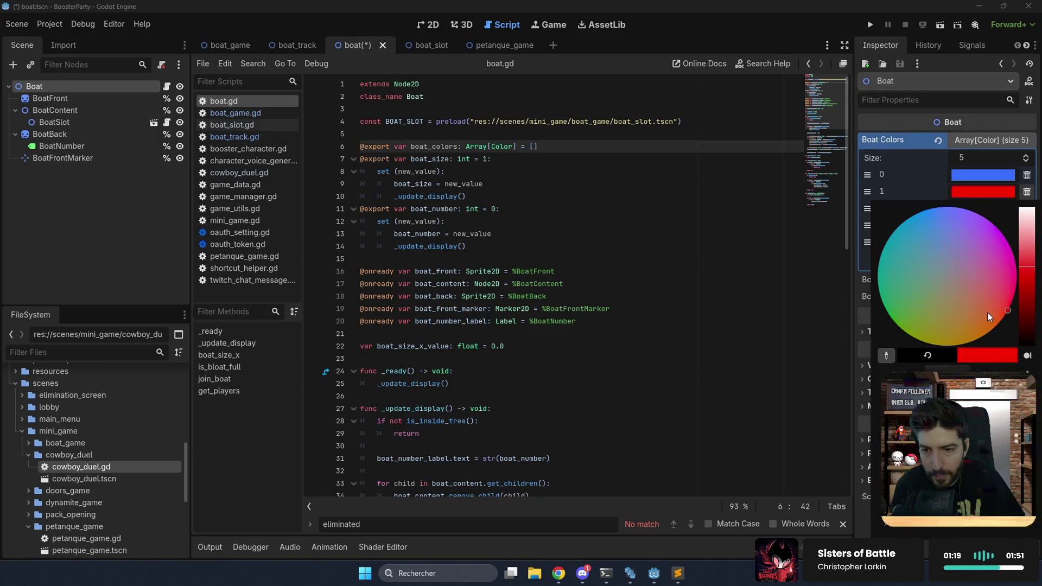
click(914, 175)
click(972, 194)
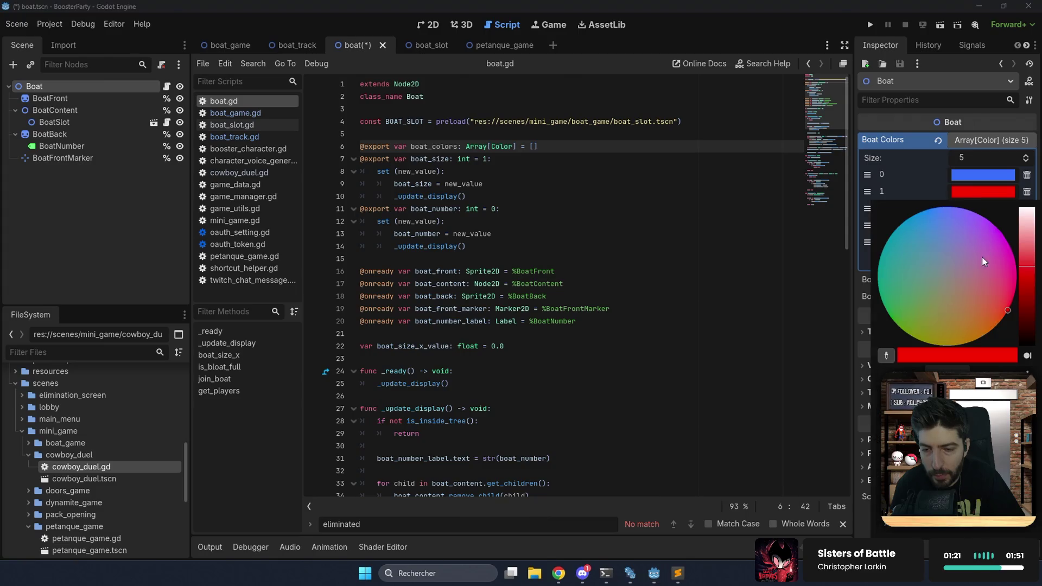
click(1032, 264)
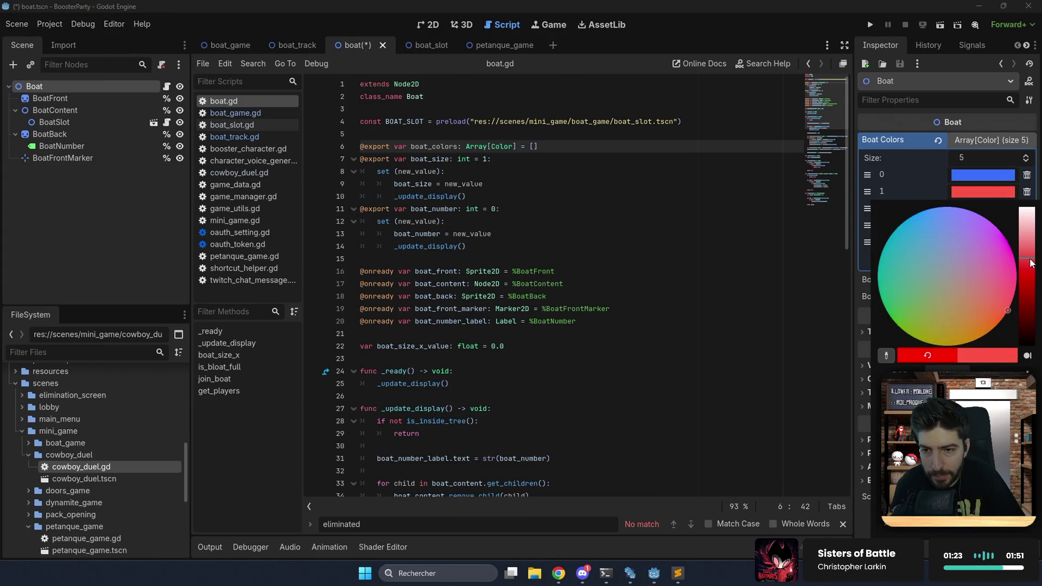
click(950, 194)
Set the third entry to a bright green and the fourth to purple.
click(980, 207)
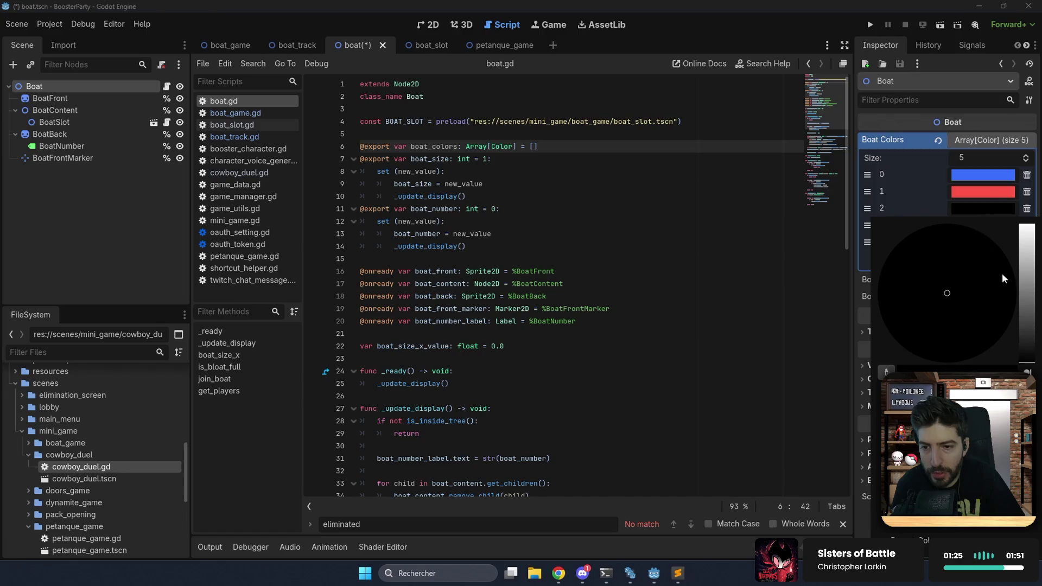
drag(1026, 348, 1026, 285)
drag(901, 326, 871, 350)
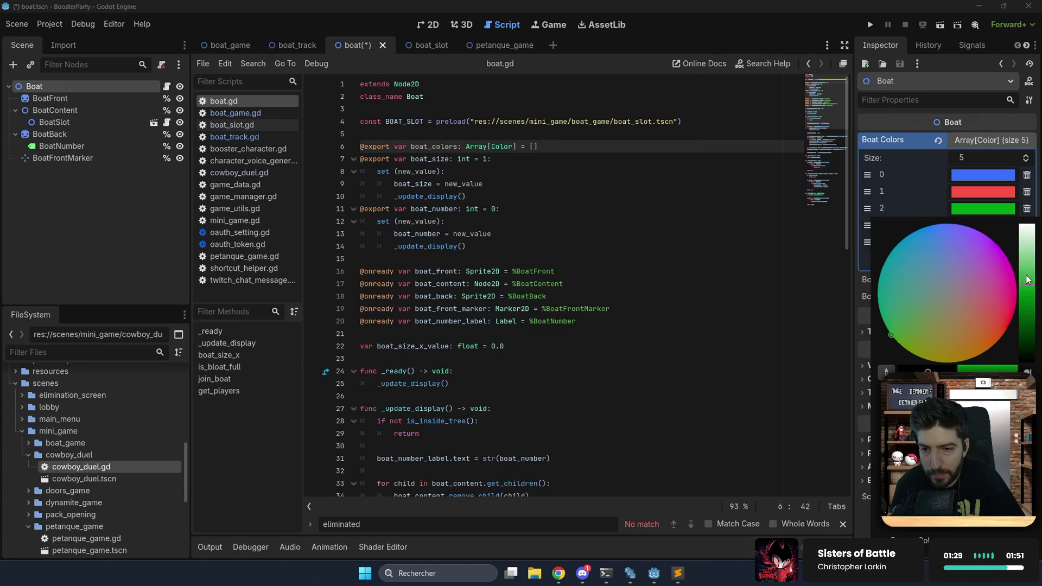
drag(1031, 284, 1032, 271)
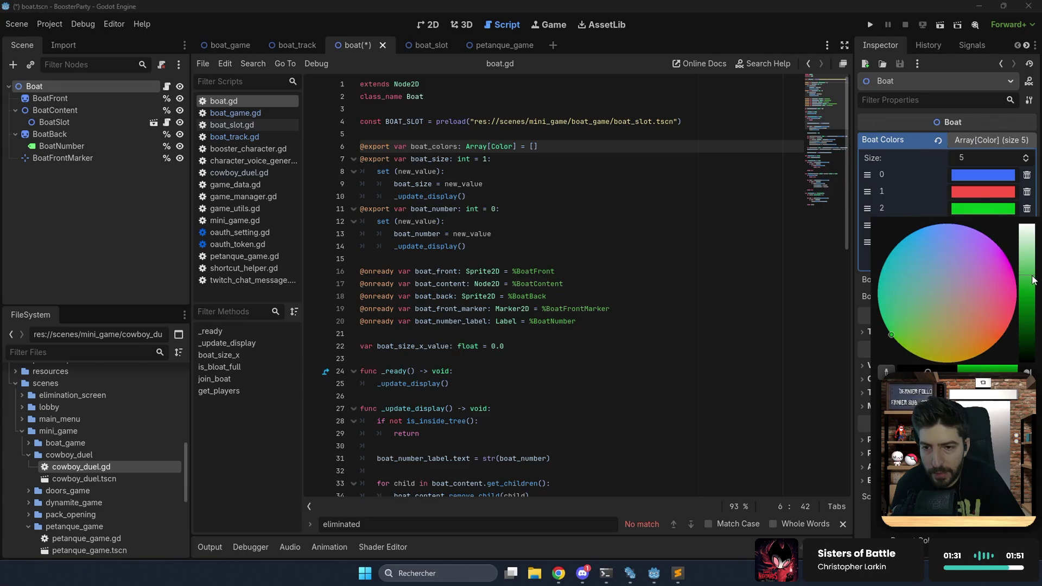
click(961, 226)
click(966, 228)
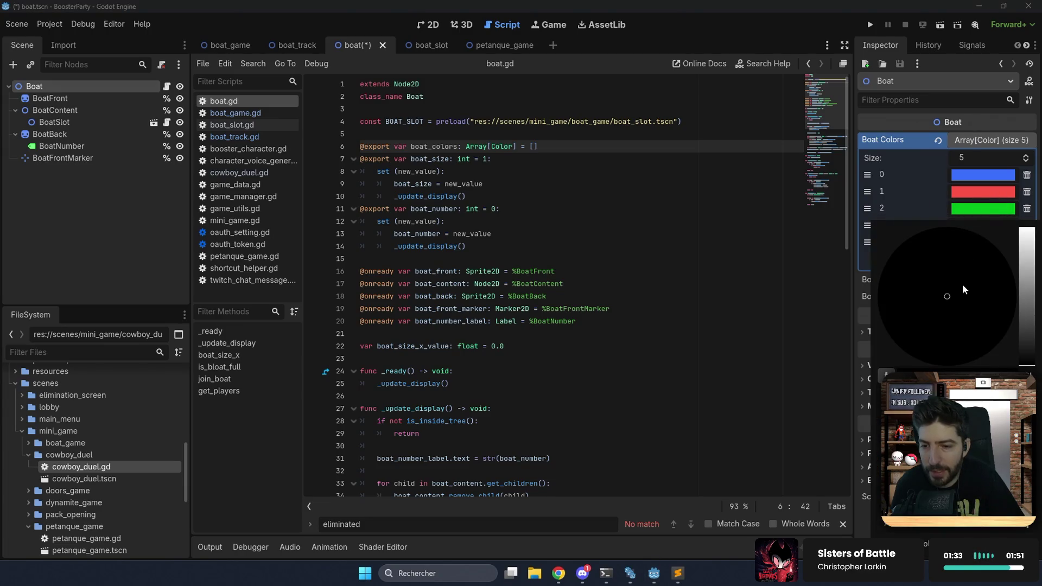
mouse_move(1026, 363)
mouse_down()
mouse_move(1026, 297)
mouse_move(995, 230)
mouse_up()
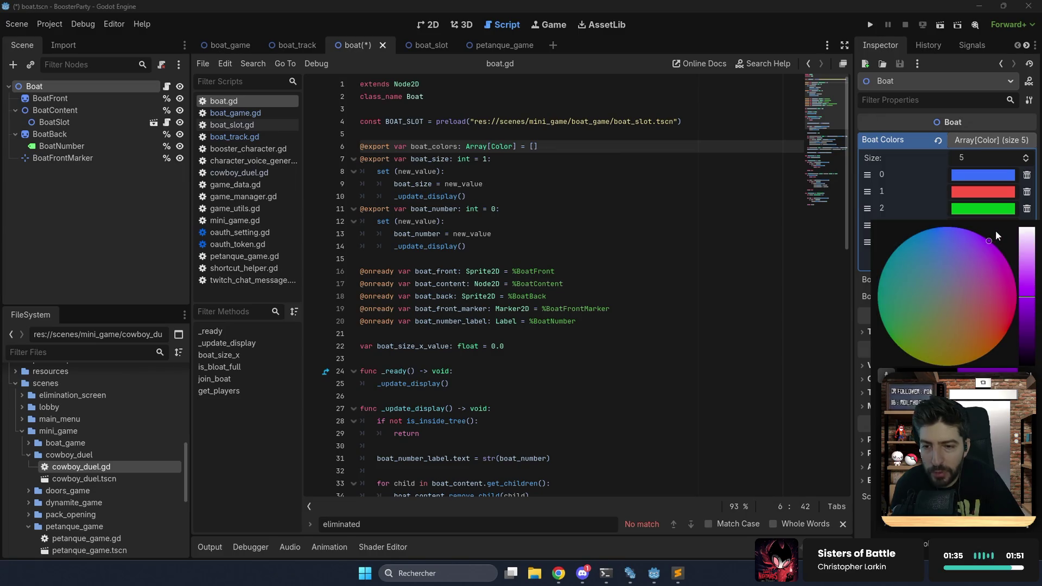
click(926, 199)
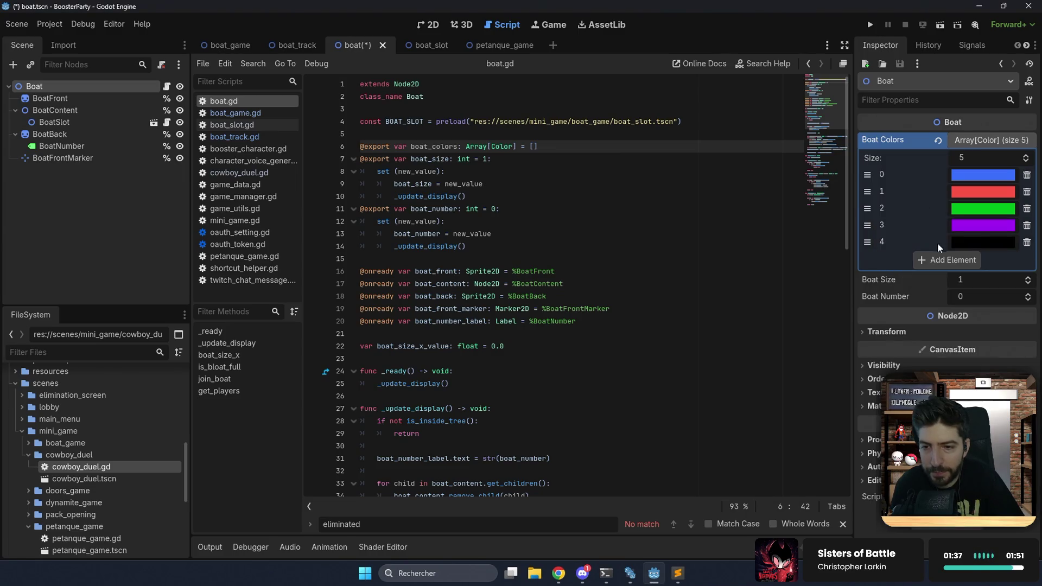
Set the fifth entry to yellow fcc200.
click(966, 240)
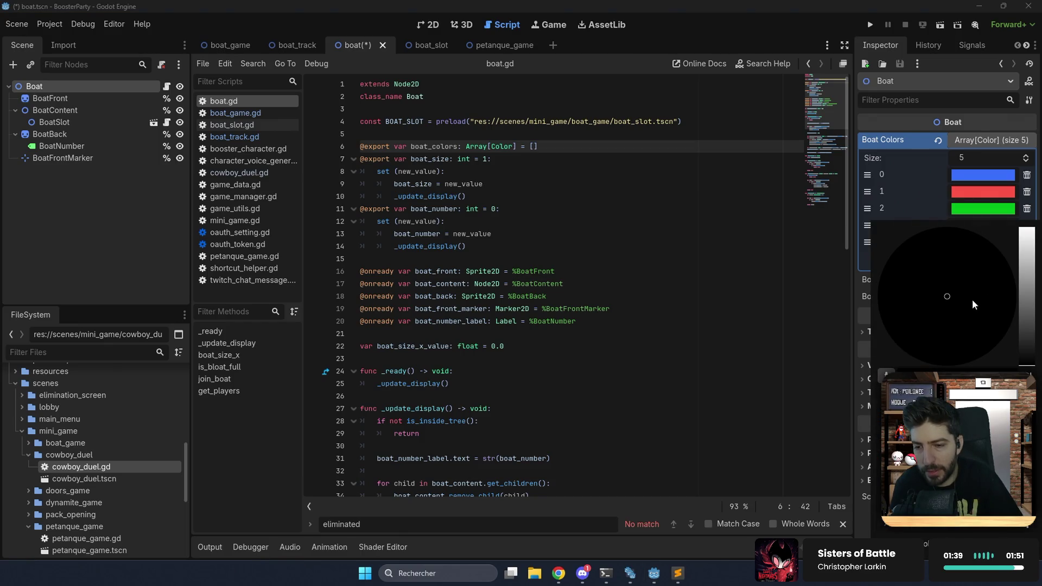
click(1020, 297)
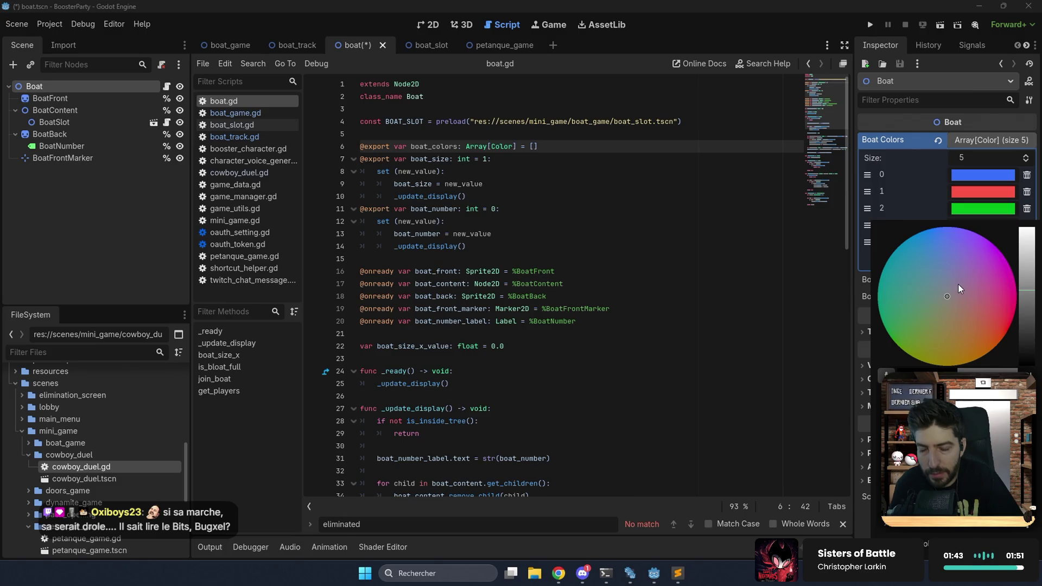
mouse_move(959, 284)
mouse_down()
mouse_move(961, 246)
mouse_move(896, 249)
mouse_move(950, 344)
mouse_move(952, 379)
mouse_up()
drag(979, 454, 987, 454)
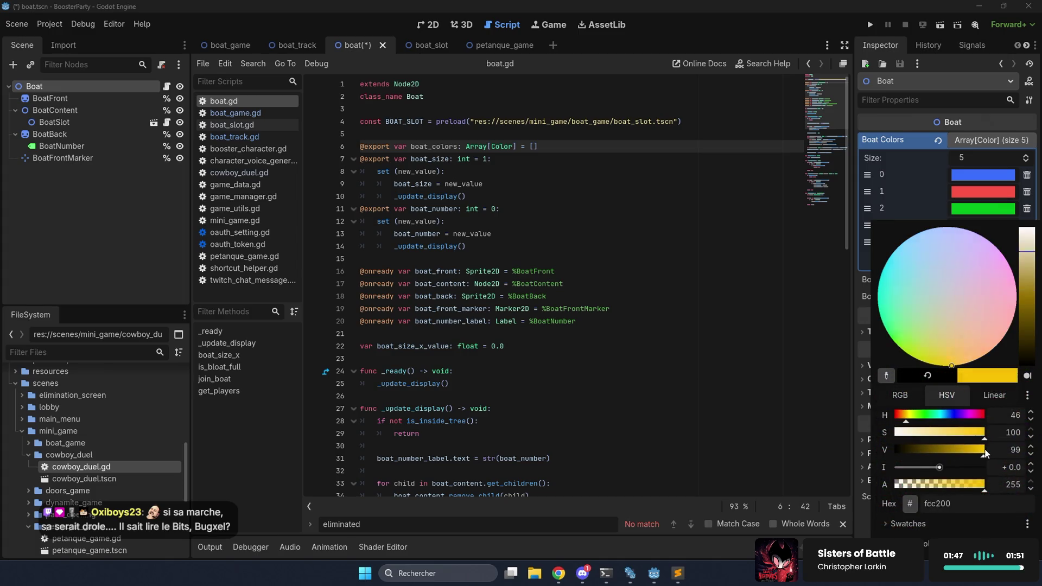
click(910, 217)
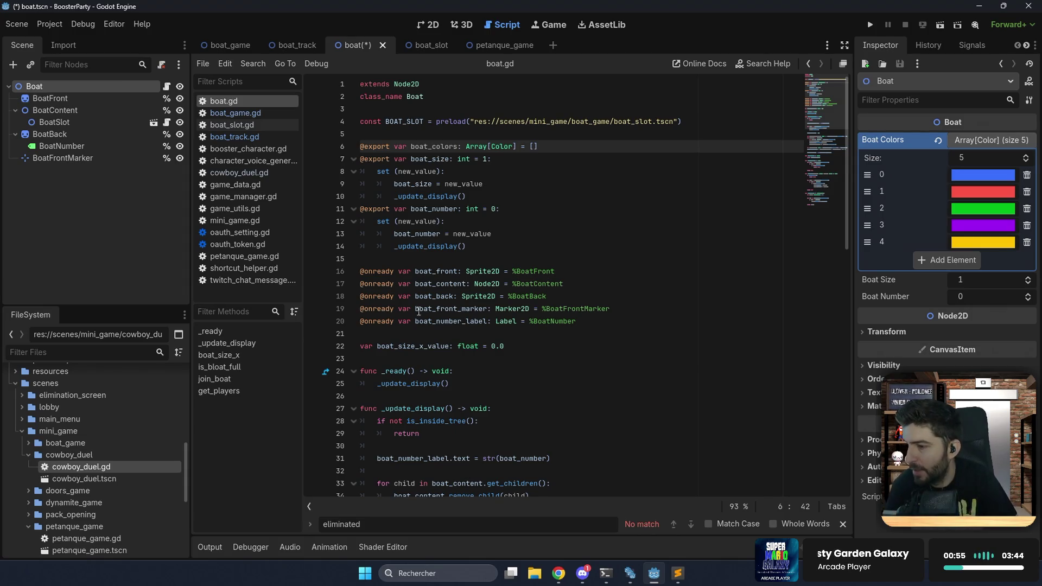
In _update_display, take boat_color from boat_colors[boat_number] and apply it to boat_front and boat_back modulate.
double_click(442, 147)
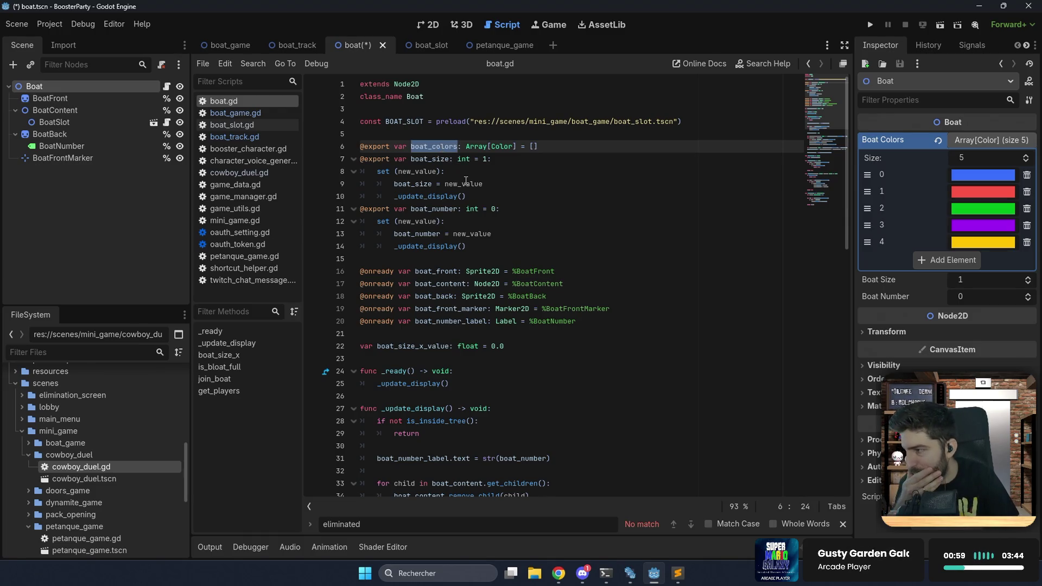
scroll(466, 181, down, 4)
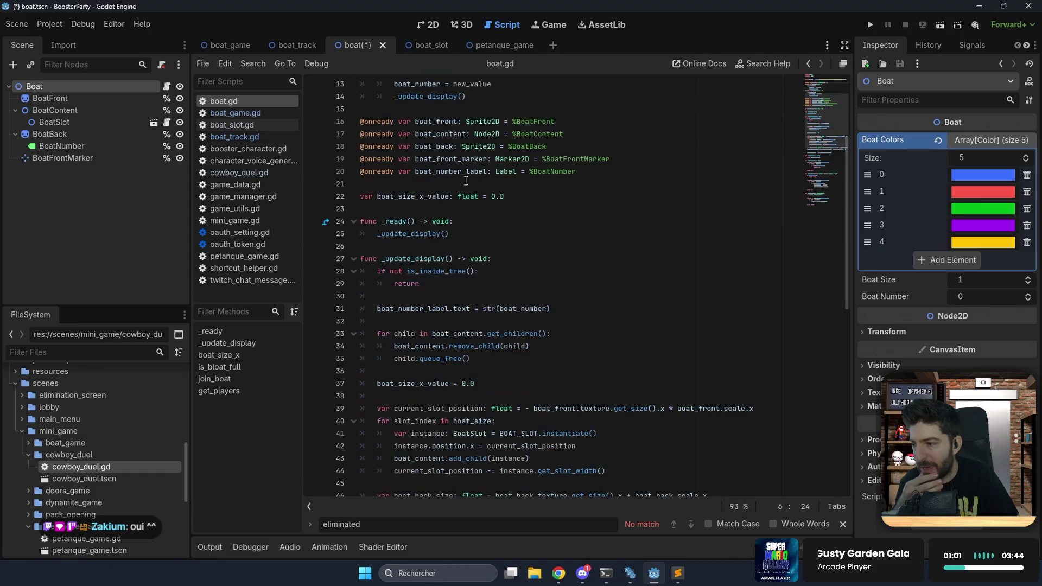
double_click(417, 234)
scroll(417, 239, down, 4)
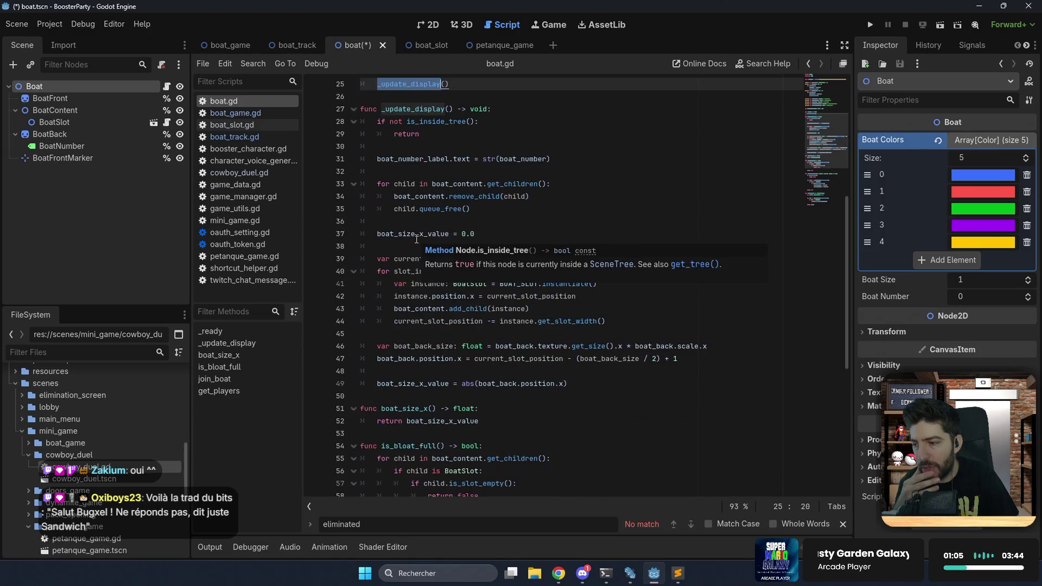
click(580, 383)
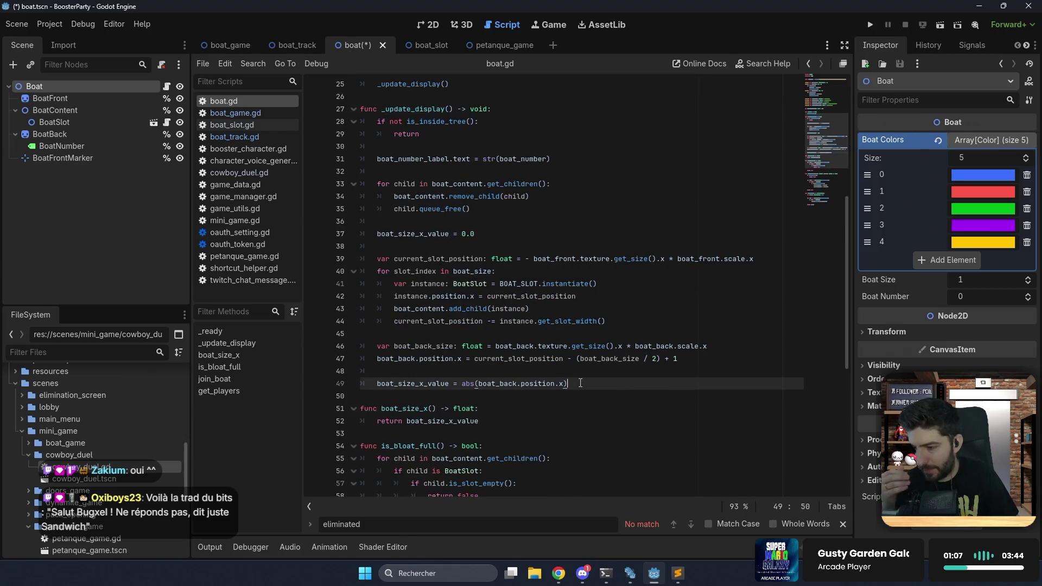
click(501, 235)
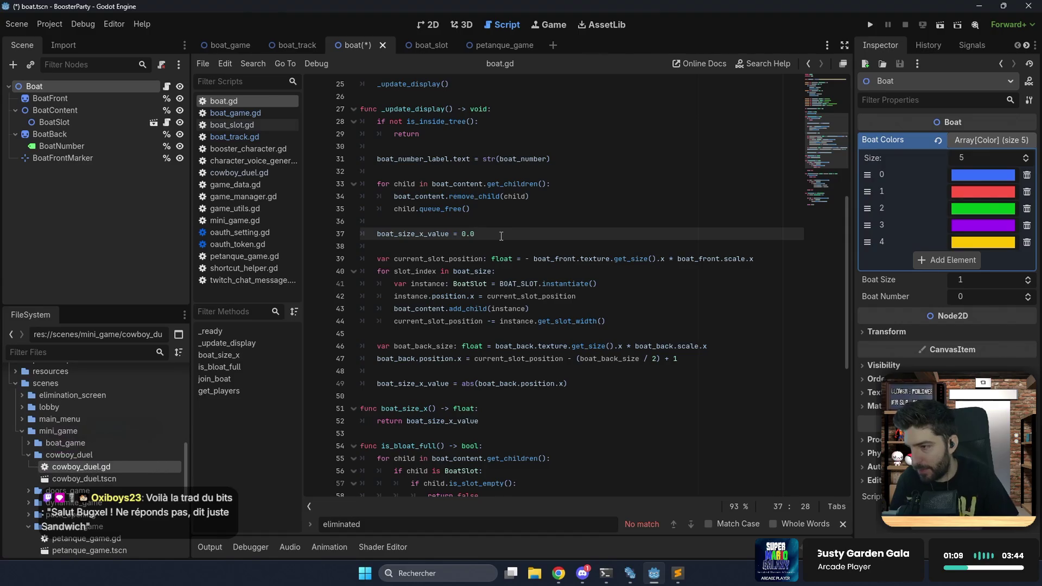
key(Return)
key(Return)
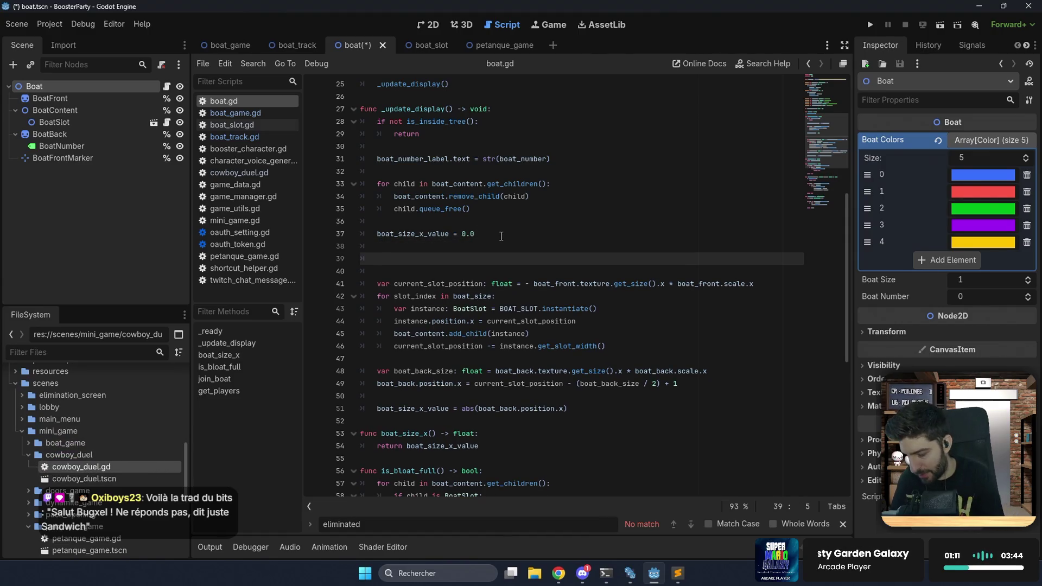
text(var boat_c)
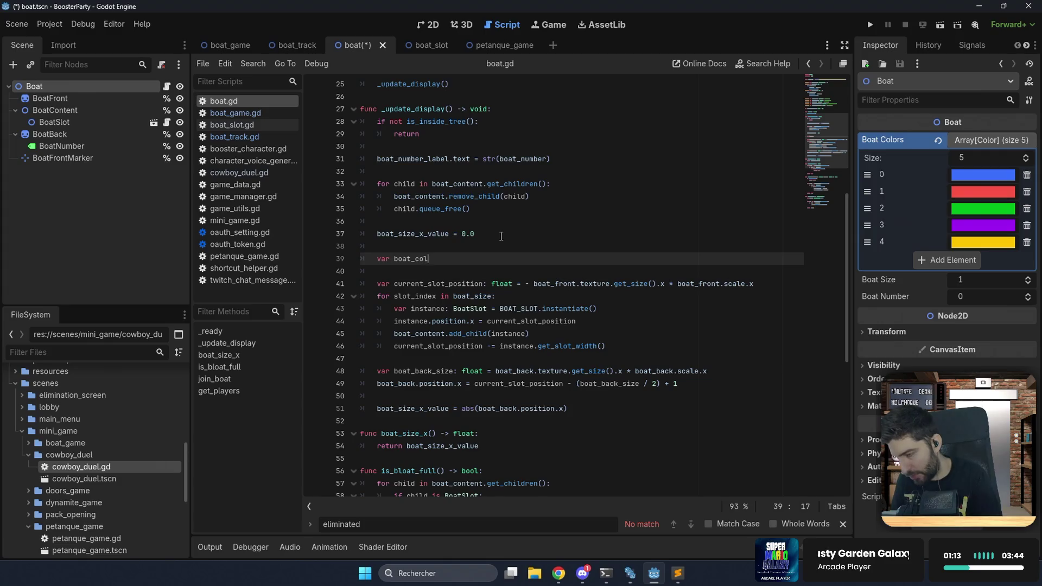
text(or: Co)
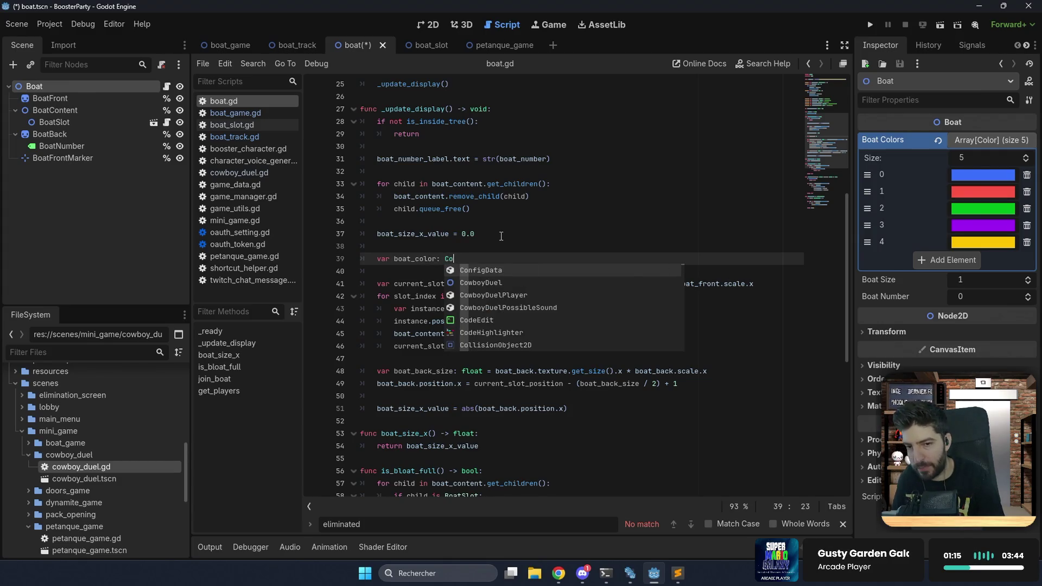
text(lor:)
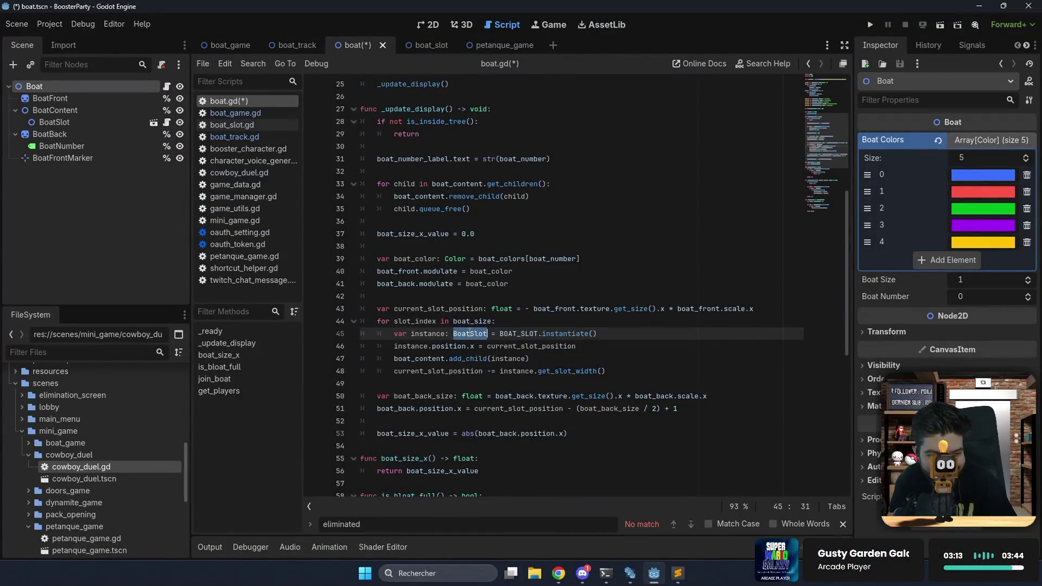
click(487, 341)
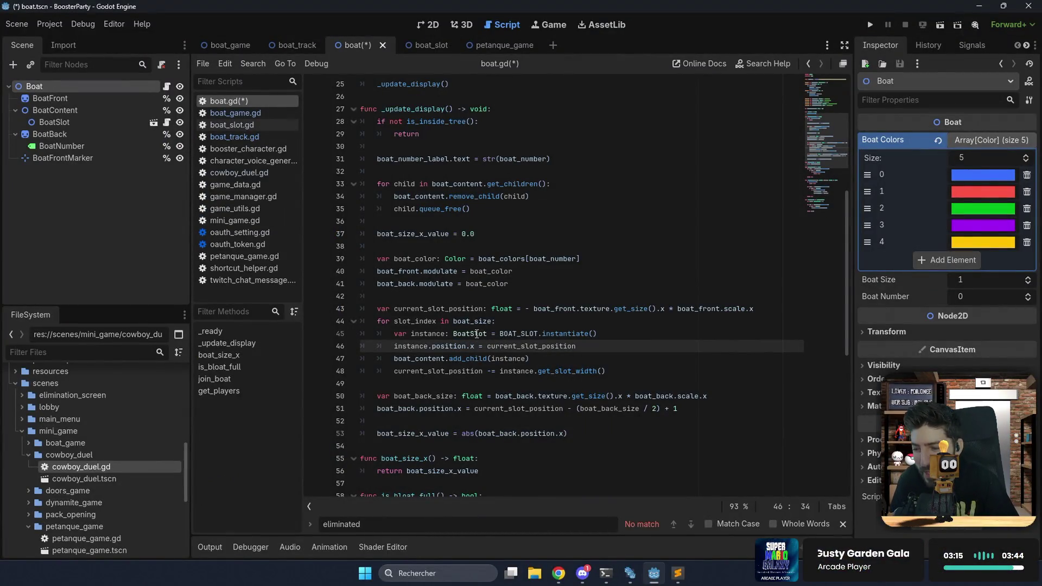
ctrl+click(476, 333)
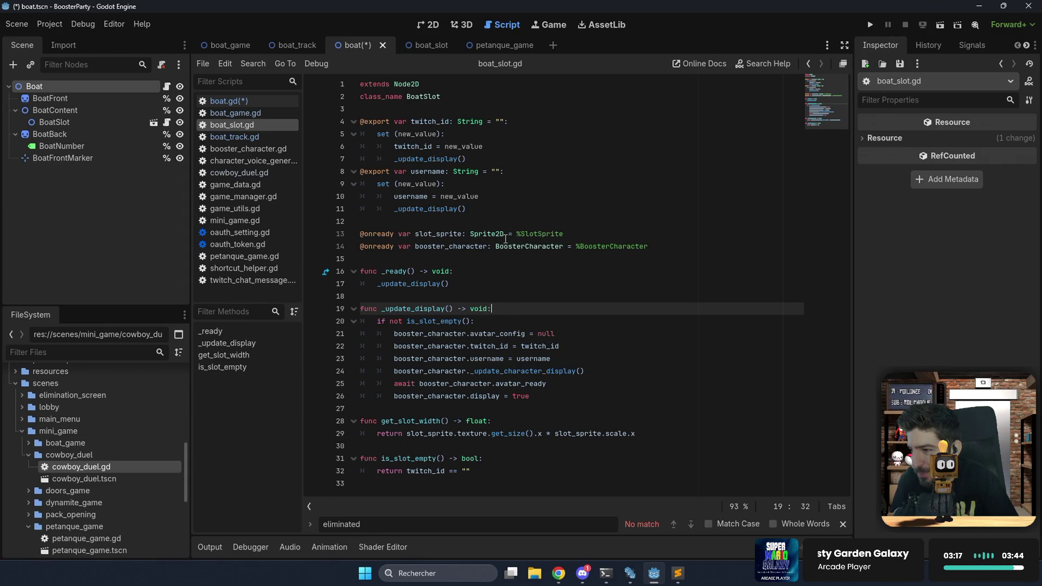
Duplicate the username export into a Color property defaulting to Color.WHITE.
drag(504, 214, 534, 160)
key(ctrl+c)
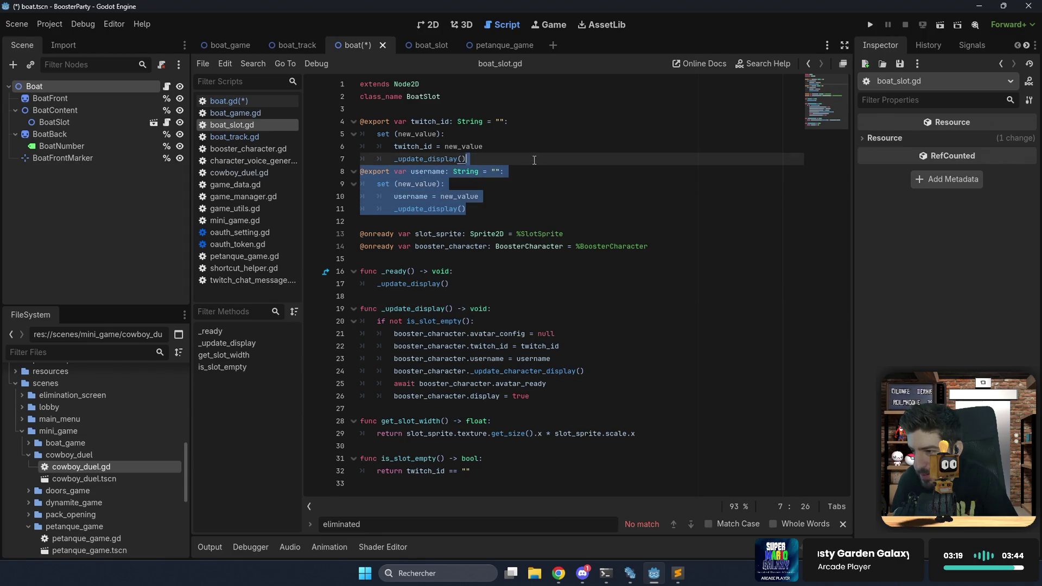
click(477, 210)
key(ctrl+v)
double_click(430, 221)
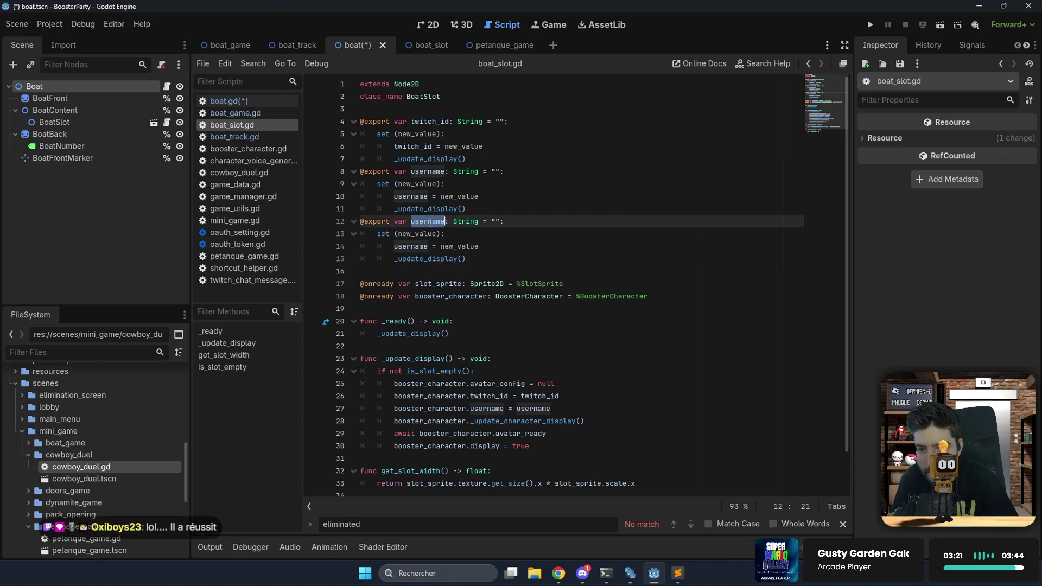
text(bo)
text(at_colot)
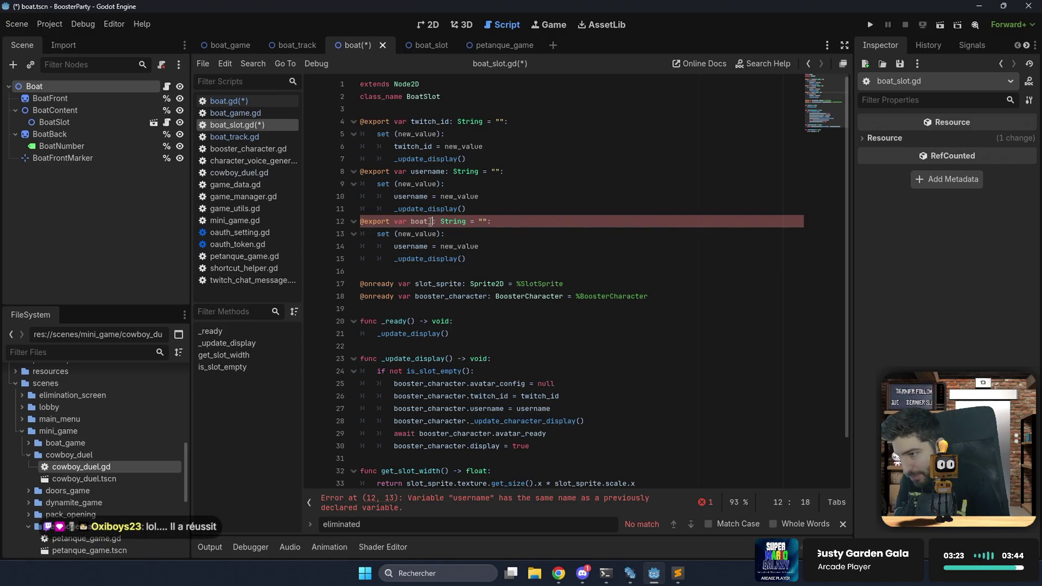
key(Right)
key(Right)
key(ctrl+shift+Right)
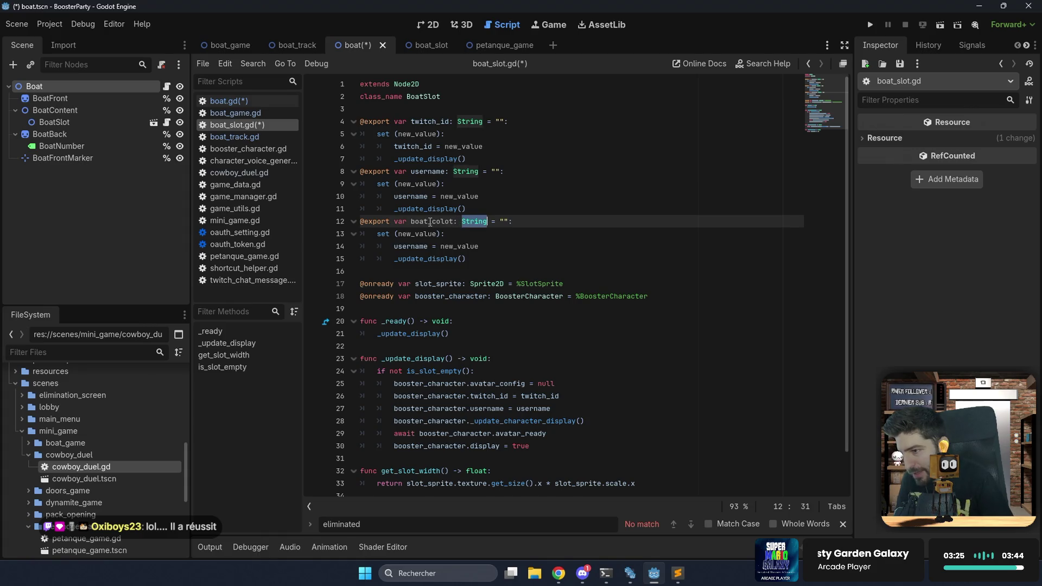
text(B)
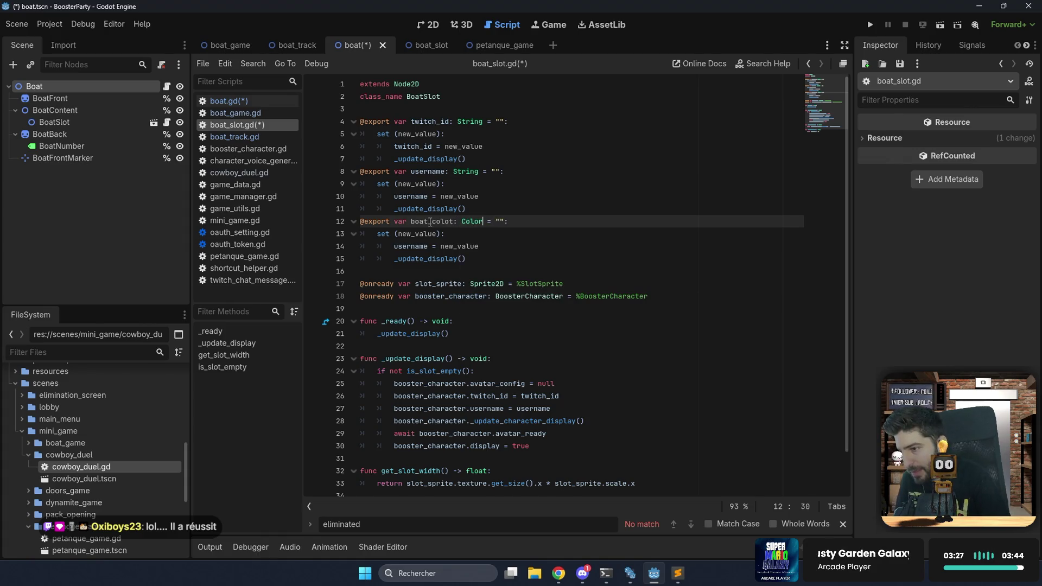
key(Right)
key(Right)
key(Right)
key(Delete)
key(Delete)
text(Color)
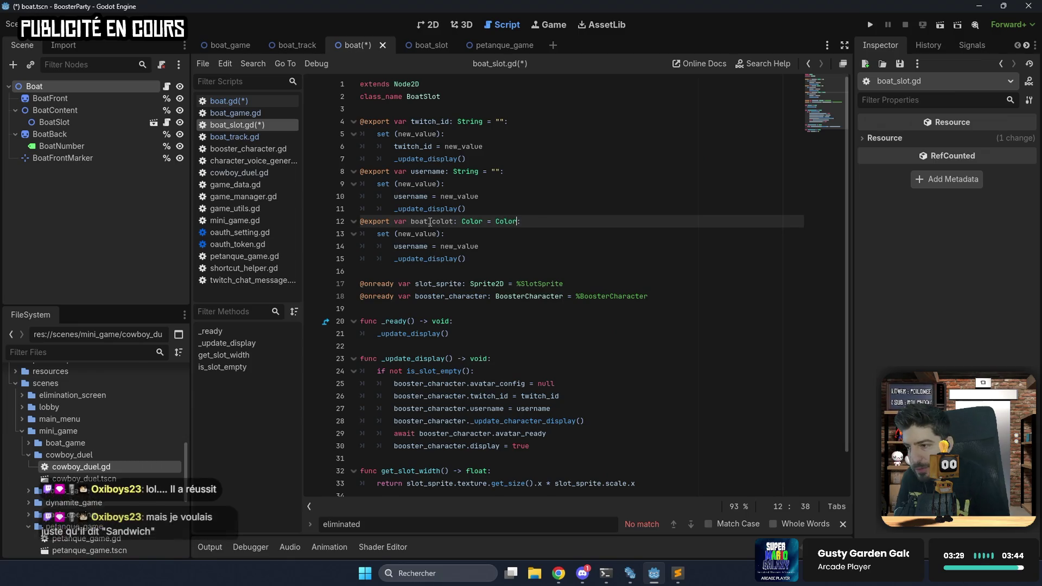
text(.WH)
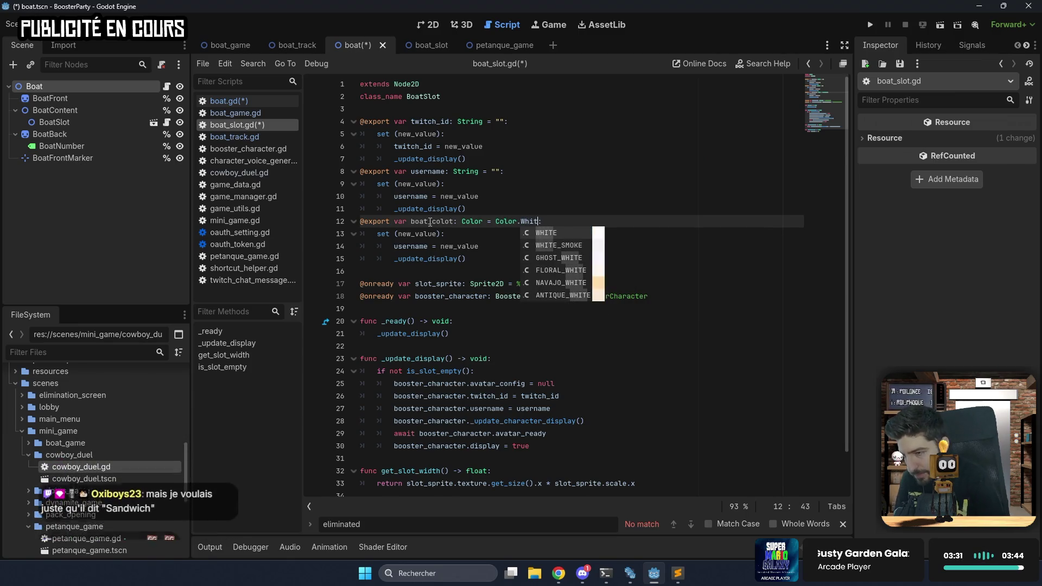
key(Return)
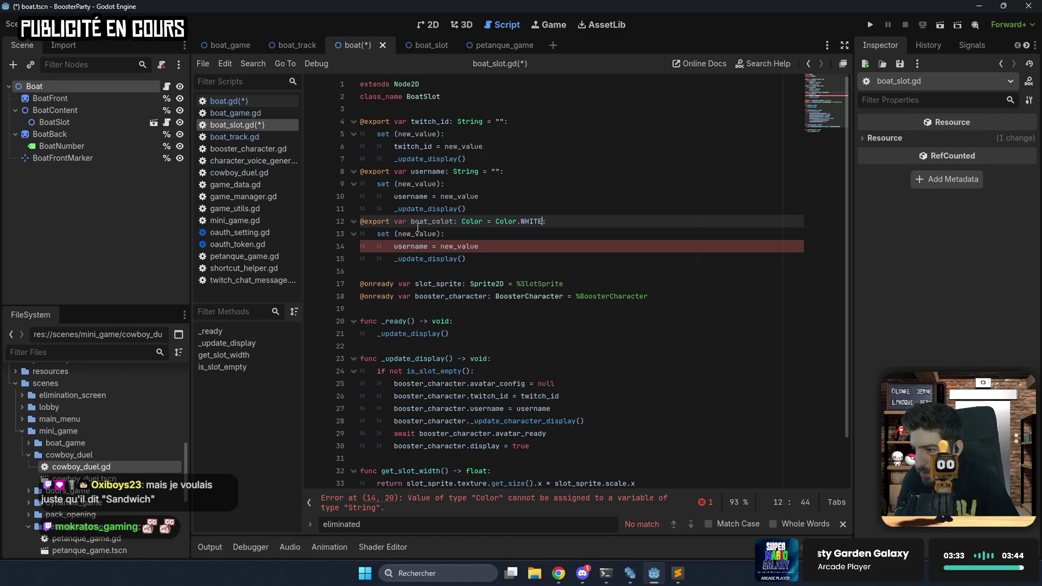
Correct the name to boat_color and make its setter assign boat_color before _update_display().
double_click(450, 223)
click(450, 222)
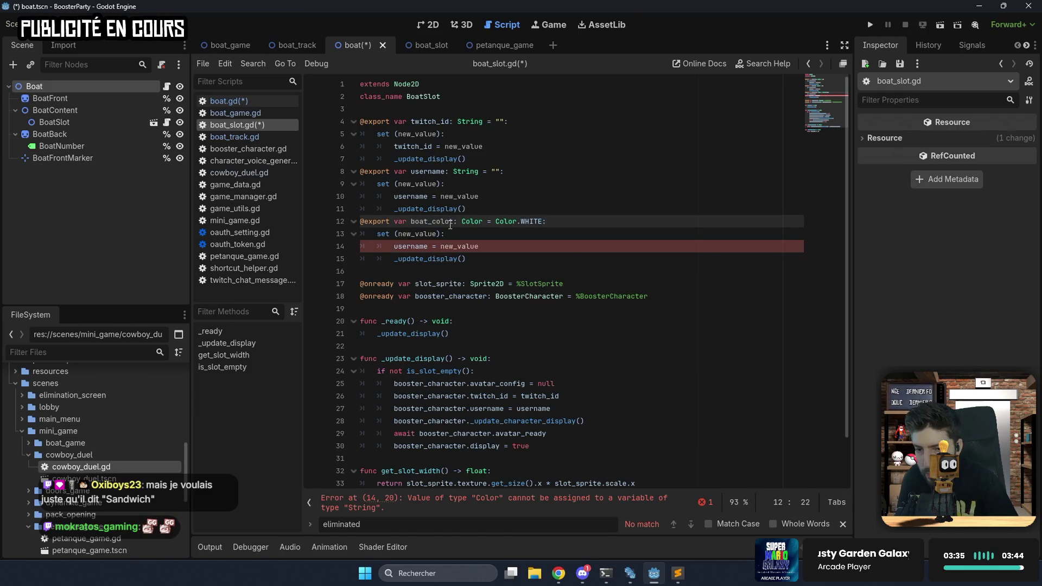
double_click(432, 221)
key(ctrl+c)
double_click(416, 246)
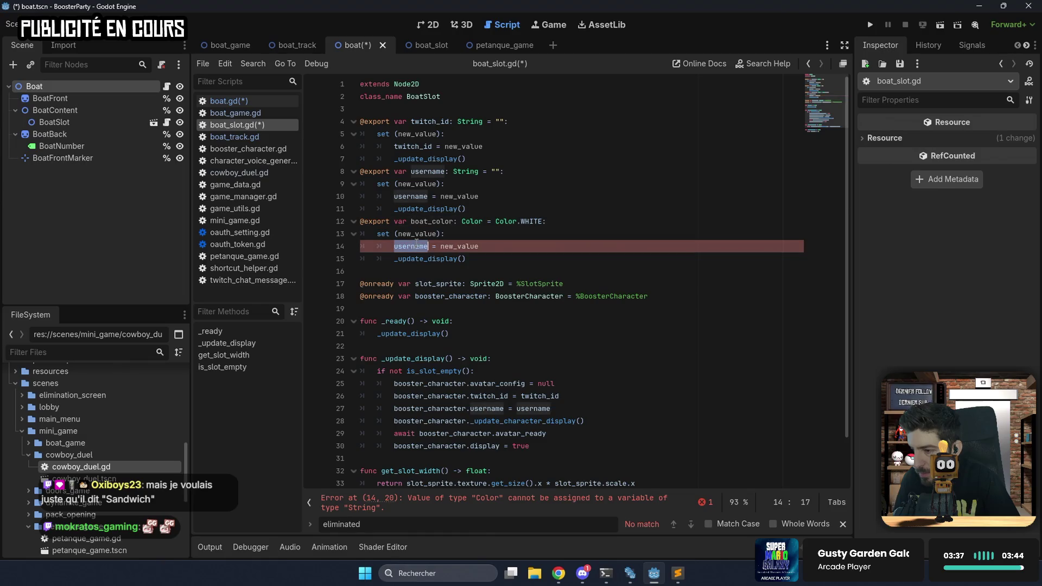
key(ctrl+v)
ctrl+click(432, 260)
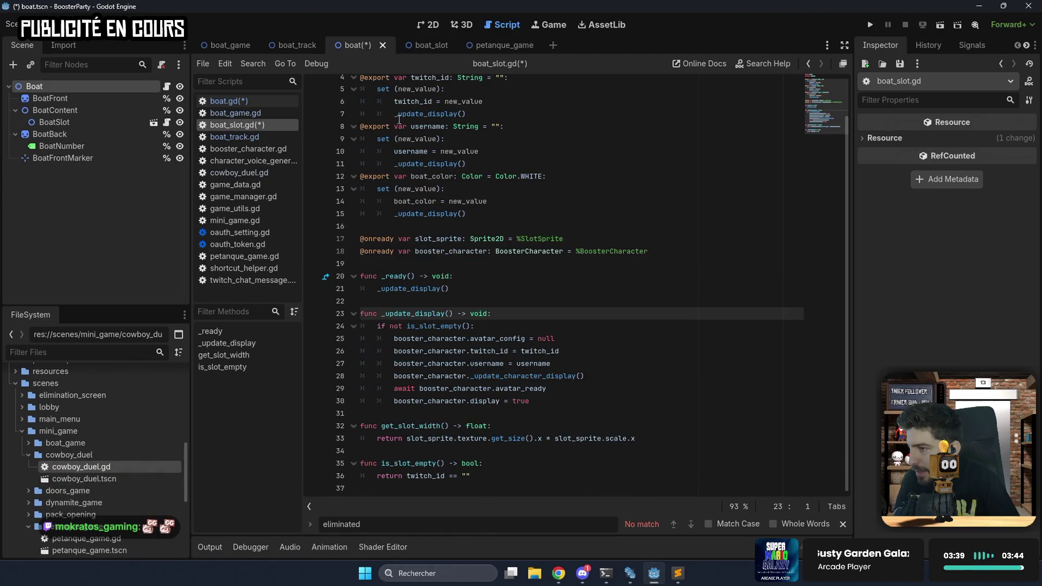
Cut the boat_color block, save, and check the seat sprite in the boat_slot scene.
scroll(489, 181, up, 1)
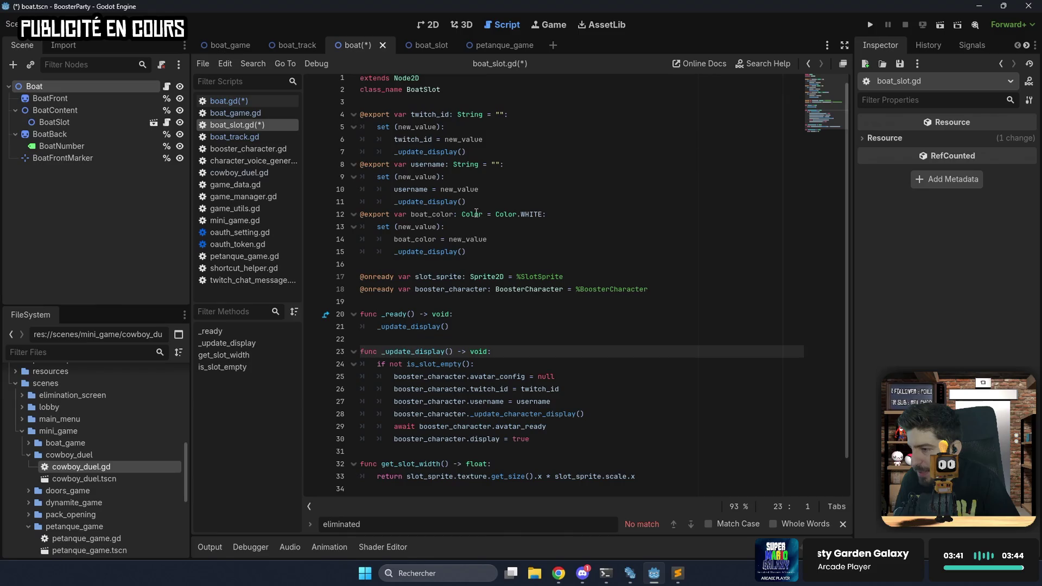
drag(478, 252, 492, 203)
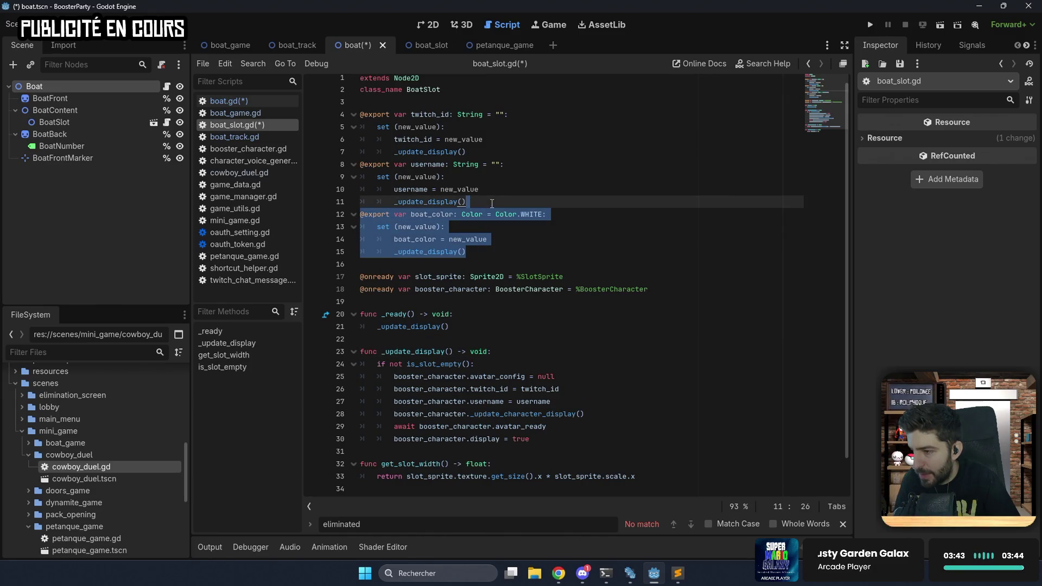
key(Delete)
key(ctrl+s)
click(421, 47)
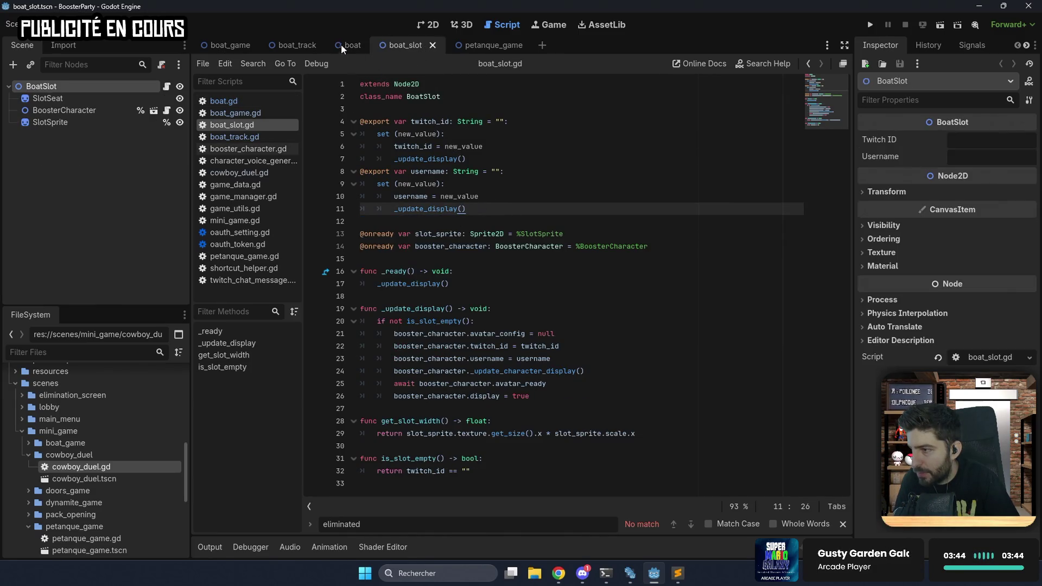
click(422, 26)
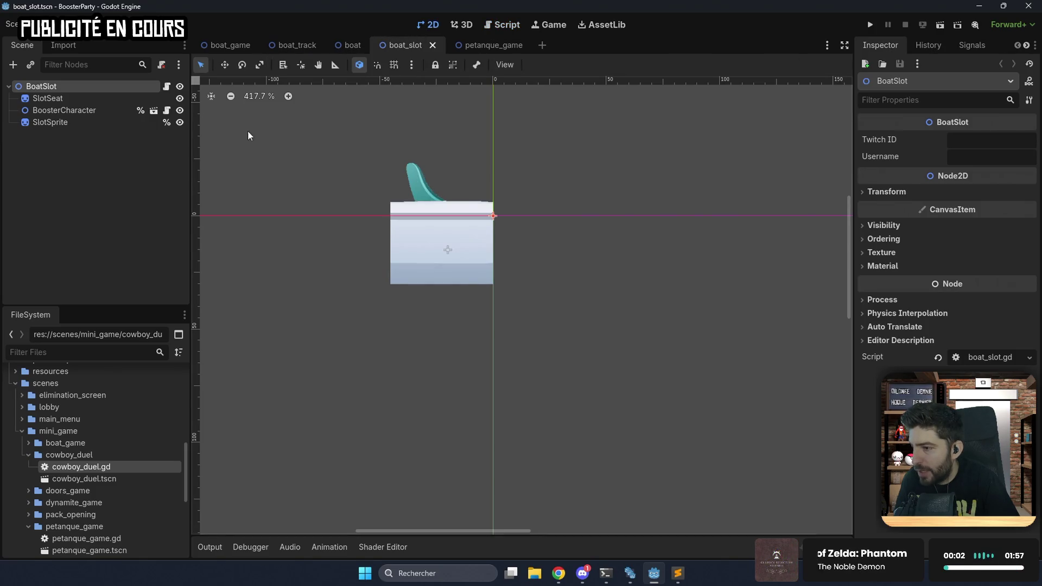
click(182, 99)
click(182, 99)
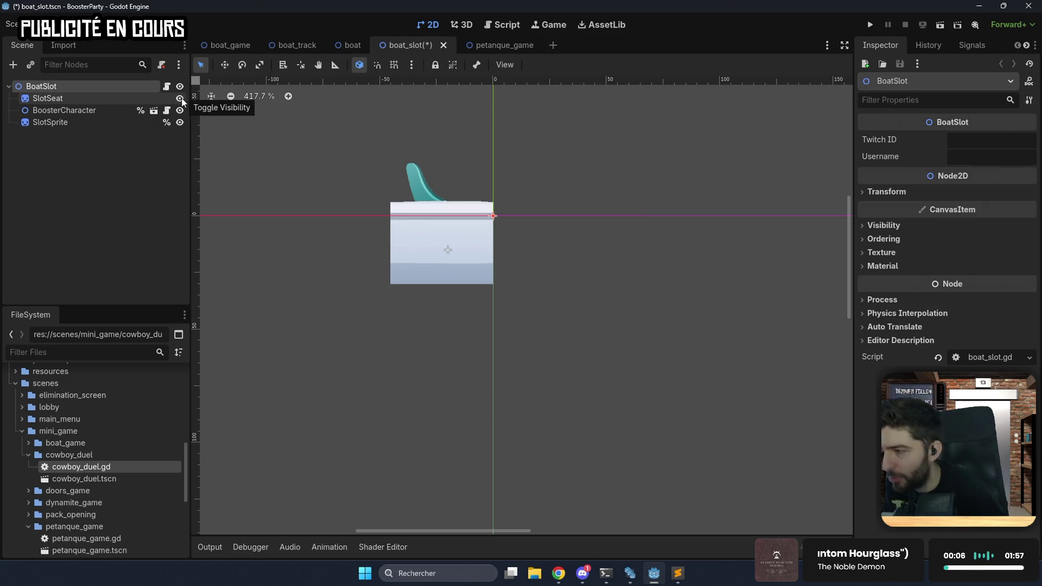
Paste the boat_color property back after the username block and tidy the surrounding blank lines.
click(166, 86)
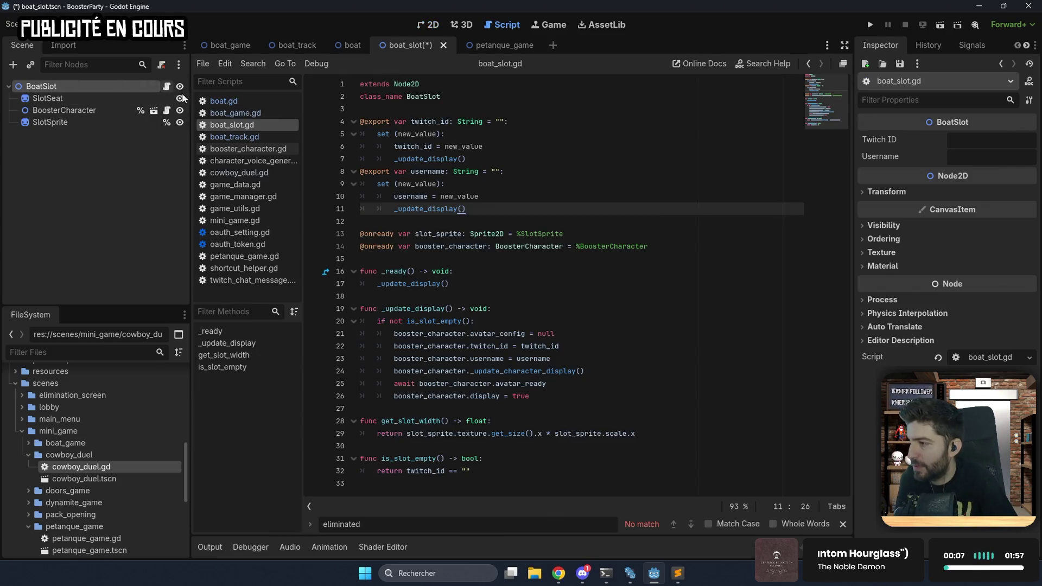
click(375, 218)
key(ctrl+v)
key(Return)
key(BackSpace)
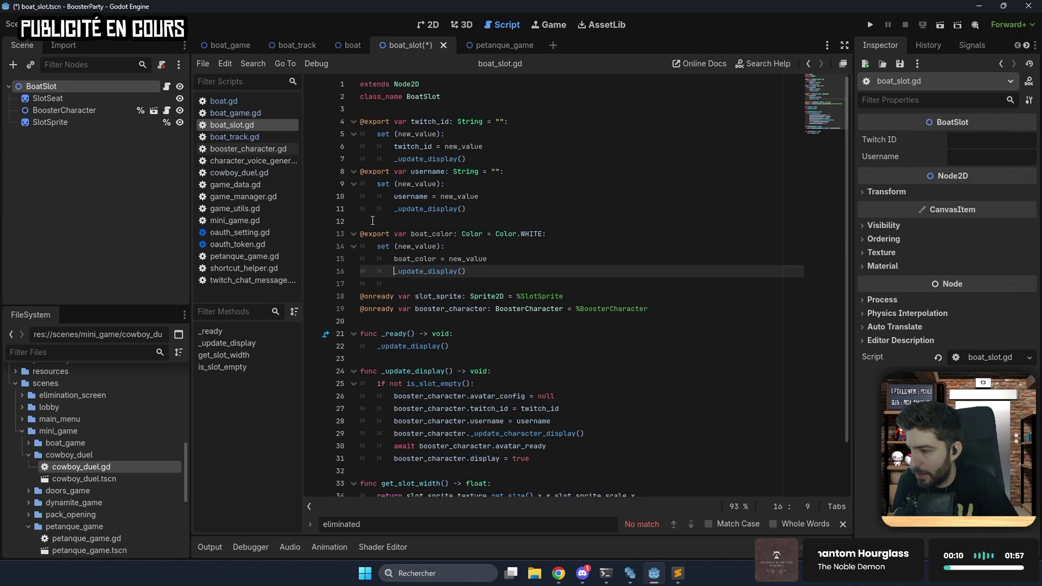
key(BackSpace)
key(BackSpace)
key(Up)
key(Up)
key(Up)
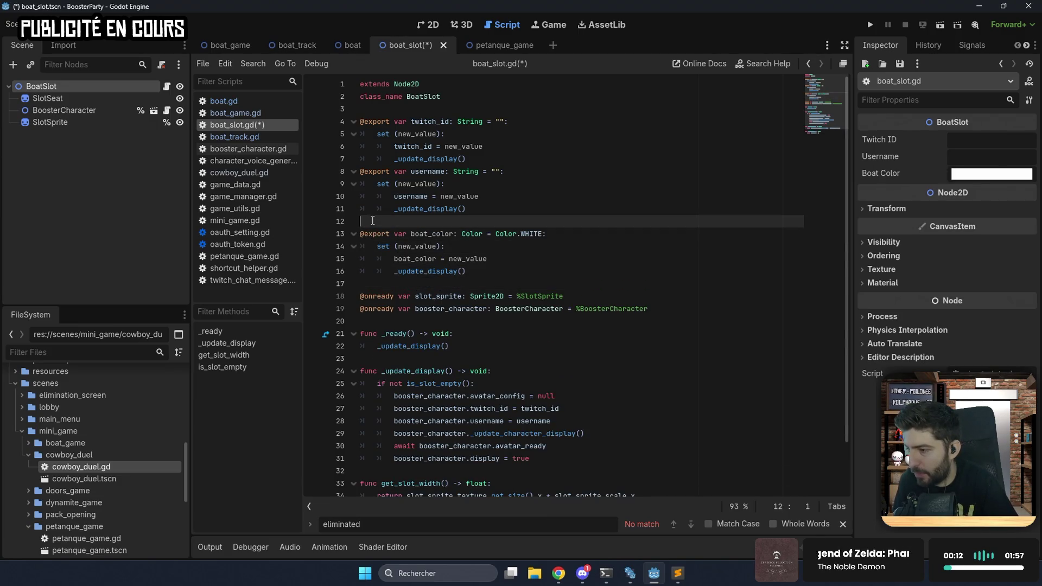
key(BackSpace)
scroll(445, 273, down, 2)
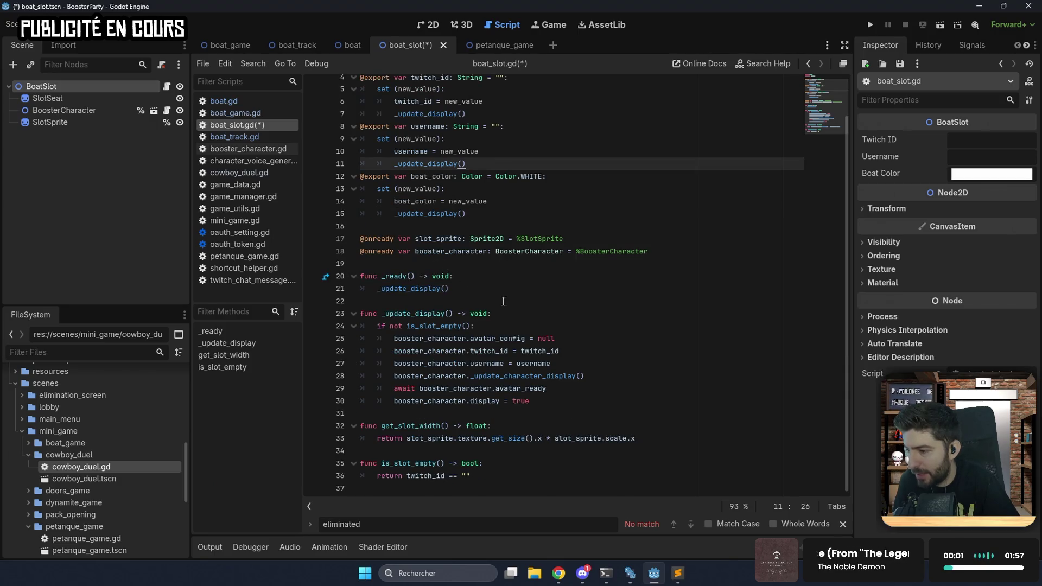
click(521, 311)
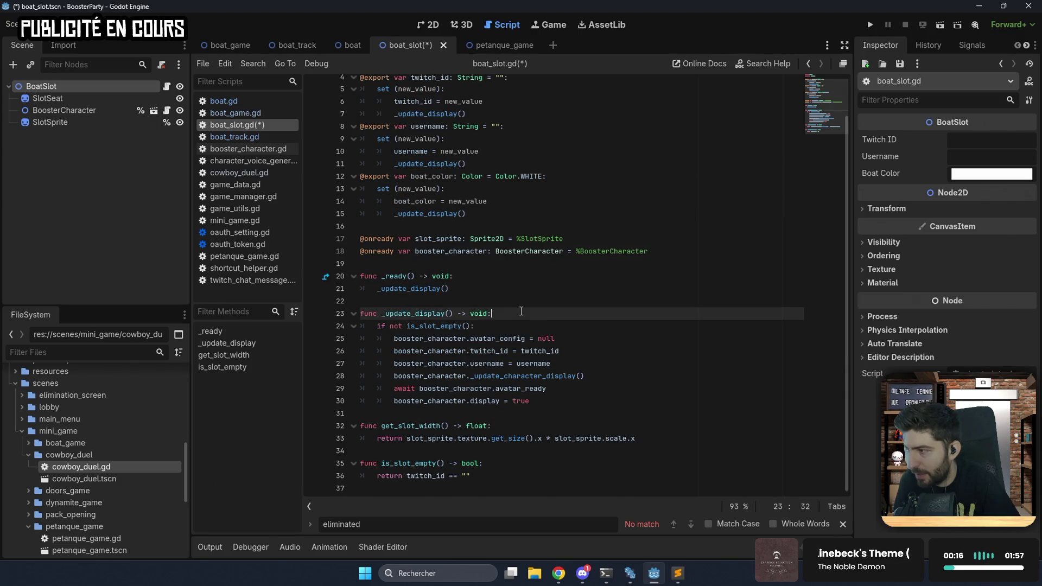
scroll(403, 212, up, 2)
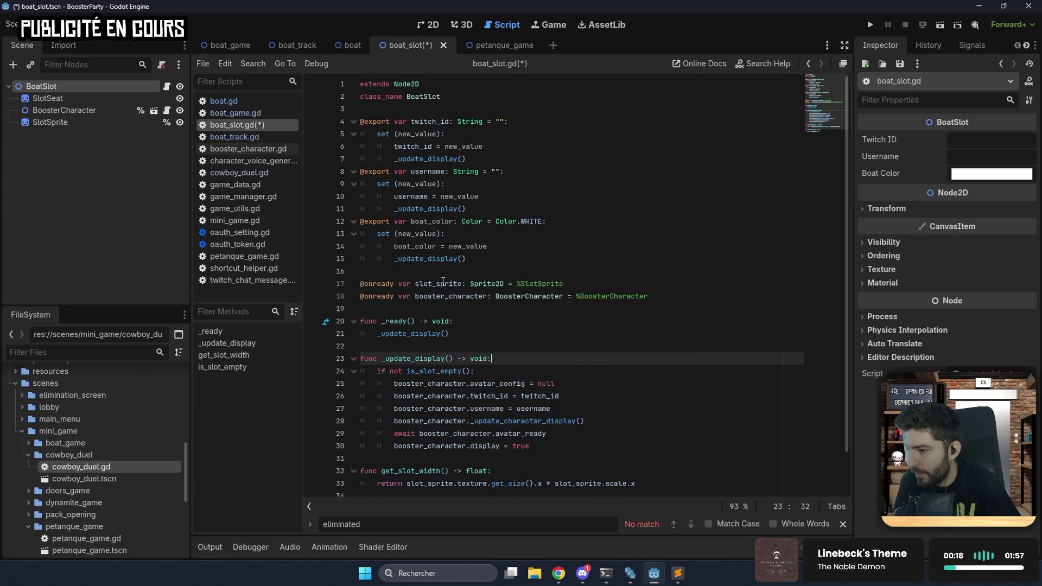
scroll(459, 292, down, 2)
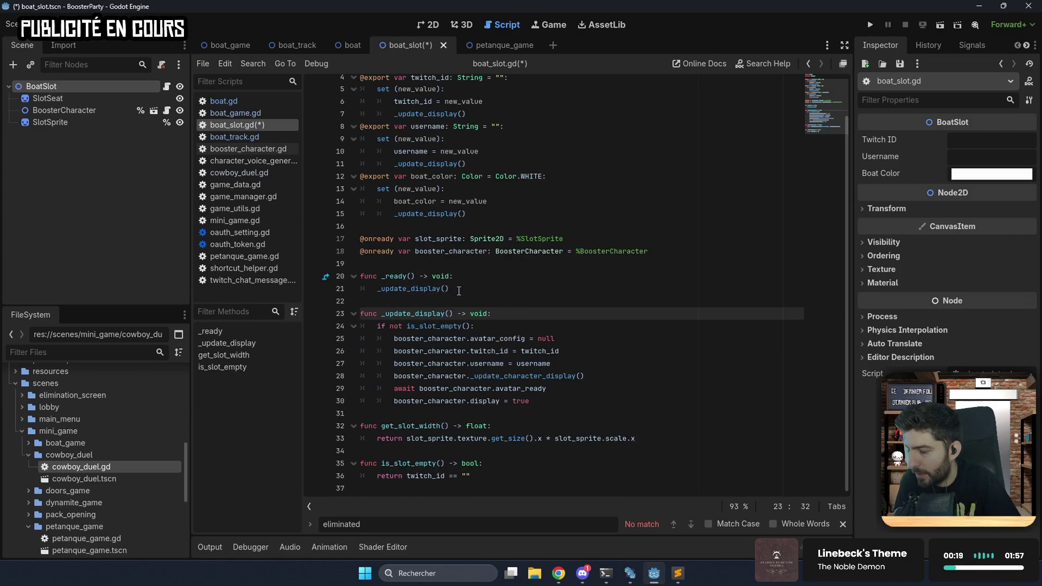
click(485, 327)
Make 'slot_sprite.modulate = boat_color' the first line of _update_display and save boat_slot.gd.
key(Return)
text(sl)
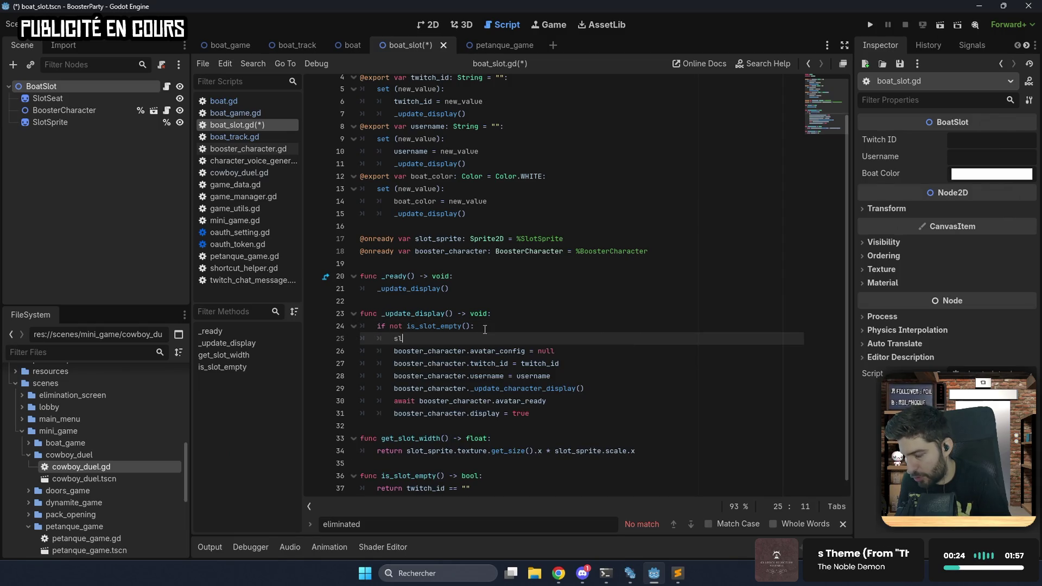
text(o)
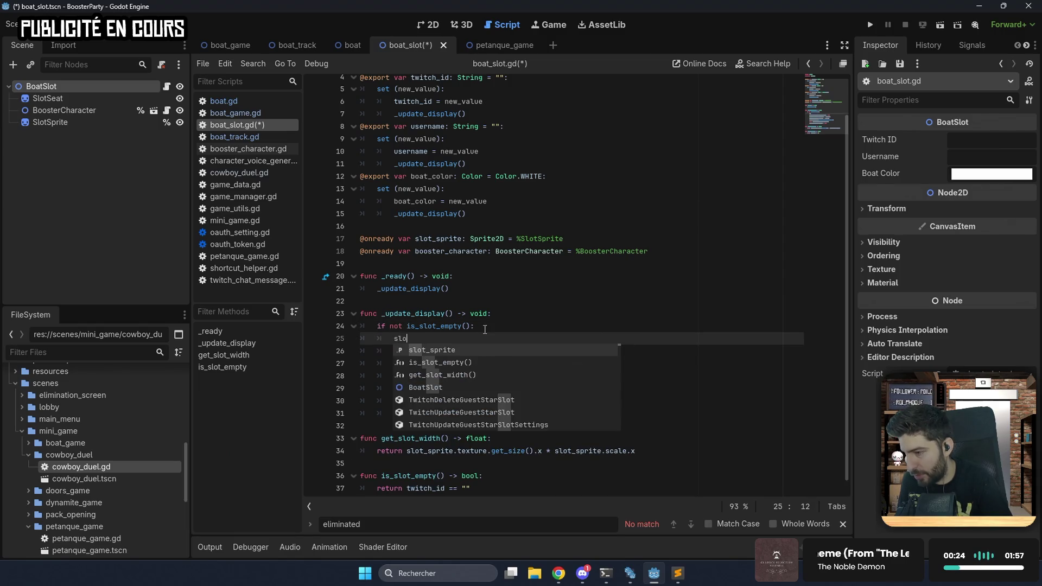
key(BackSpace)
key(BackSpace)
key(BackSpace)
key(BackSpace)
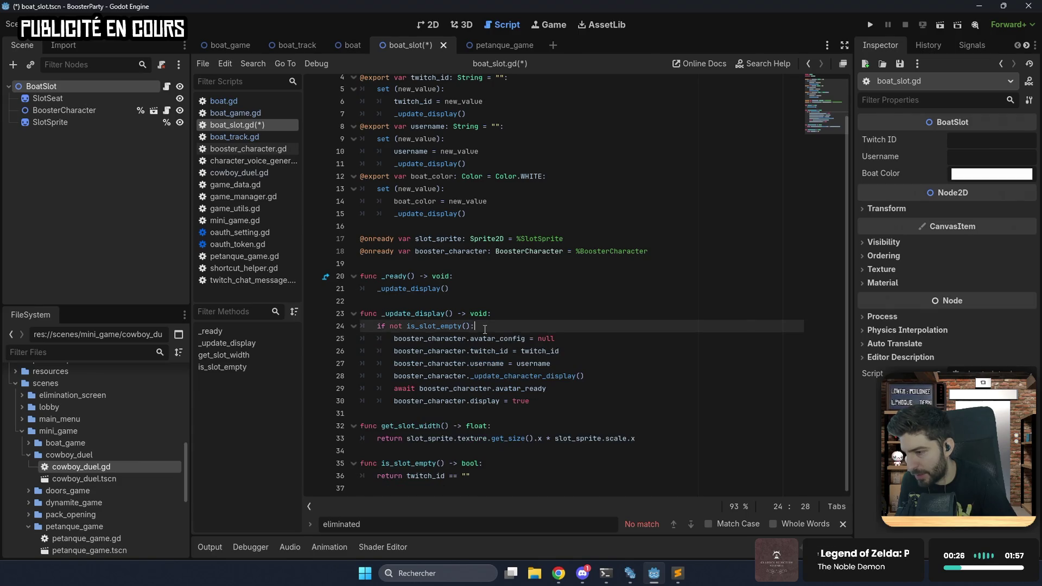
click(500, 318)
key(Return)
text(slo)
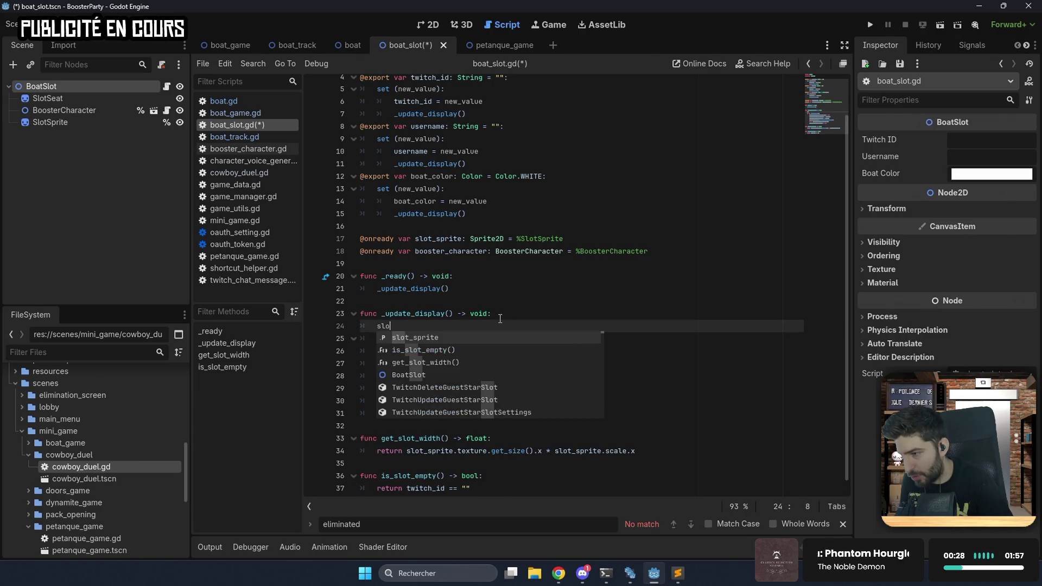
key(Return)
text(.)
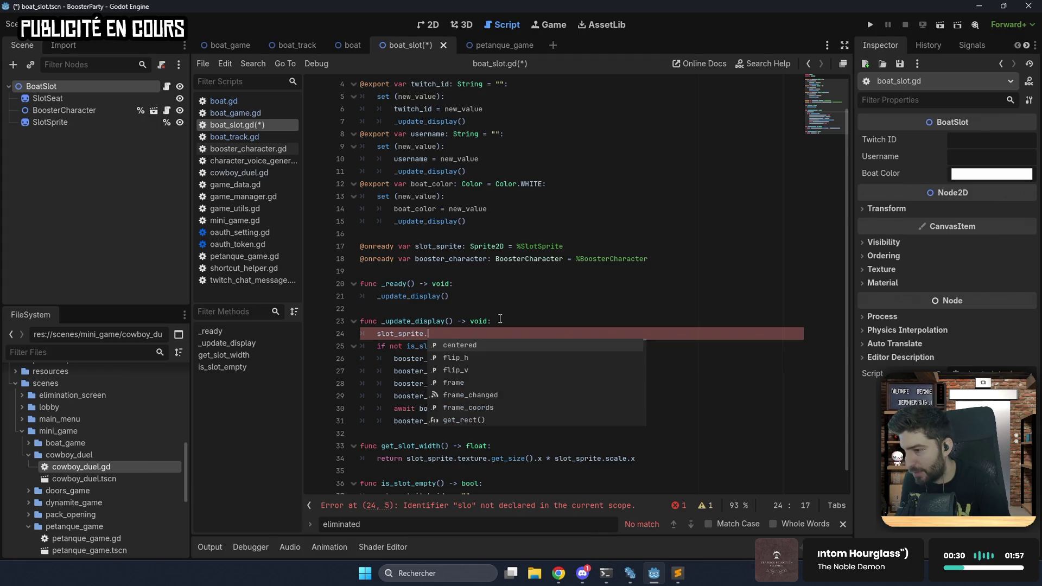
text(mod)
key(Return)
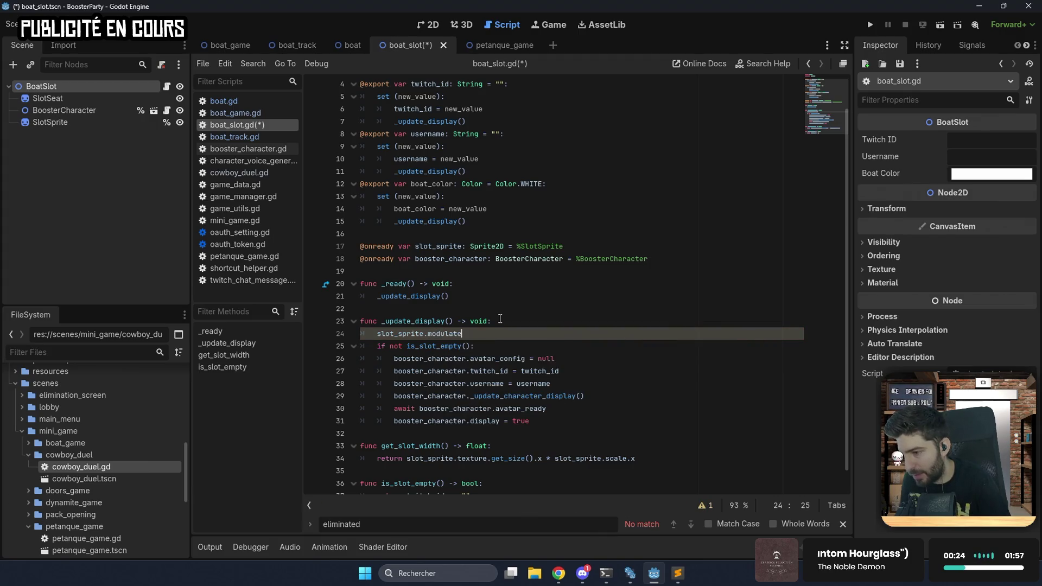
text( = boa)
key(Return)
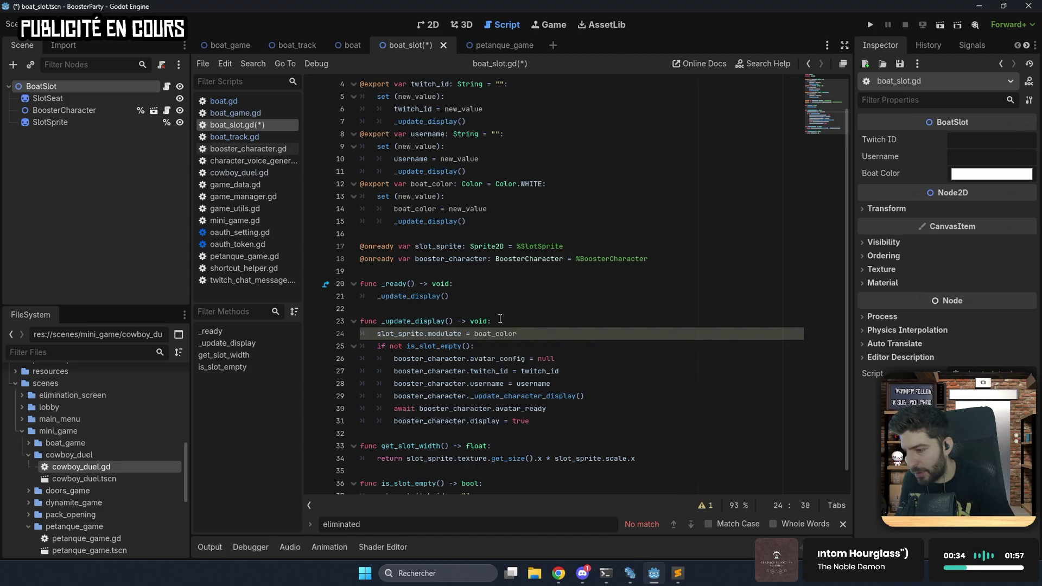
key(Return)
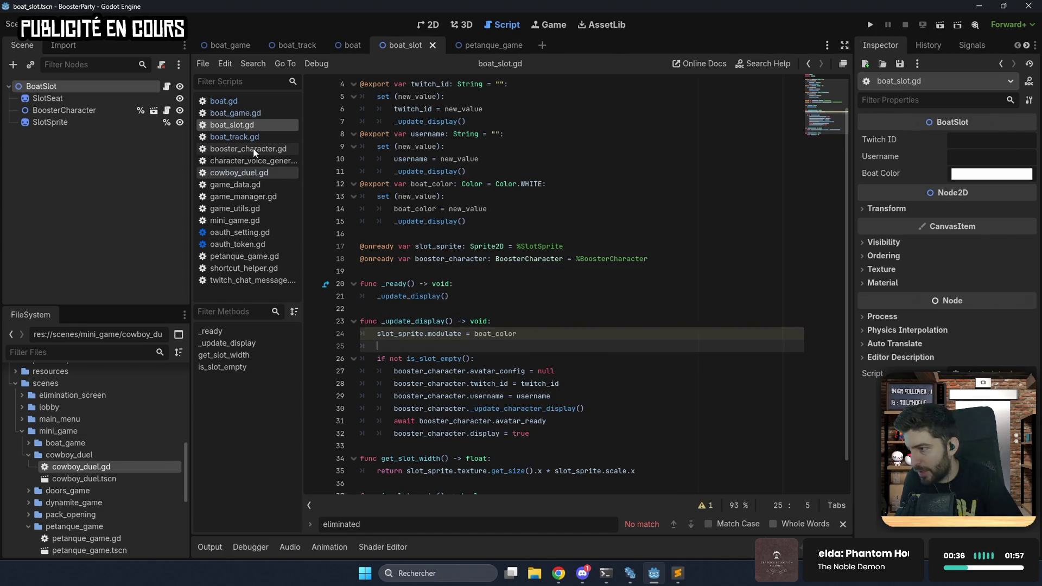
key(ctrl+s)
click(237, 113)
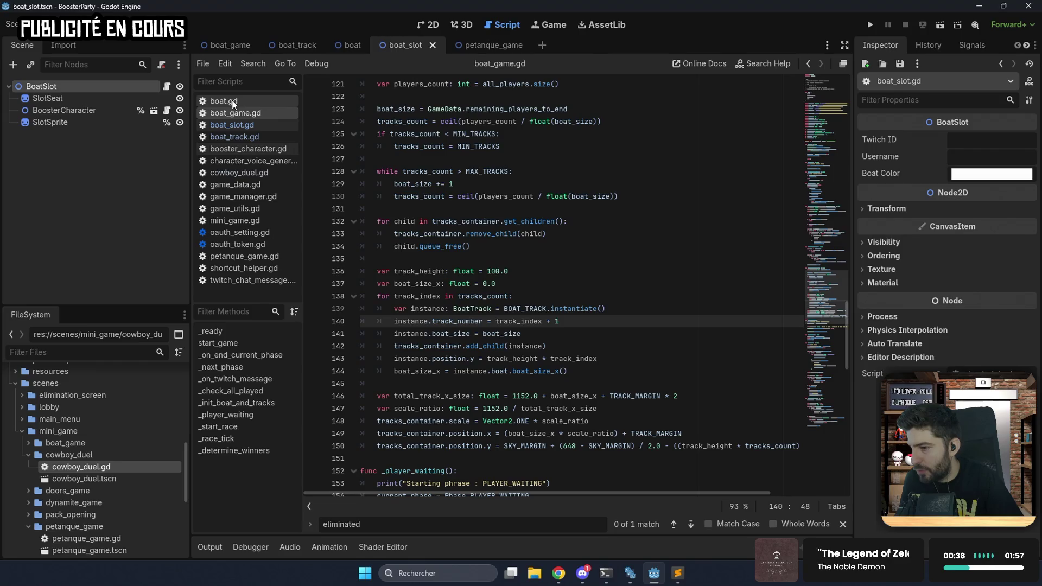
Add 'instance.boat_color = boat_color' after the BoatSlot instantiate line, save boat.gd, and run the game.
click(232, 101)
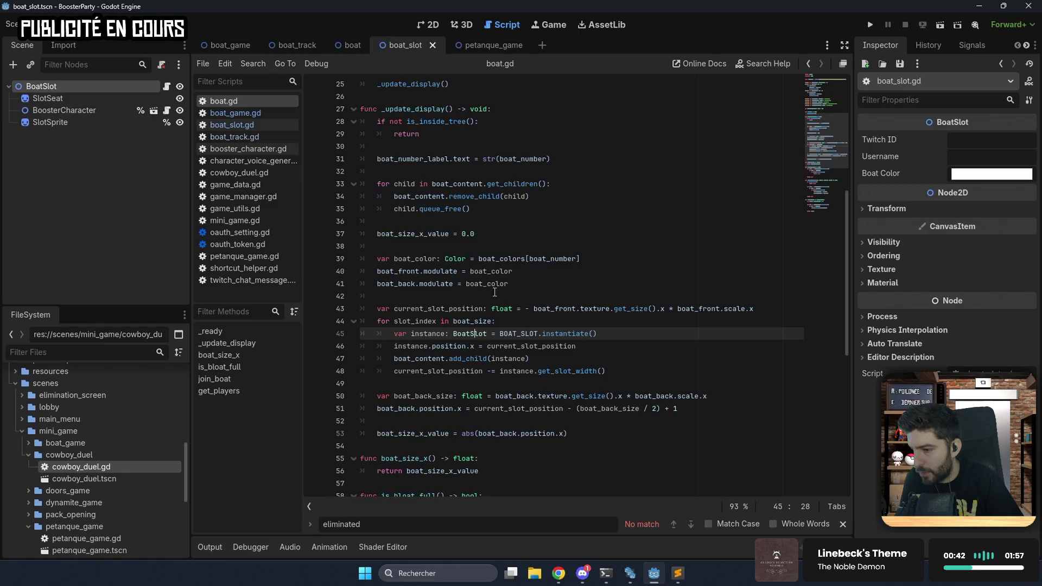
click(623, 330)
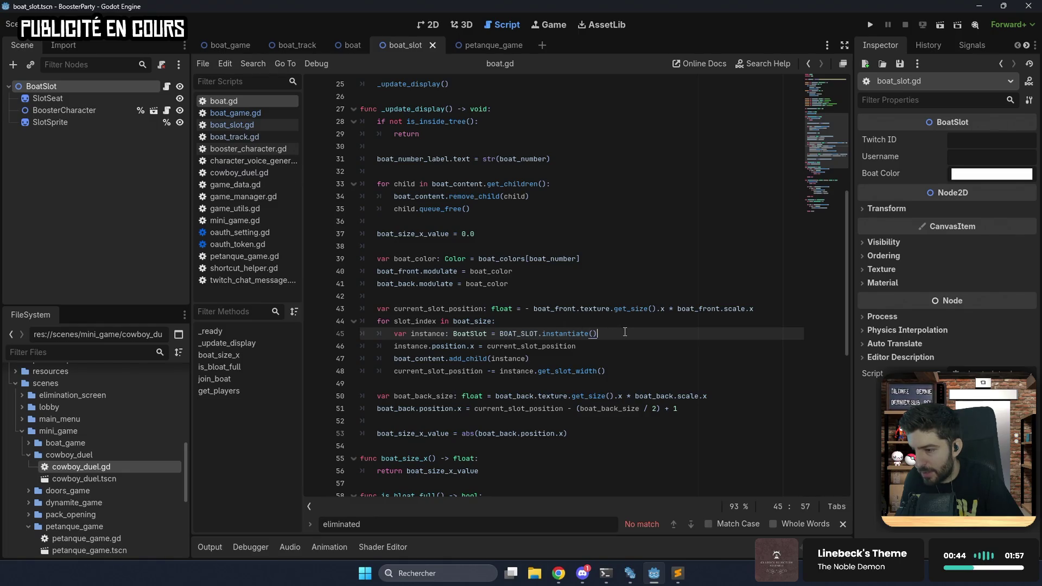
key(Return)
text(instance.boat_color = boat_co)
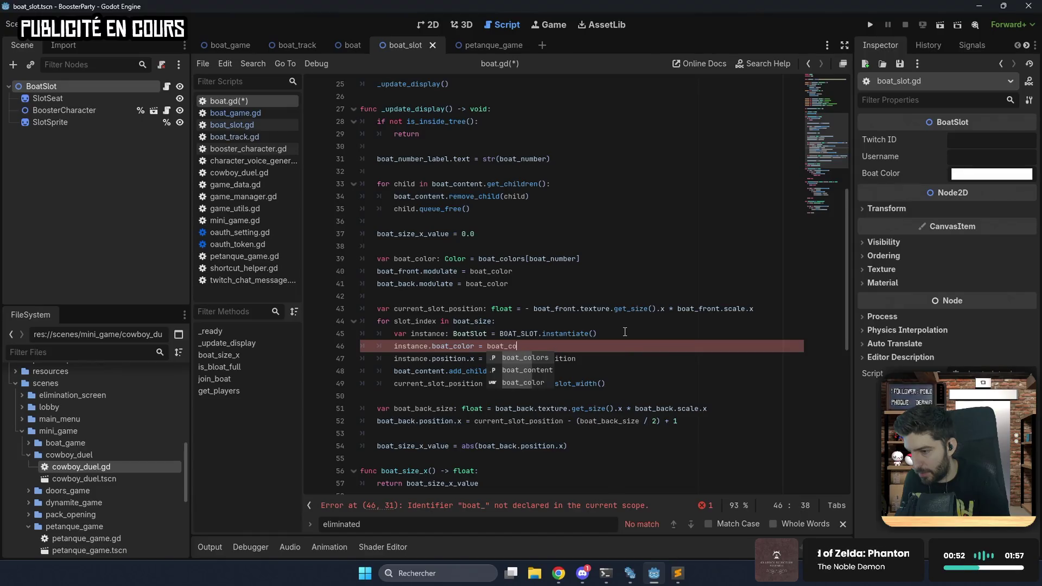
text(lor)
key(ctrl+s)
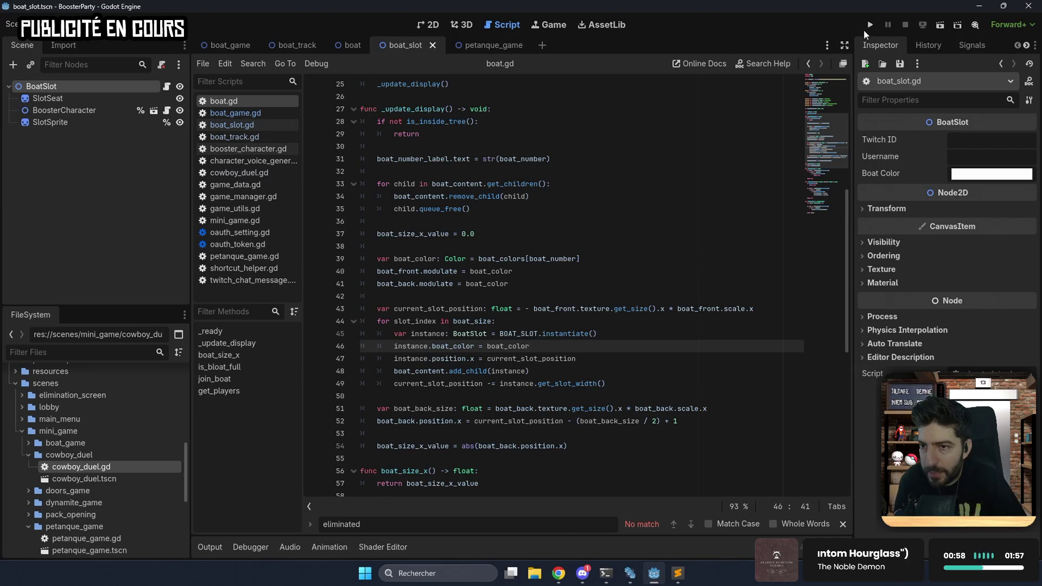
click(870, 26)
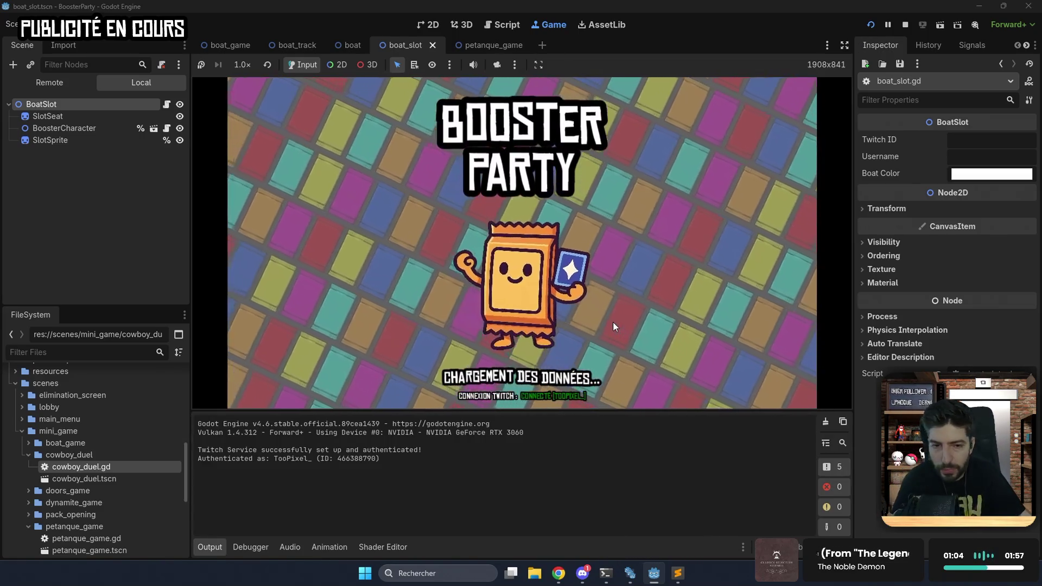
Get past the title screen, check the Boat scene's five Boat Colors, then return to the running game.
click(614, 321)
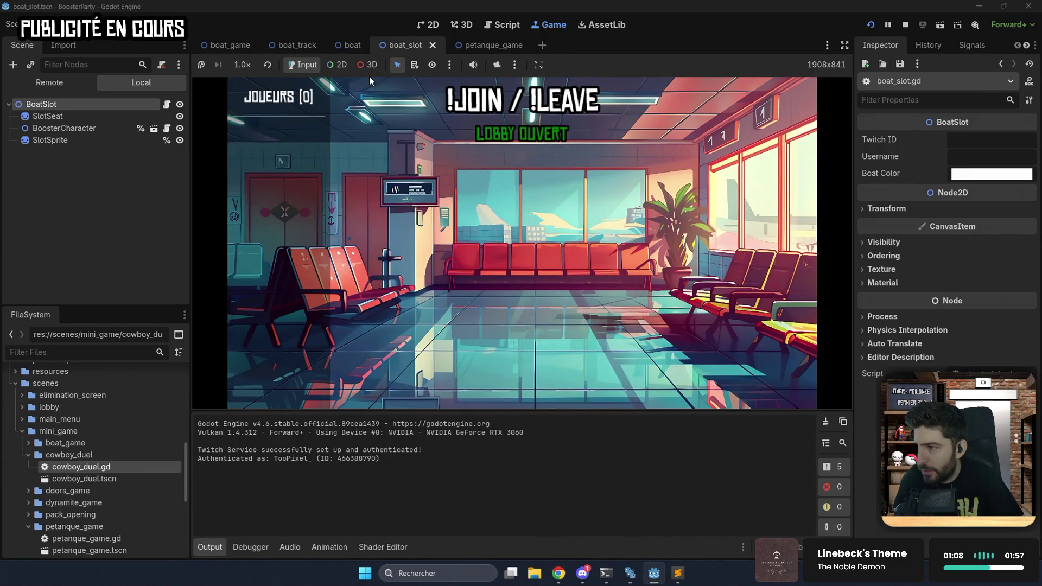
click(355, 45)
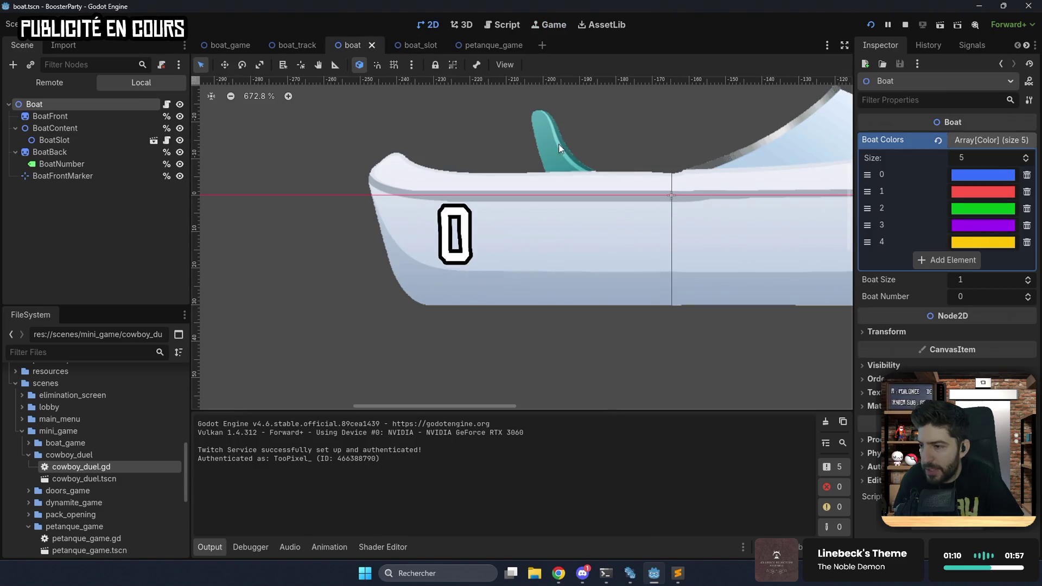
scroll(559, 144, right, 5)
scroll(546, 171, up, 1)
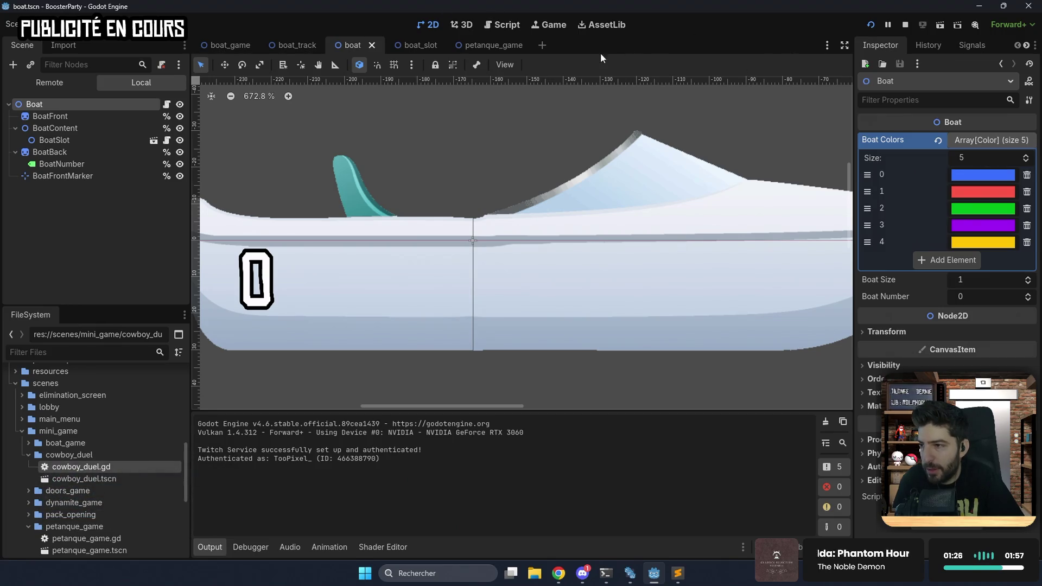
click(549, 26)
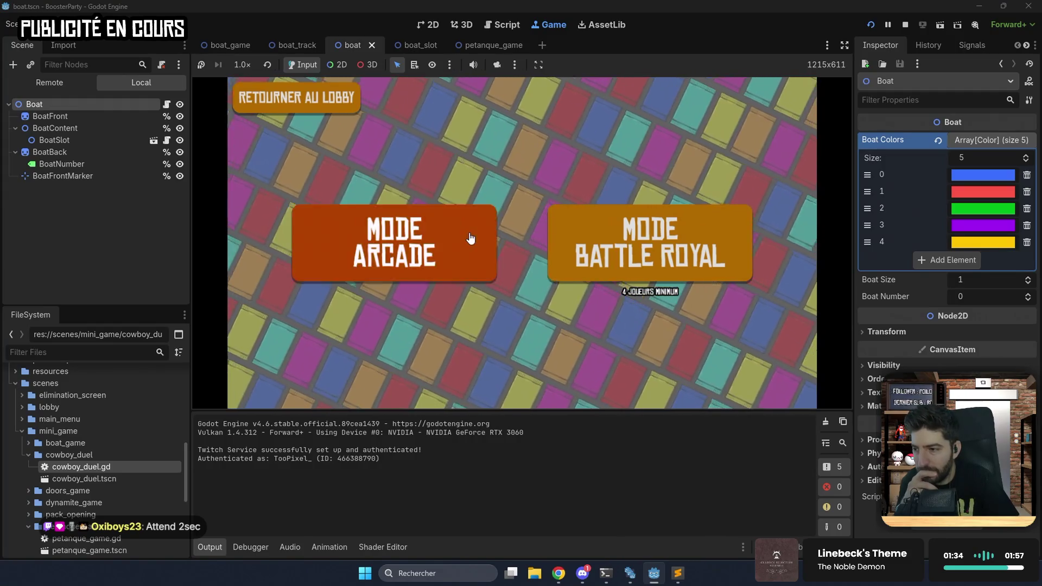
Choose arcade mode and launch the match, which breaks on the Nil 'modulate' error.
click(473, 228)
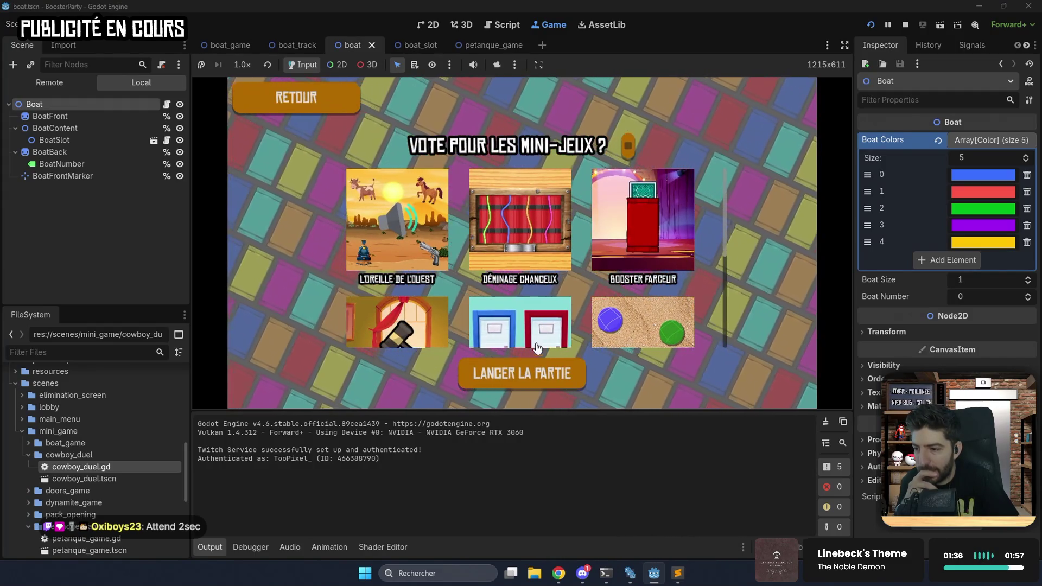
click(543, 374)
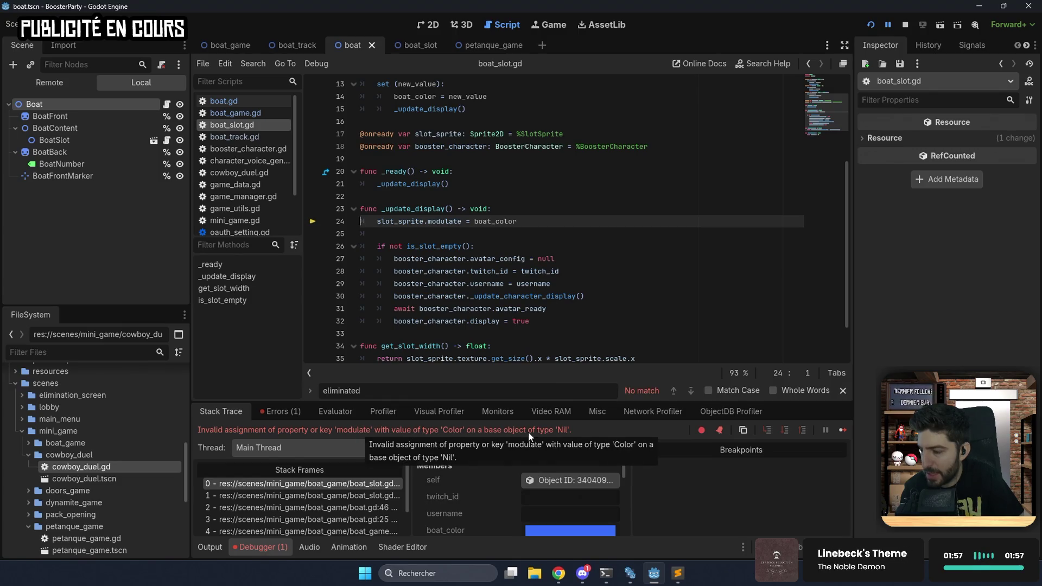
Add 'if not is_inside_tree(): return' at the top of _update_display.
scroll(439, 232, up, 2)
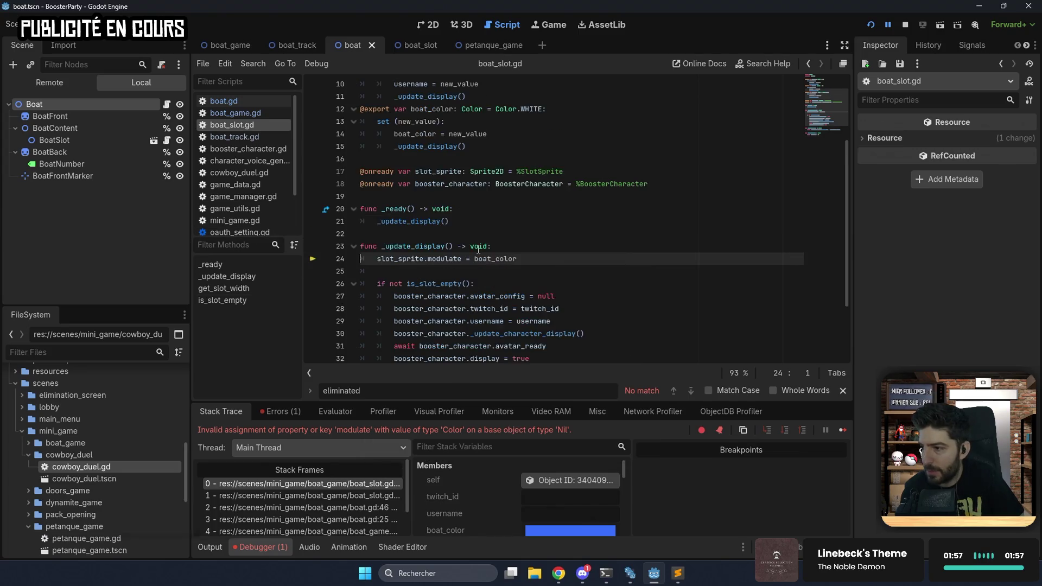
click(523, 283)
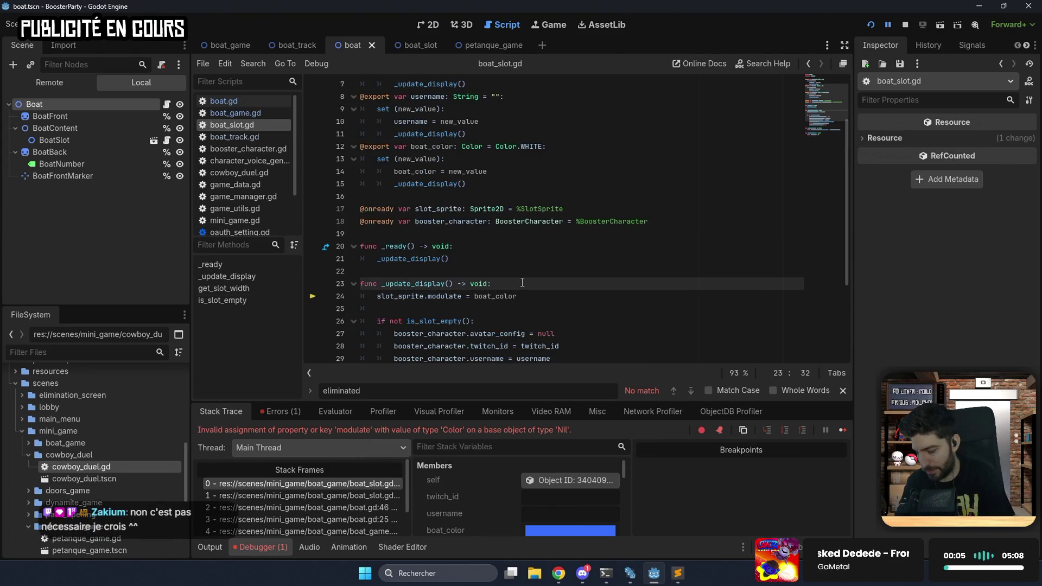
key(Return)
text(if not is_ins)
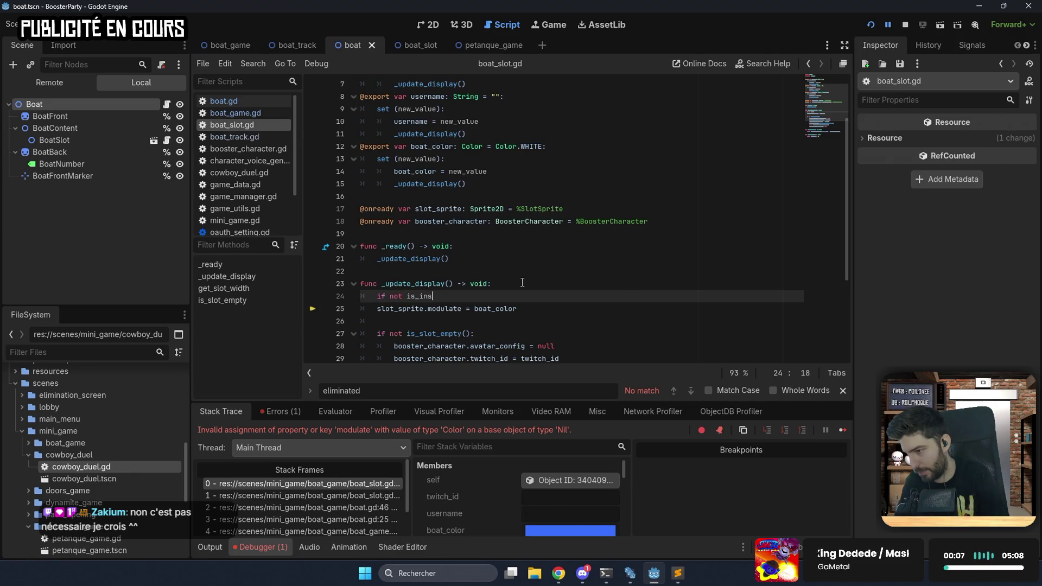
key(Return)
text(:)
key(Return)
text(return)
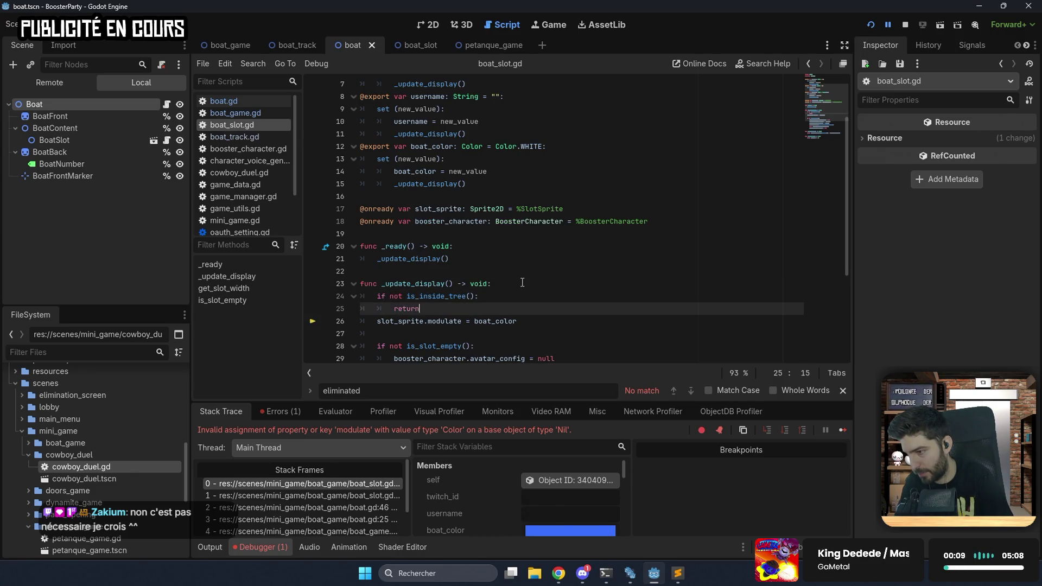
key(Return)
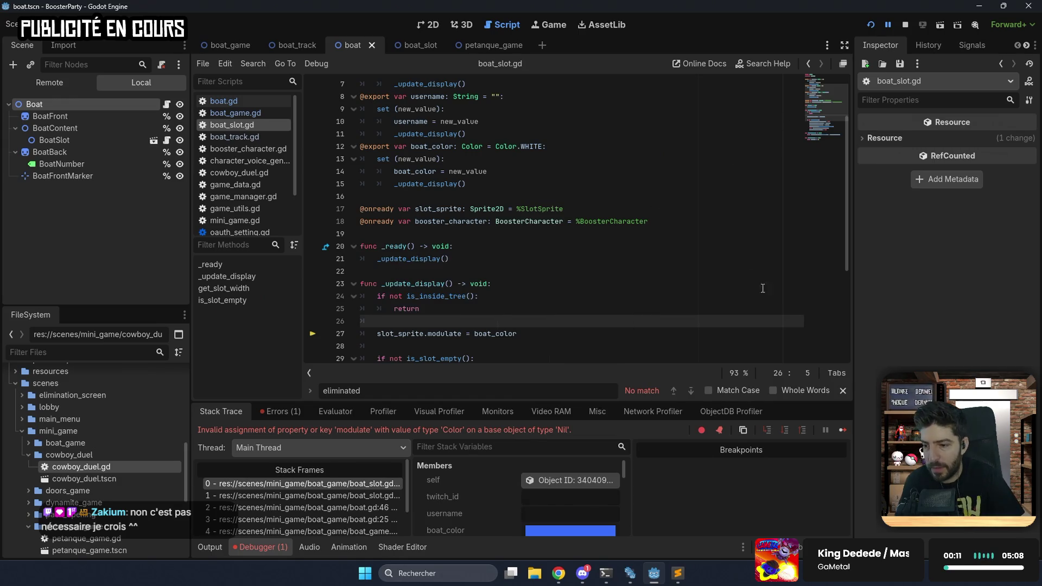
Continue the paused game in the debugger five times.
click(842, 430)
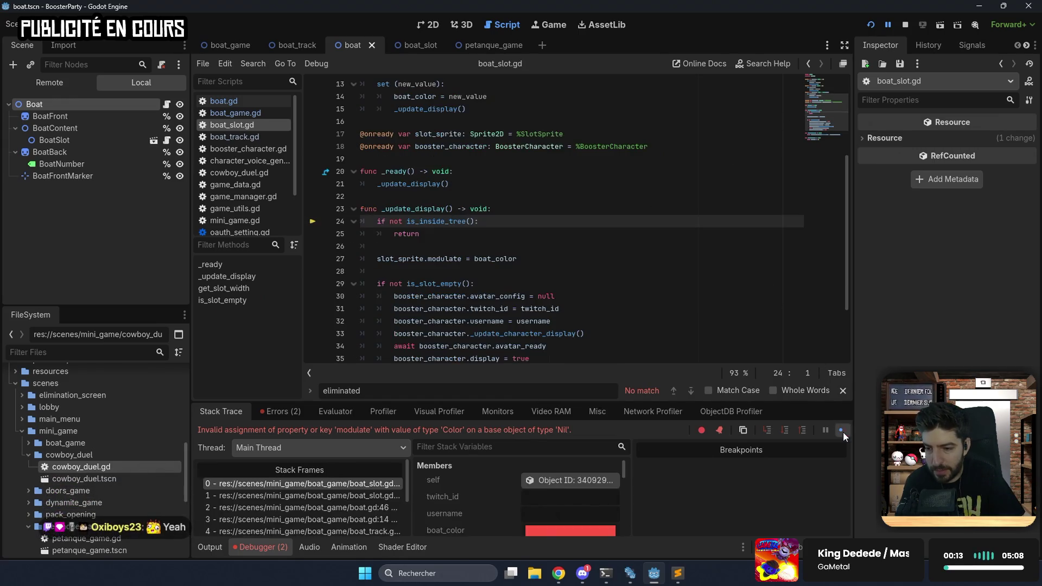
click(842, 430)
click(842, 430)
click(842, 430)
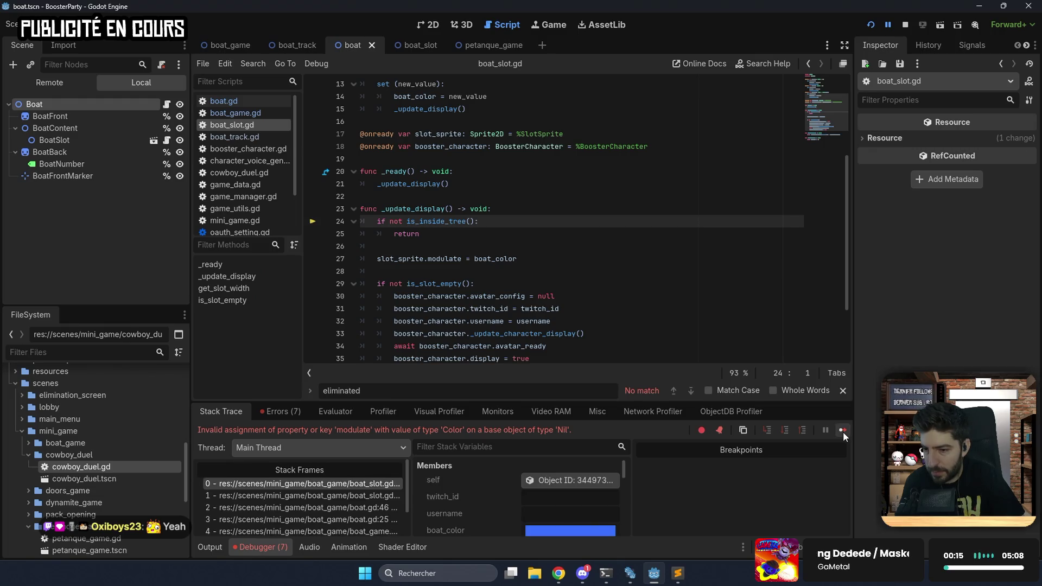
click(843, 429)
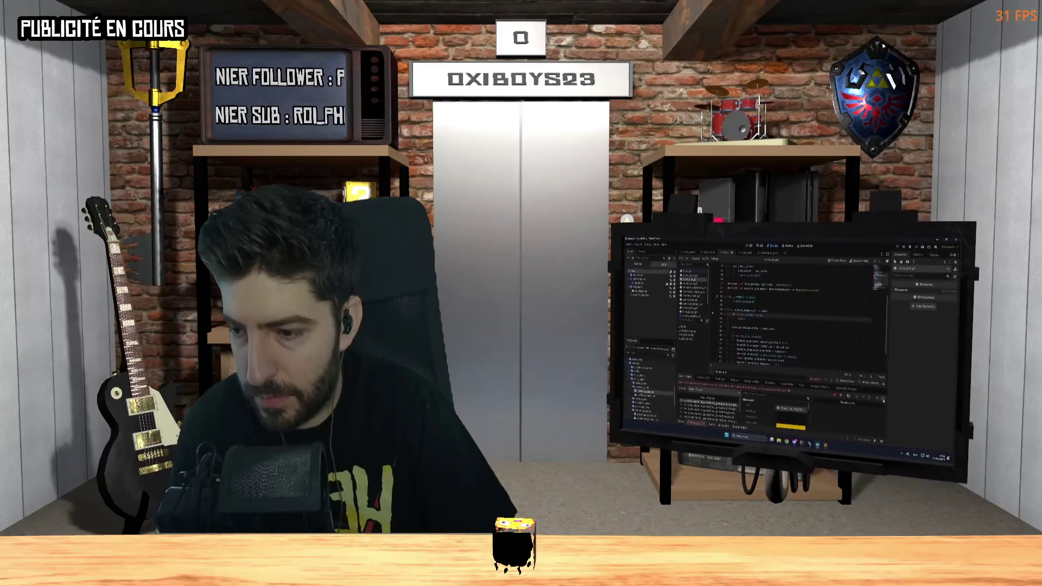
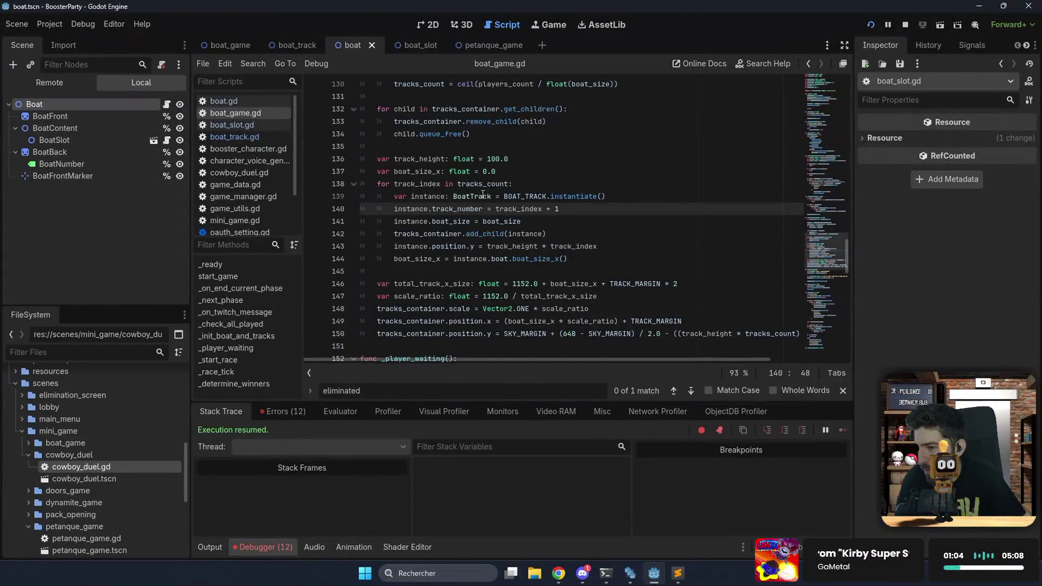
Open boat.gd from the BoatTrack reference and change modulate to self_modulate on lines 40–41.
click(475, 197)
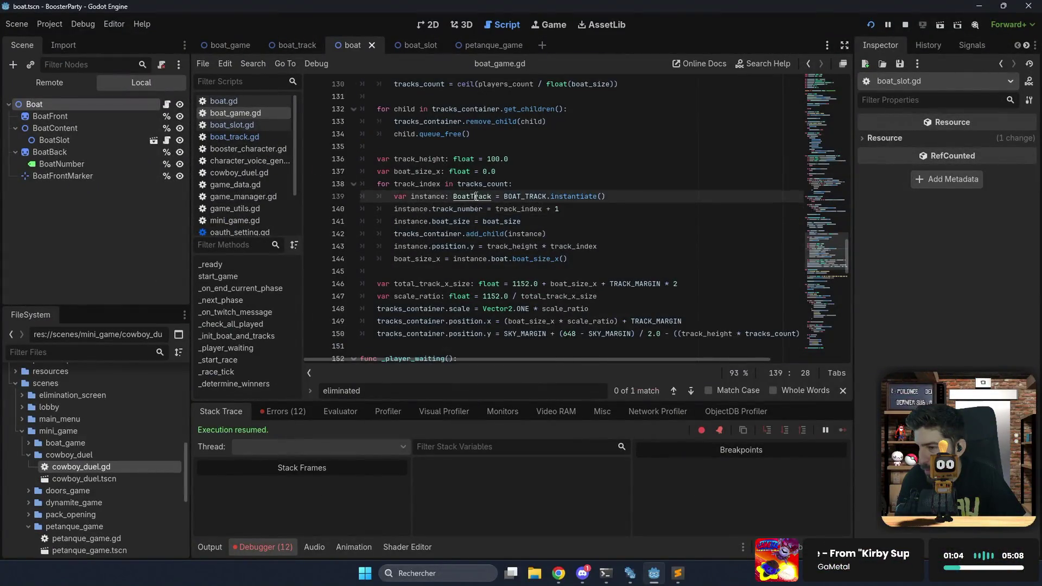
ctrl+click(475, 197)
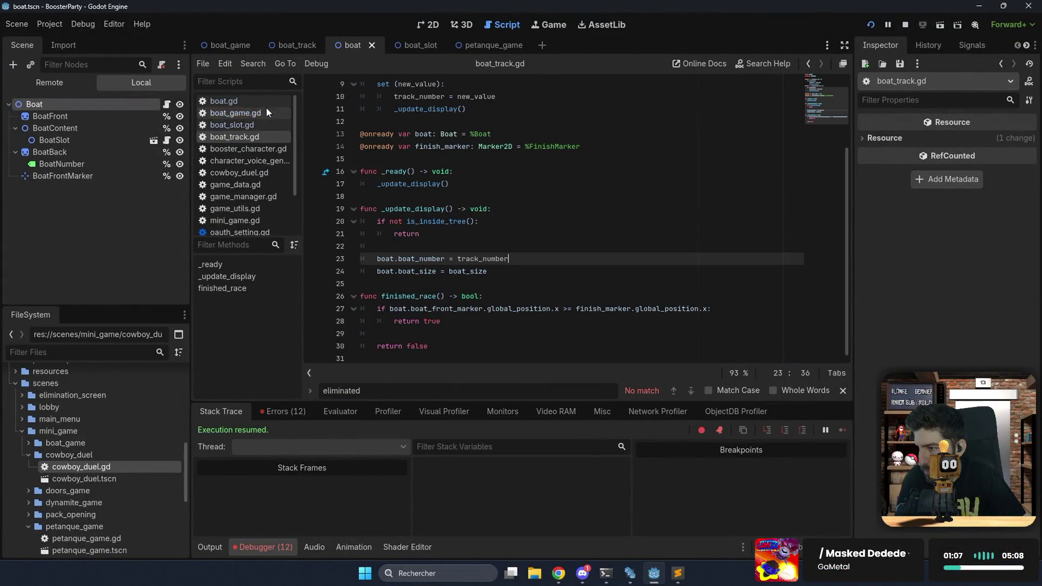
click(266, 103)
double_click(438, 269)
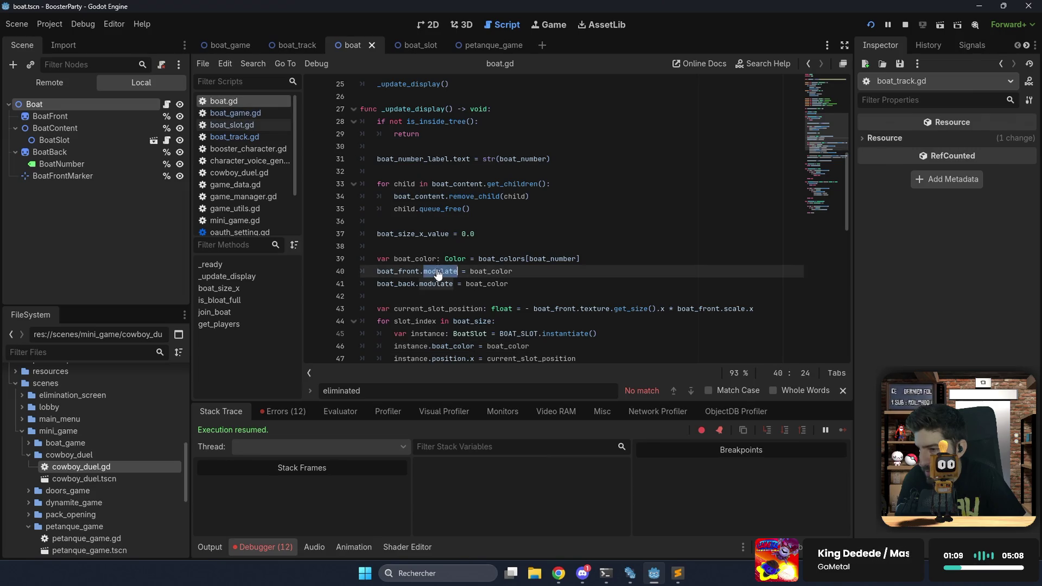
text(self_modulate)
click(436, 284)
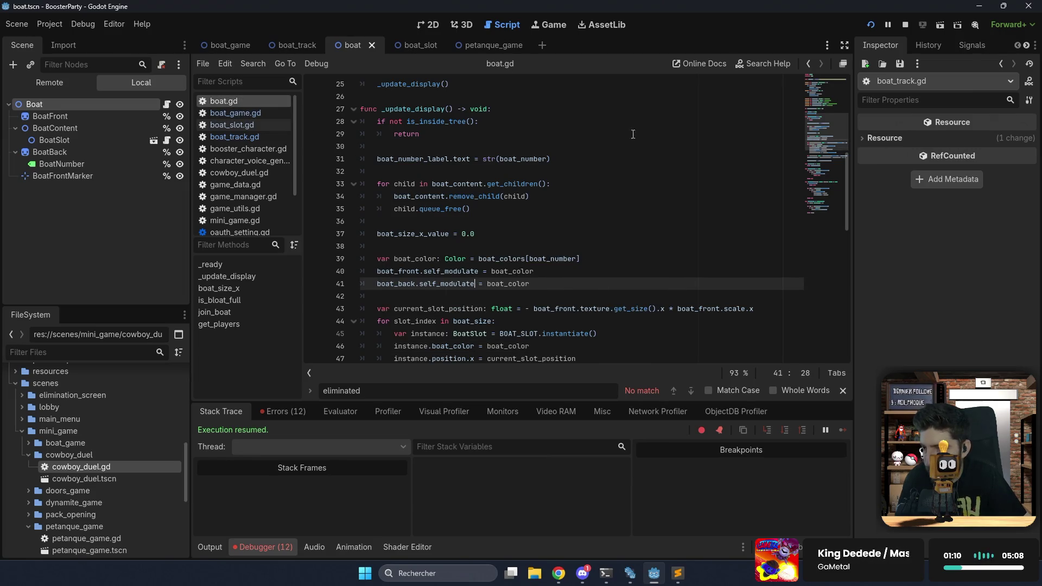
Bring up the running game's 'TUTORIEL : BÂTEAUX' screen, briefly searching the system for 'pho'.
click(552, 25)
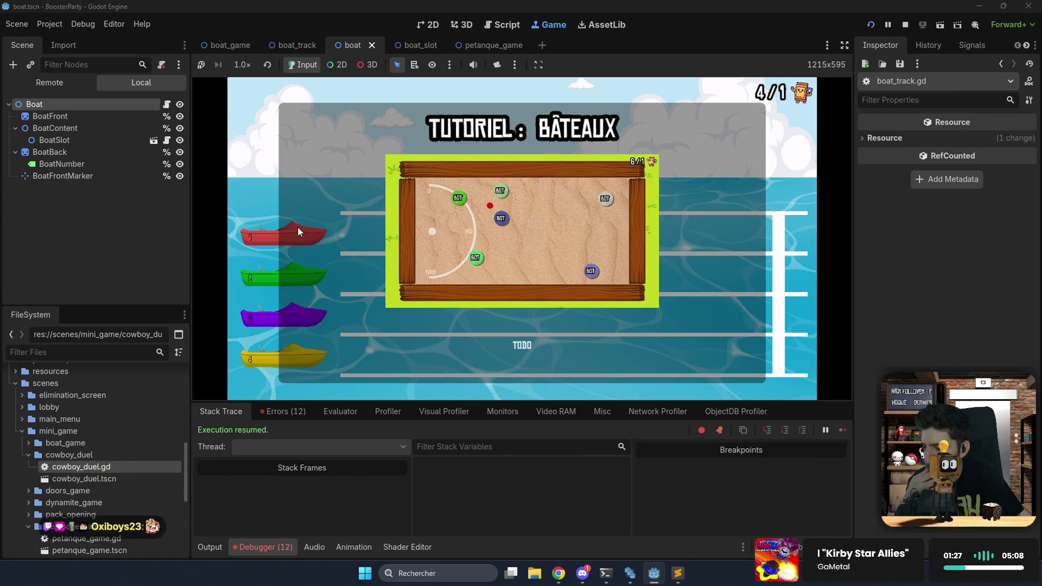
key(super)
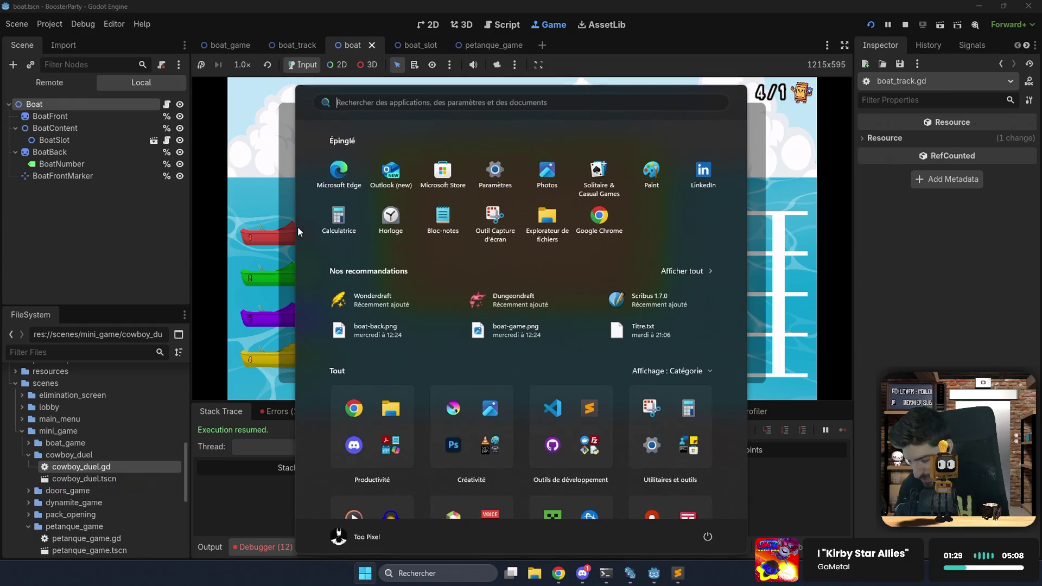
text(pho)
key(Escape)
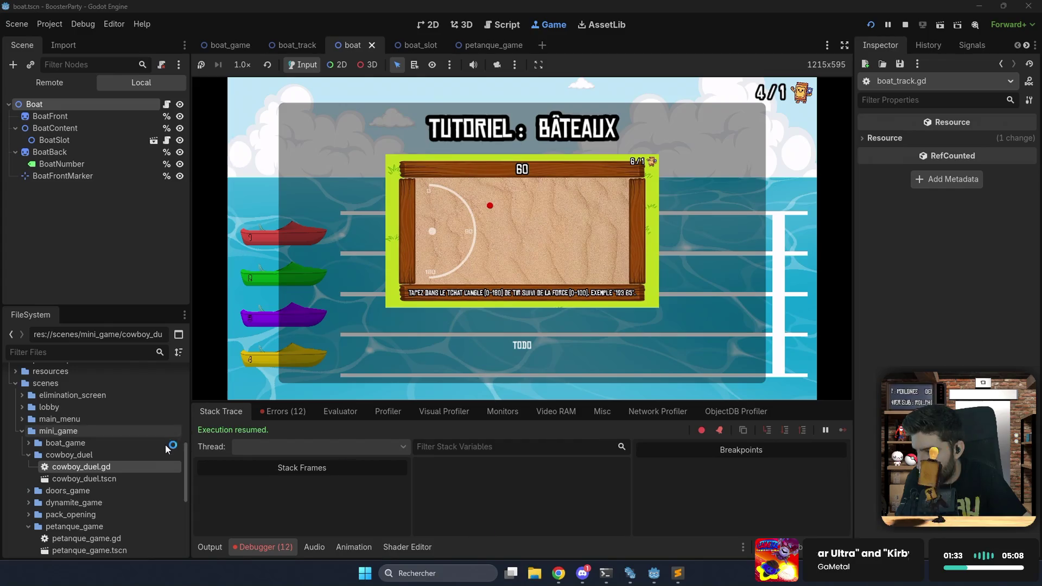
Open the assets/mini_game/boat_game folder in File Explorer from cowboy_duel.gd's location.
right_click(104, 467)
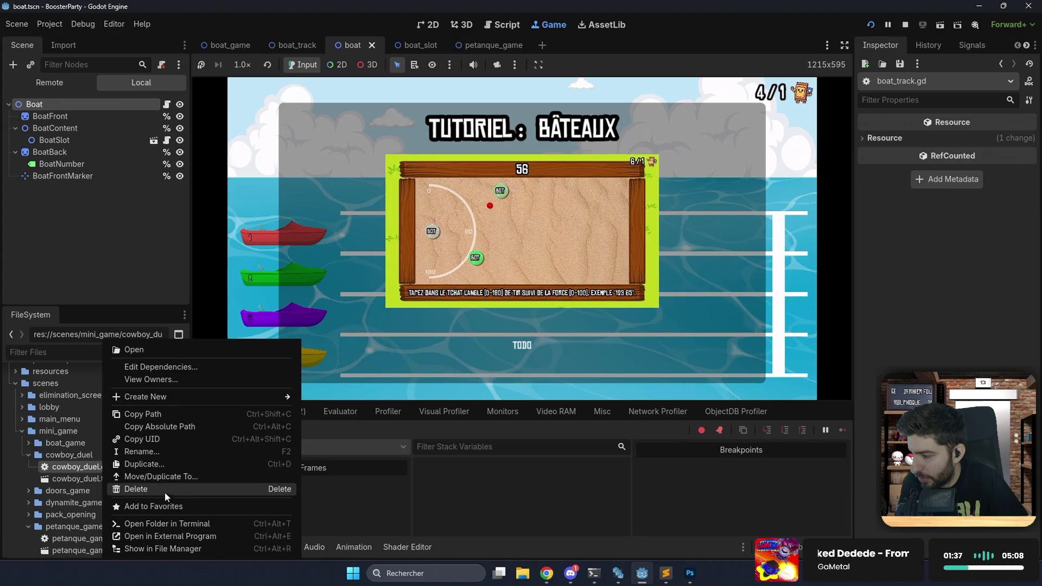
click(180, 549)
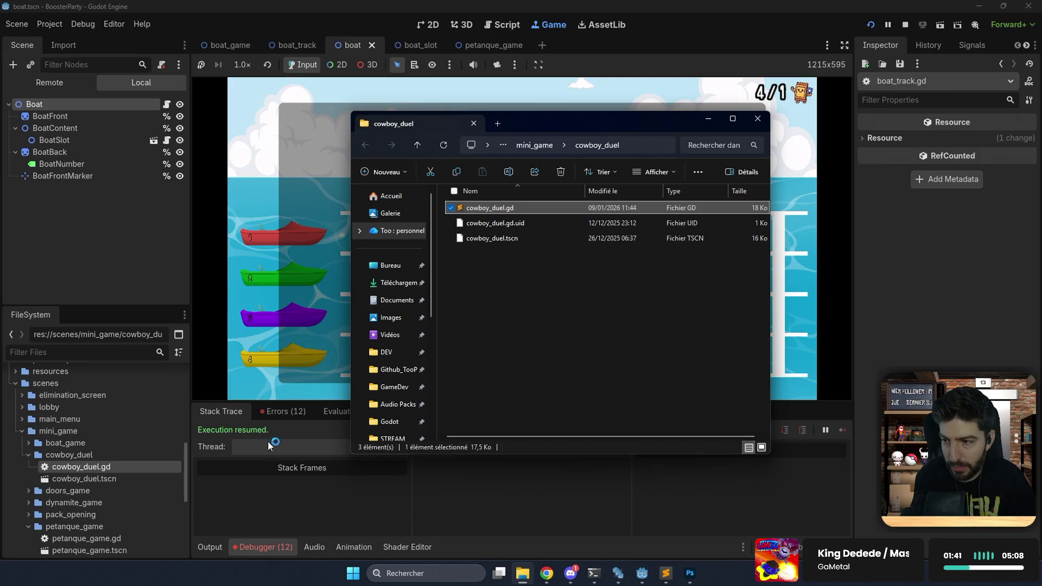
click(549, 144)
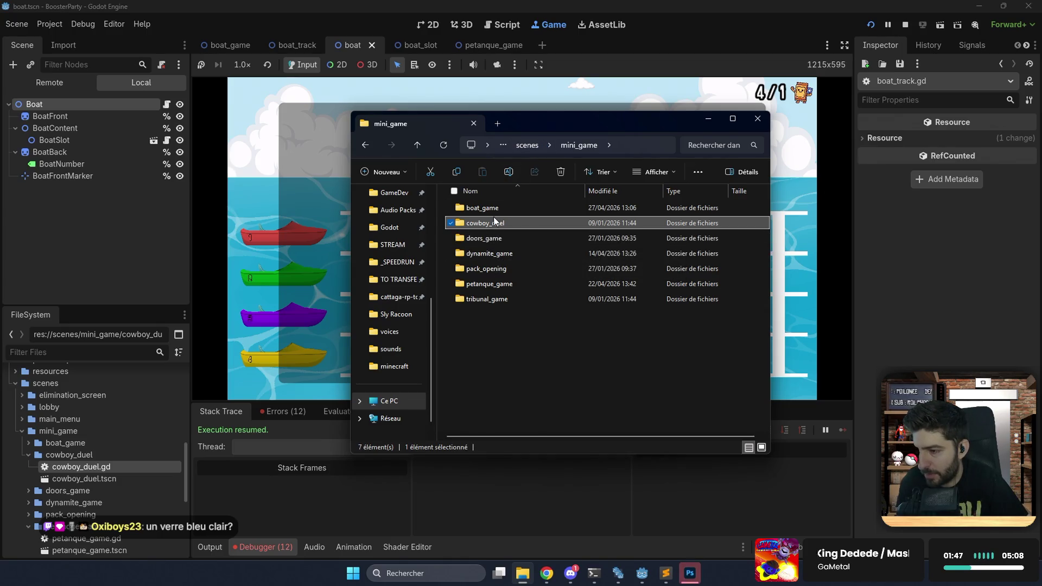
click(530, 147)
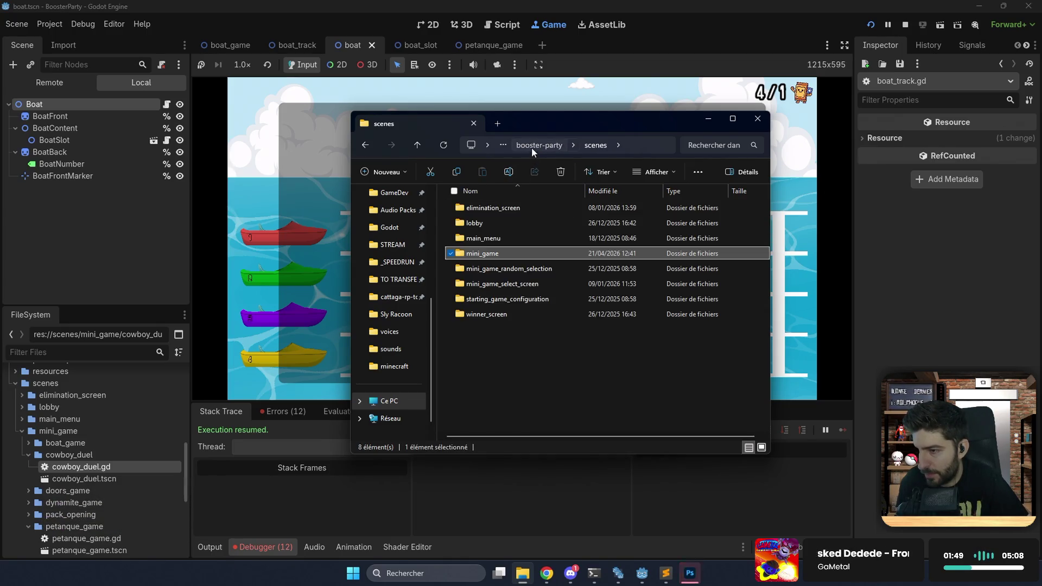
click(532, 148)
double_click(477, 252)
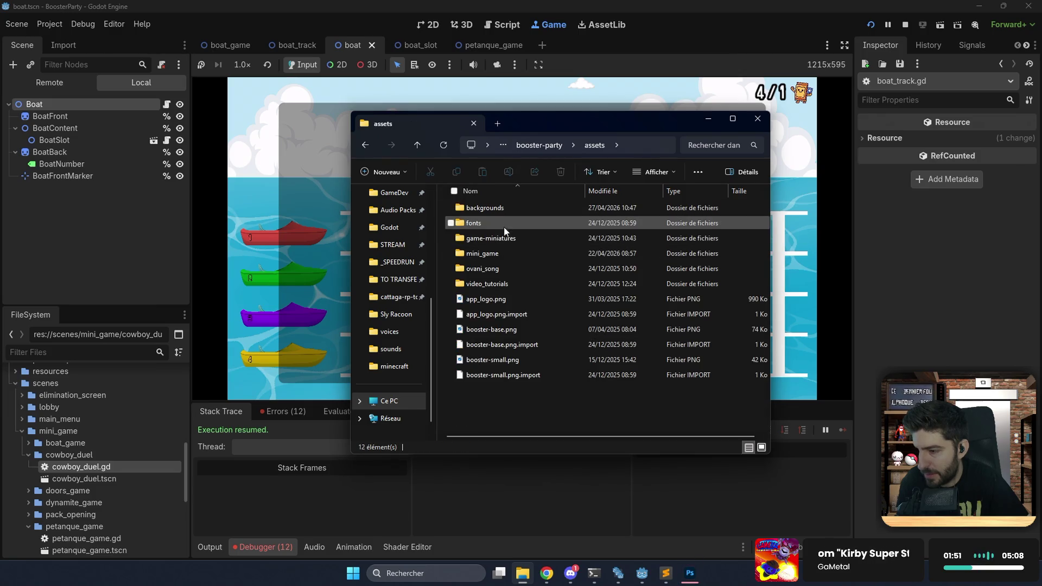
click(488, 255)
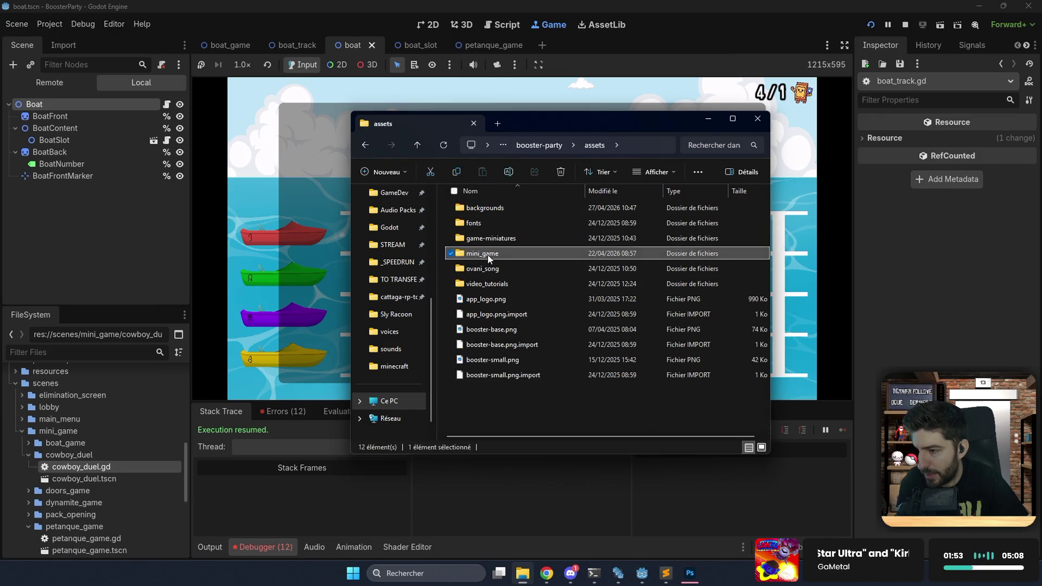
double_click(489, 255)
double_click(488, 208)
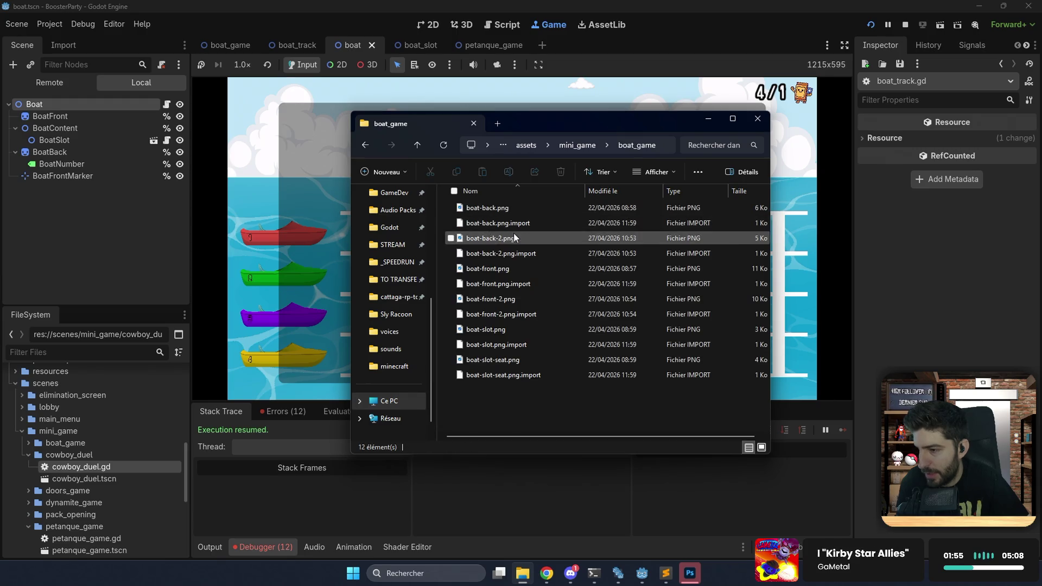
Duplicate boat-front-2.png as boat-front-2-glass.png and bring up Photoshop.
click(501, 269)
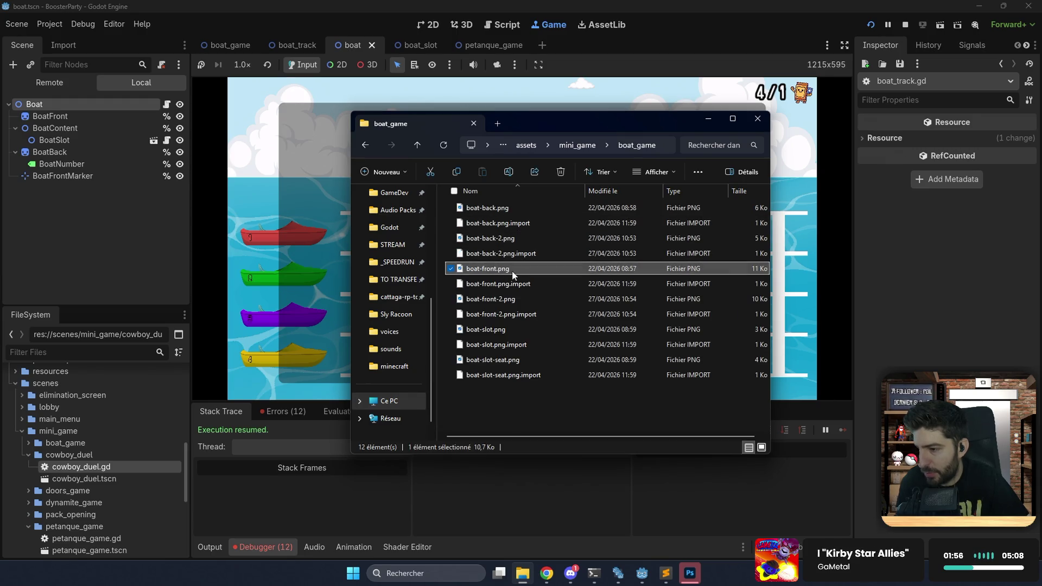
click(499, 298)
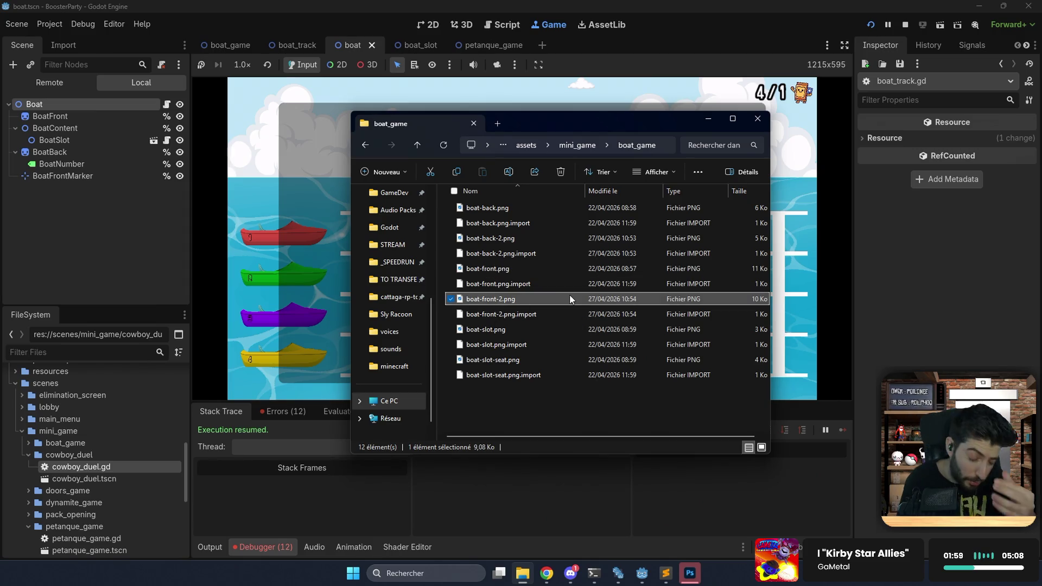
key(Delete)
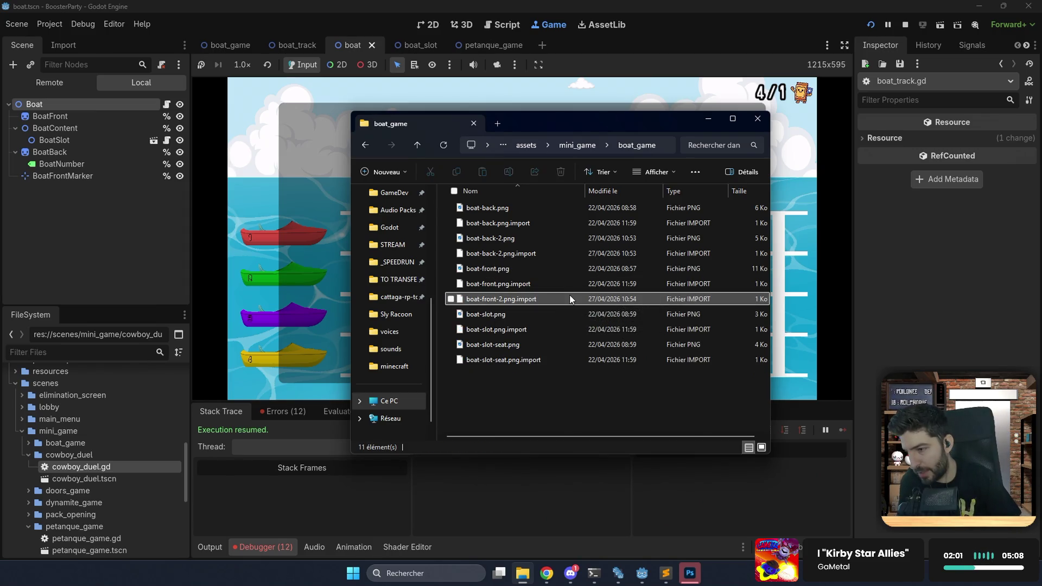
key(ctrl+z)
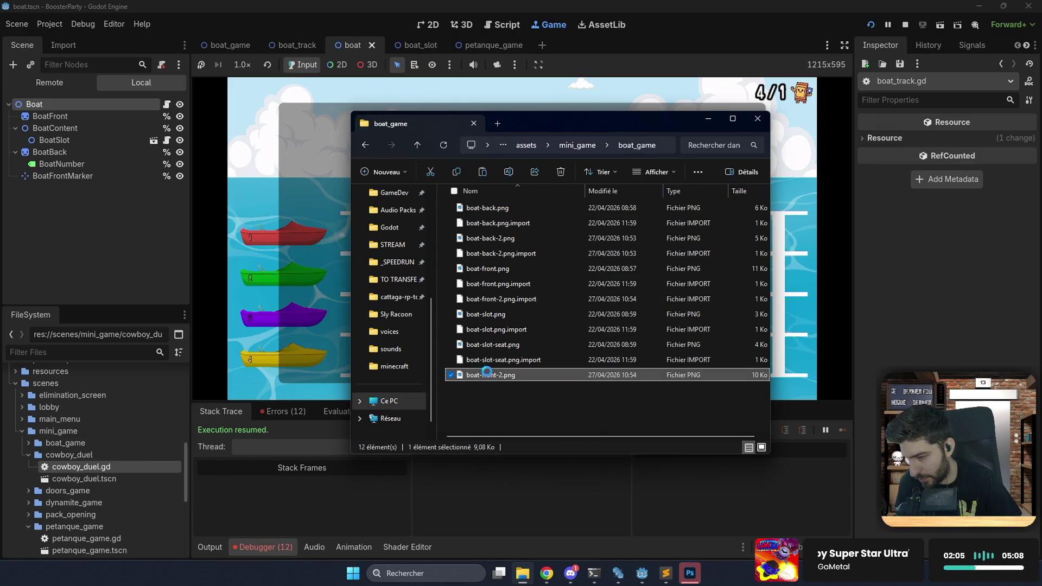
key(ctrl+c)
key(ctrl+v)
key(F2)
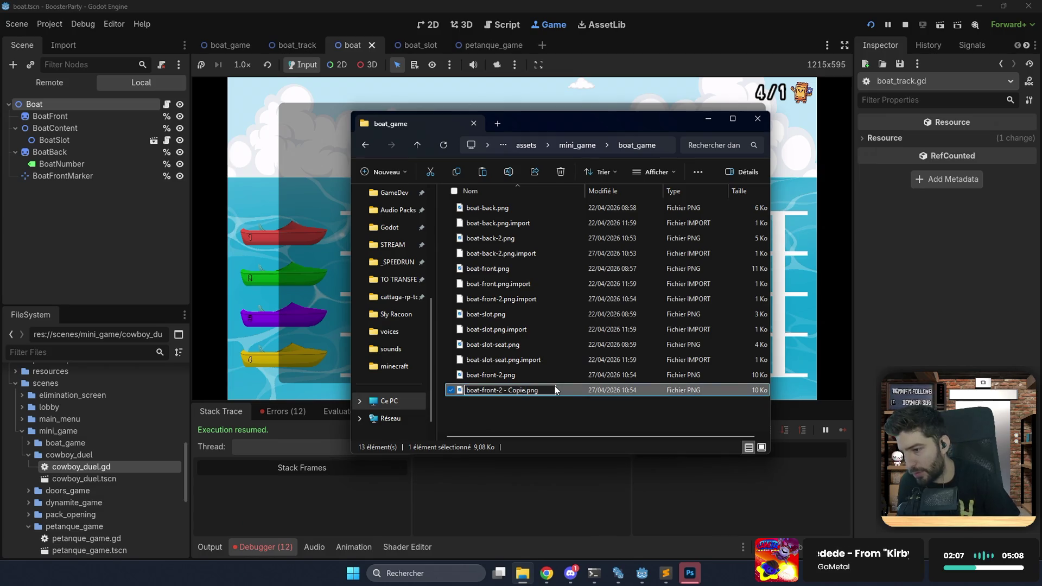
key(BackSpace)
key(BackSpace)
key(BackSpace)
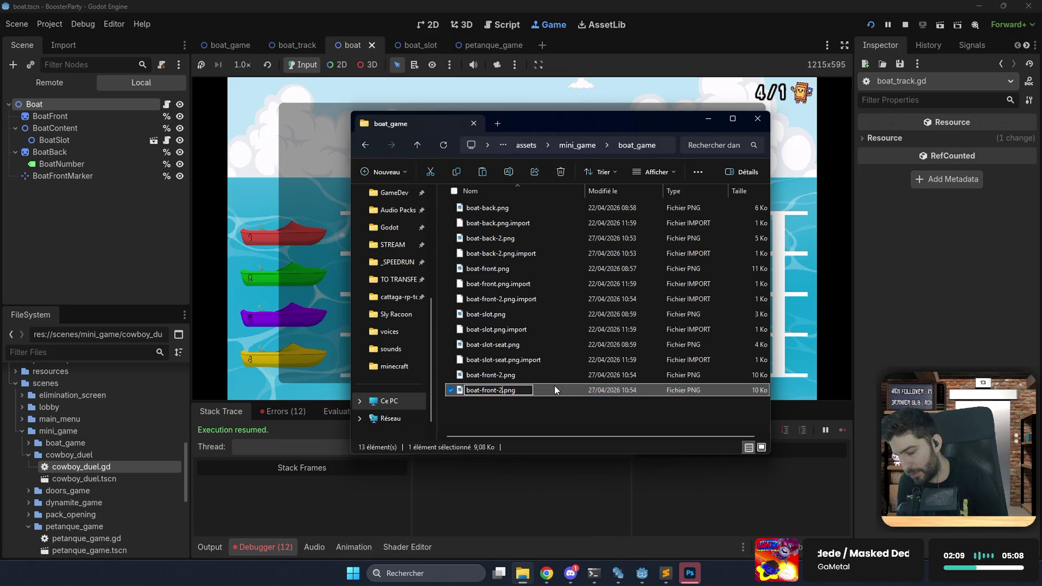
text(-)
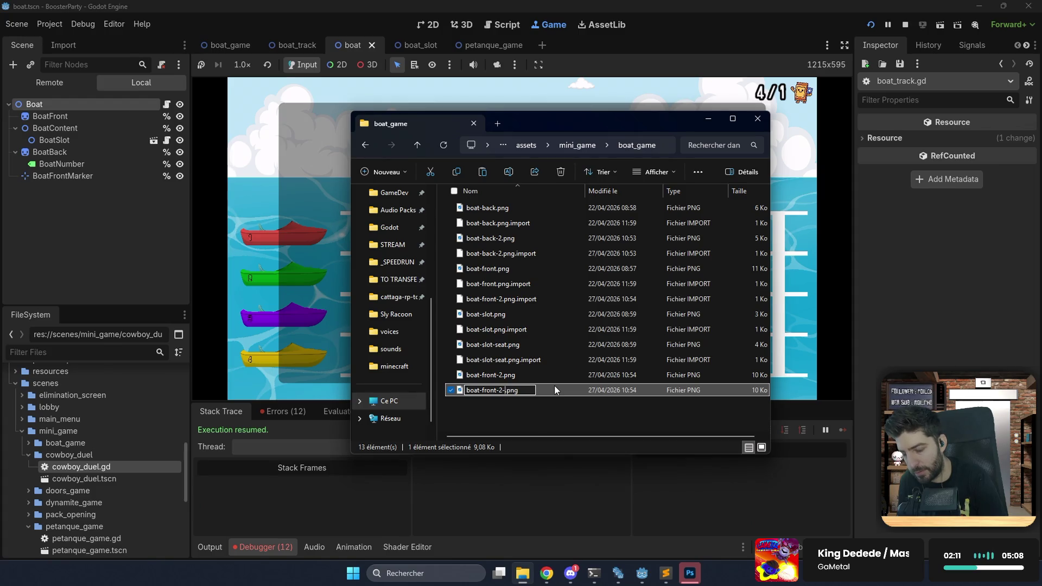
text(glass)
key(Return)
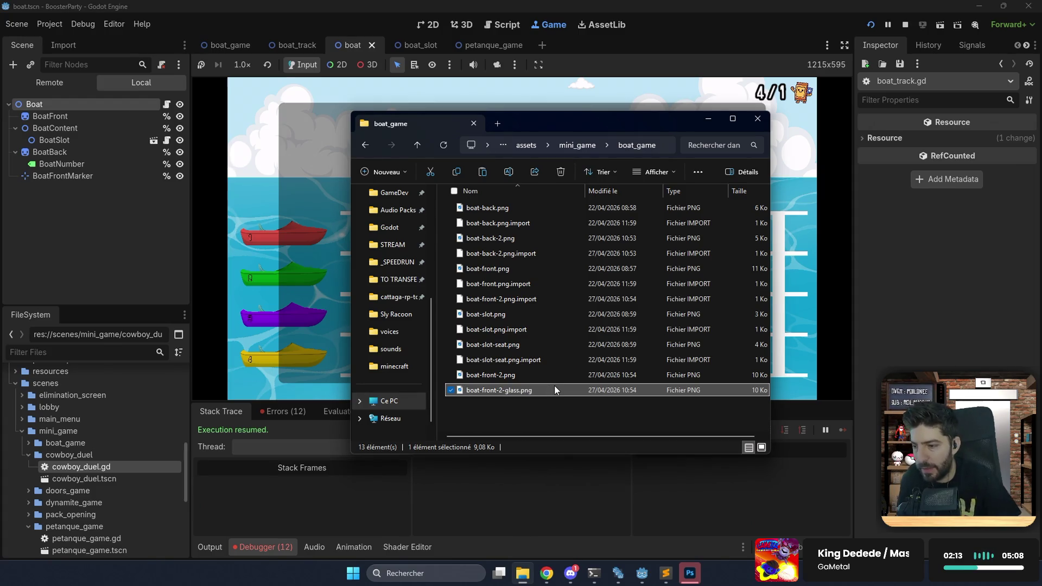
click(687, 574)
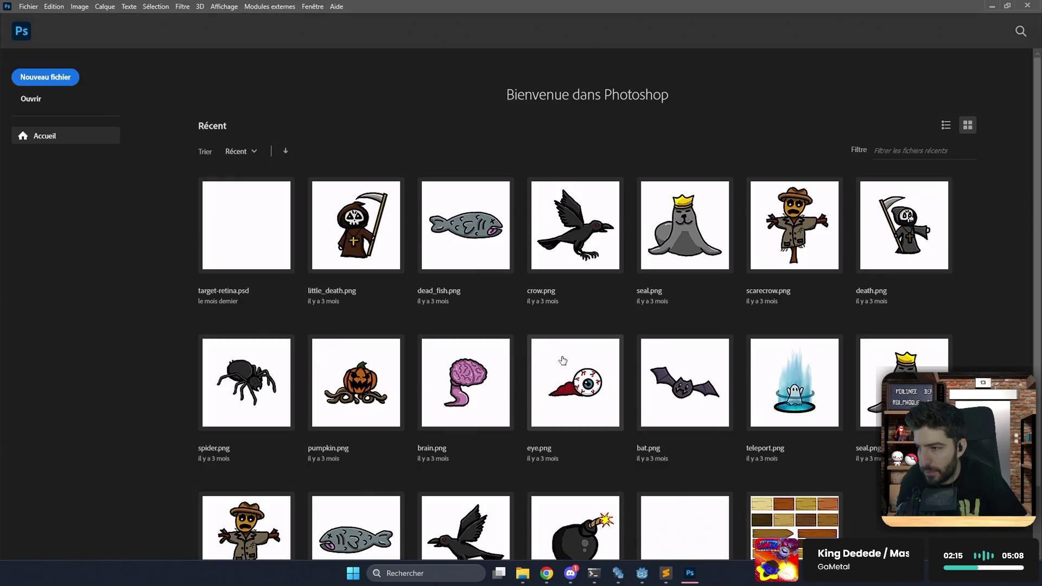
Open boat-front-2-glass.png, paste it into a new 656×302 transparent document, and ready the Magic Wand.
click(529, 574)
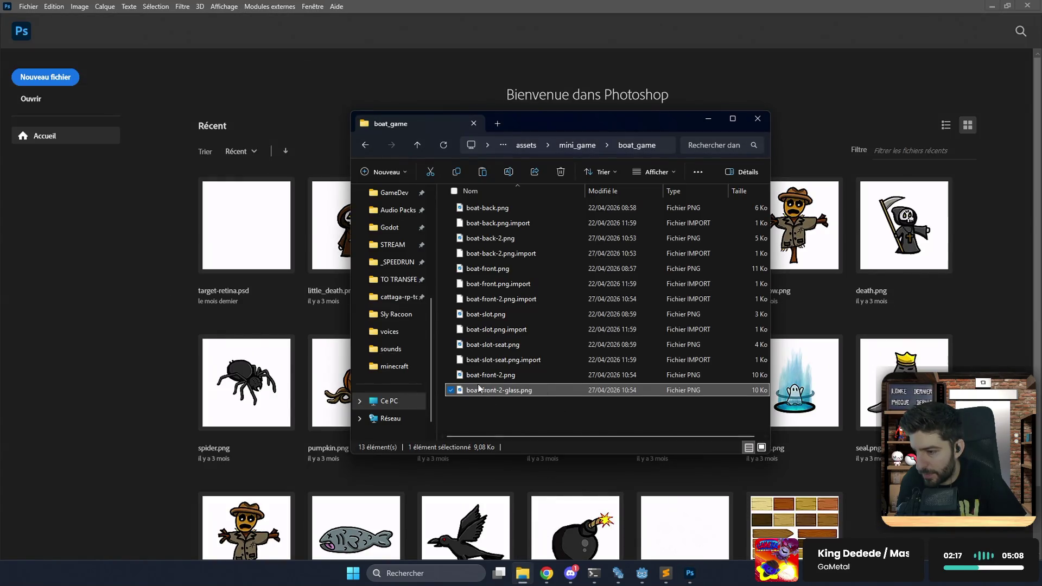
mouse_move(478, 389)
mouse_down()
mouse_move(317, 173)
mouse_move(318, 125)
mouse_move(330, 141)
mouse_up()
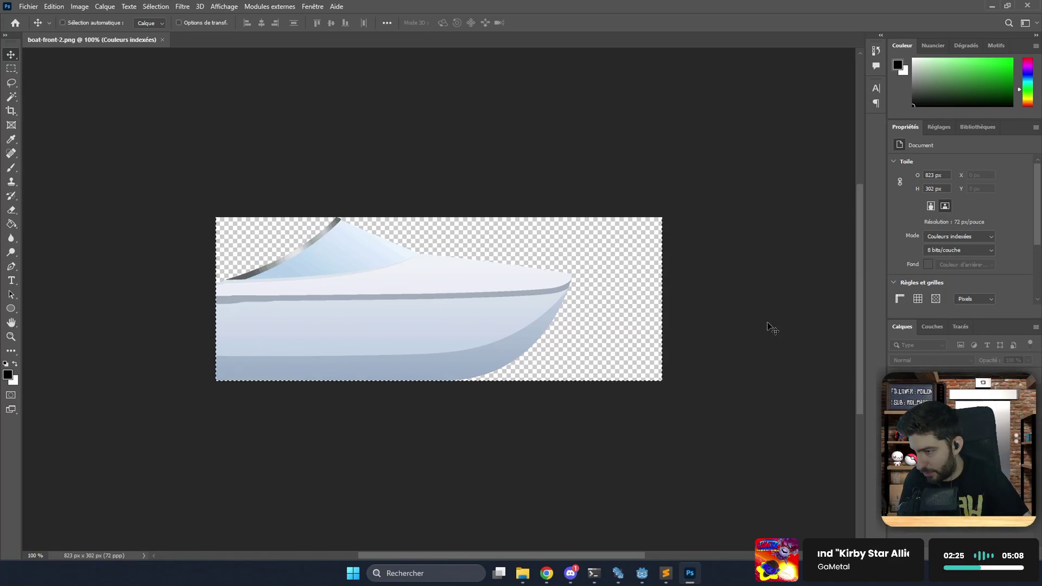
key(ctrl+n)
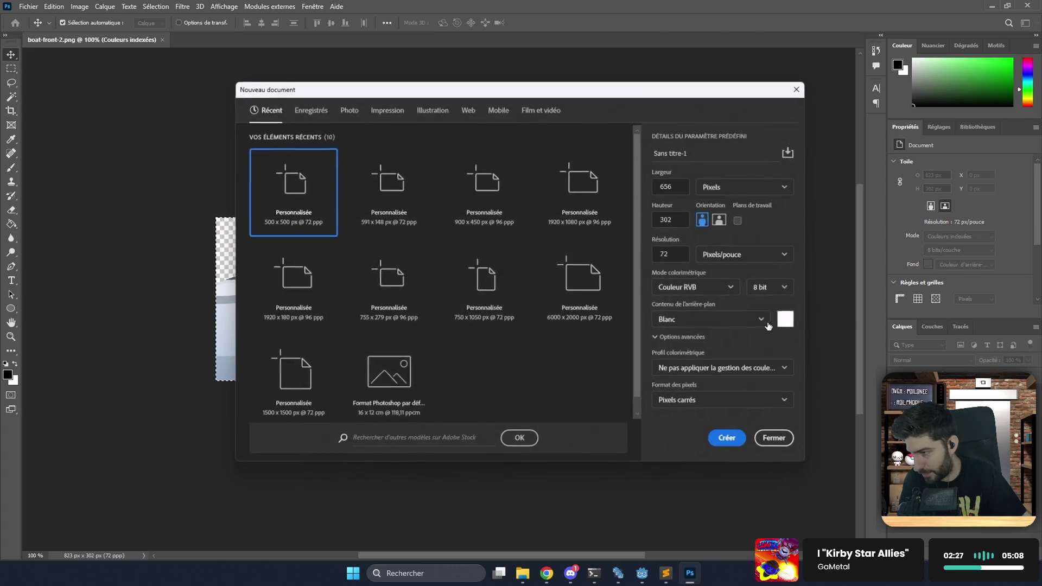
key(Return)
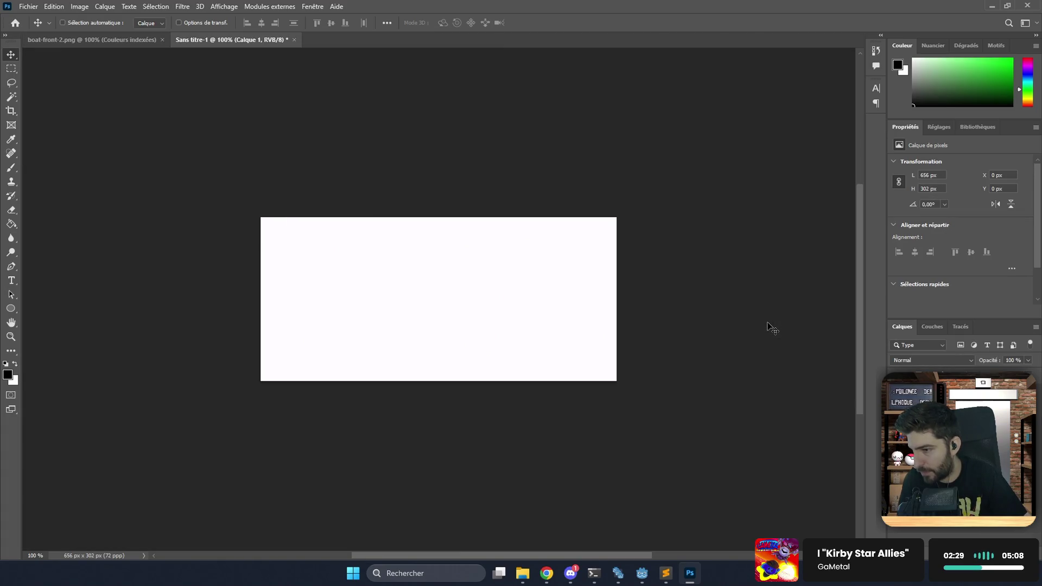
key(ctrl+v)
key(Delete)
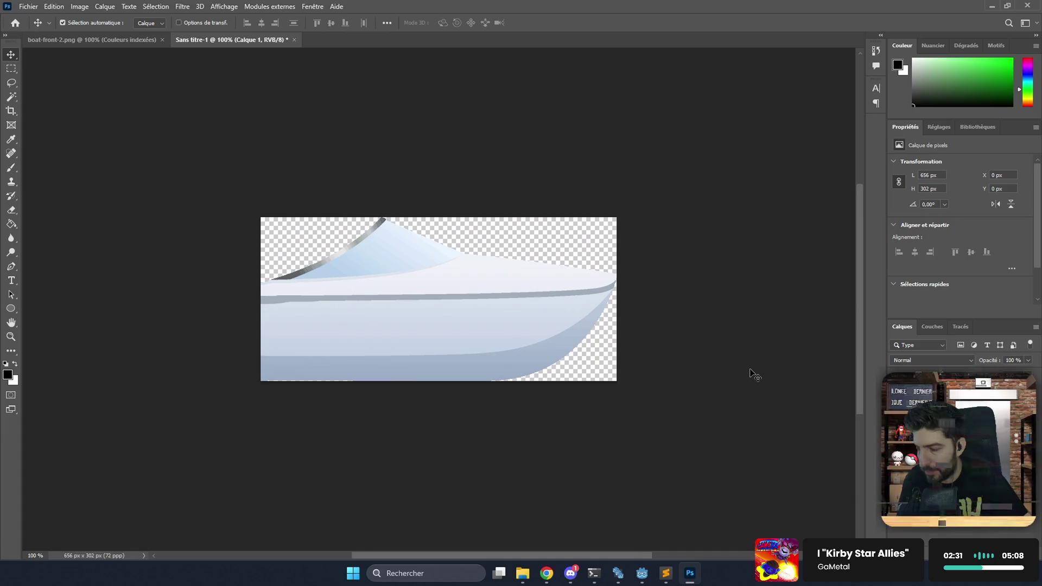
click(11, 98)
key(ctrl+plus)
key(ctrl+plus)
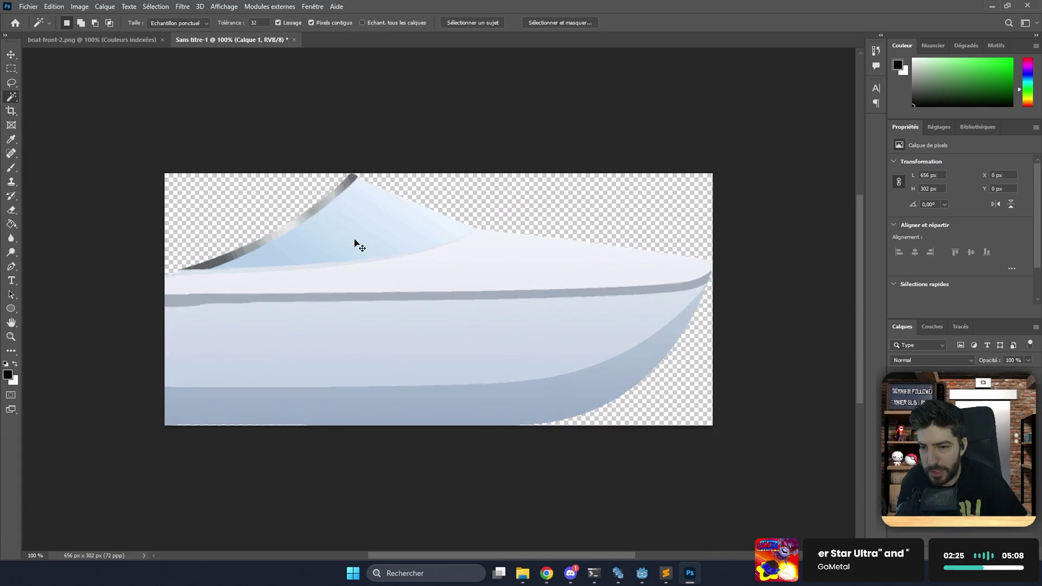
Set the Magic Wand tolerance to 10 after a trial selection on the windshield frame.
scroll(356, 237, right, 2)
scroll(357, 236, left, 5)
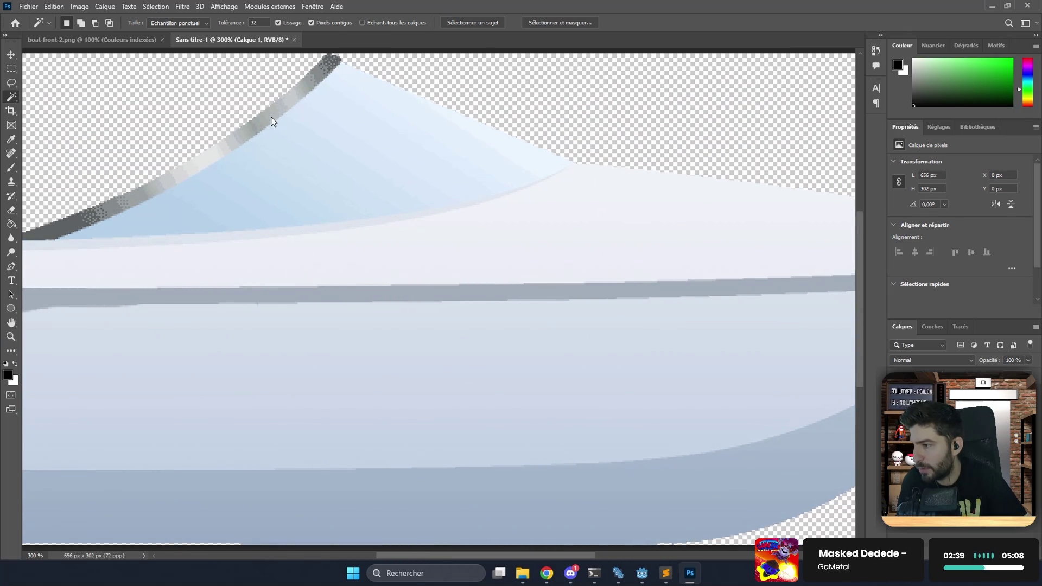
click(273, 121)
click(328, 130)
key(ctrl+z)
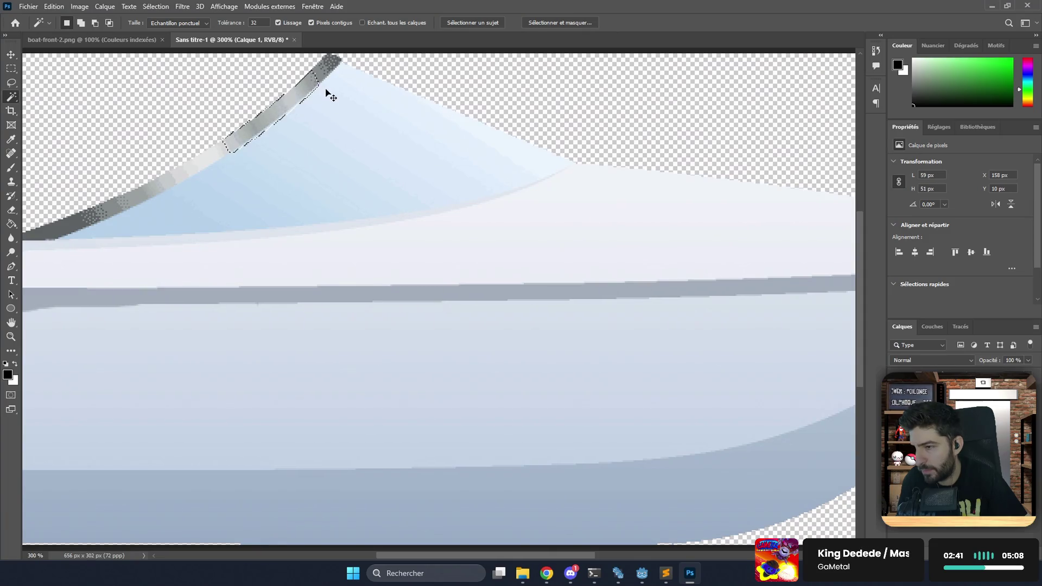
double_click(255, 22)
text(10)
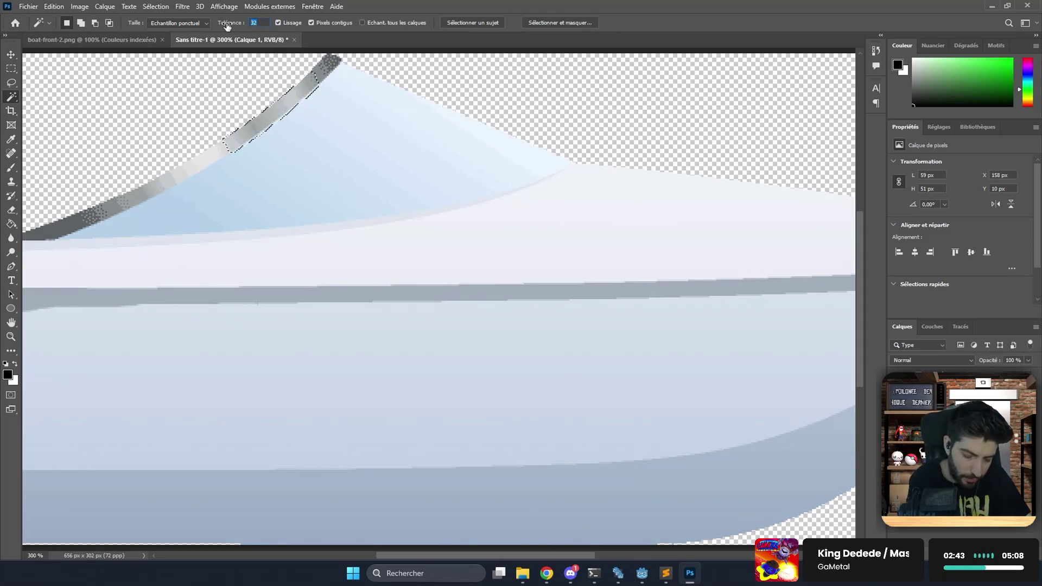
Select the windshield glass and frame, trim stray spots, and cut it out with Ctrl+X.
click(328, 119)
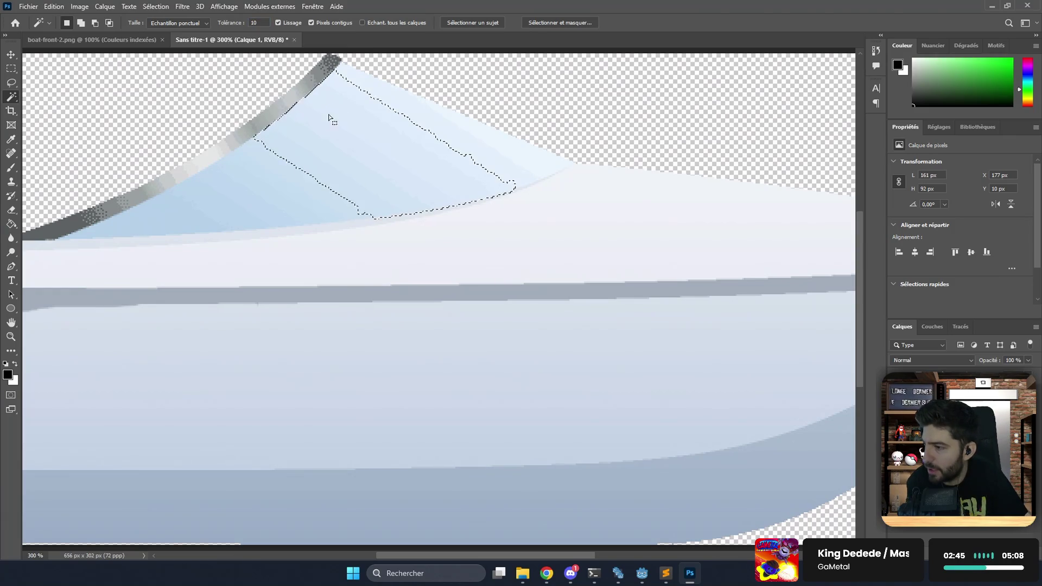
click(422, 112)
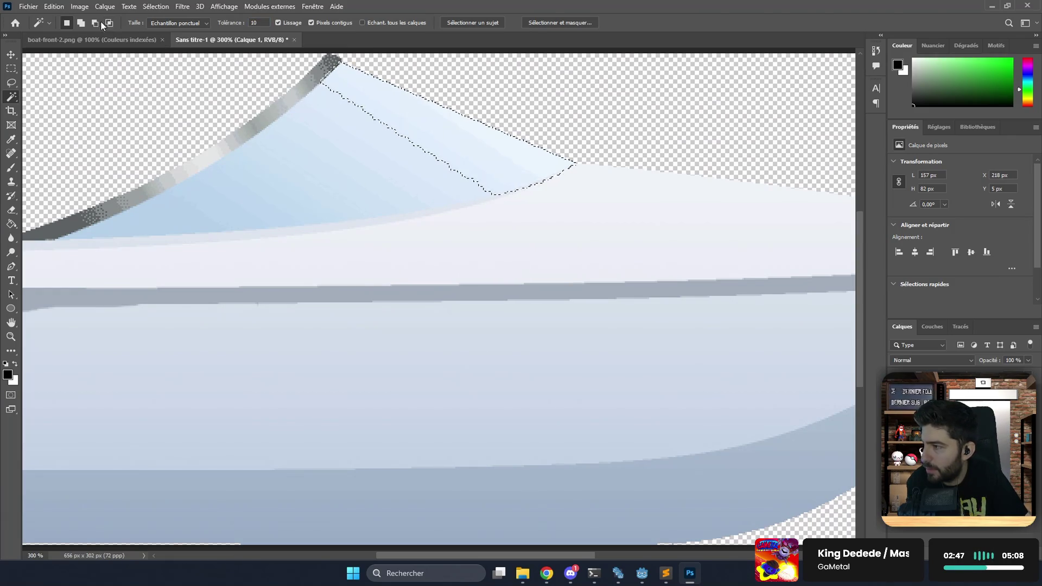
click(300, 106)
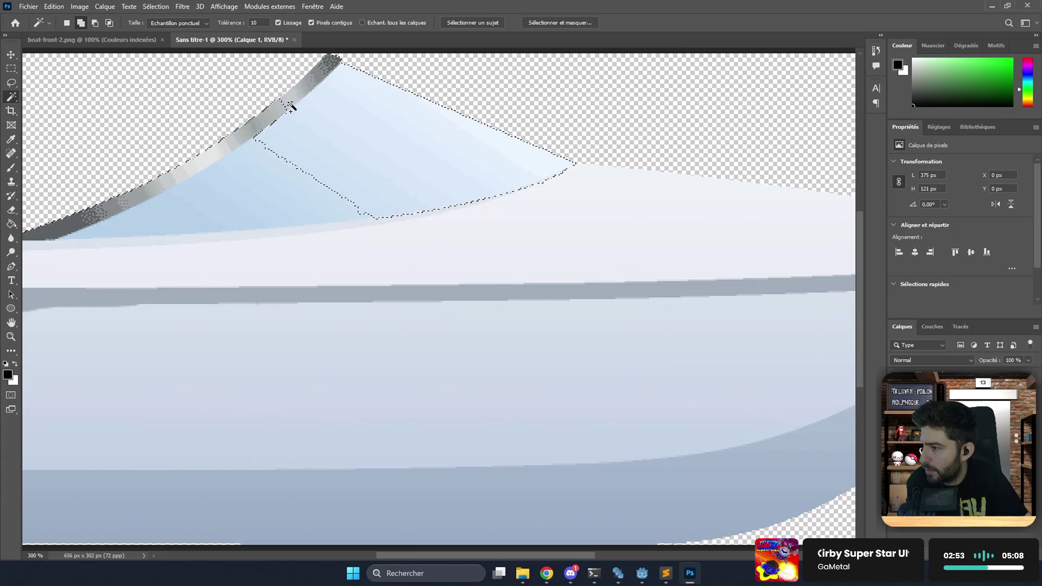
click(130, 213)
alt+click(238, 138)
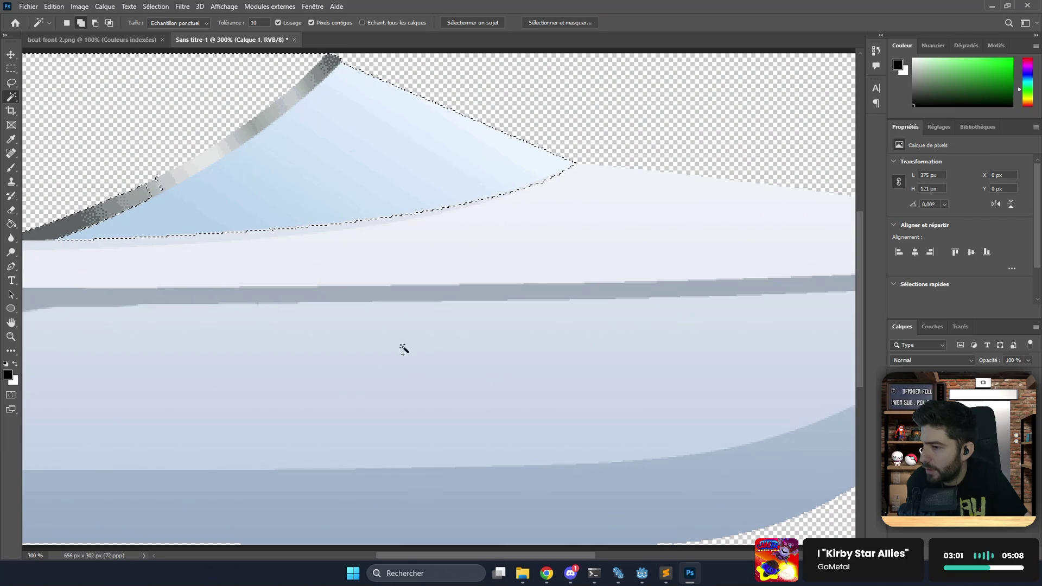
mouse_move(429, 556)
mouse_down()
mouse_move(318, 552)
mouse_move(351, 548)
mouse_up()
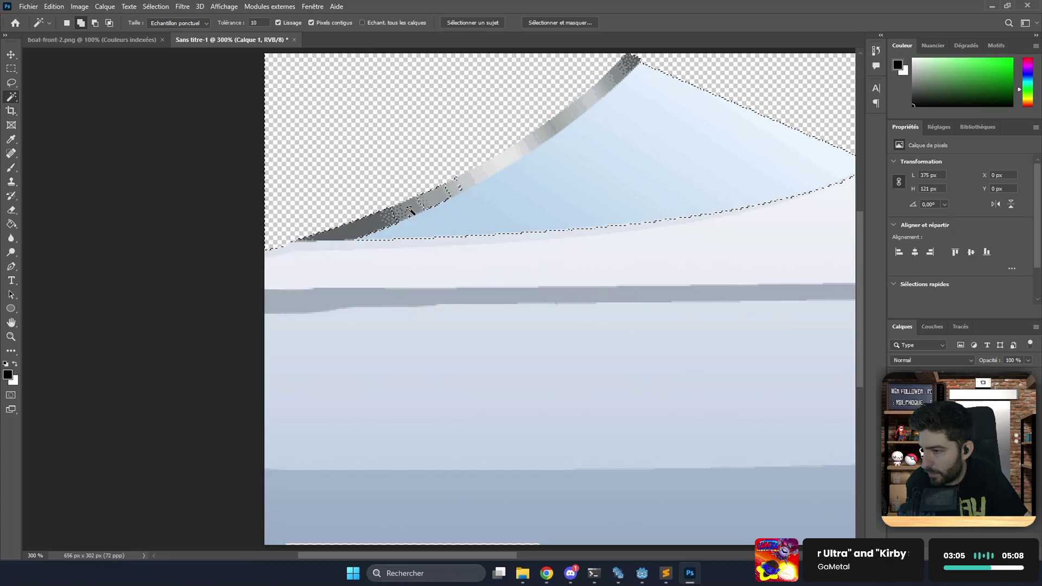
alt+click(460, 191)
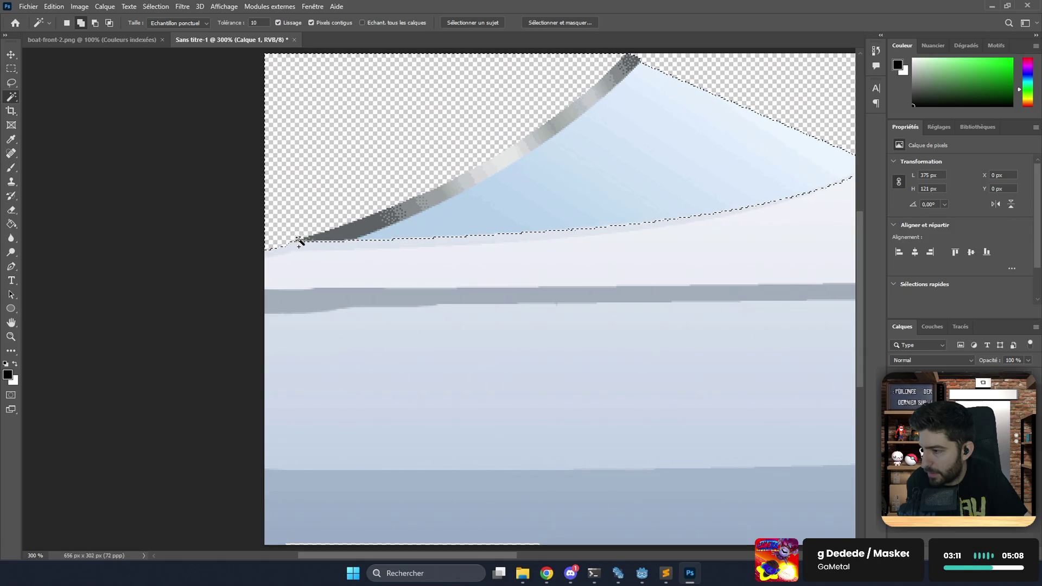
key(ctrl+1)
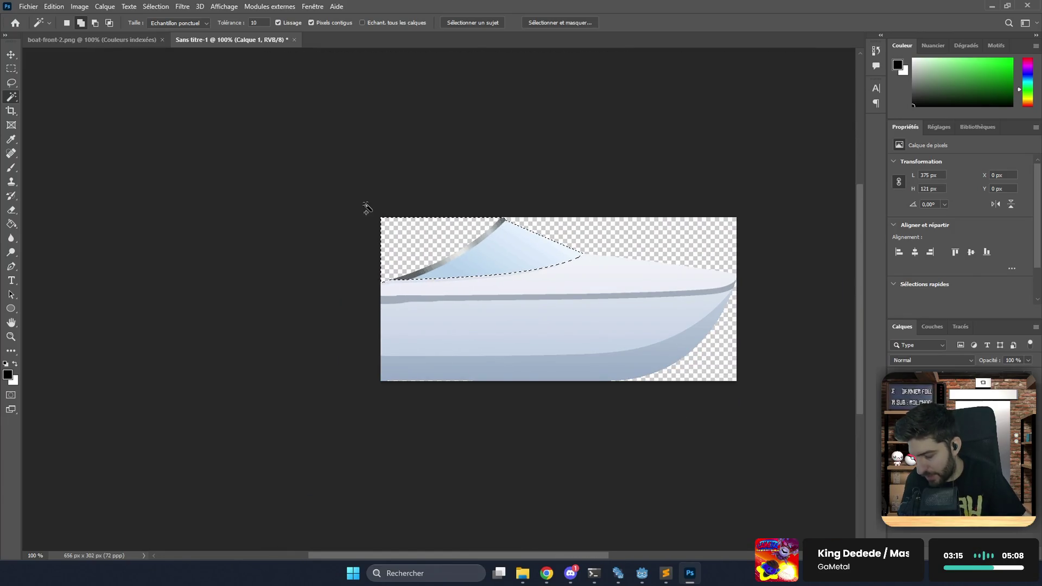
key(ctrl+x)
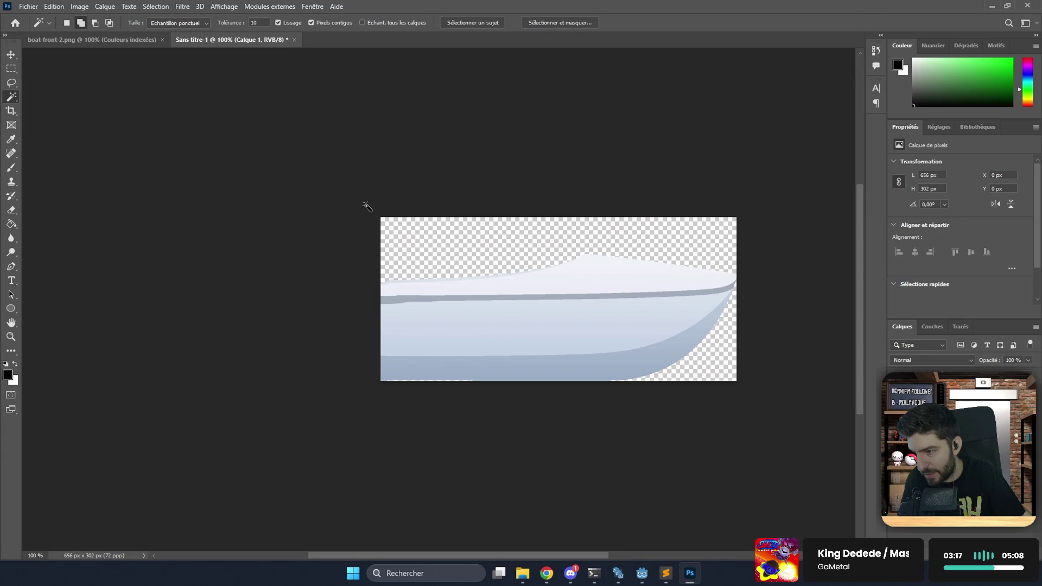
Paste the windshield into a new 656x302 document with the white background hidden.
key(ctrl+n)
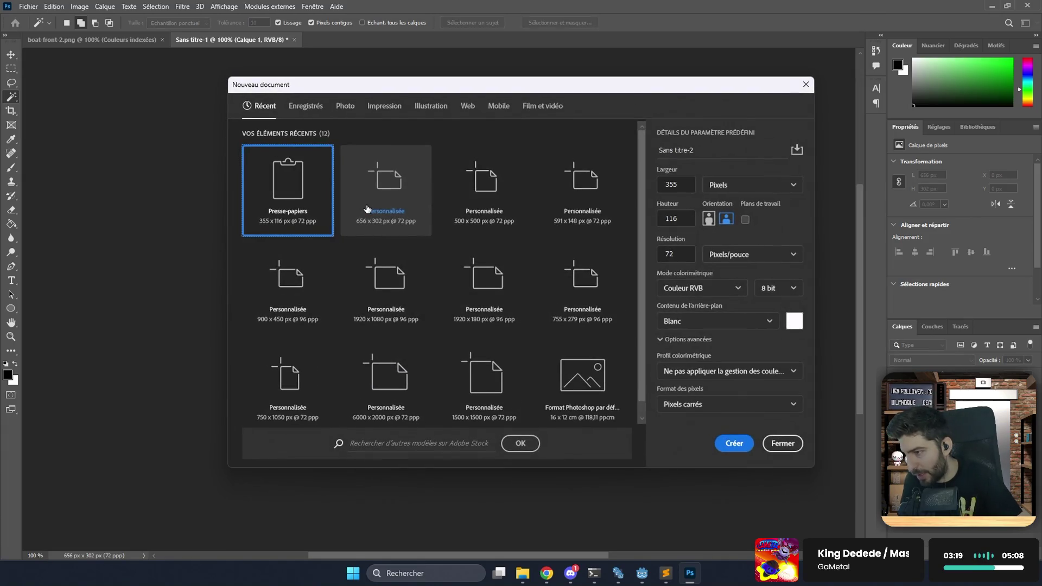
click(375, 189)
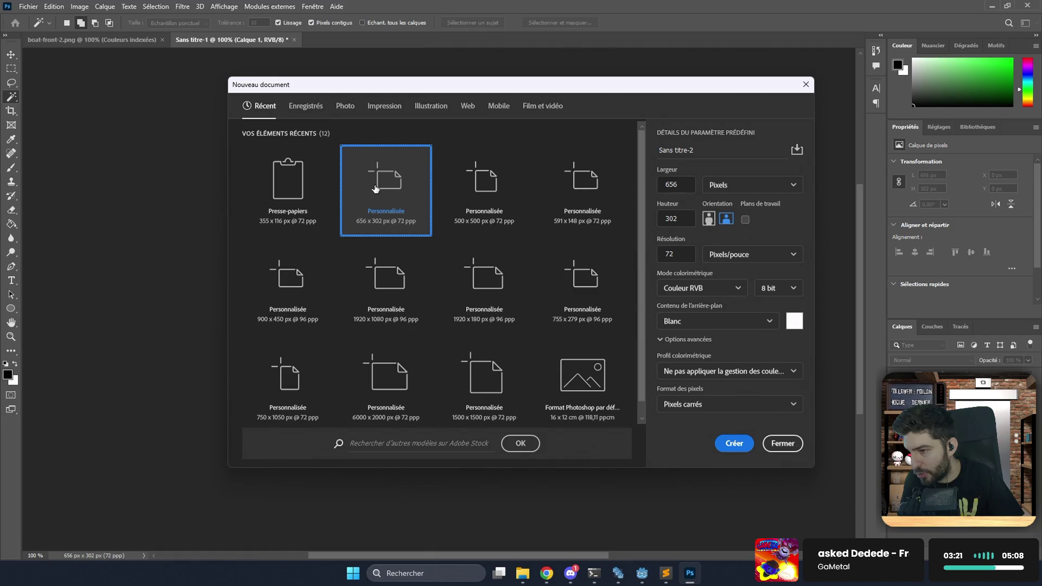
key(Return)
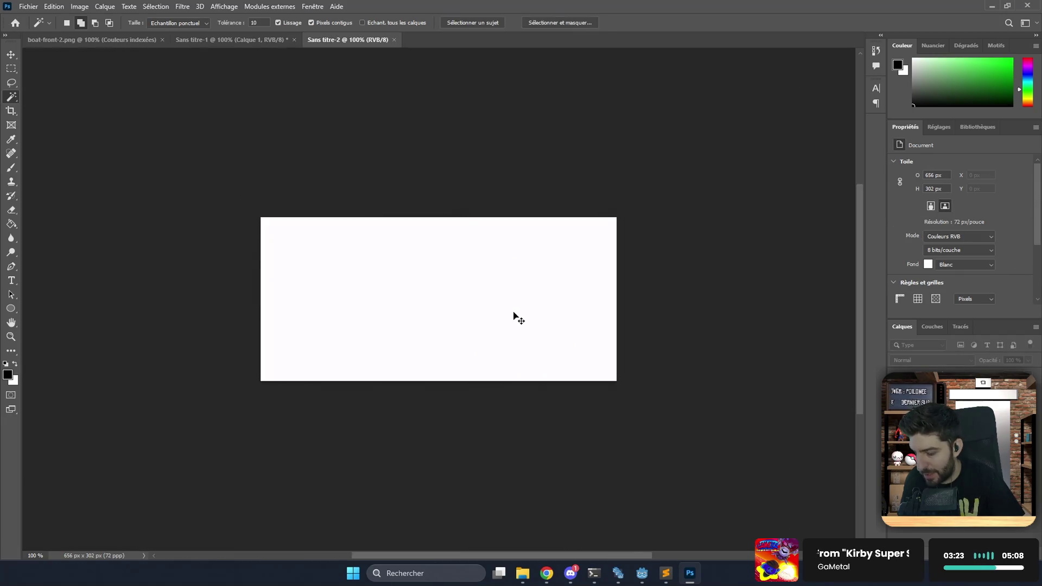
key(ctrl+v)
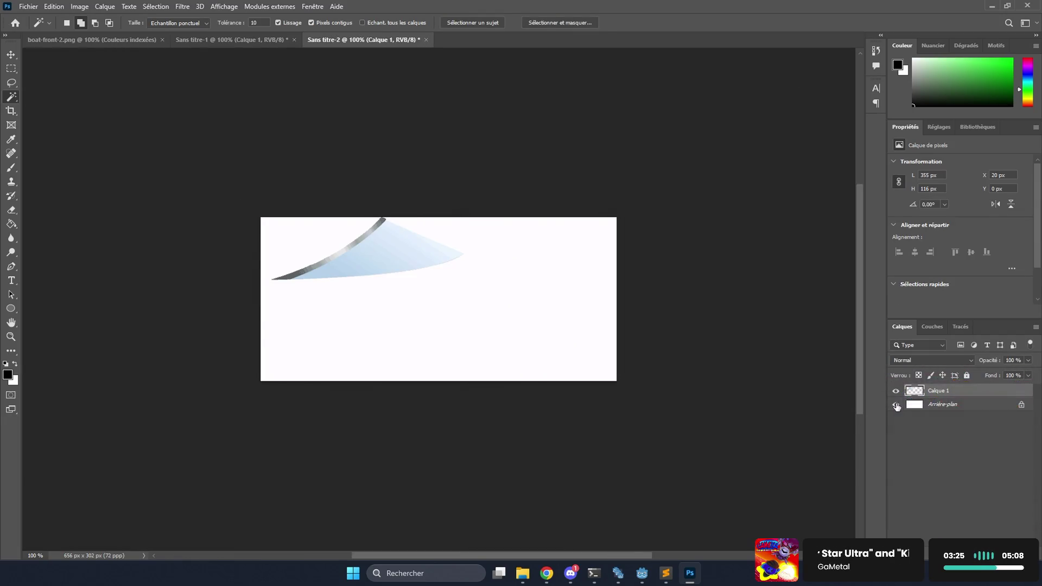
click(897, 411)
Remove the leftover windshield layer from the hull document and export via Save for Web.
click(242, 42)
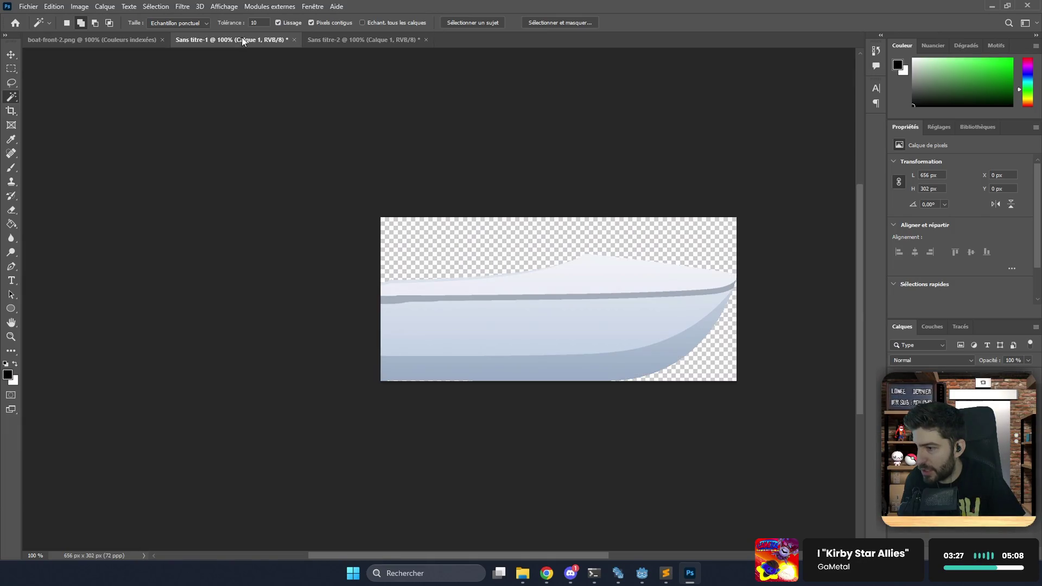
click(343, 40)
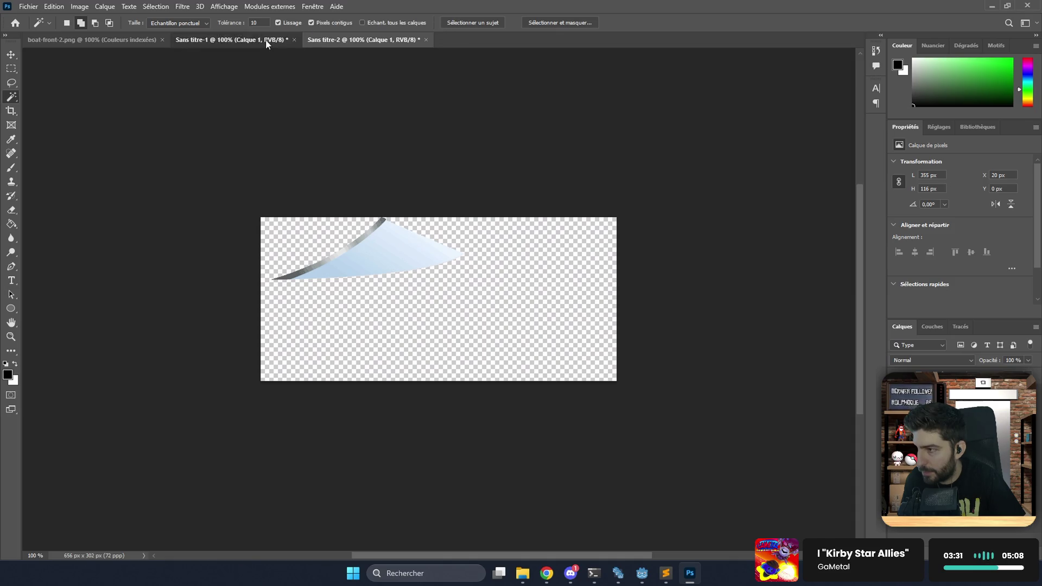
click(234, 40)
click(350, 41)
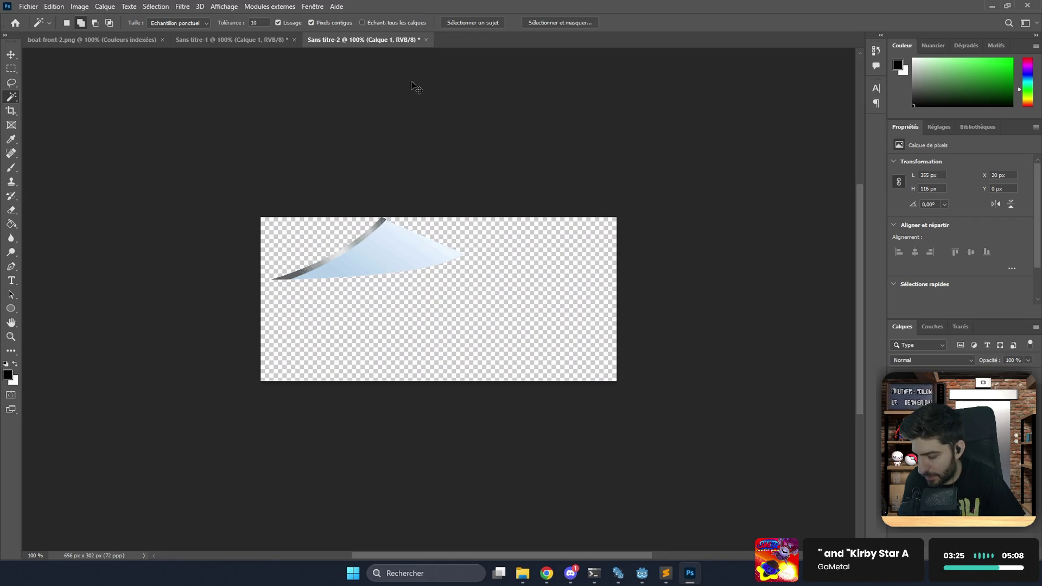
click(273, 42)
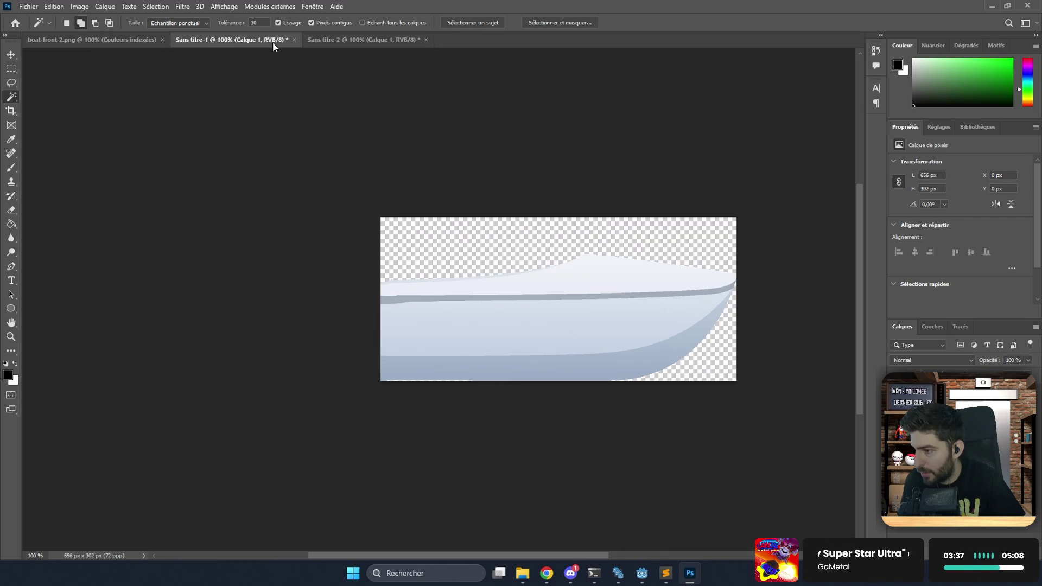
key(ctrl+z)
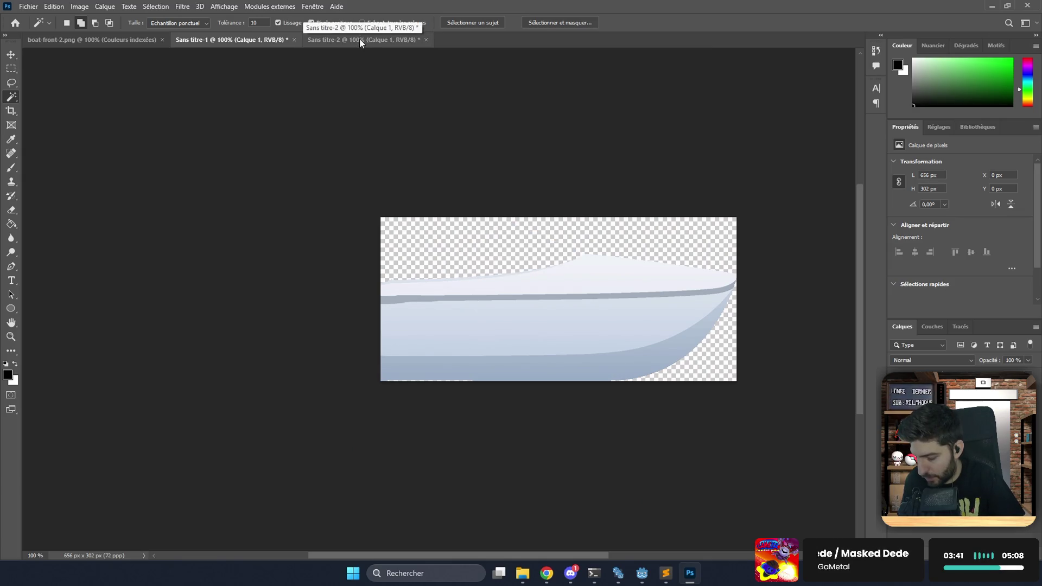
key(ctrl+alt+shift+s)
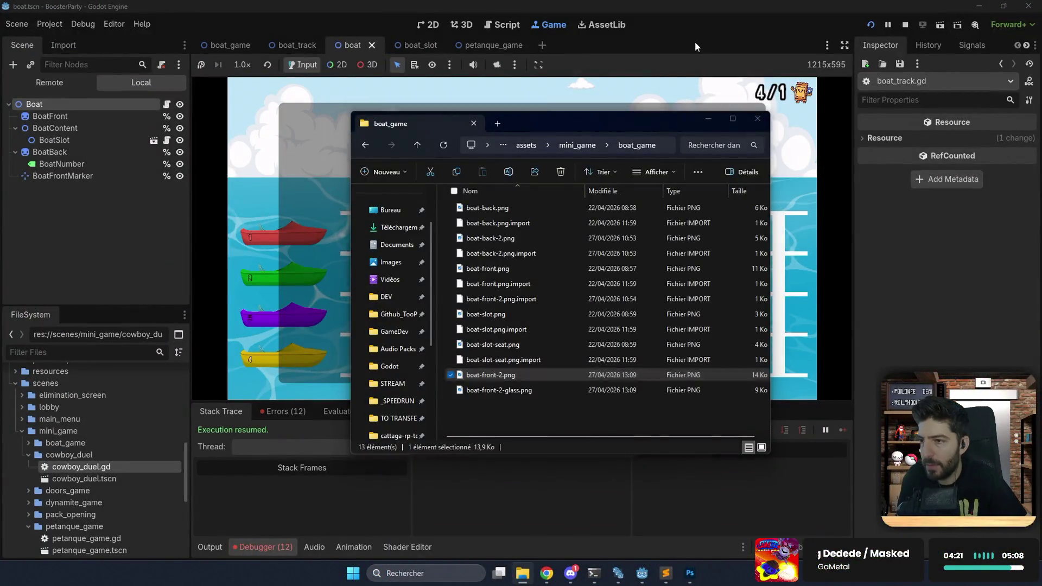
Stop the game and duplicate BoatFront as a child sprite named BoatFrontGlass.
click(695, 42)
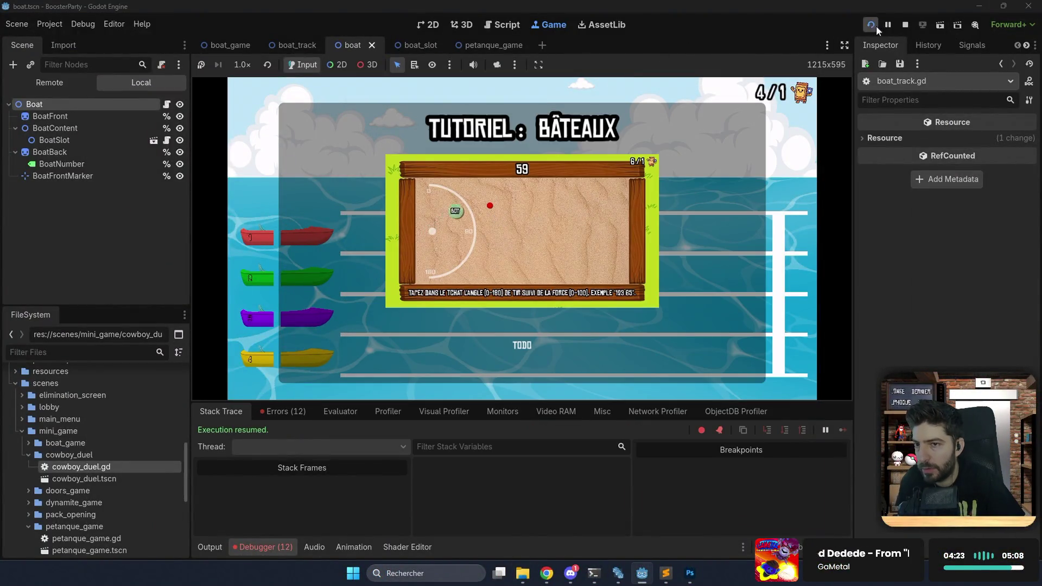
click(903, 25)
click(433, 25)
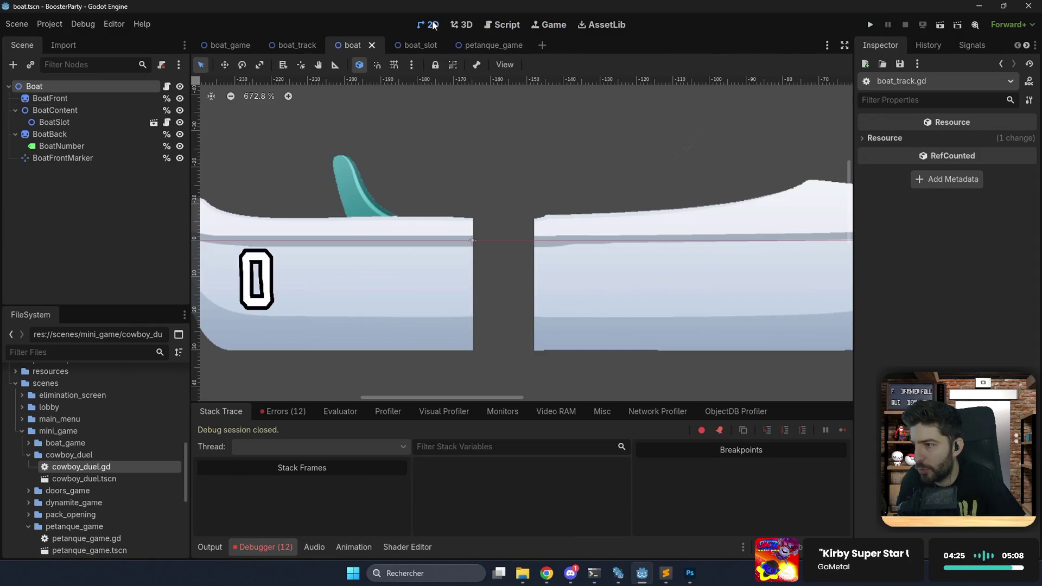
scroll(607, 163, down, 3)
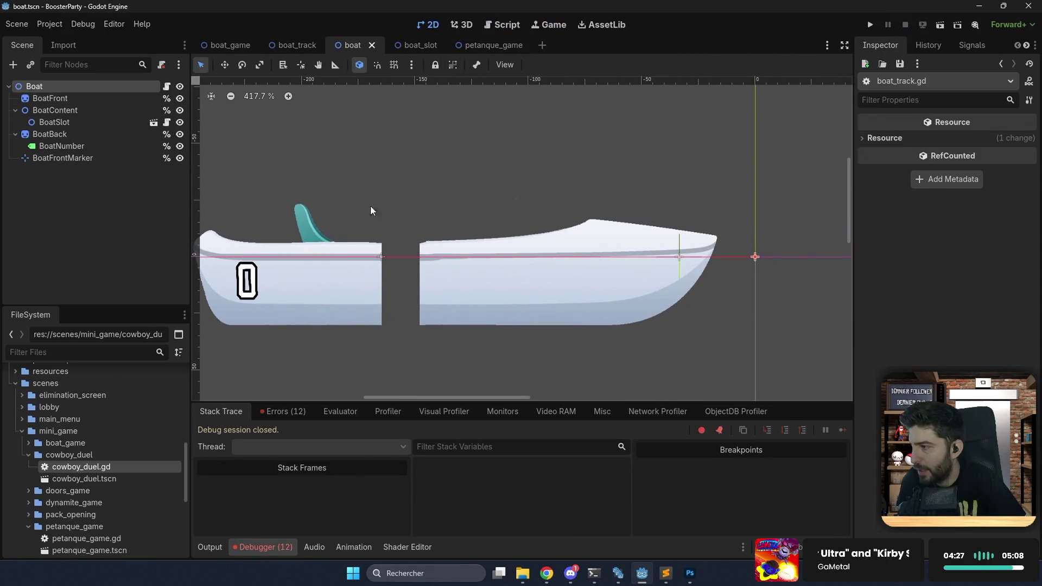
click(82, 99)
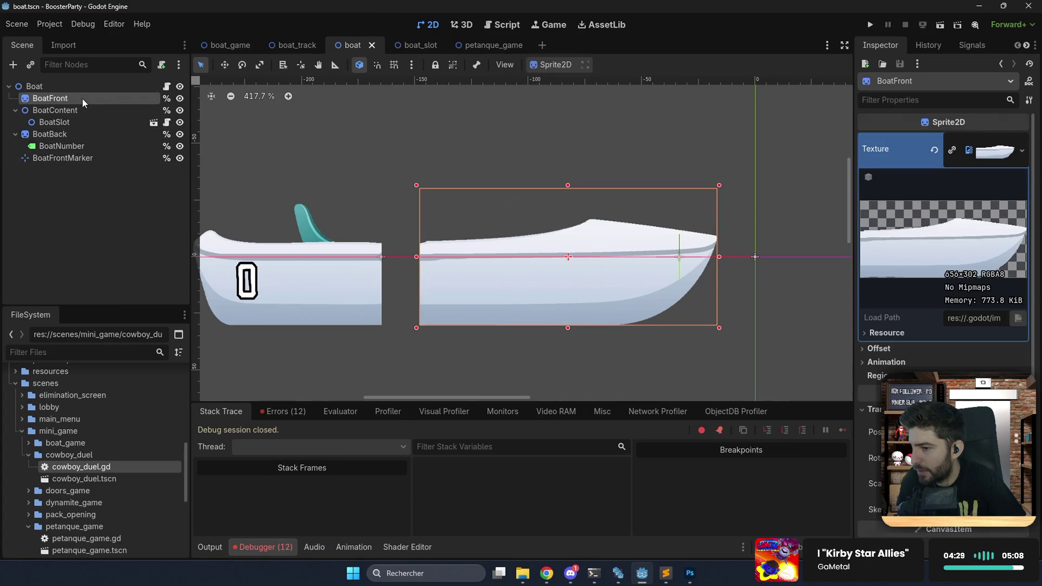
key(ctrl+a)
text(la)
text(s)
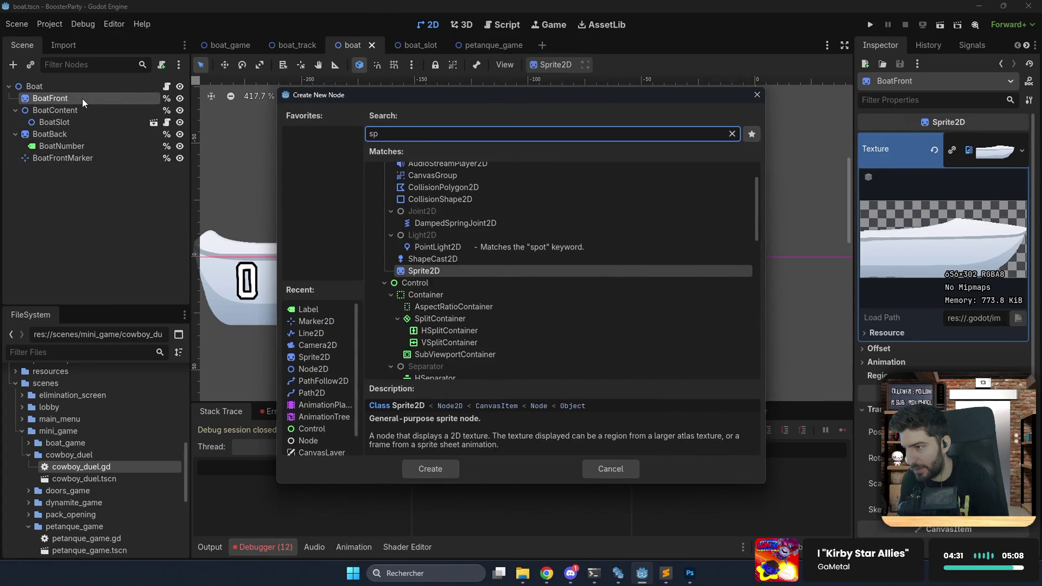
click(597, 460)
key(ctrl+d)
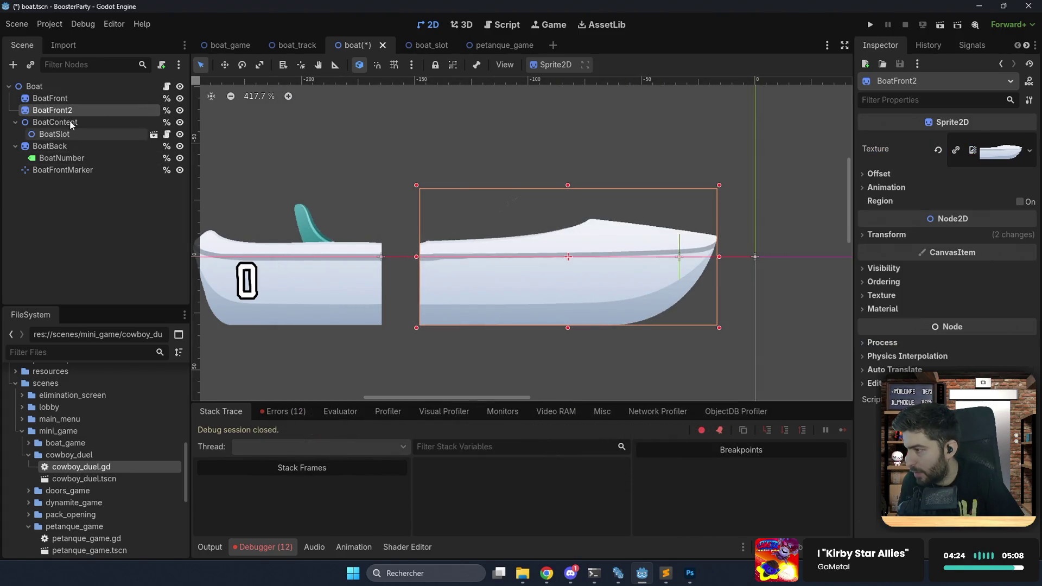
drag(65, 110, 75, 102)
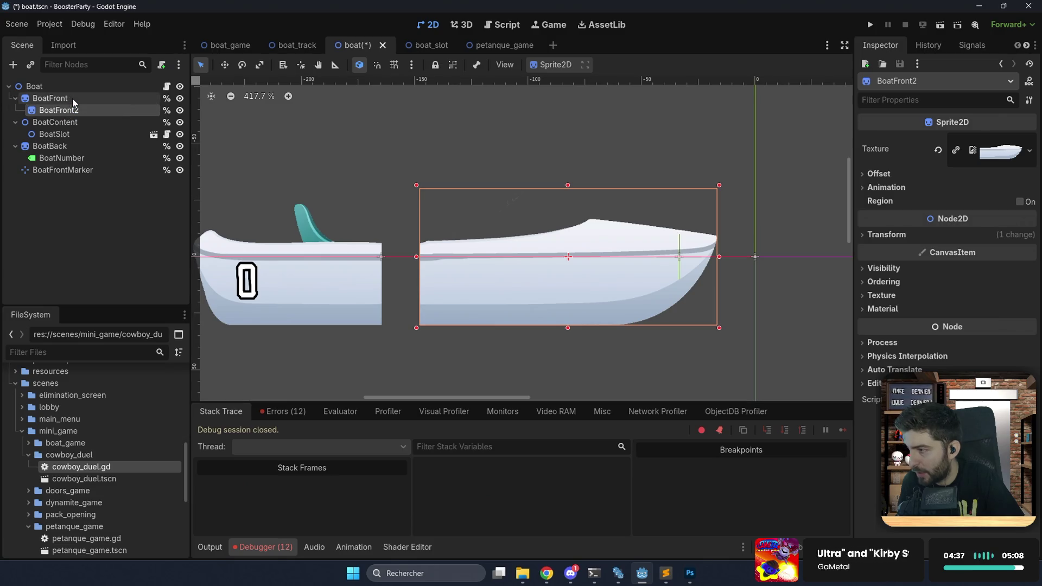
double_click(76, 110)
text(Gla)
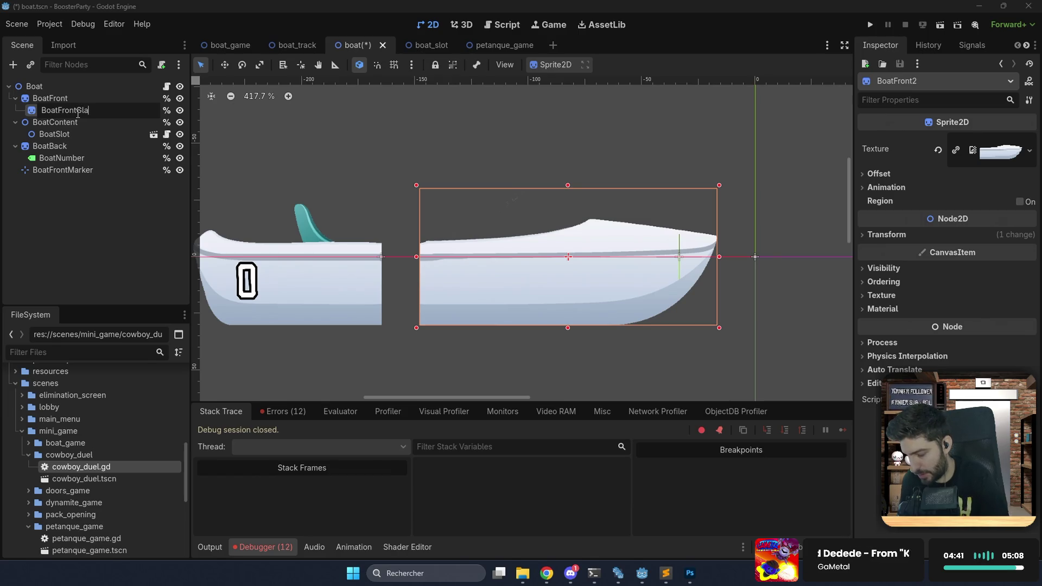
key(Escape)
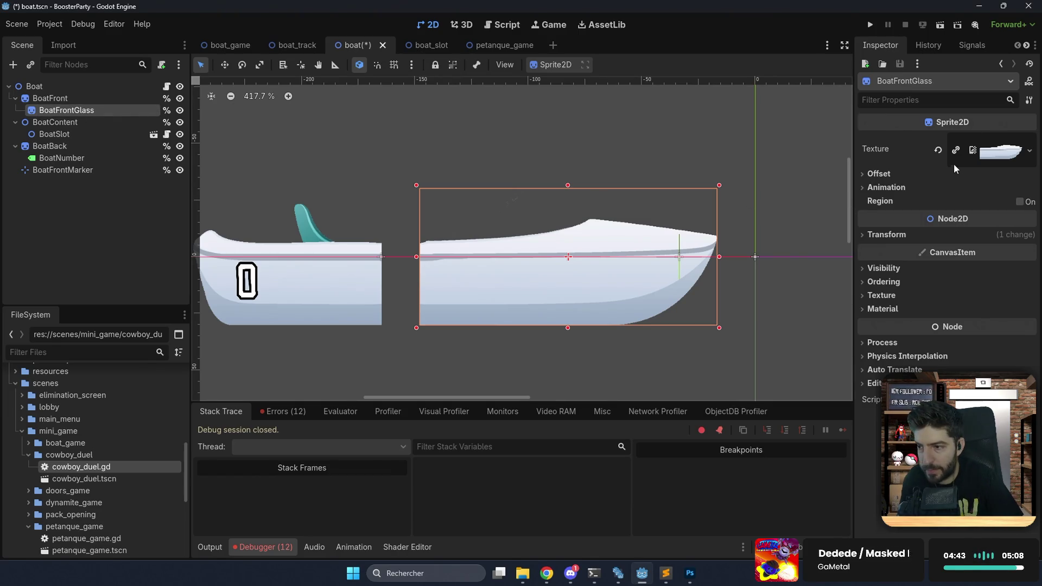
Replace BoatFrontGlass's texture with boat-front-2-glass.png.
scroll(544, 214, up, 10)
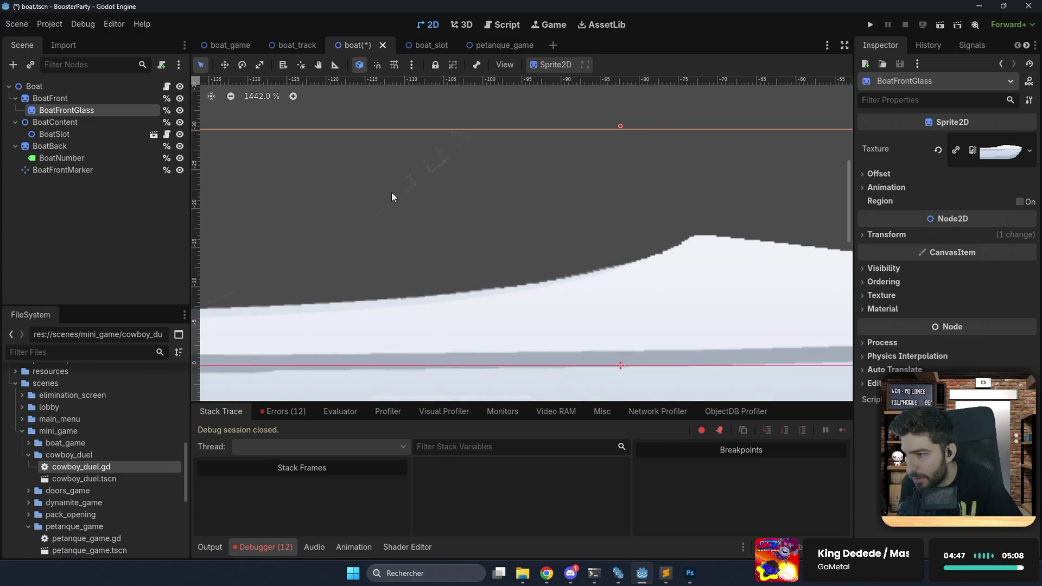
click(938, 150)
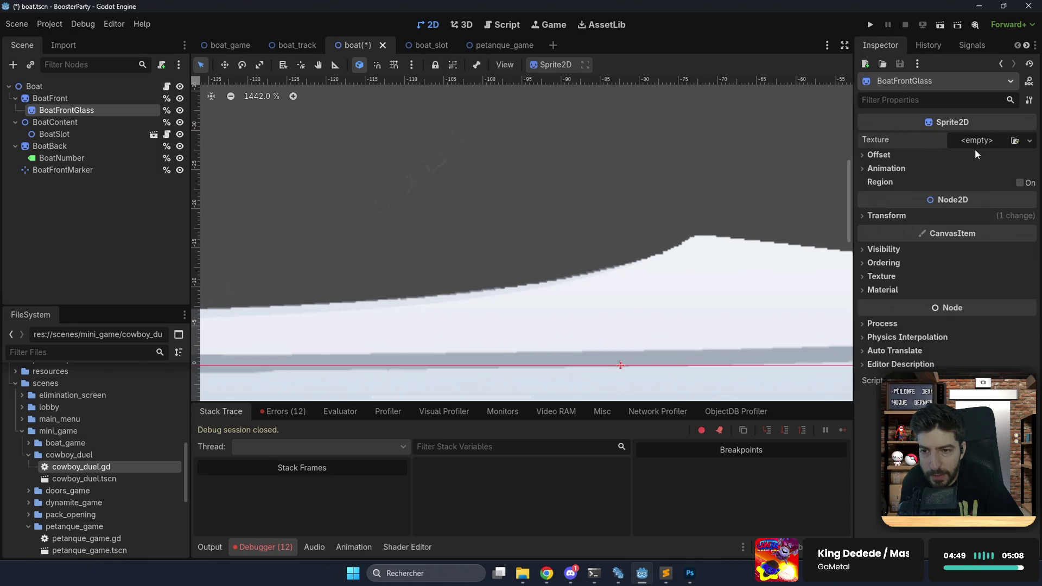
click(1015, 141)
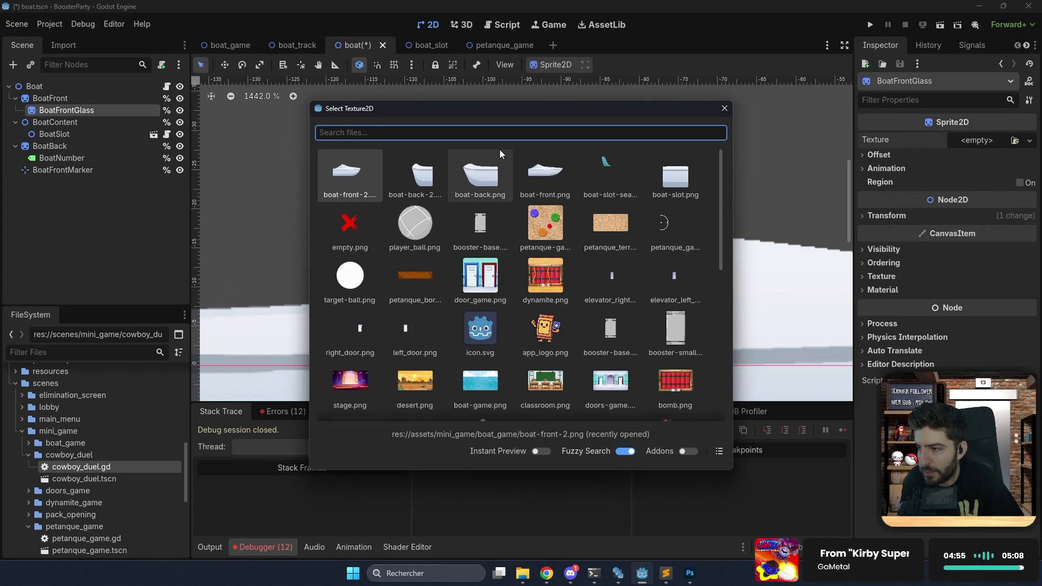
text(glas)
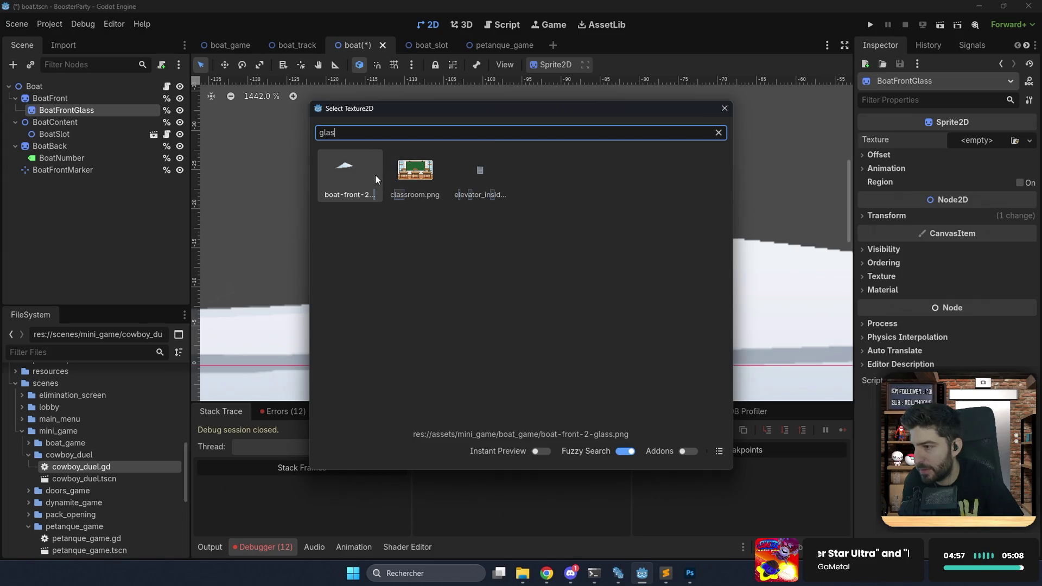
double_click(373, 174)
Toggle BoatFrontGlass's visibility to compare the boat with and without the glass.
scroll(419, 201, down, 4)
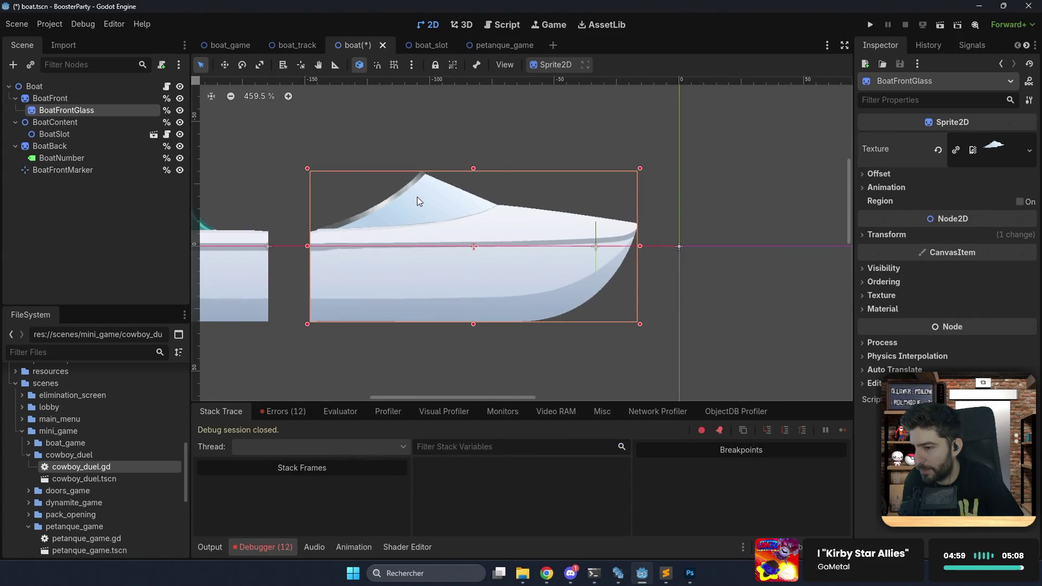
click(699, 180)
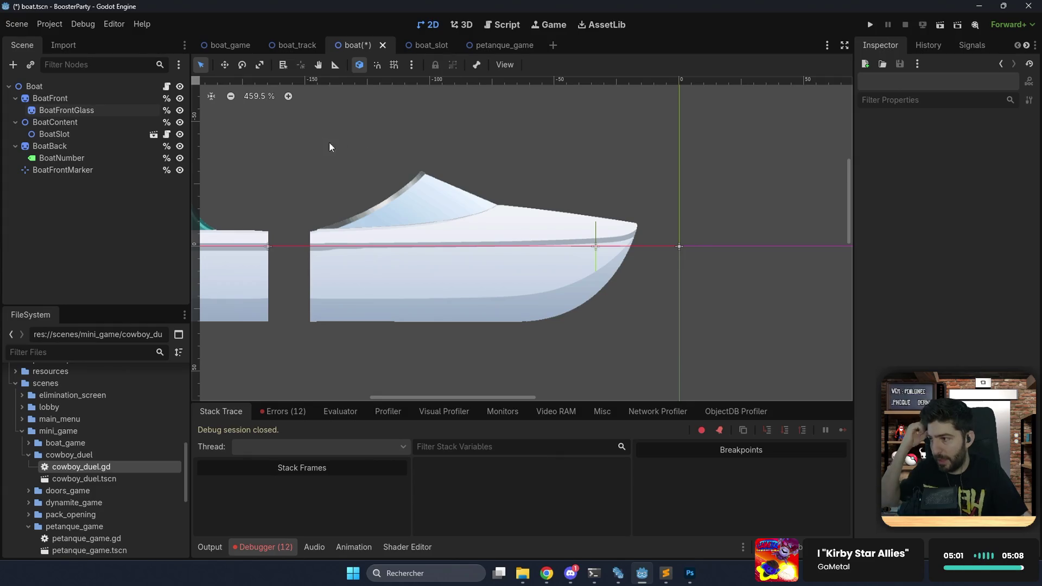
click(180, 110)
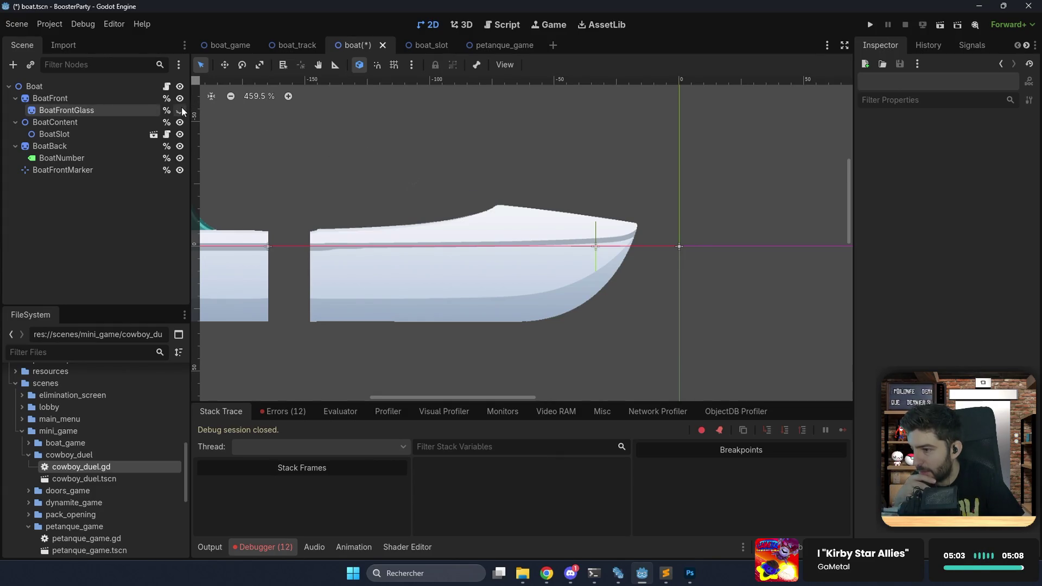
click(181, 109)
click(181, 109)
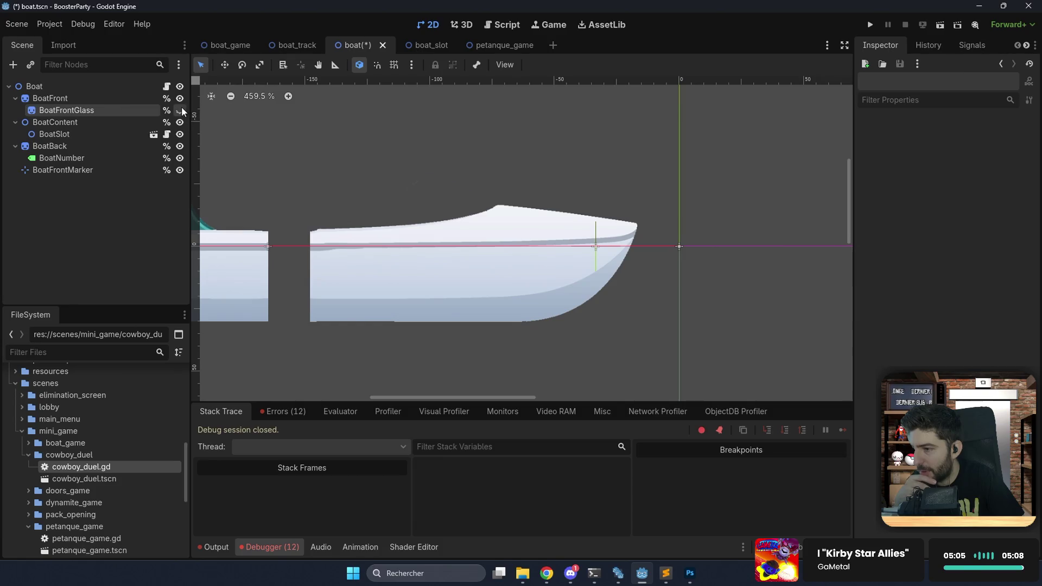
click(181, 110)
click(689, 571)
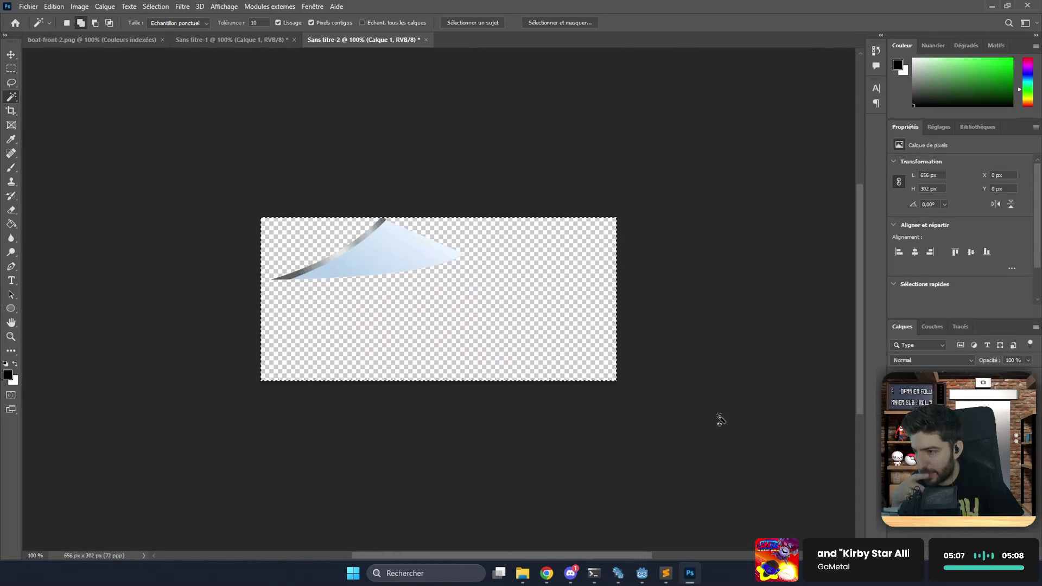
Fill the hull document's background layer with magenta to check the hull's edges.
click(259, 42)
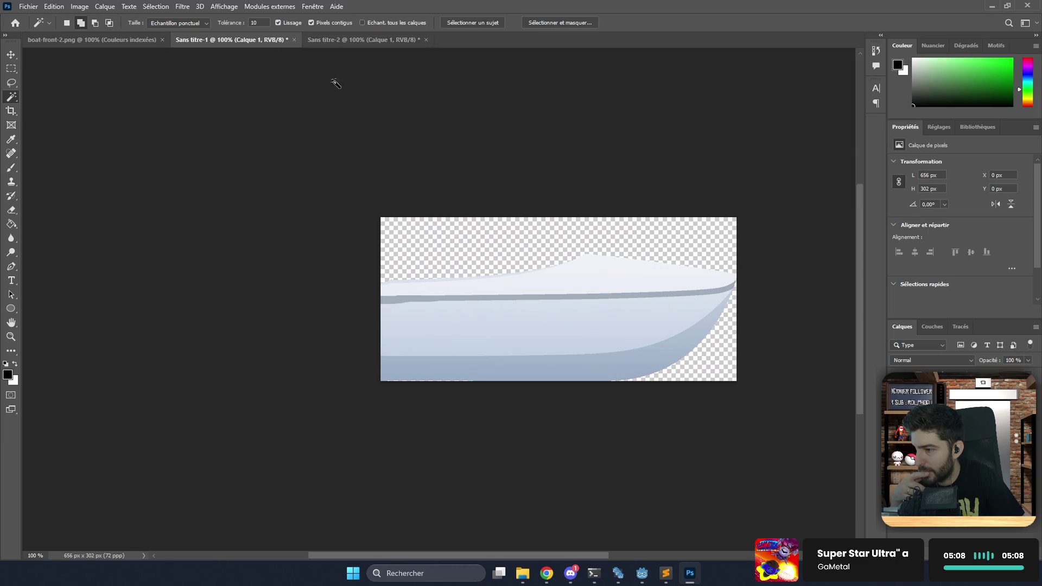
click(897, 392)
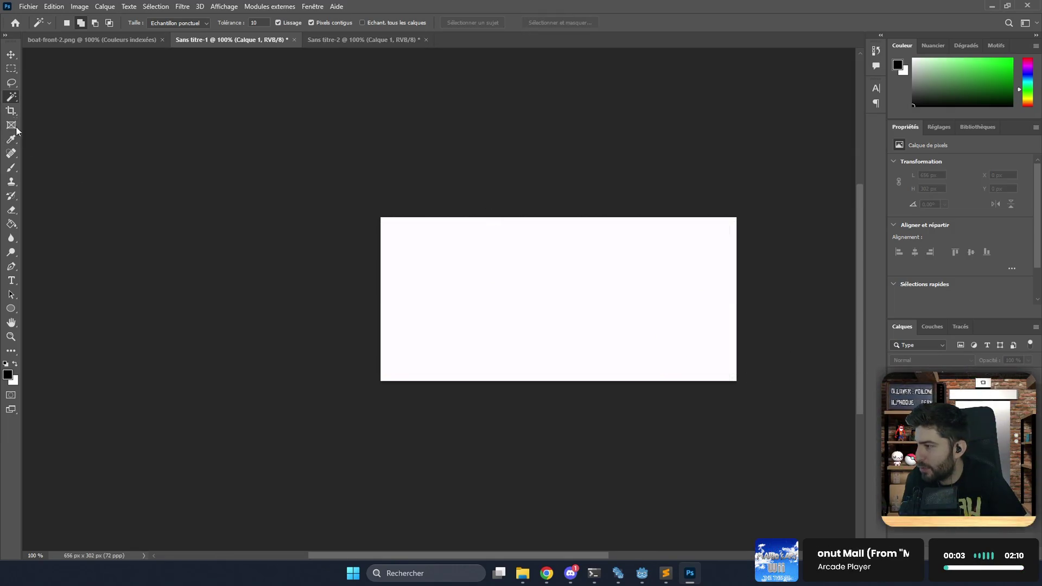
click(11, 224)
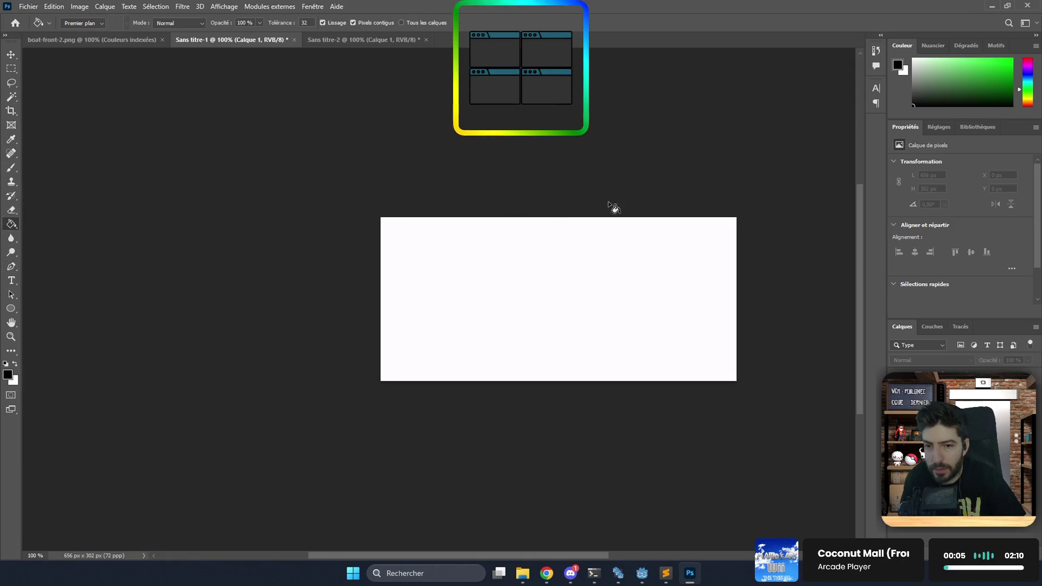
click(1015, 66)
click(1023, 60)
click(997, 54)
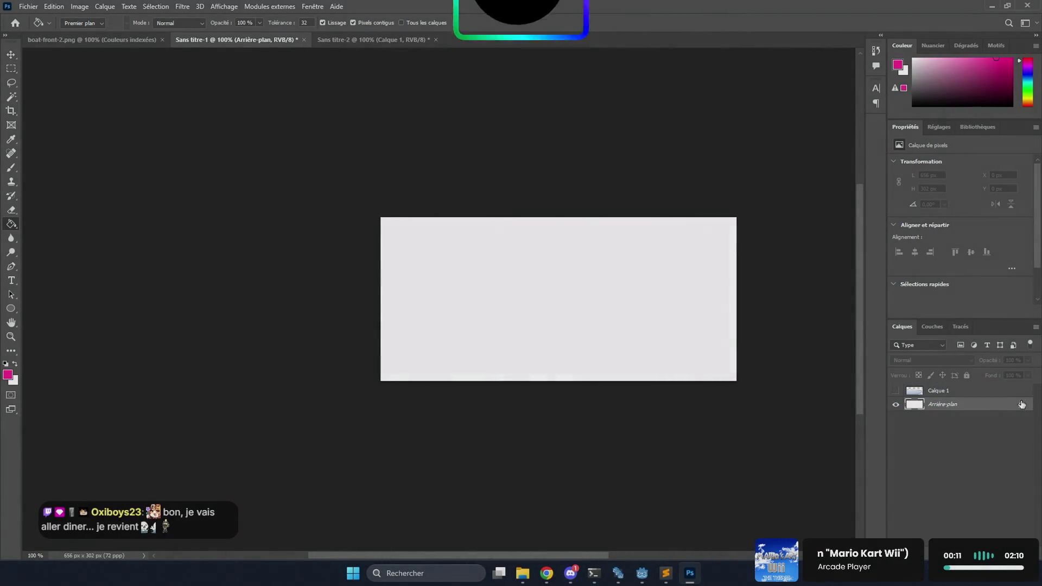
click(1014, 405)
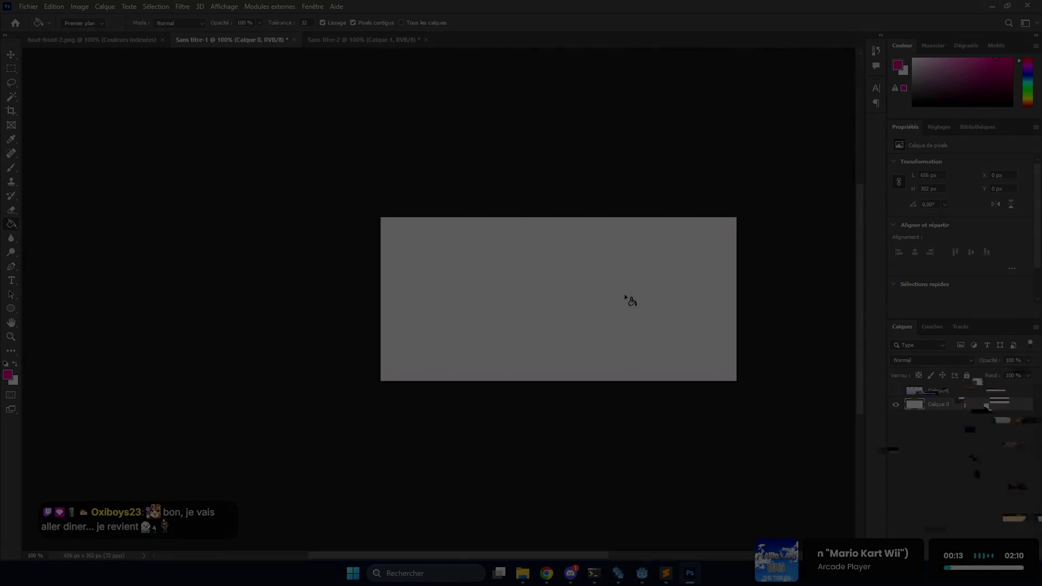
click(625, 299)
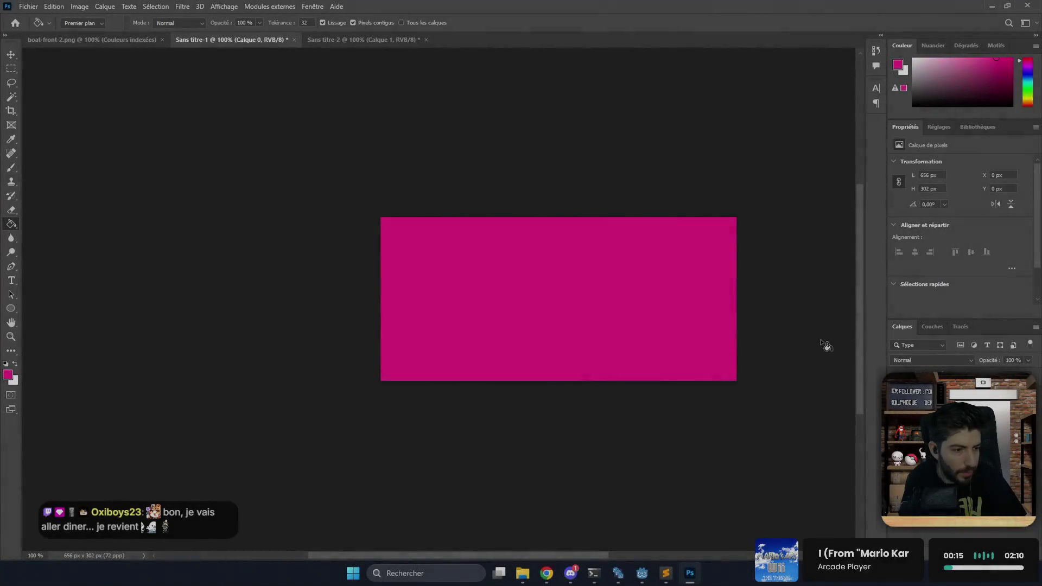
click(896, 391)
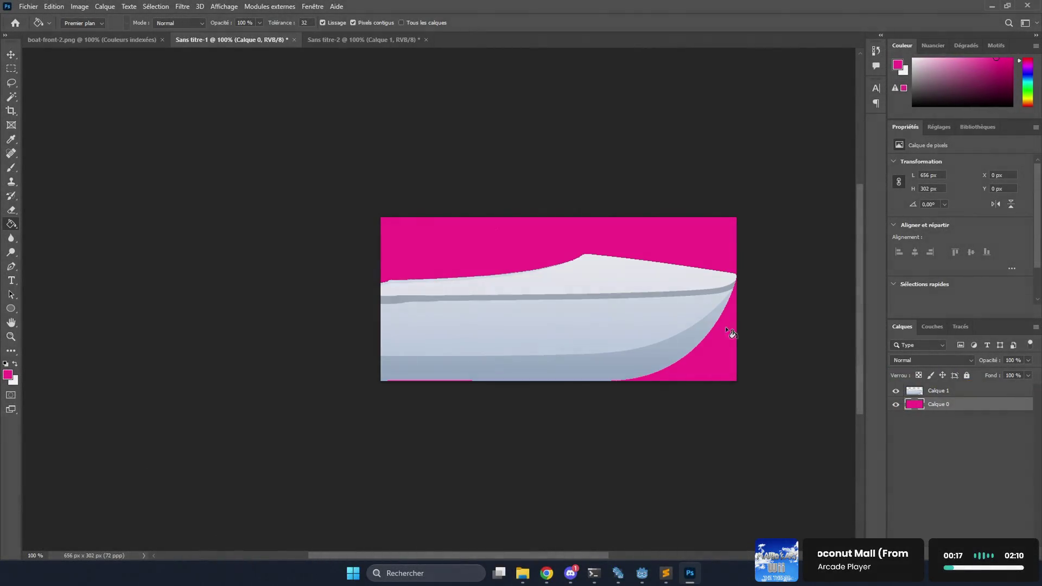
Refill the backdrop with green for a second edge check.
scroll(614, 291, up, 1)
scroll(614, 291, up, 2)
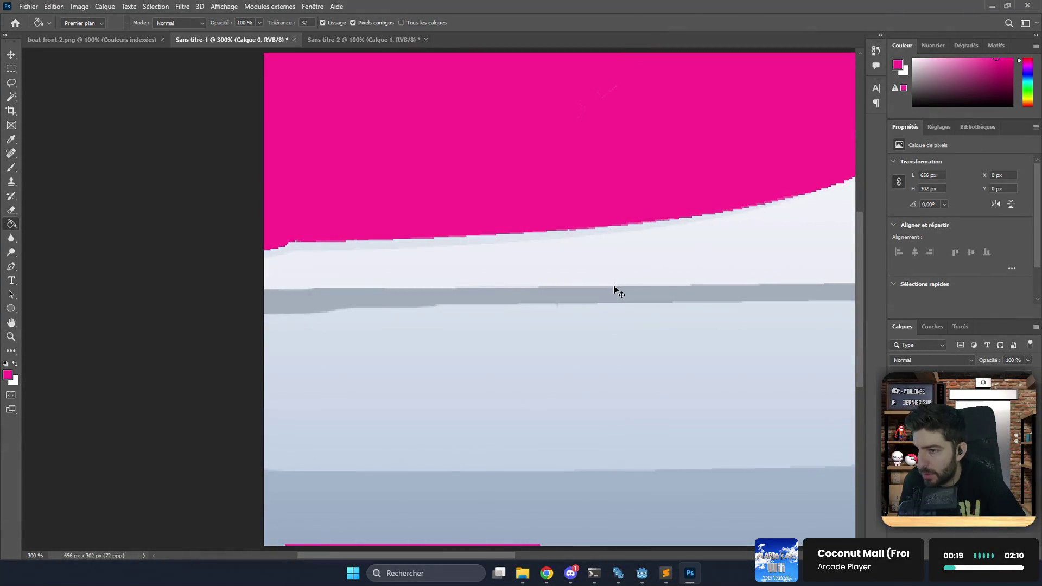
scroll(621, 275, up, 2)
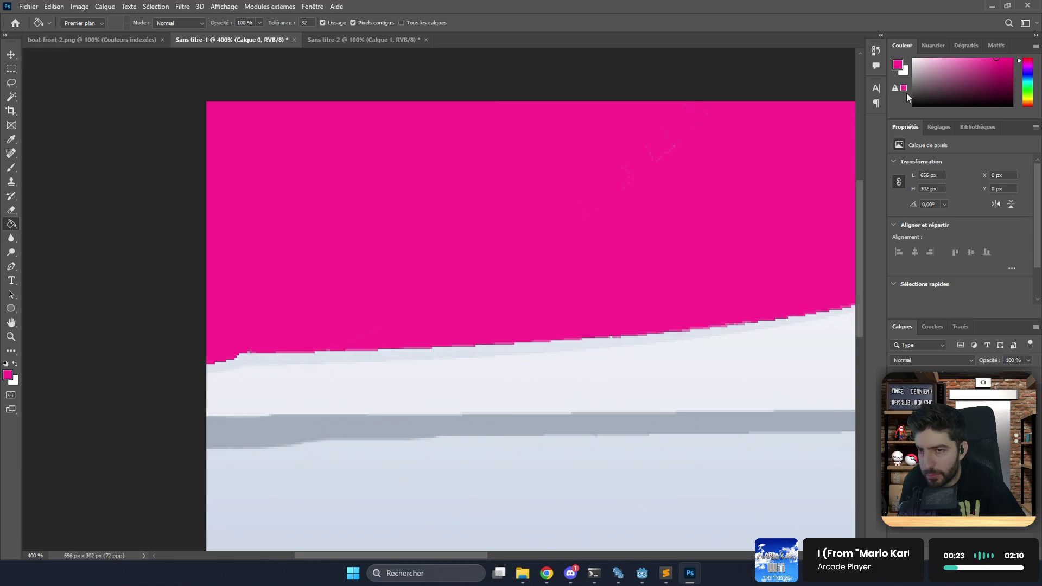
click(1029, 90)
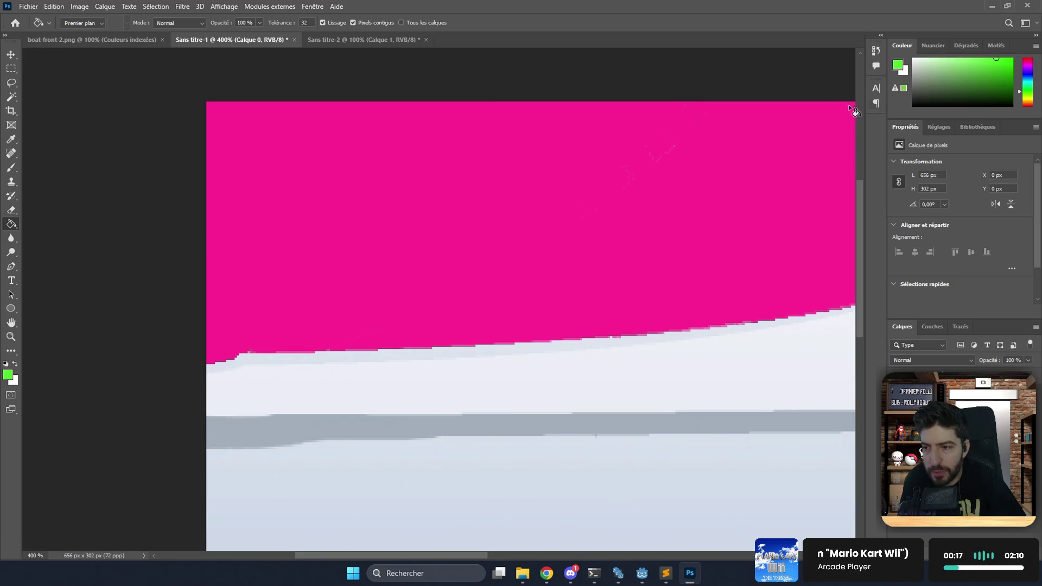
click(562, 179)
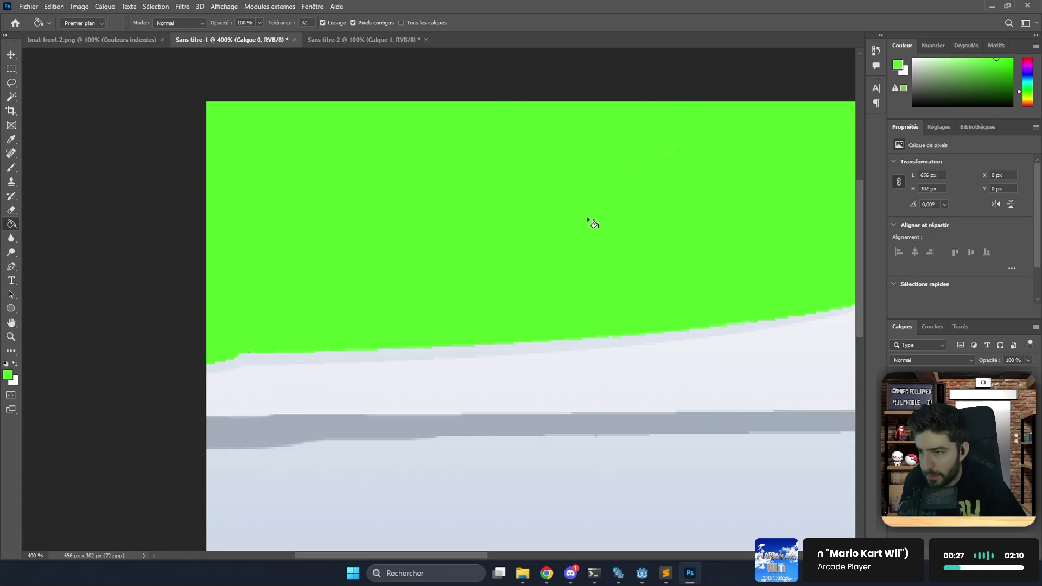
Hide the green backdrop and select the transparent area above the hull.
click(11, 97)
click(335, 197)
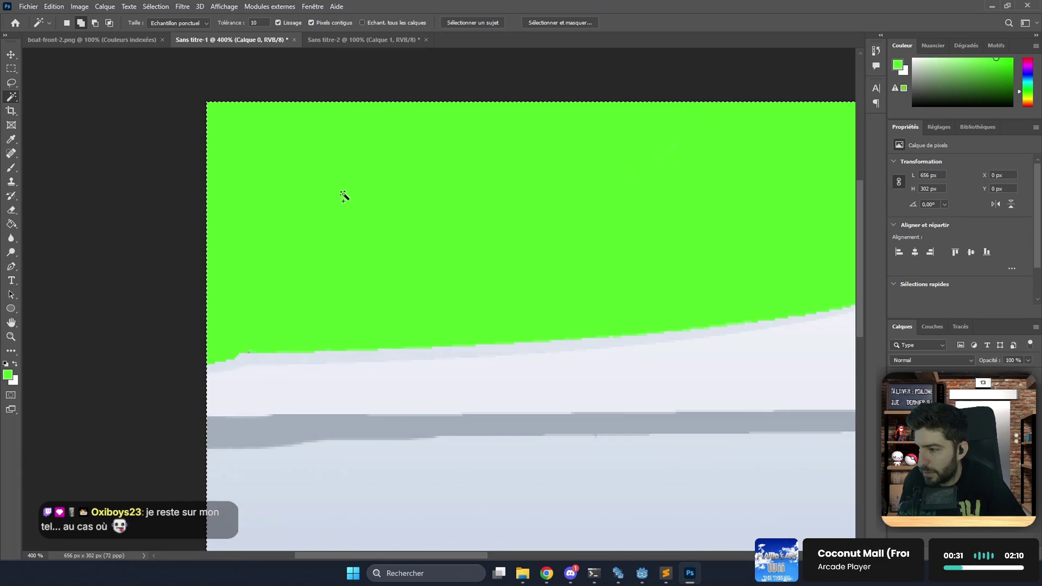
key(ctrl+minus)
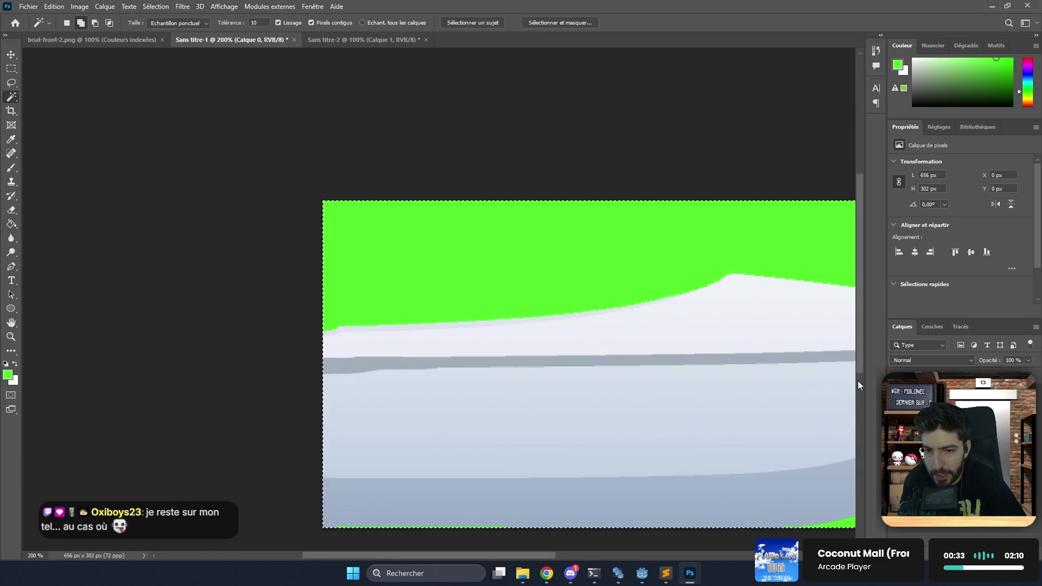
click(895, 407)
click(922, 392)
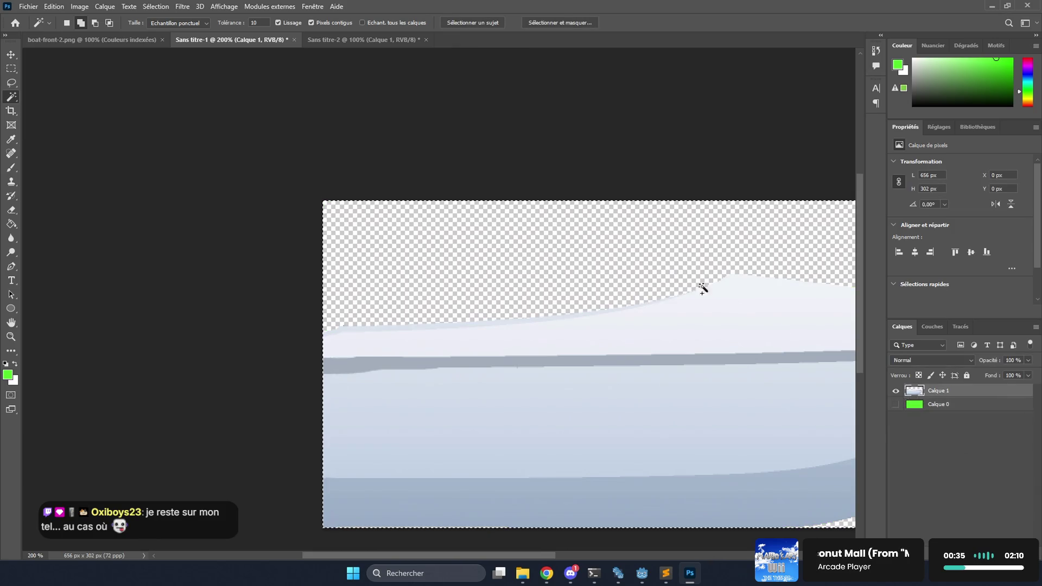
scroll(649, 260, down, 2)
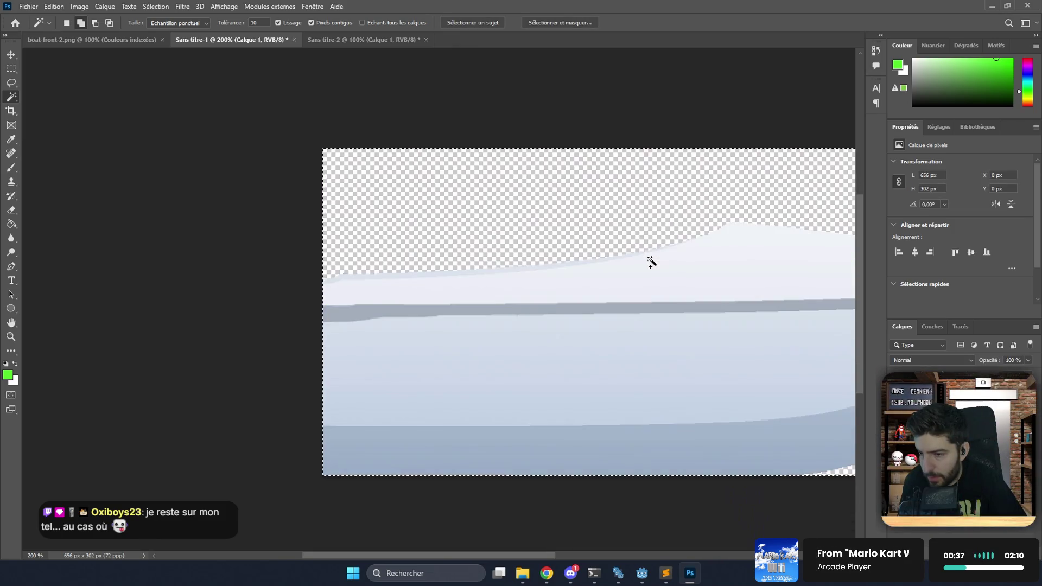
scroll(650, 263, up, 1)
click(580, 229)
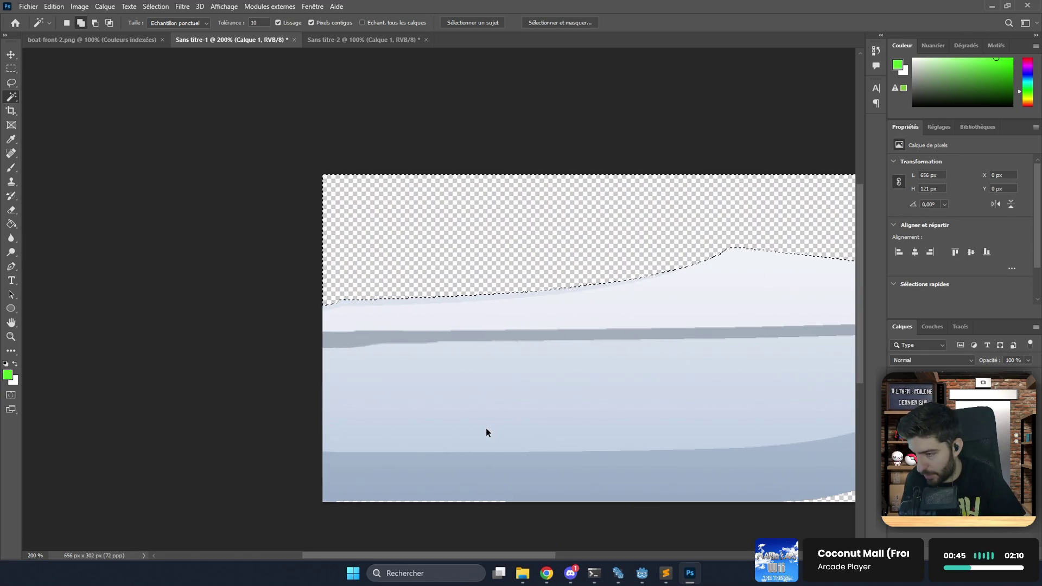
Export the hull with Save for Web, replacing boat-front-2.png in the boat_game folder.
key(ctrl+alt+shift+s)
key(Return)
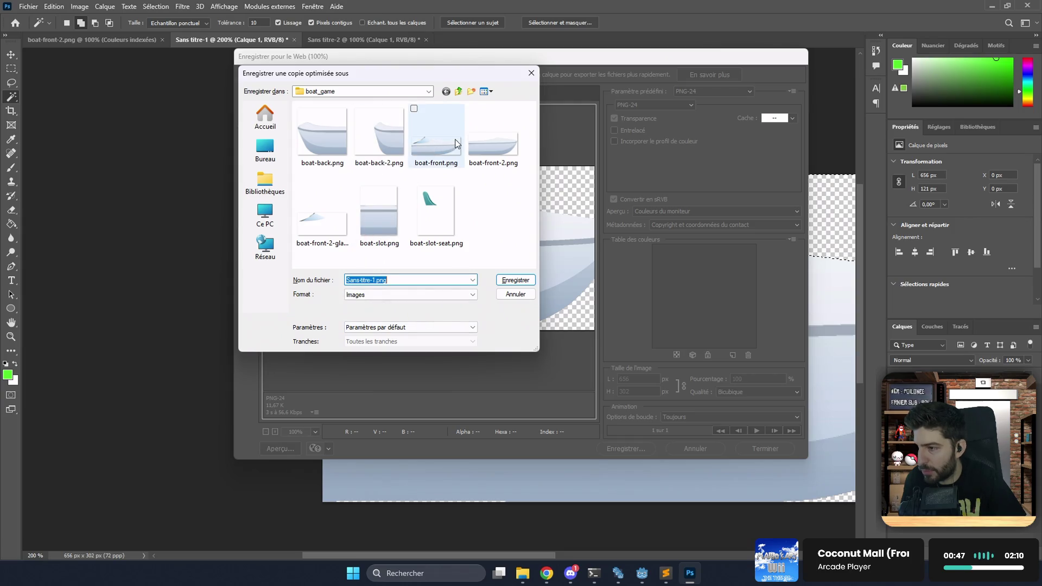
click(485, 150)
double_click(484, 149)
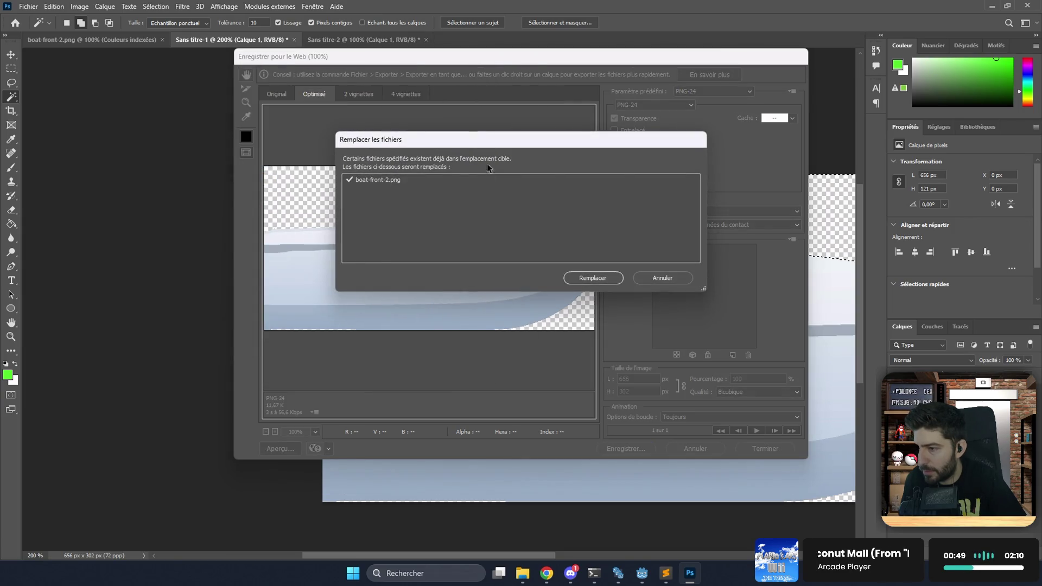
click(579, 280)
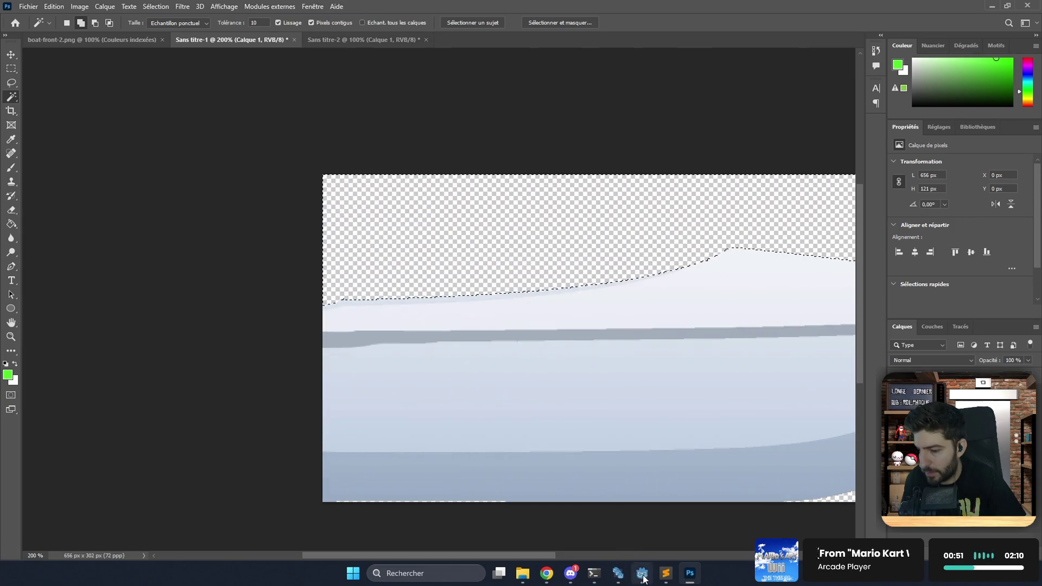
click(642, 574)
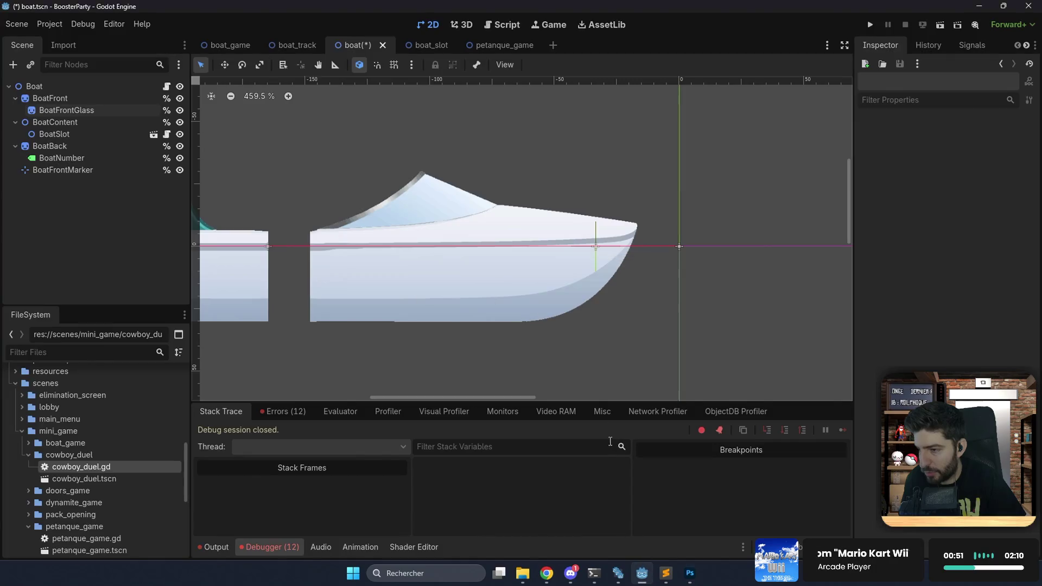
Test-run the project in Arcade mode, continuing past the out-of-bounds debugger error.
click(180, 111)
click(180, 112)
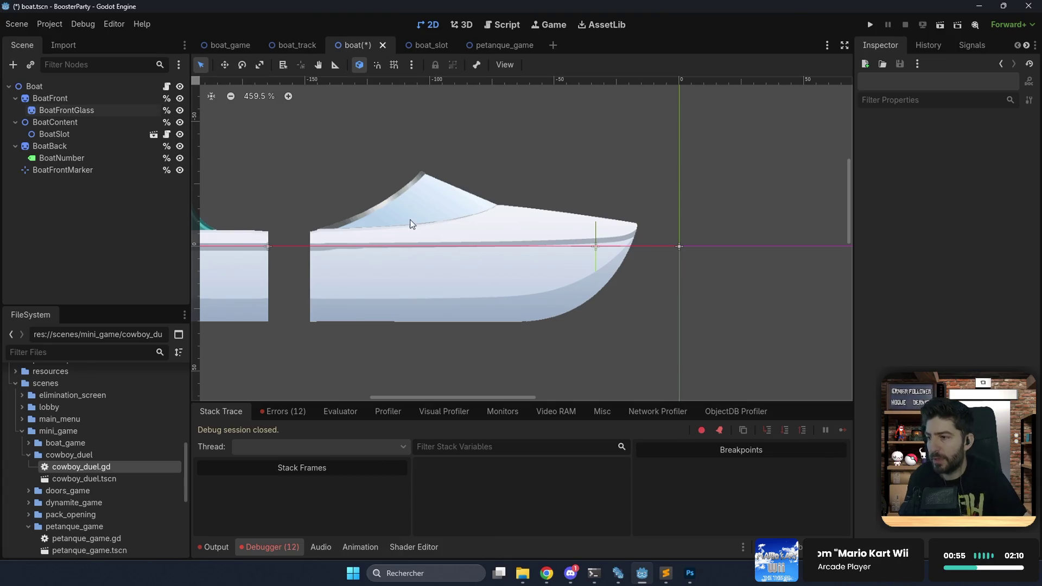
click(867, 25)
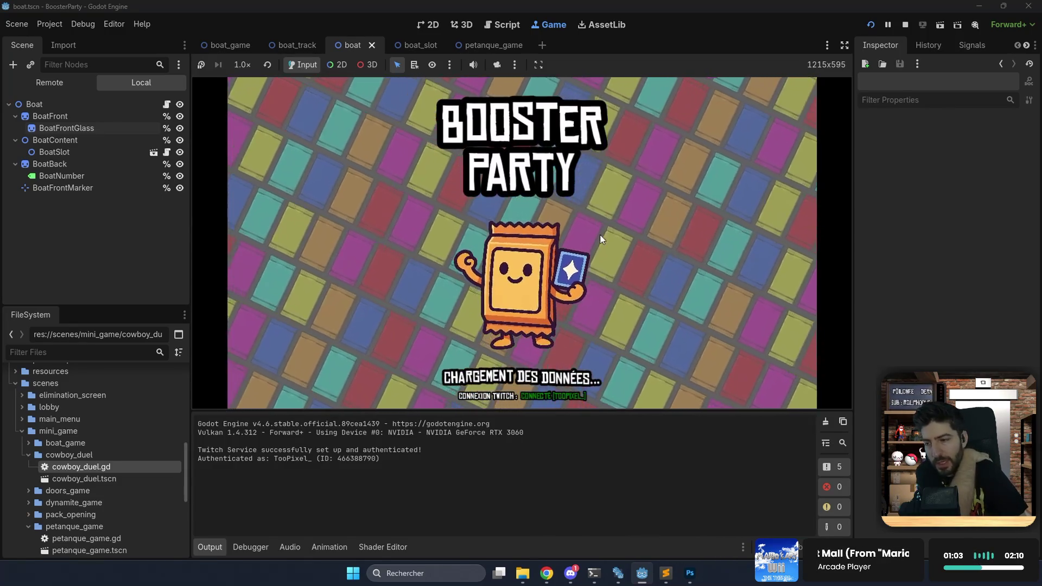
click(621, 282)
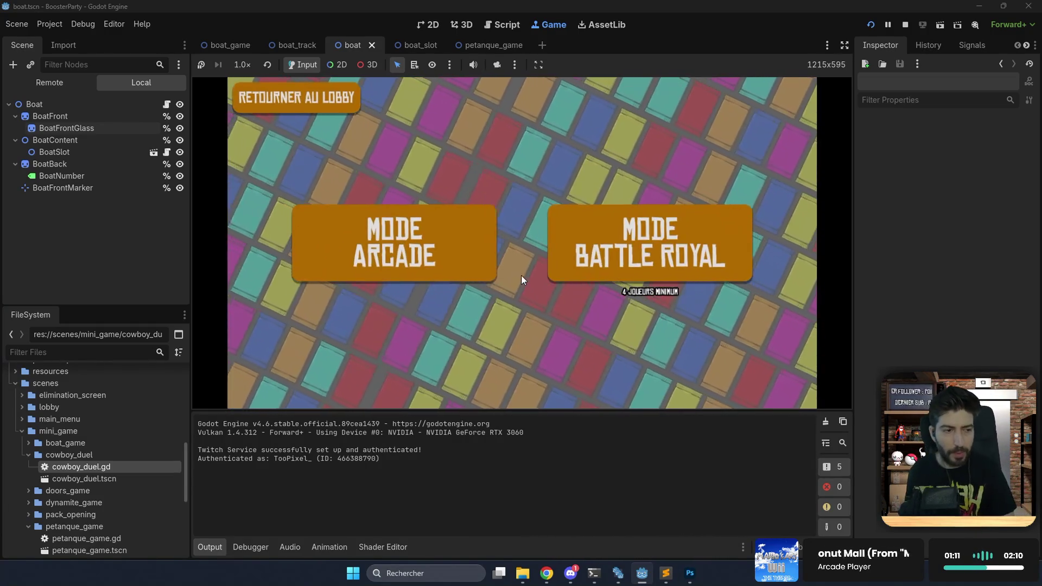
click(625, 256)
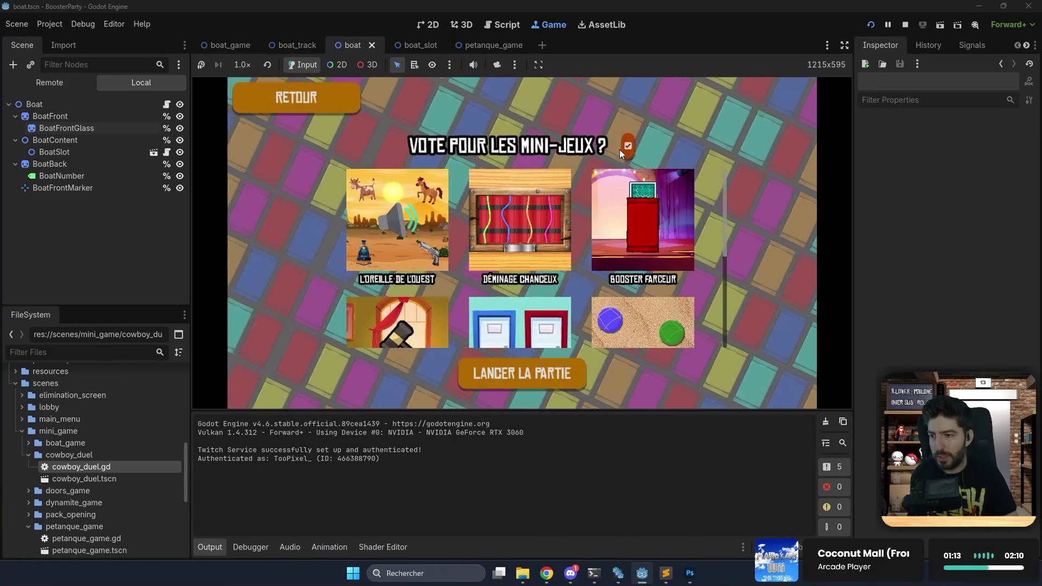
click(545, 371)
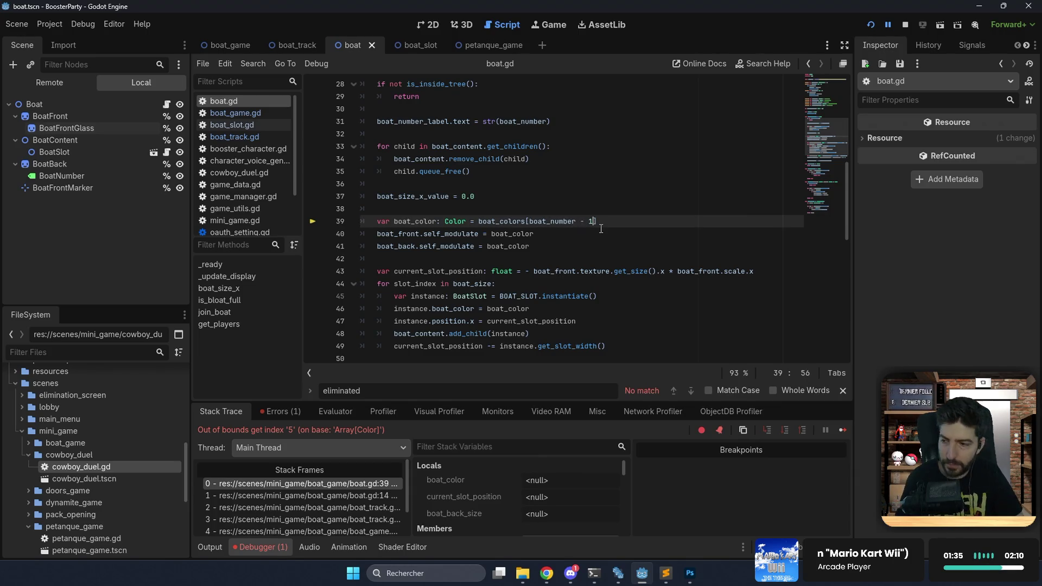
click(843, 431)
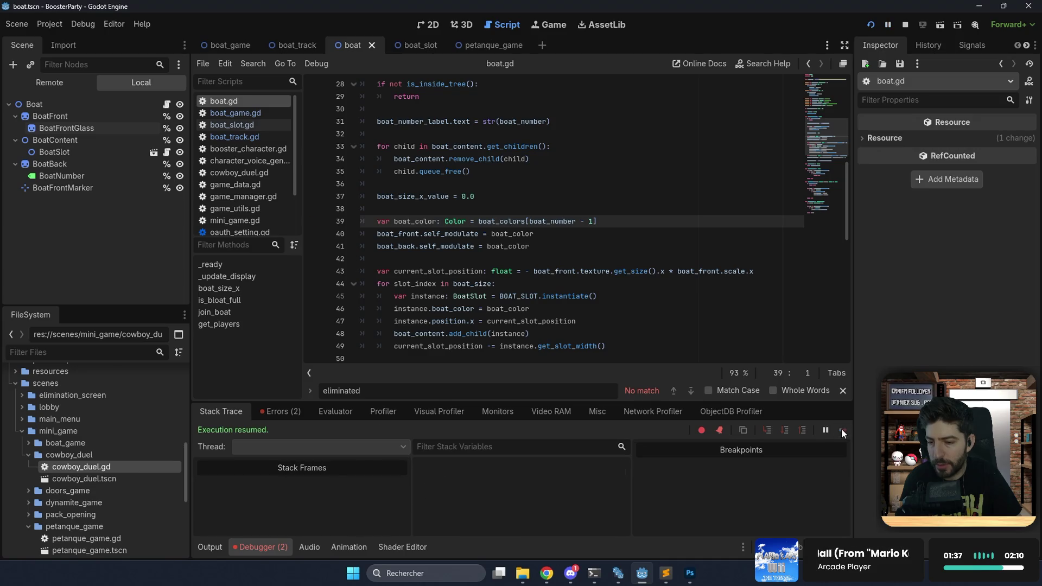
click(556, 24)
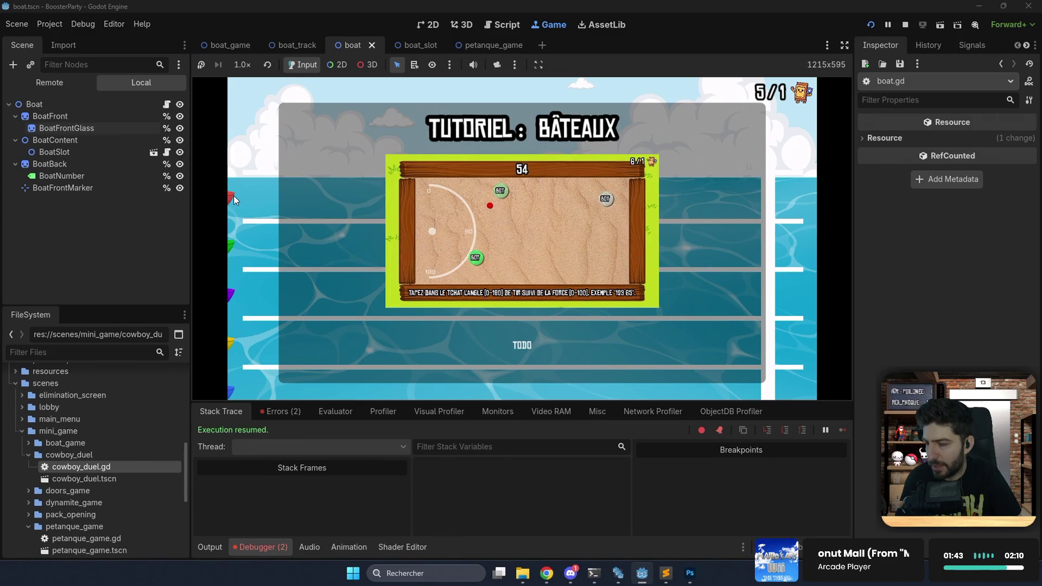
click(405, 253)
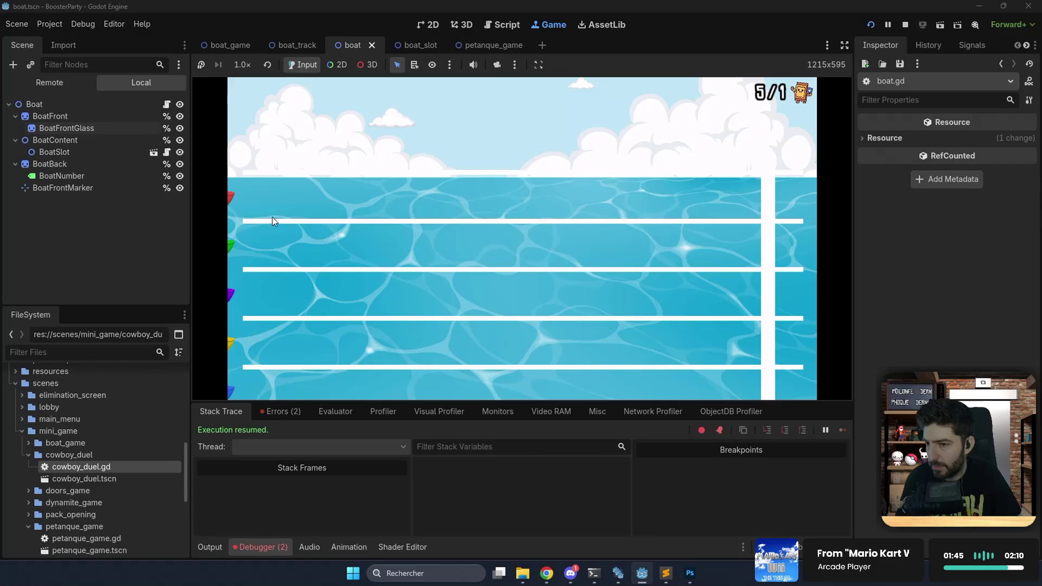
Restart in Arcade mode with mini-game voting off, play the boat race, then stop.
click(870, 25)
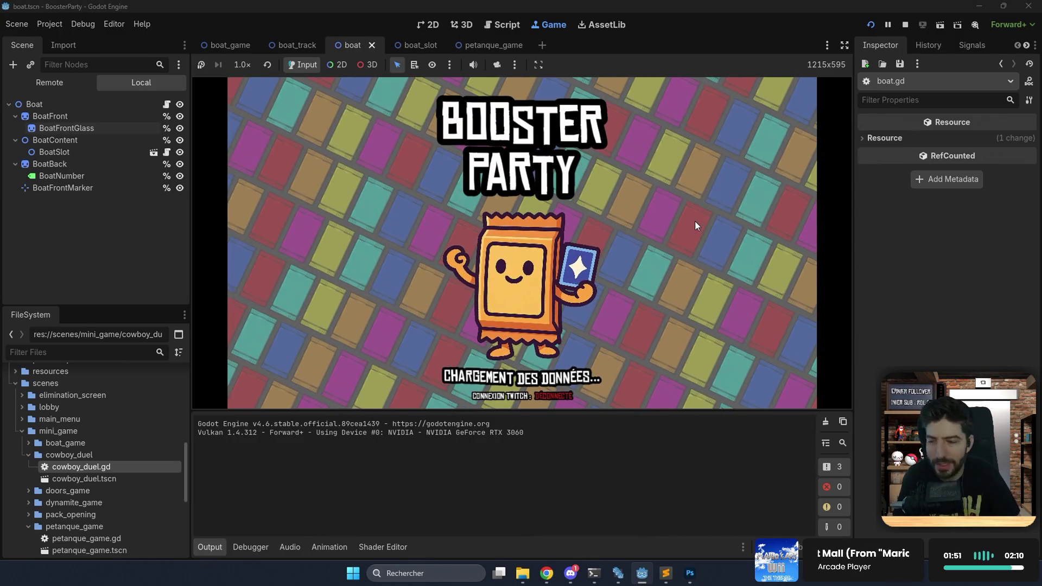
click(660, 257)
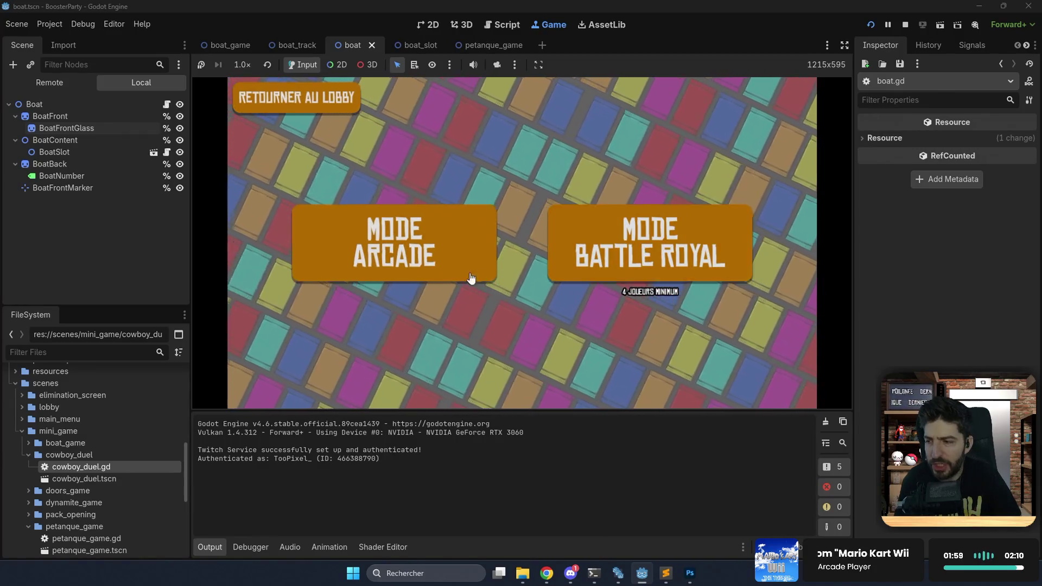
click(429, 270)
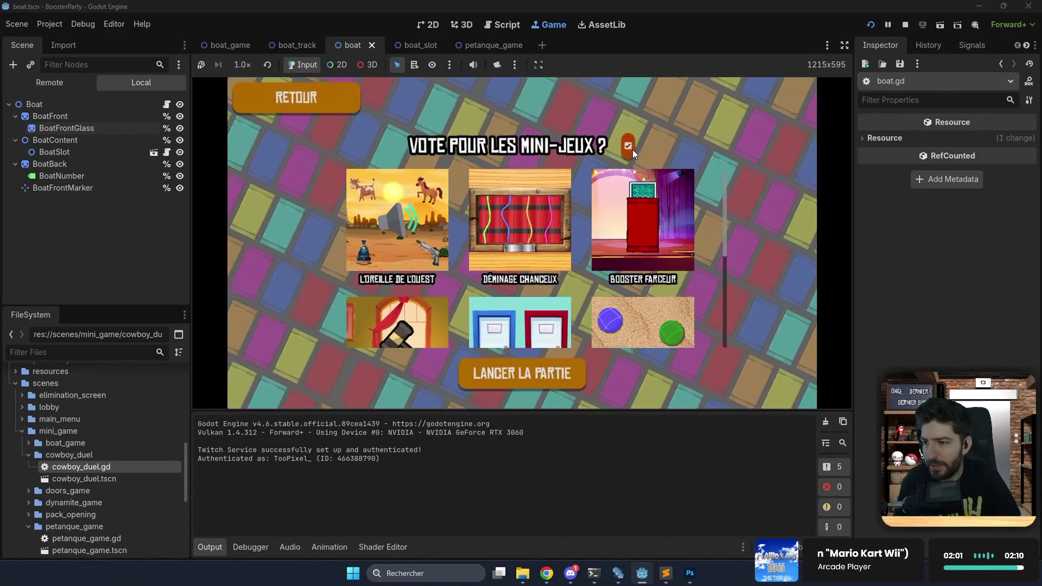
click(630, 147)
click(549, 379)
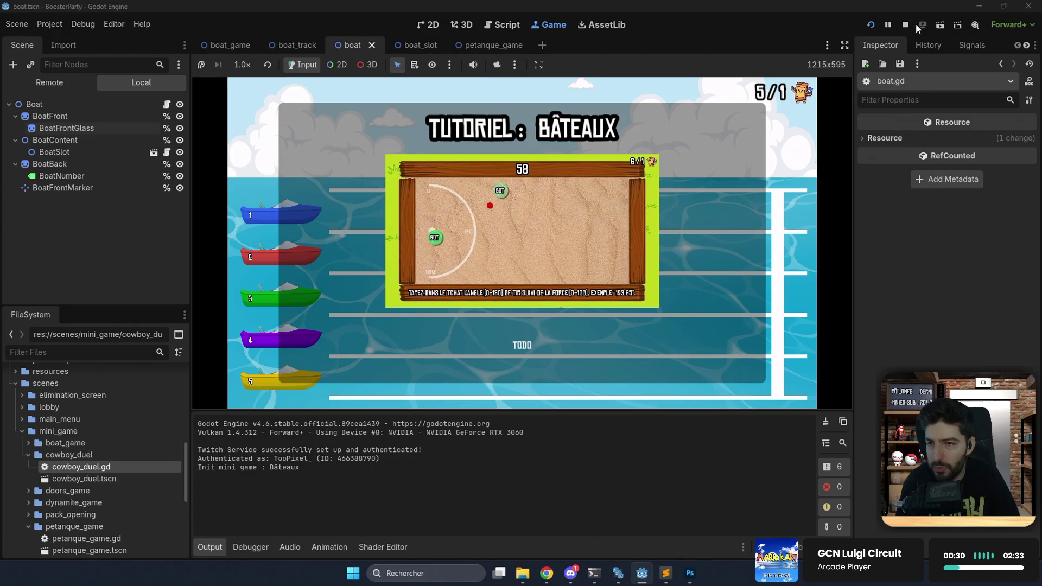
click(907, 24)
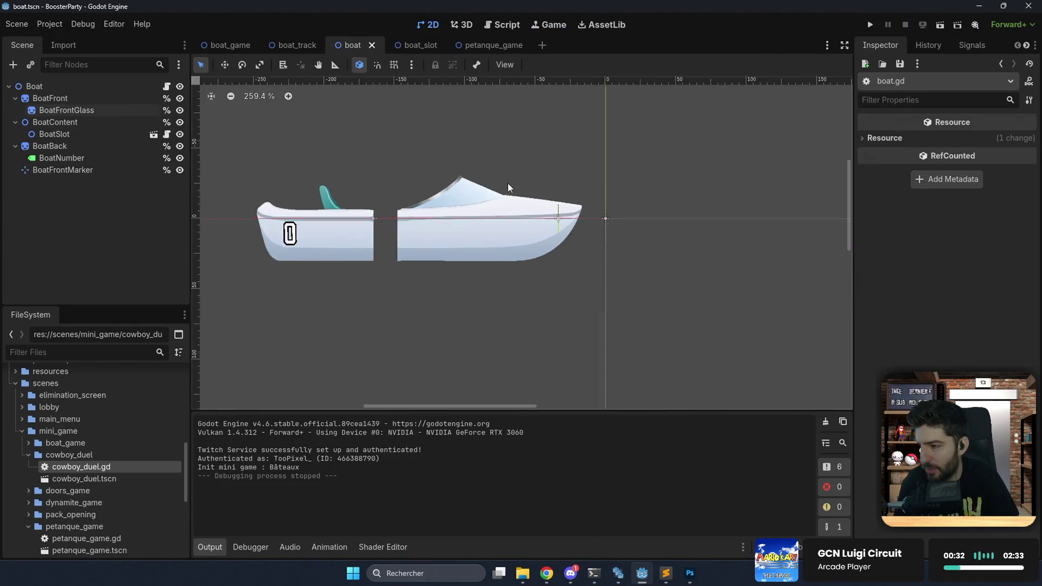
Select the BoatNumber label and nudge it slightly right and down to (24, -10).
drag(409, 186, 550, 194)
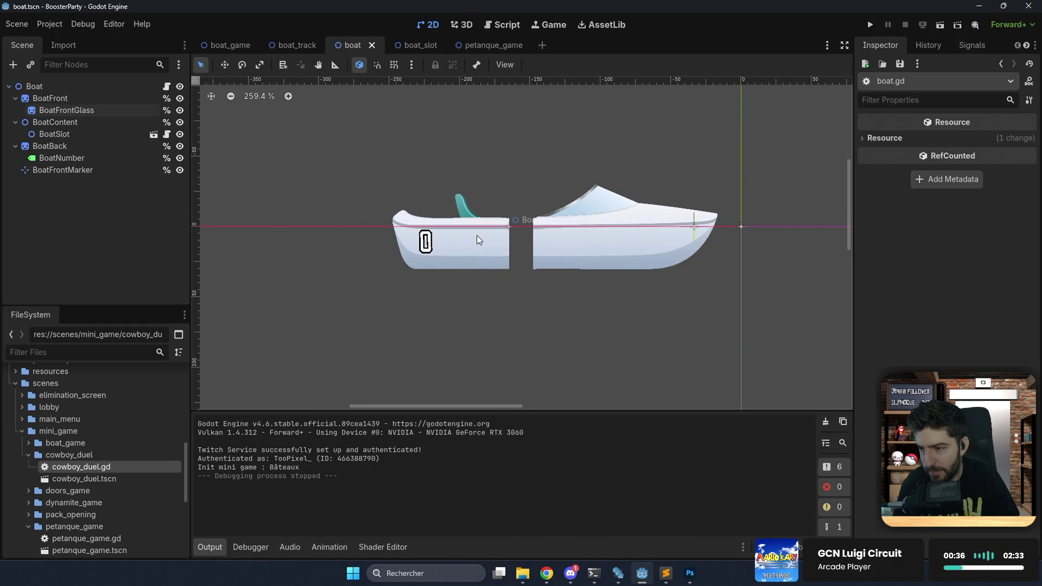
scroll(478, 240, up, 4)
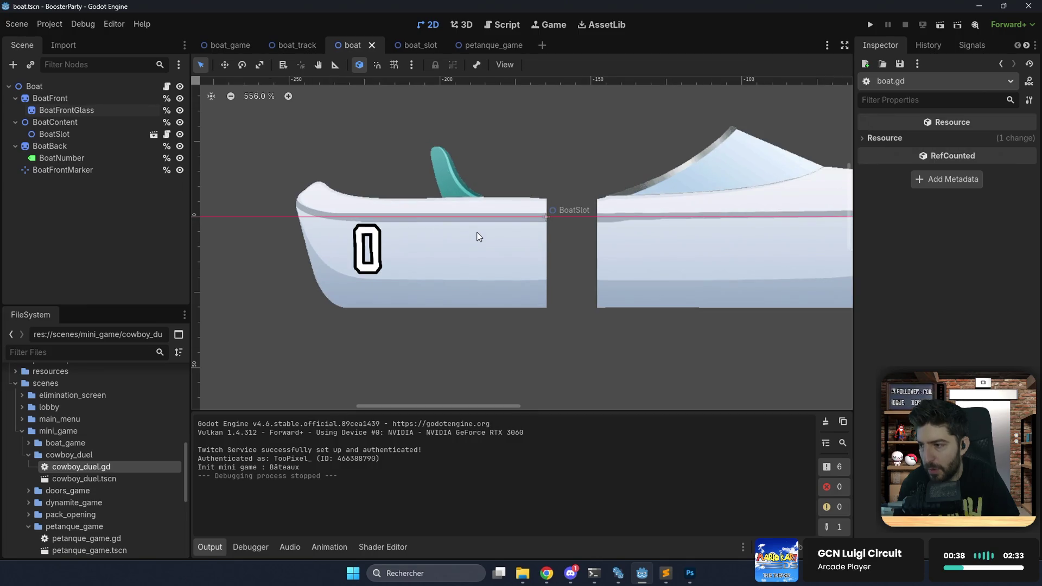
click(374, 258)
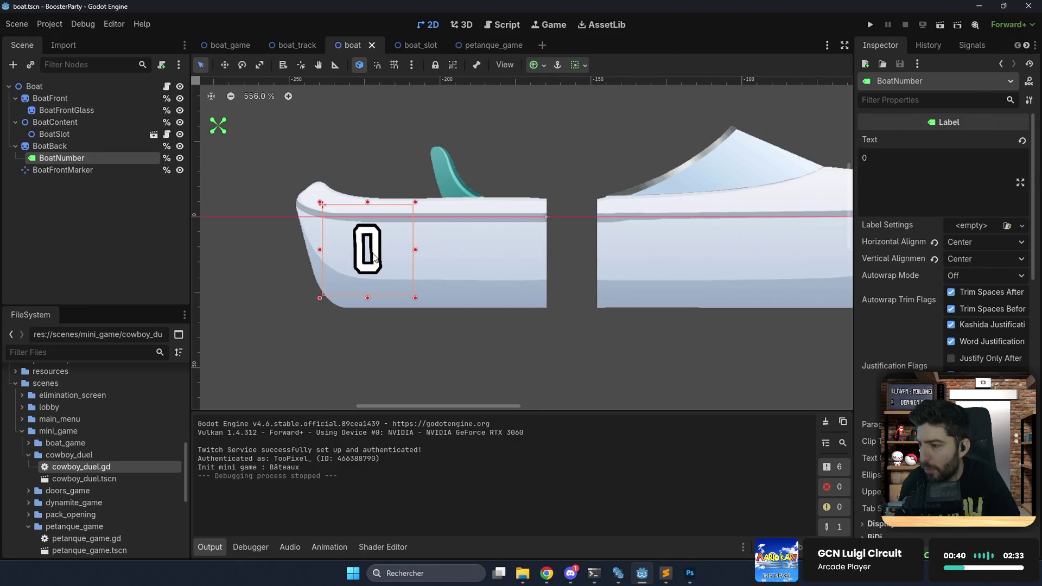
drag(376, 258, 382, 263)
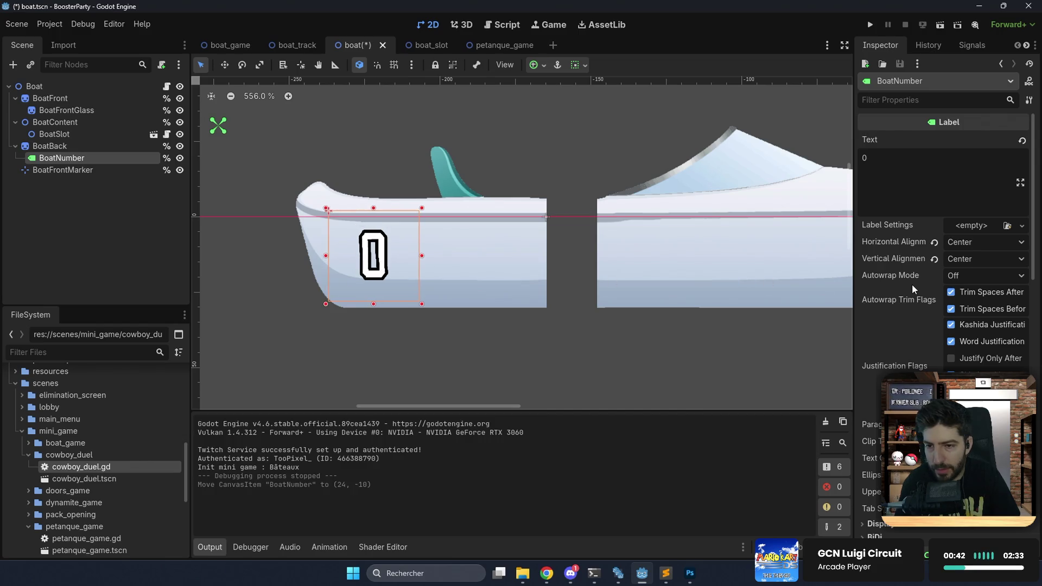
Raise BoatNumber's font size override to 155 px, trying 130 and 150 first, then run the game.
scroll(912, 284, down, 10)
scroll(943, 360, down, 8)
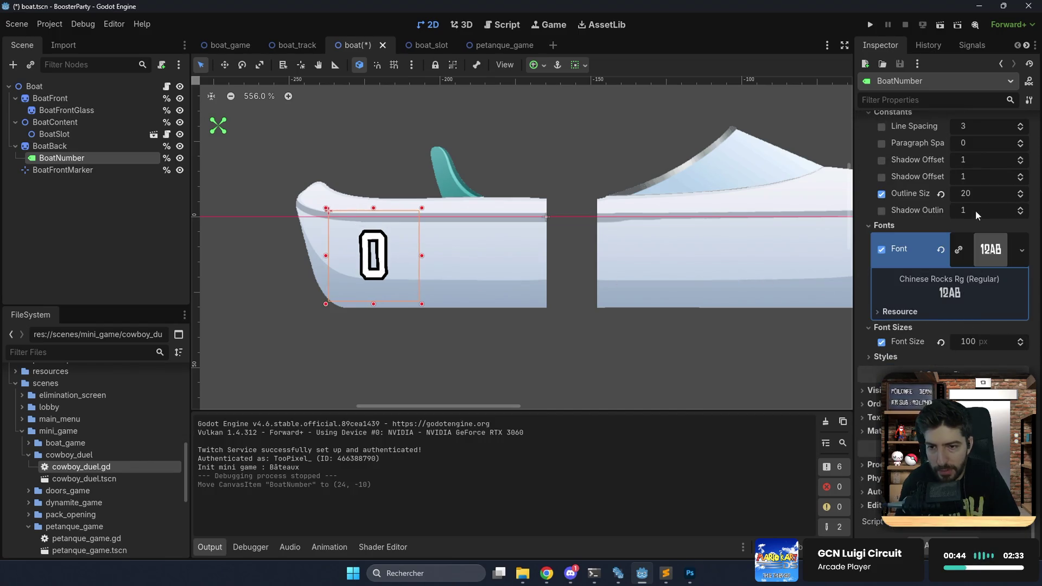
click(983, 343)
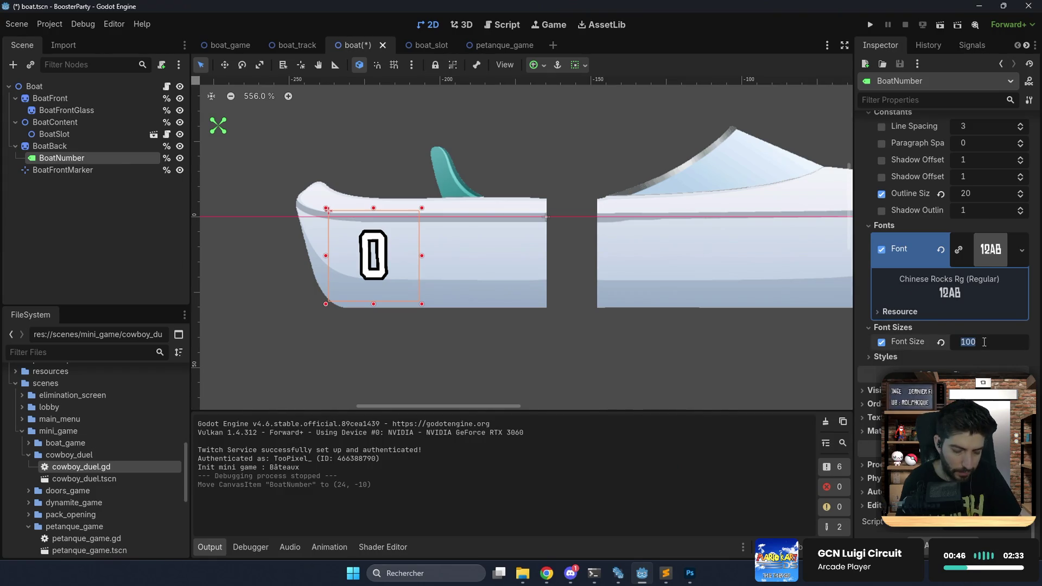
text(130)
key(Return)
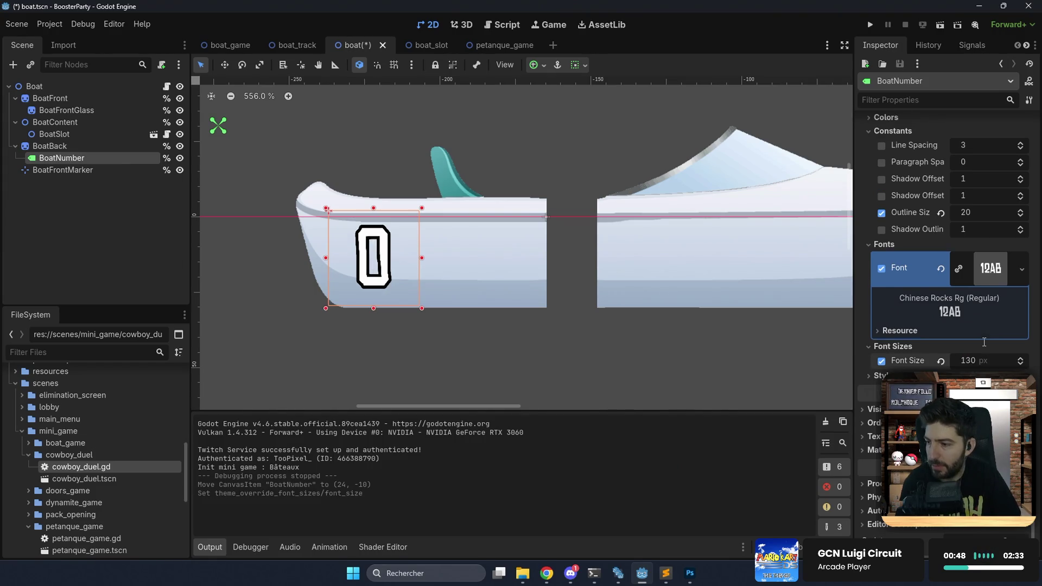
click(993, 360)
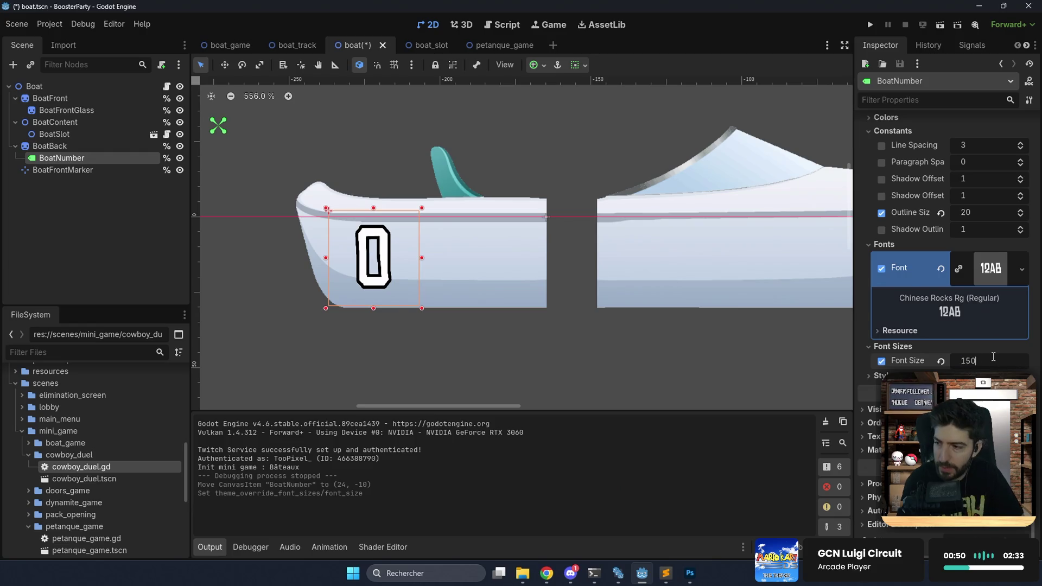
text(150)
key(Return)
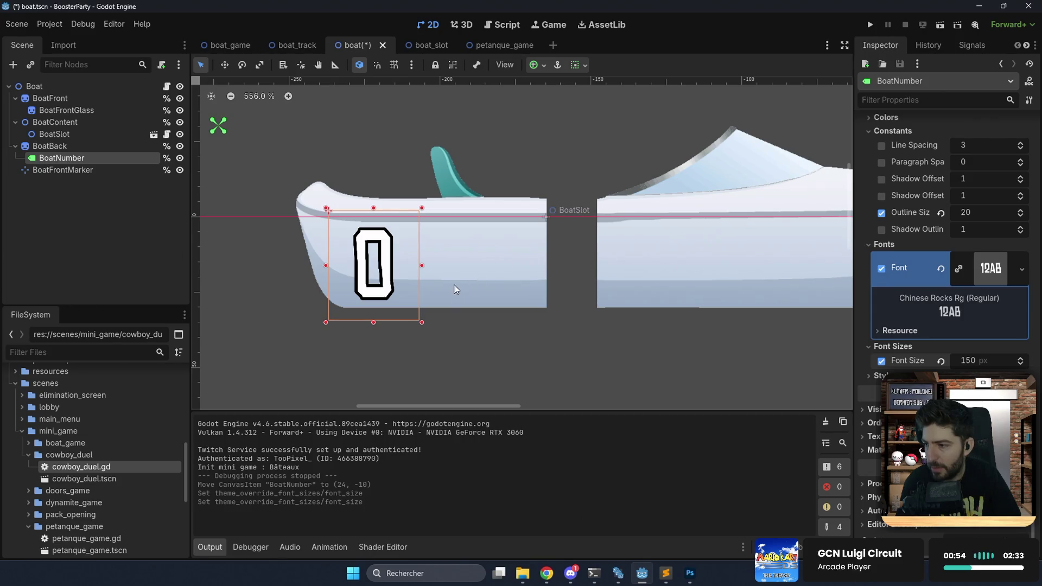
click(969, 360)
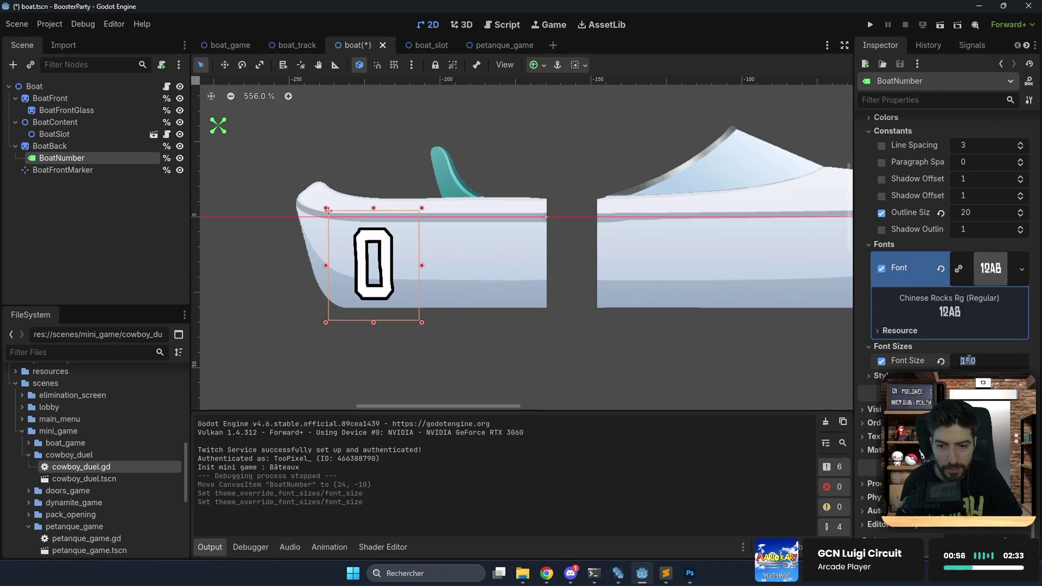
text(155)
key(Return)
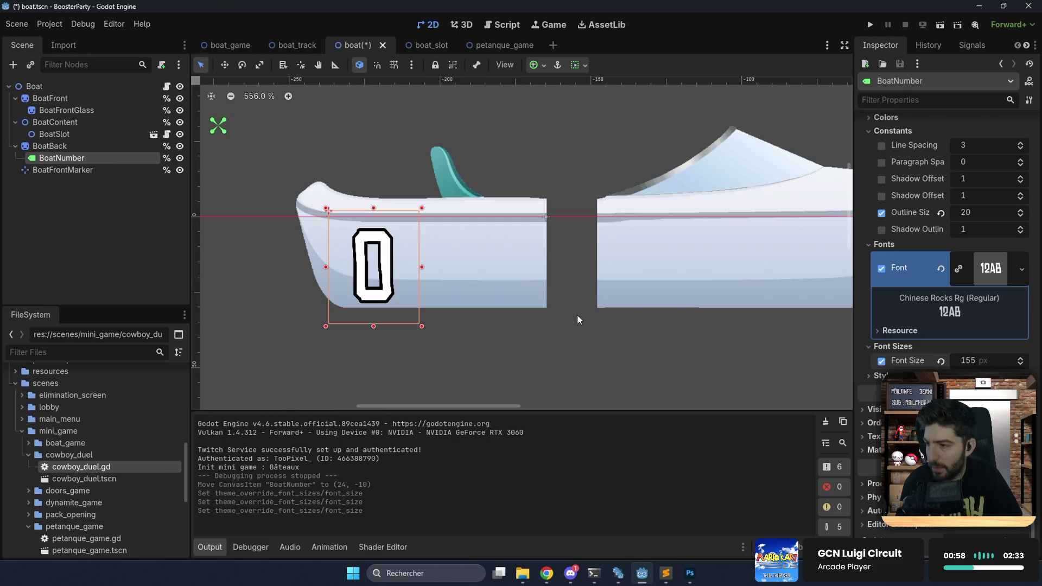
click(870, 25)
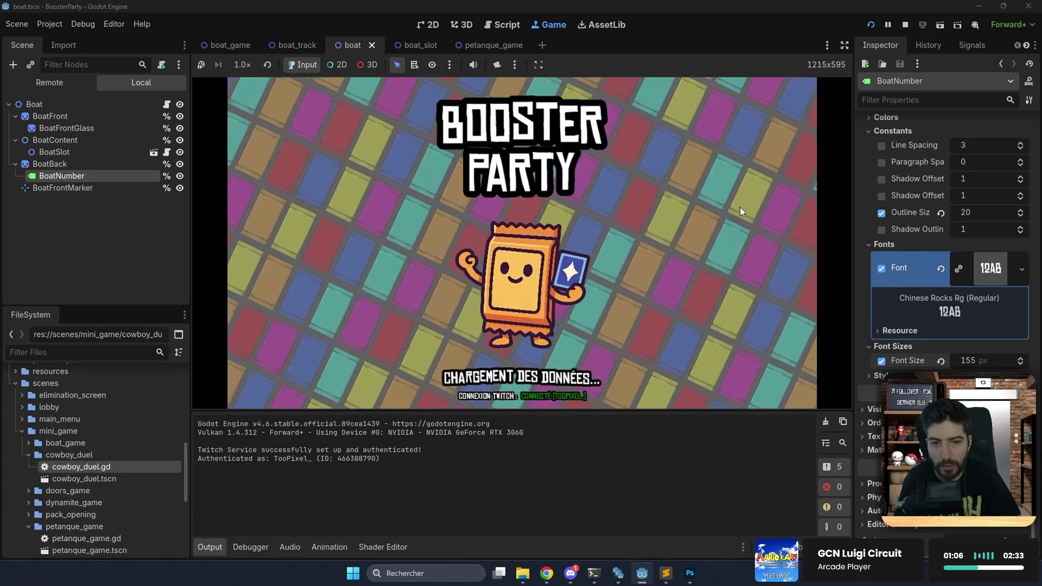
Go past the loading screen into an arcade match, then hide the Output log and side docks.
click(740, 217)
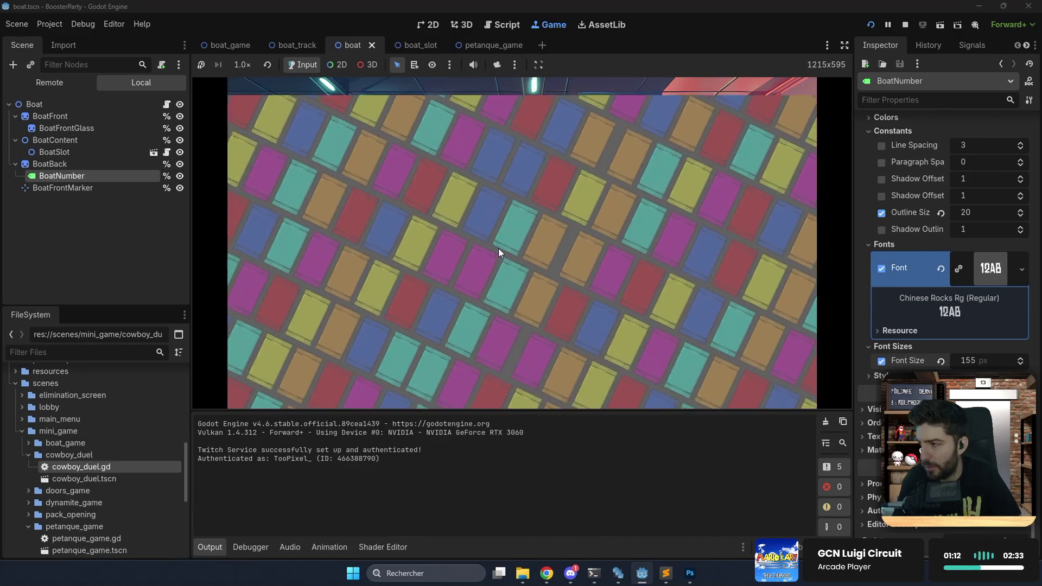
click(459, 257)
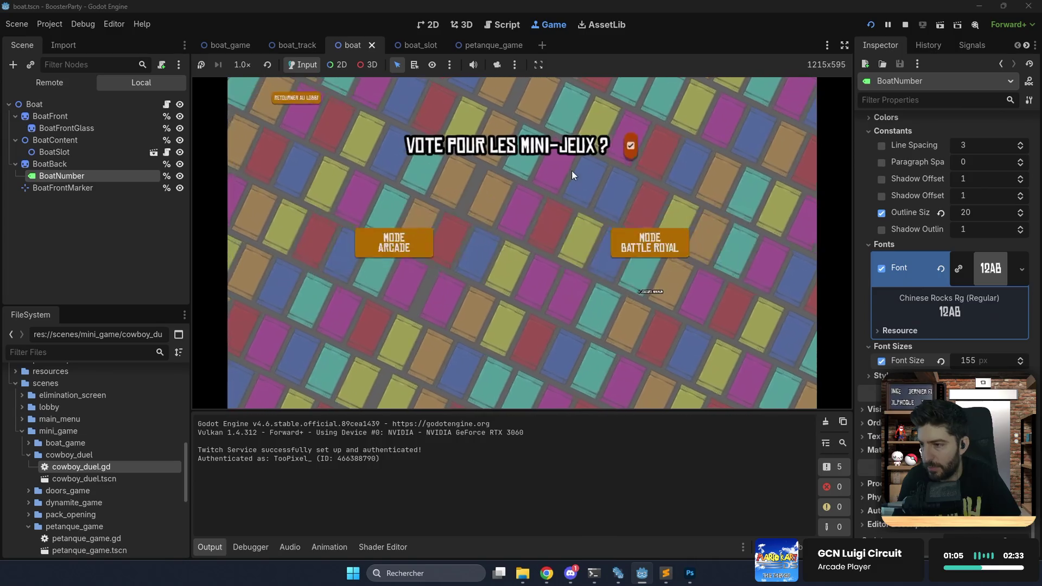
click(527, 372)
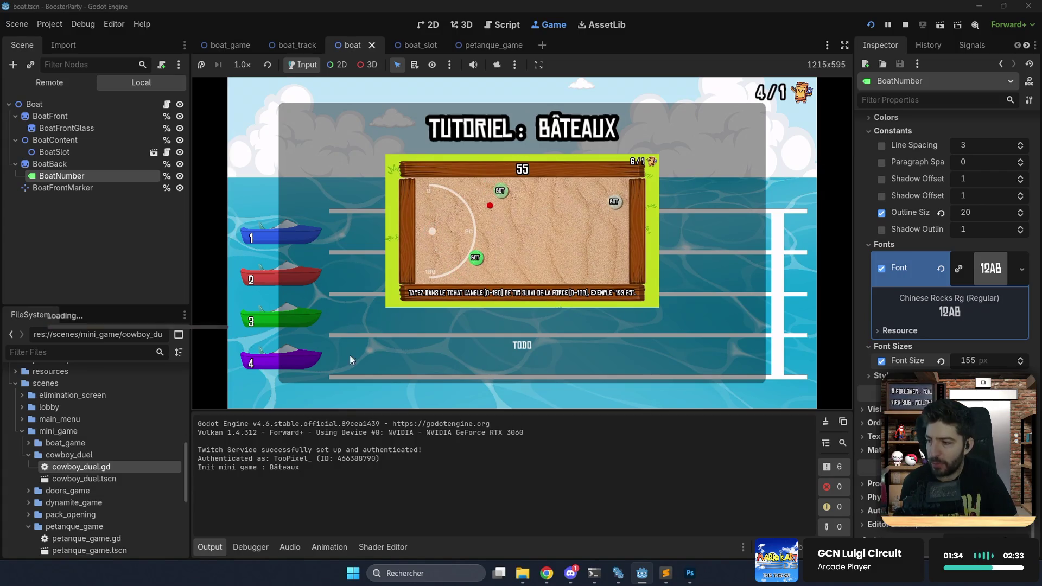
click(210, 548)
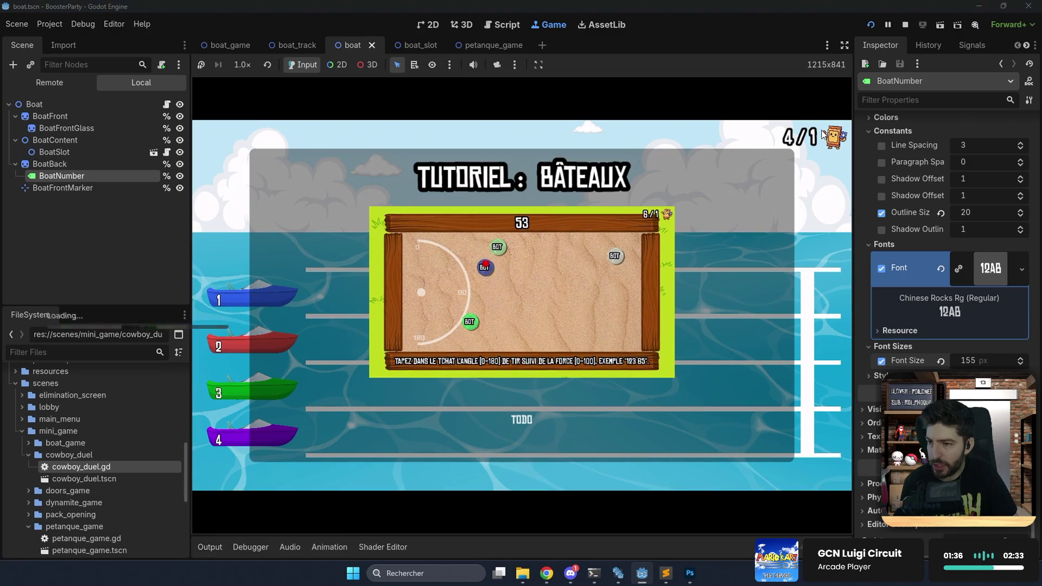
click(844, 46)
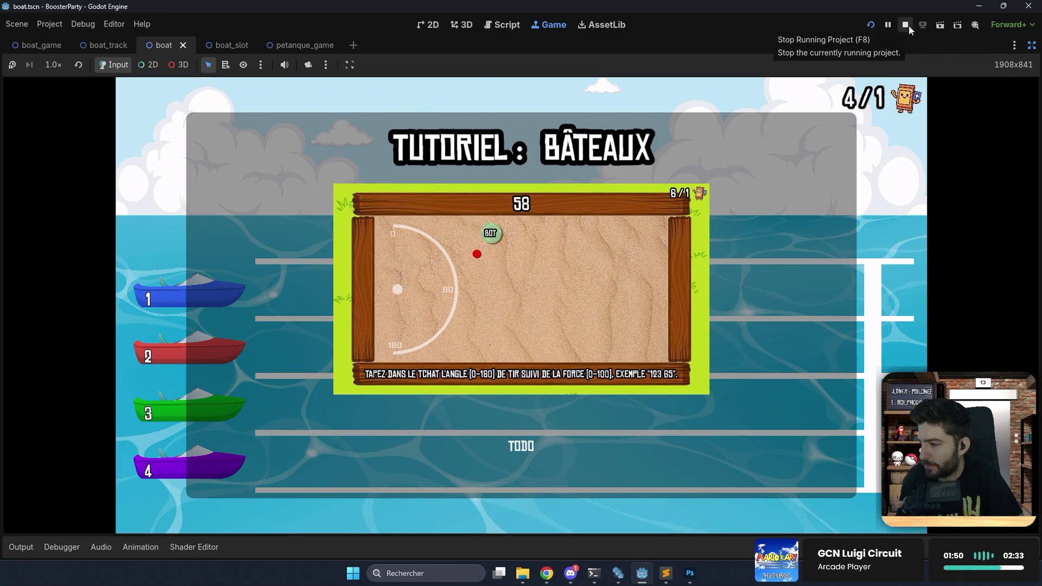
Nudge the number label up one step in the 2D editor and save the boat scene.
click(434, 24)
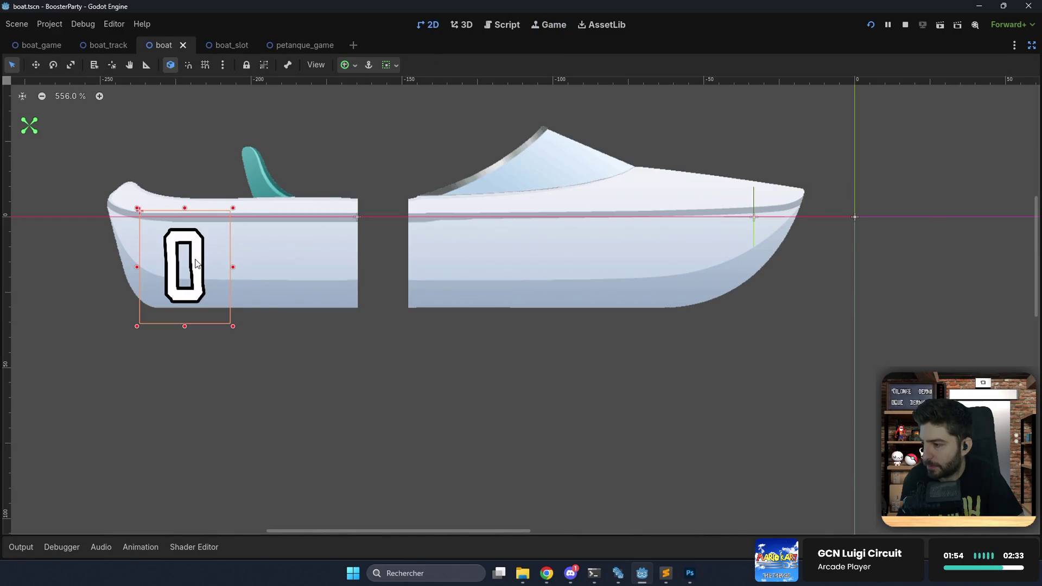
key(Up)
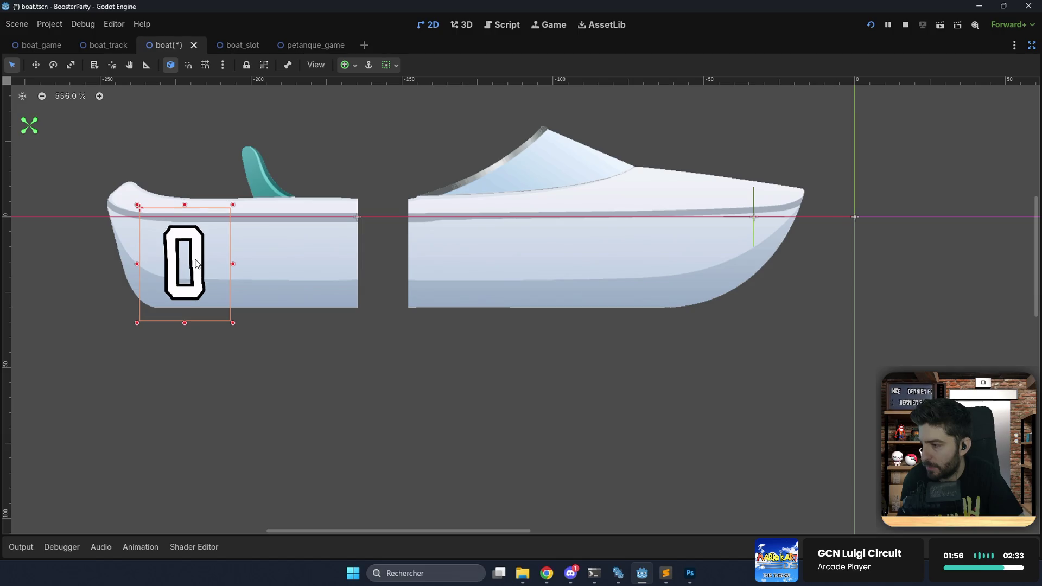
key(ctrl+s)
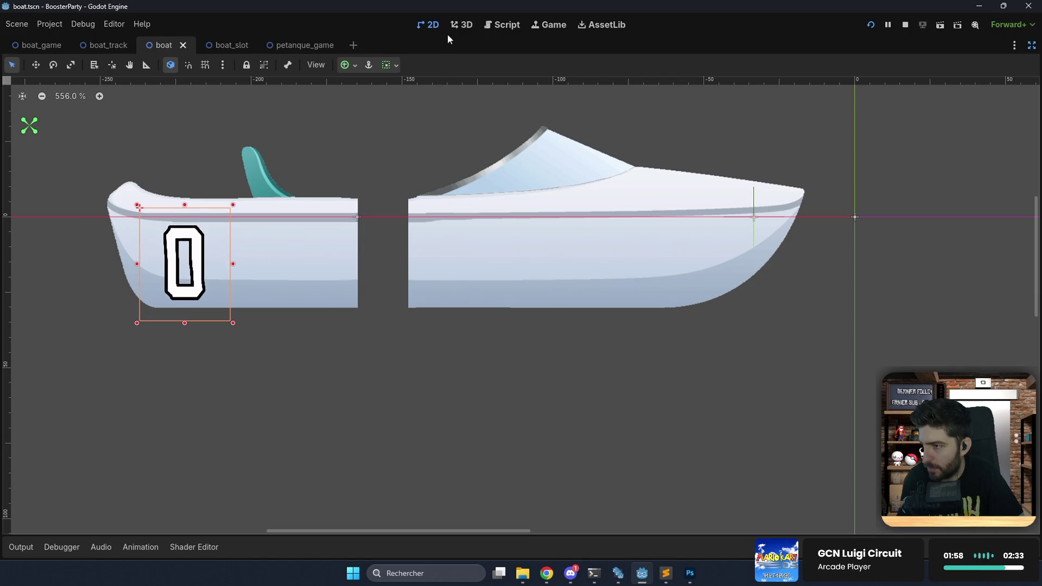
Dismiss the game's tutorial overlay, watch the race, then stop the test run.
click(531, 28)
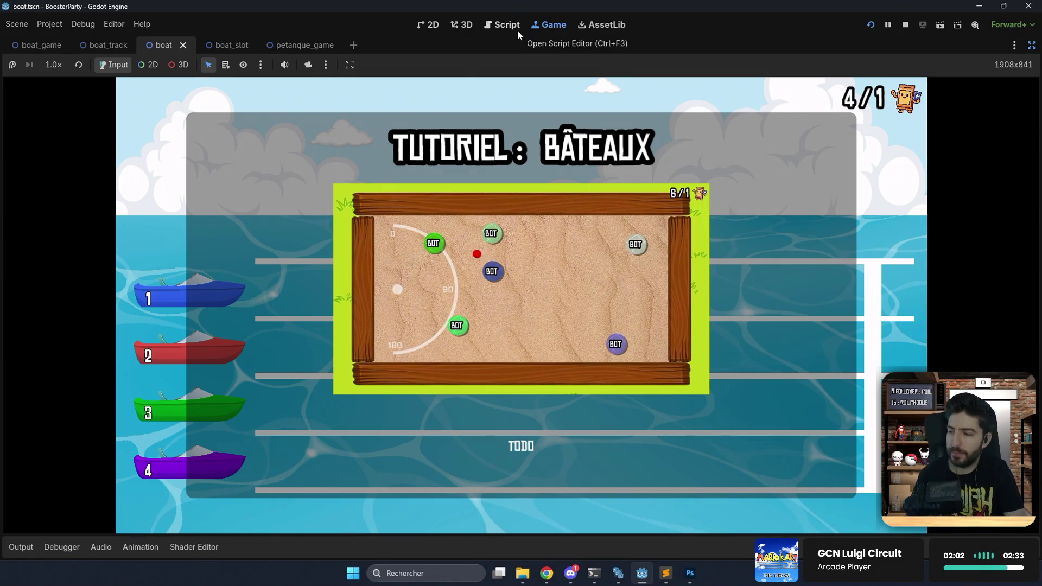
click(531, 149)
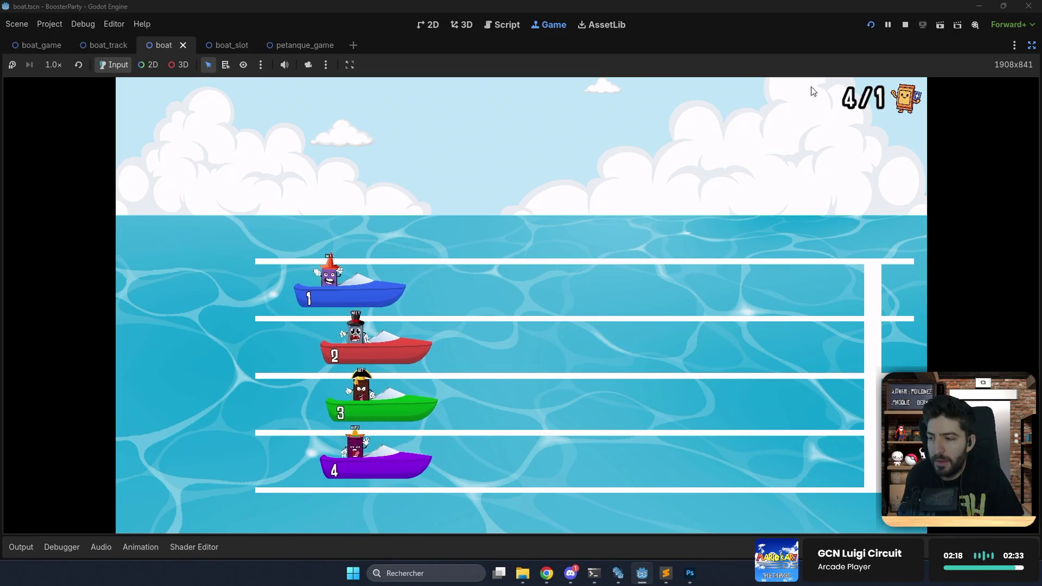
click(906, 24)
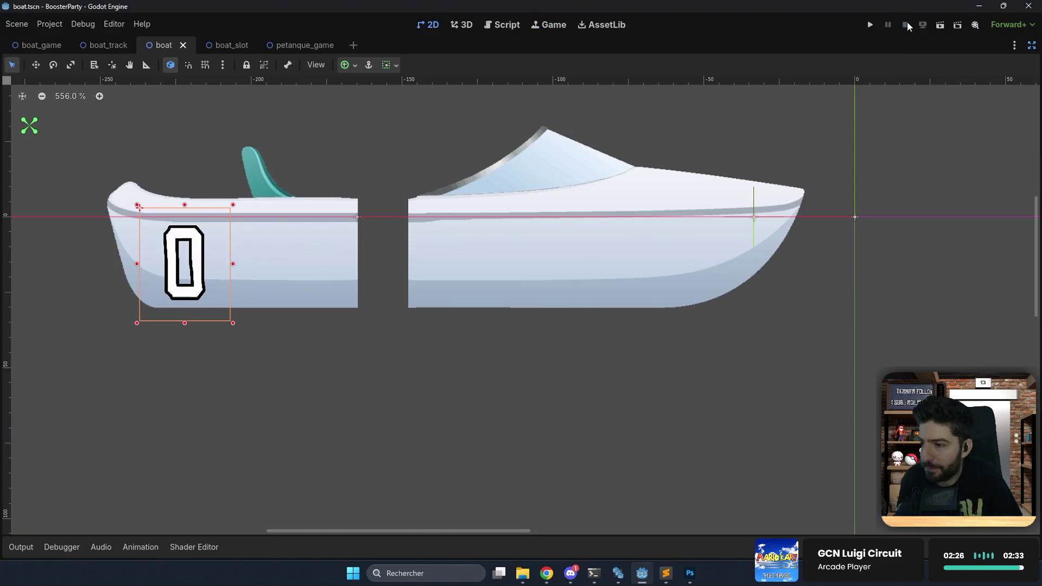
Open boat_game.gd and delete the completed colour-handling TODO entry.
click(503, 25)
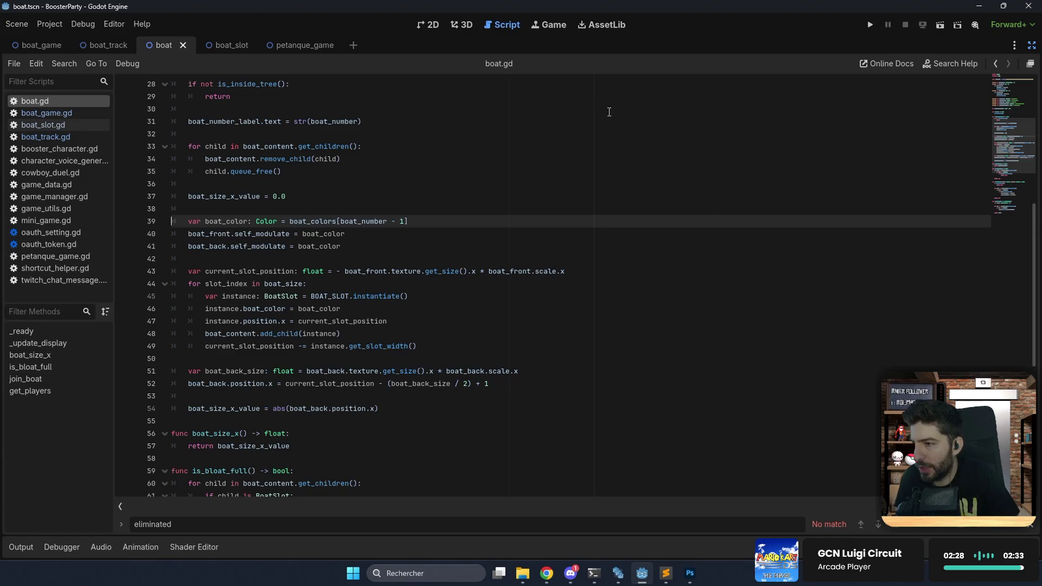
click(71, 113)
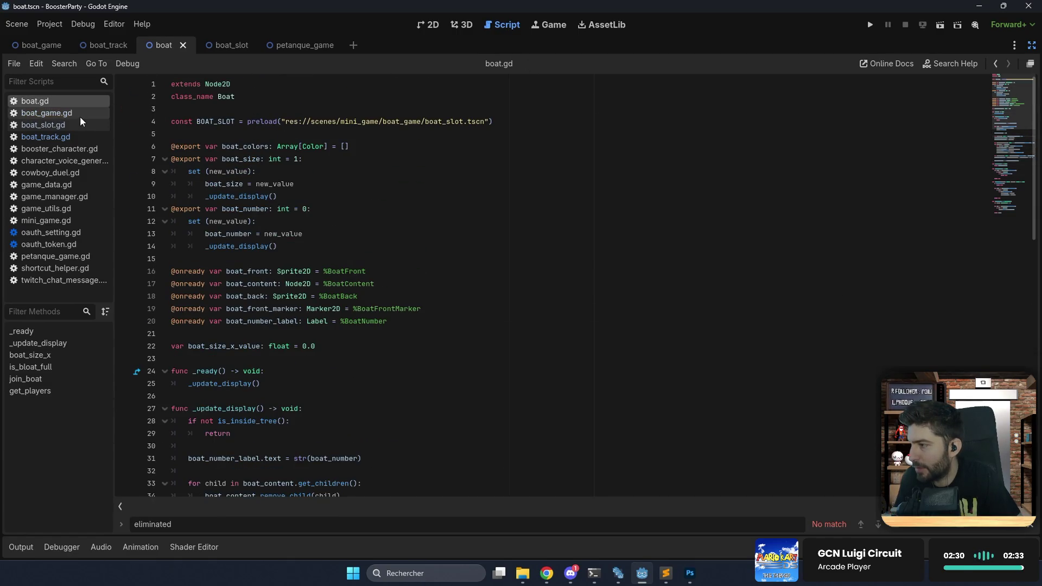
scroll(735, 137, down, 5)
scroll(734, 137, up, 15)
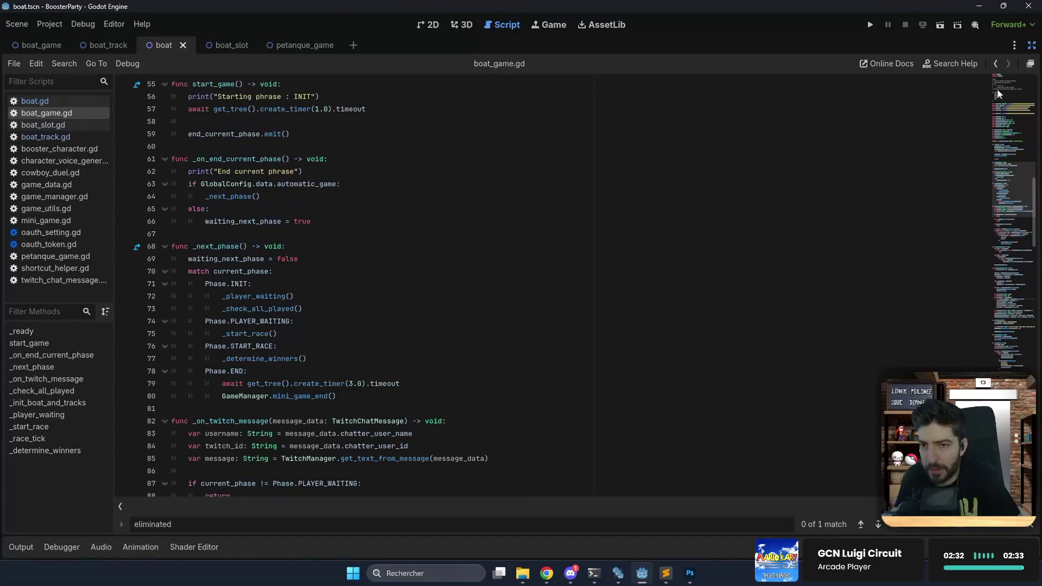
drag(363, 132, 380, 126)
key(BackSpace)
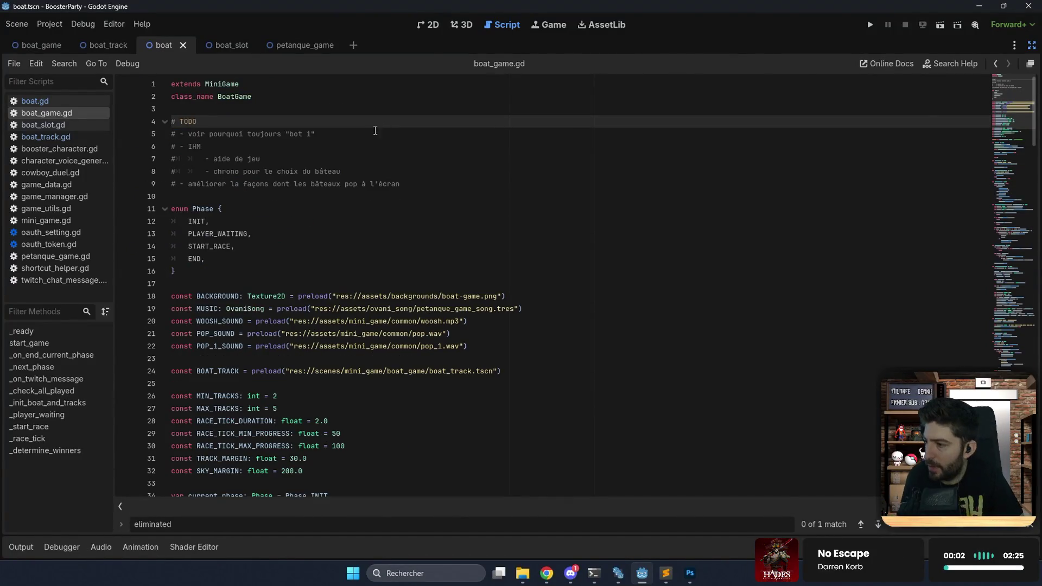
Review the remaining TODO items and launch a new test run.
click(365, 170)
click(416, 183)
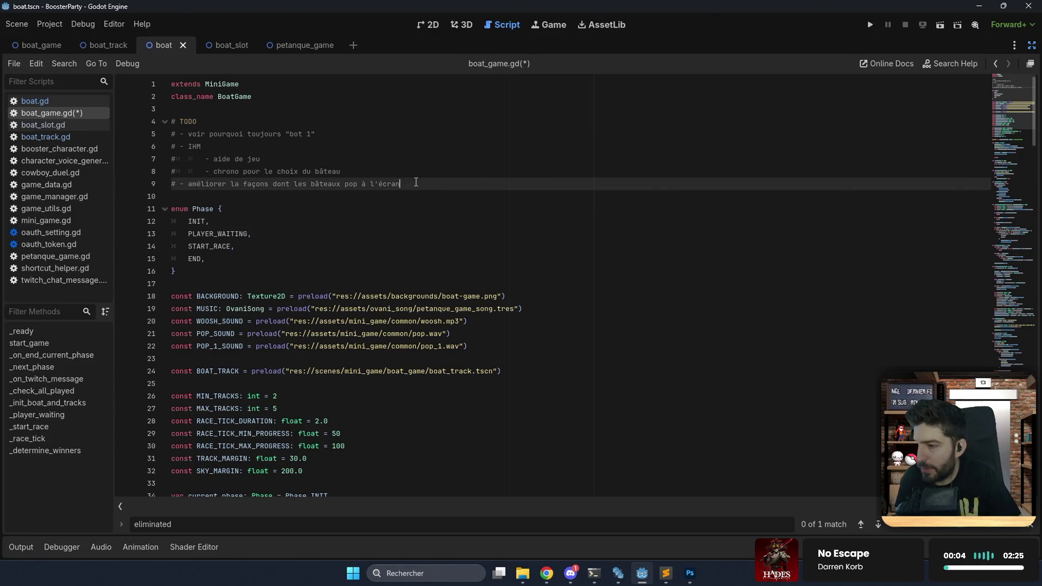
drag(400, 184, 183, 185)
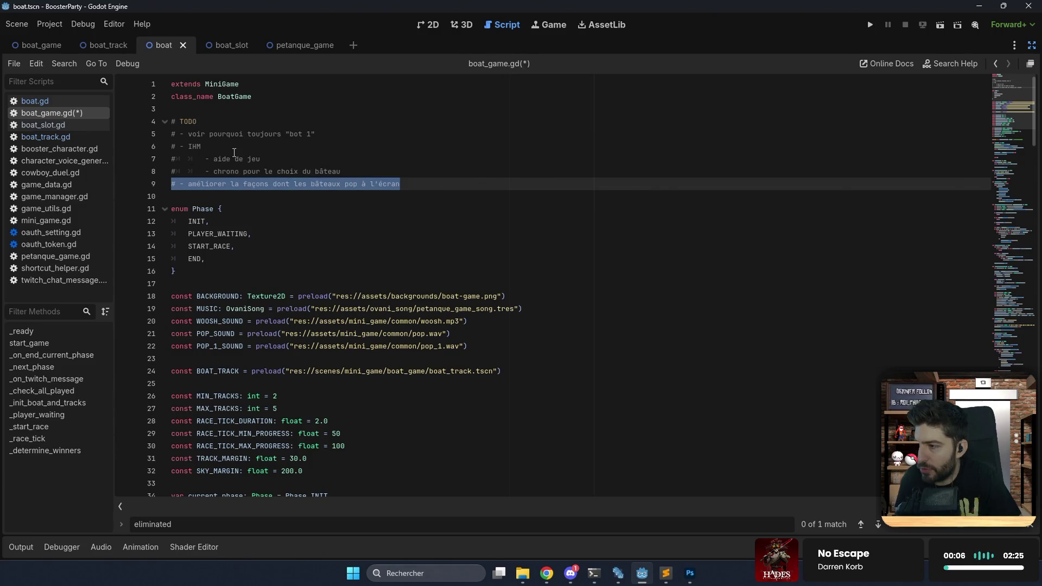
click(299, 146)
drag(289, 134, 310, 134)
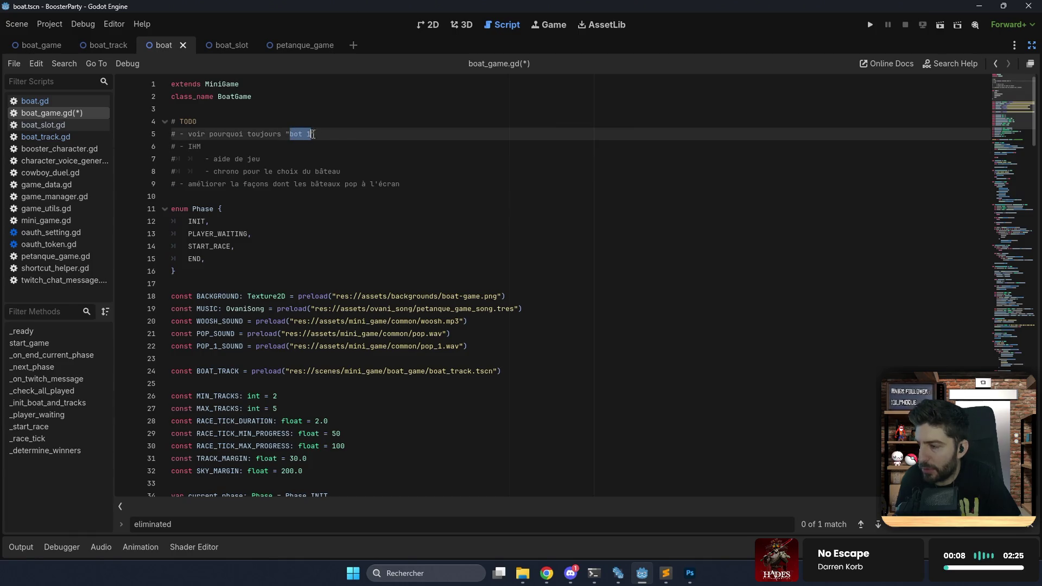
scroll(479, 130, down, 5)
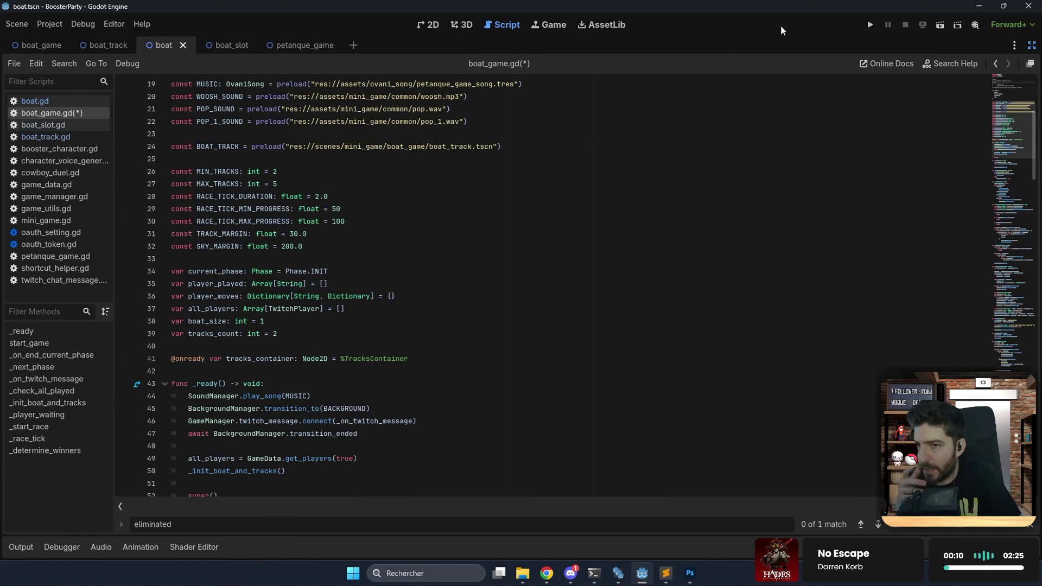
click(871, 25)
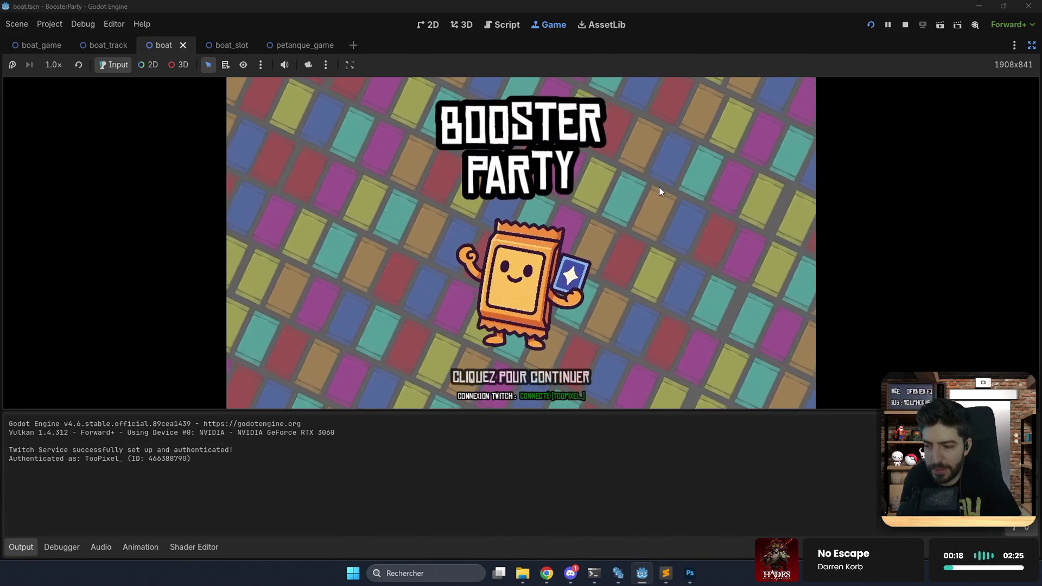
Play from the Booster Party title into an arcade match, then pause it and restore the editor docks.
click(660, 191)
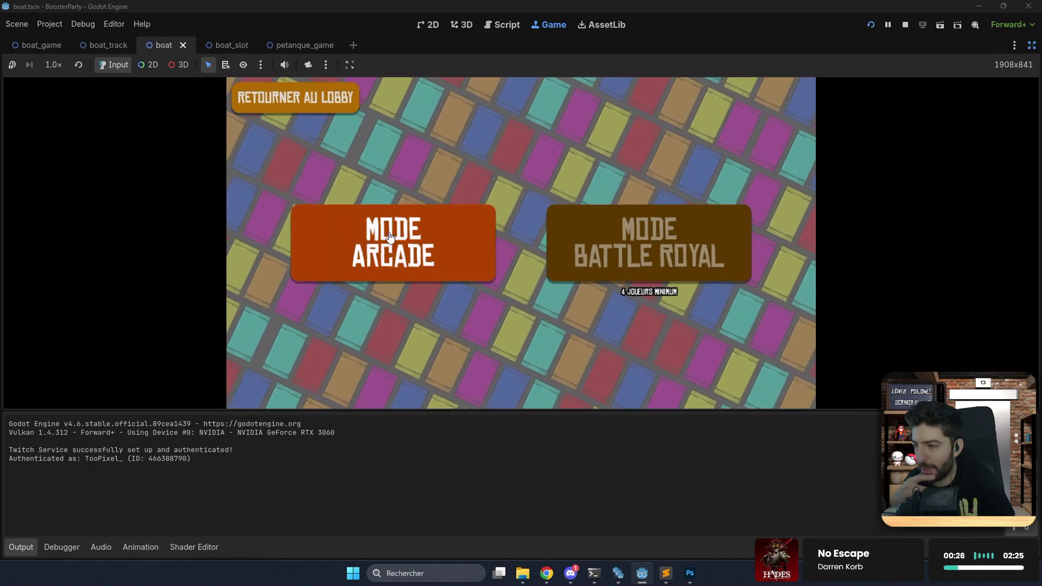
click(399, 239)
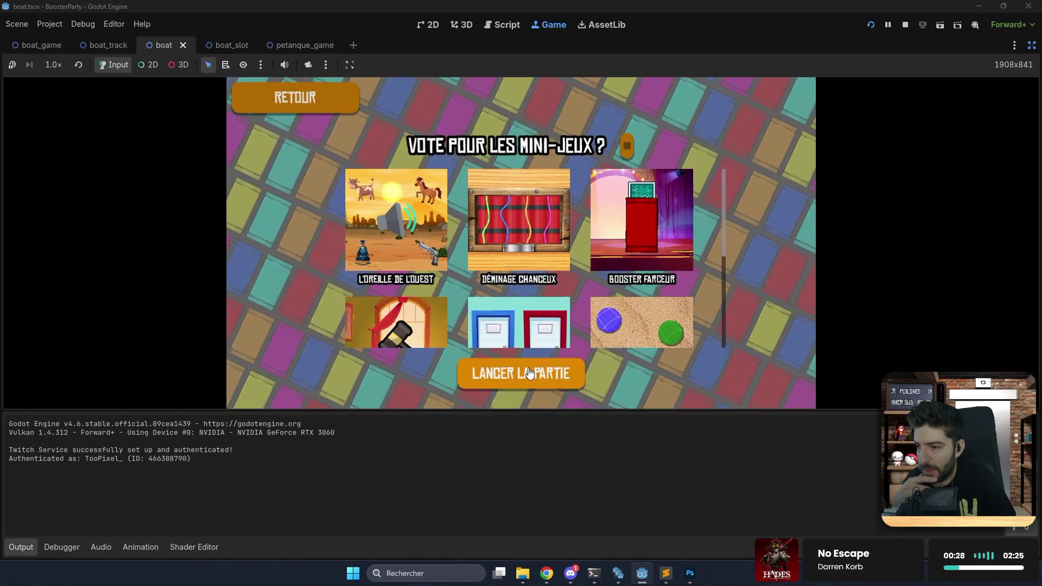
click(523, 375)
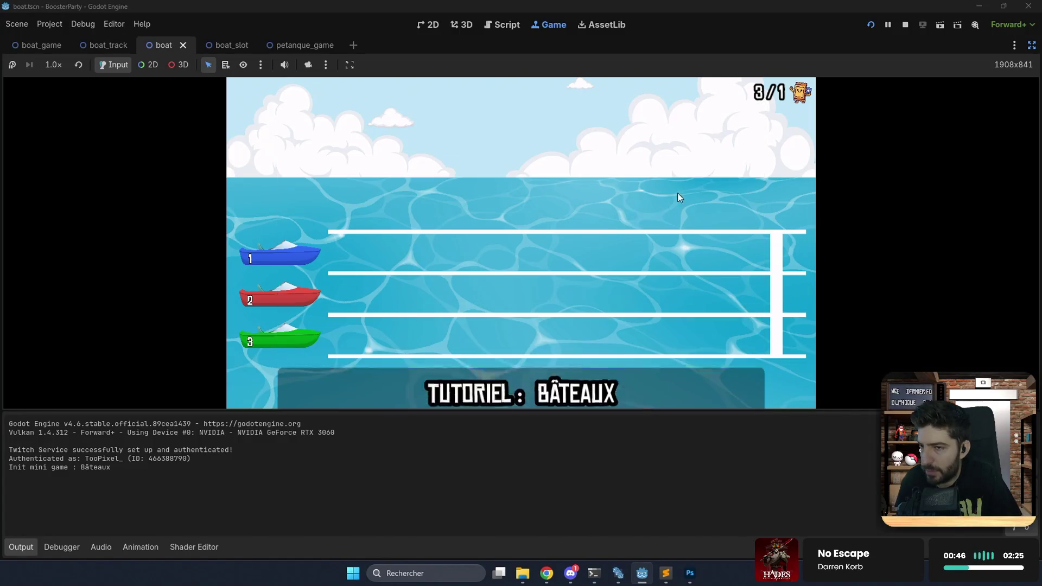
click(888, 26)
click(1031, 46)
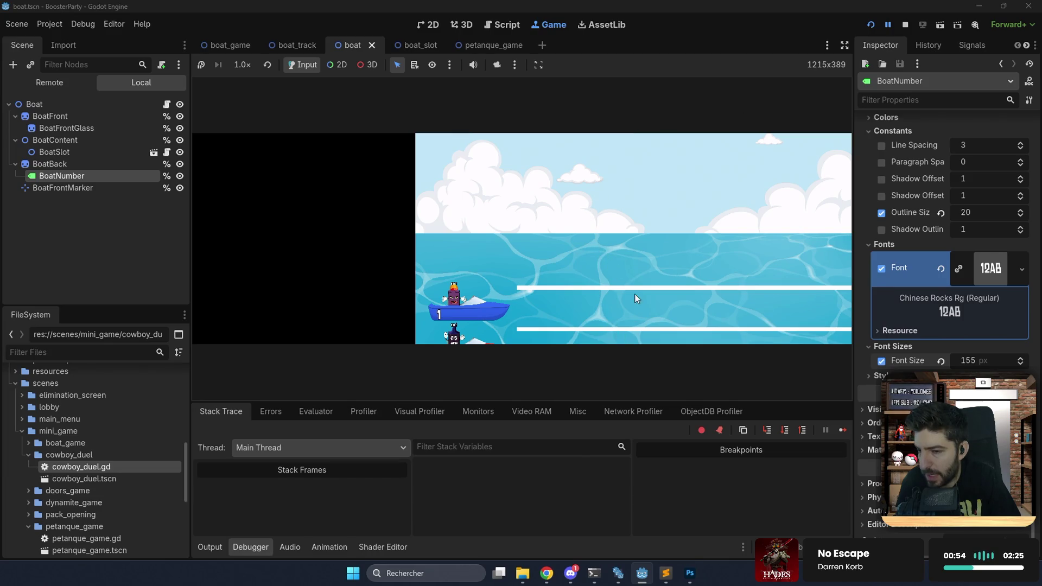
In the Remote tree, expand BoatGame > TracksContainer and inspect the first BoatTrack's Boat.
click(76, 84)
scroll(76, 218, down, 3)
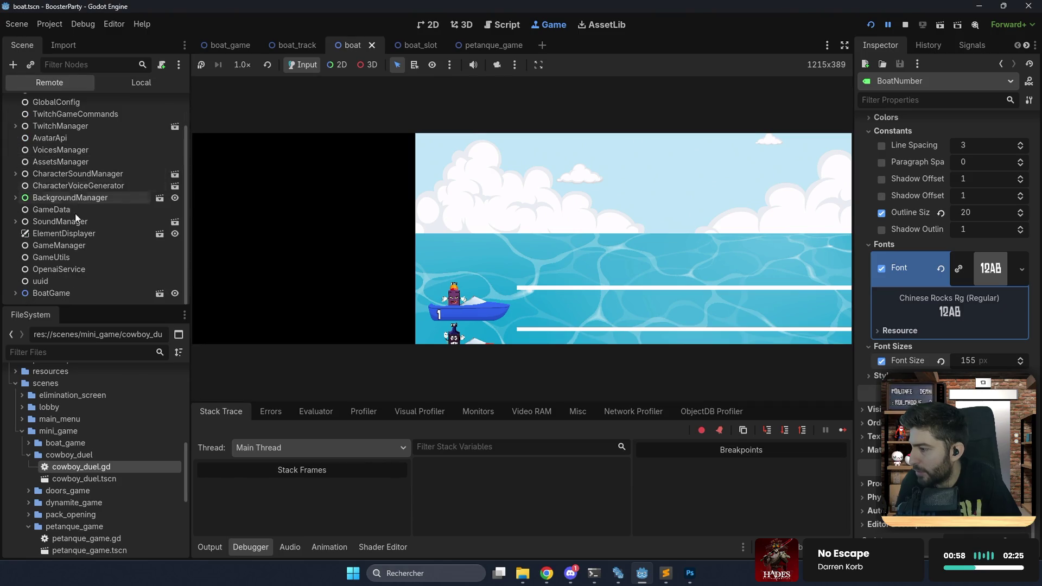
click(51, 293)
click(15, 293)
scroll(41, 272, down, 3)
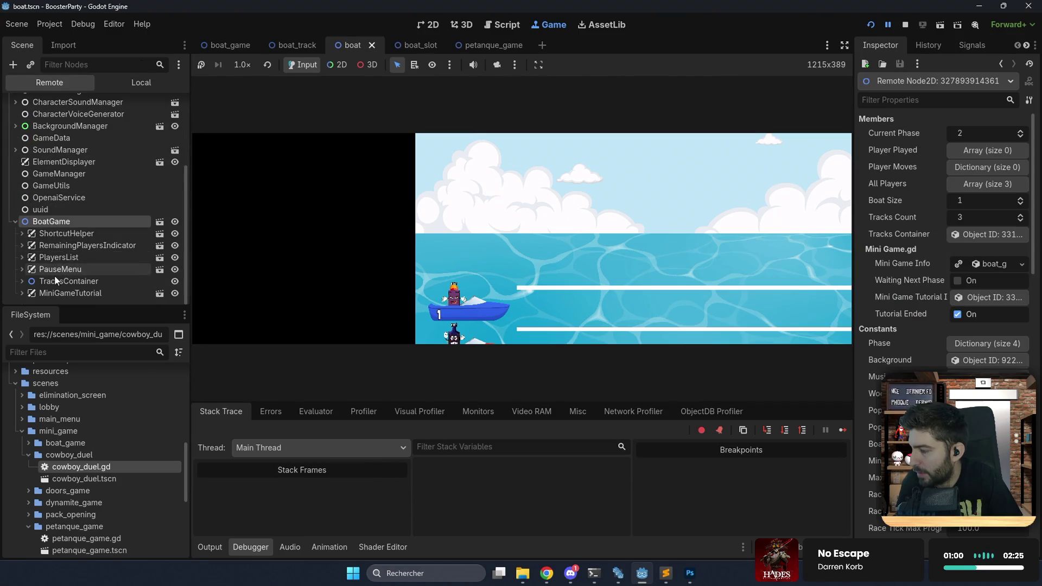
double_click(58, 282)
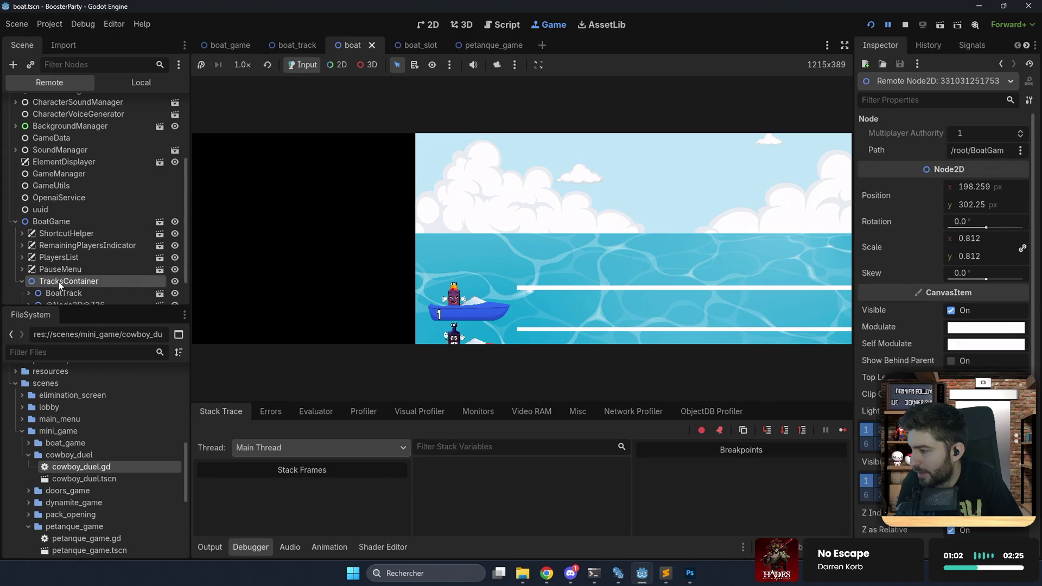
scroll(60, 284, down, 3)
double_click(60, 258)
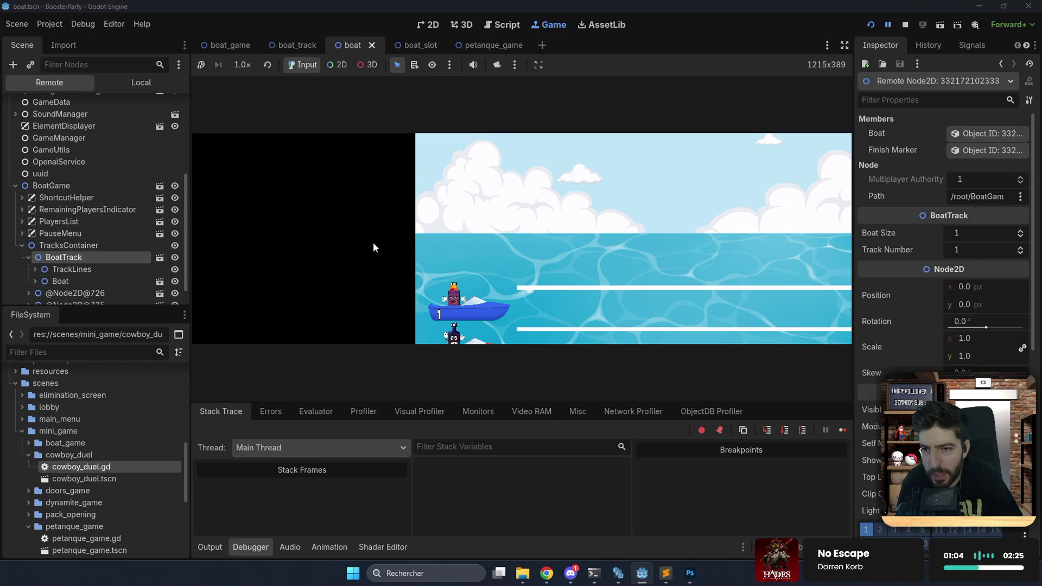
click(998, 131)
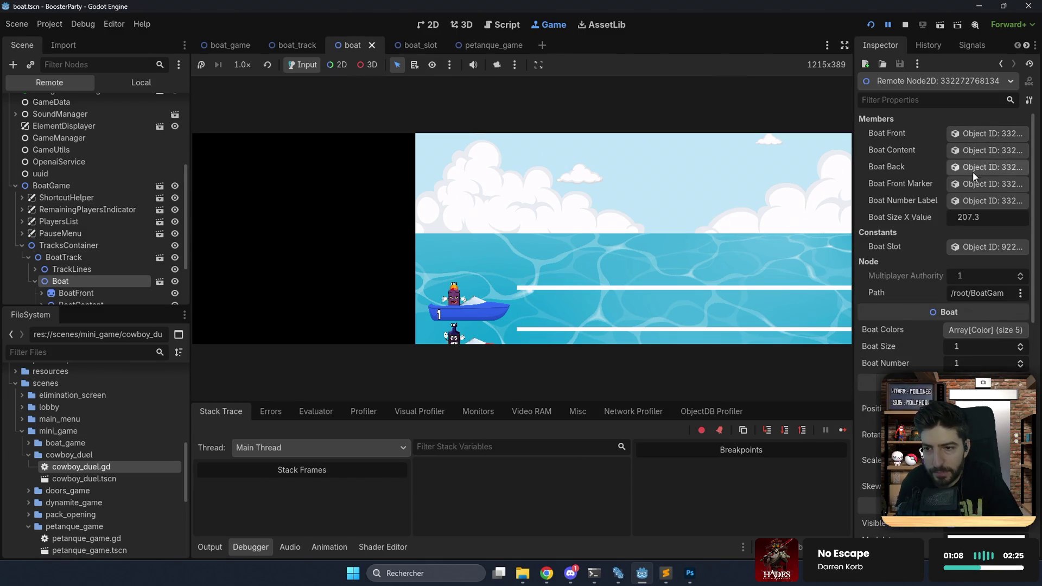
Inspect the first boat's BoatSlot and its BoosterCharacter, including the Twitch ID.
click(982, 246)
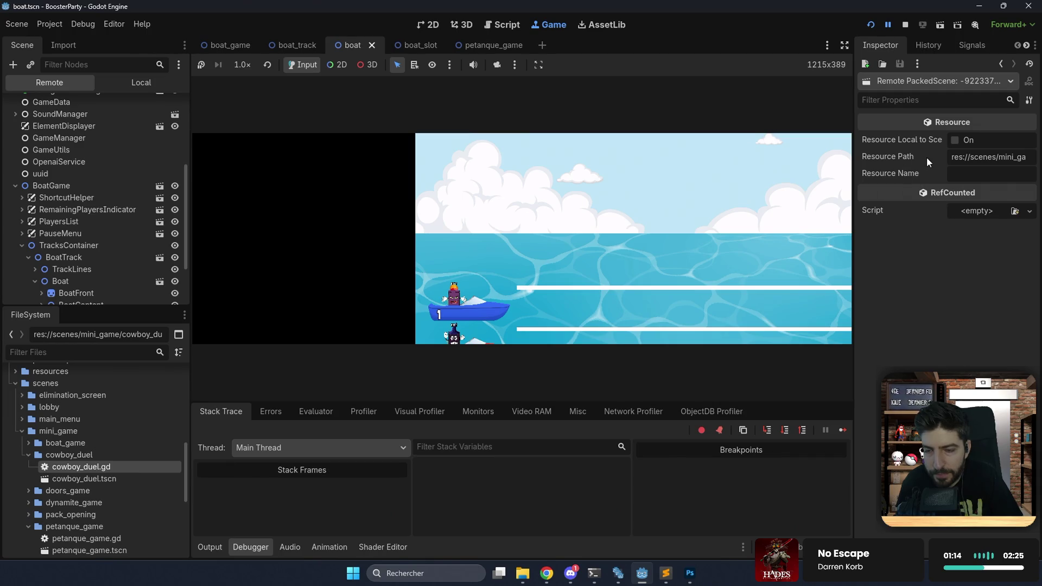
scroll(152, 225, down, 3)
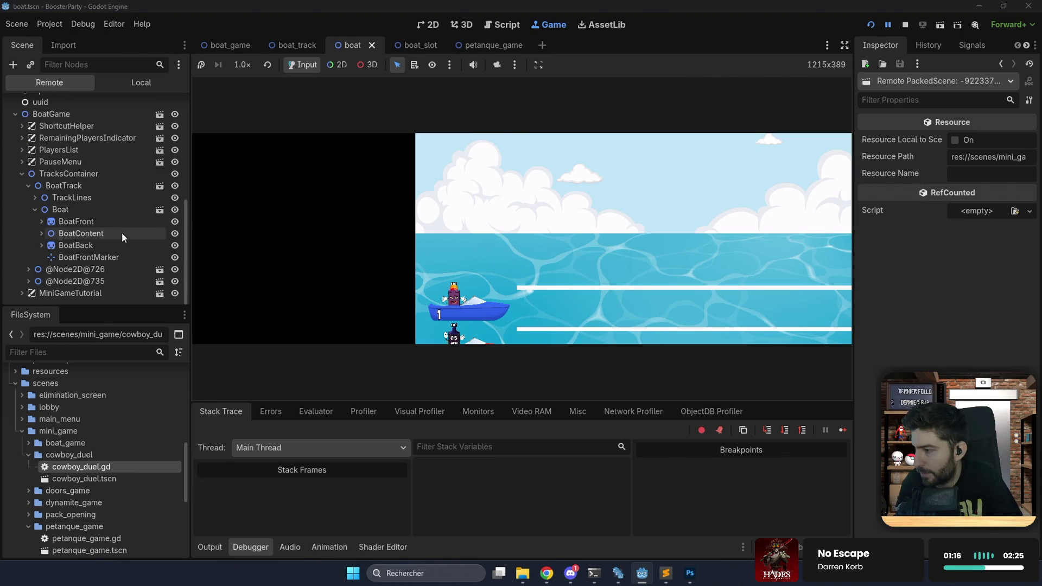
click(74, 239)
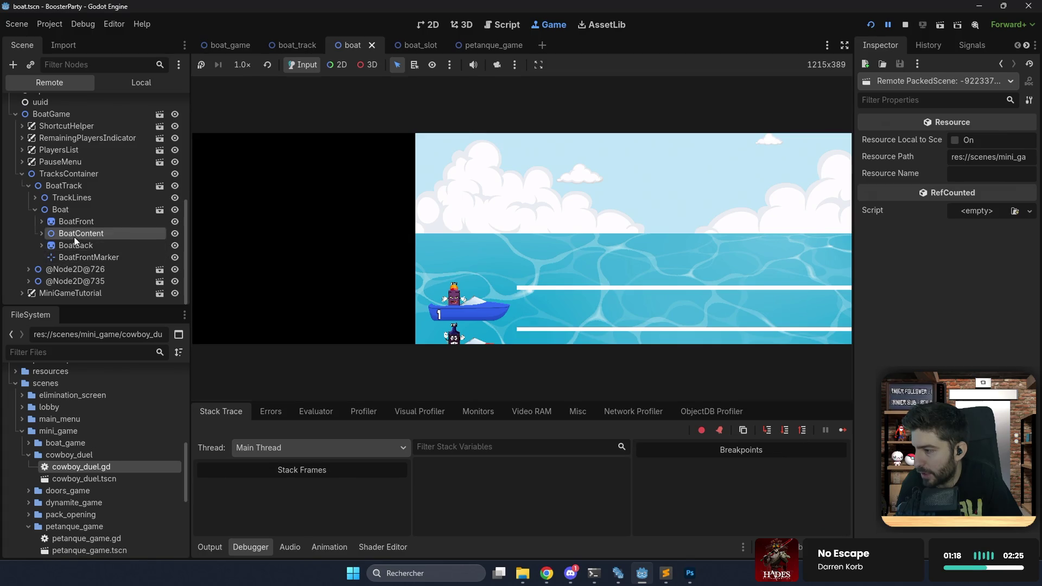
click(76, 245)
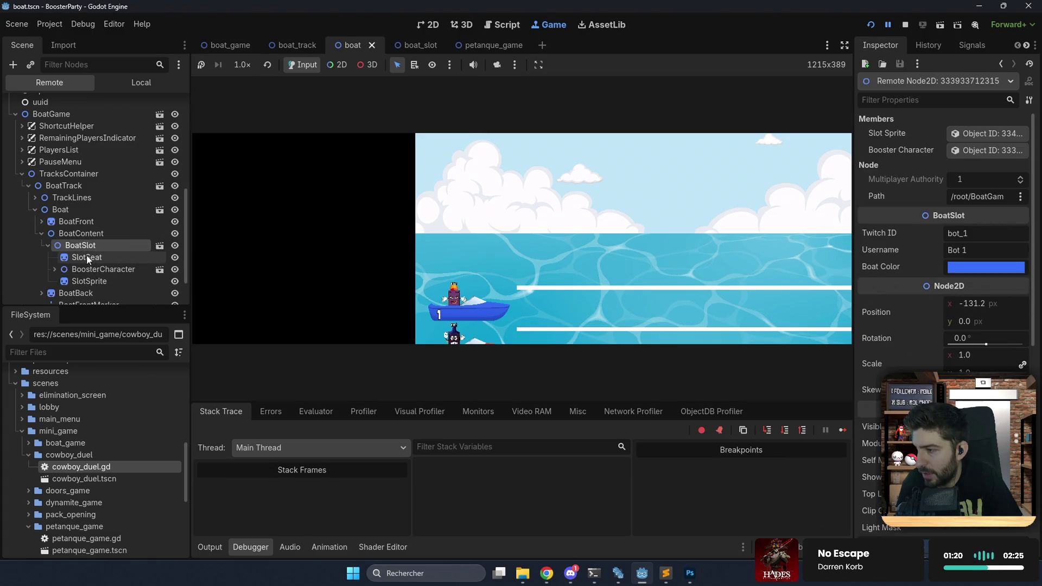
click(91, 270)
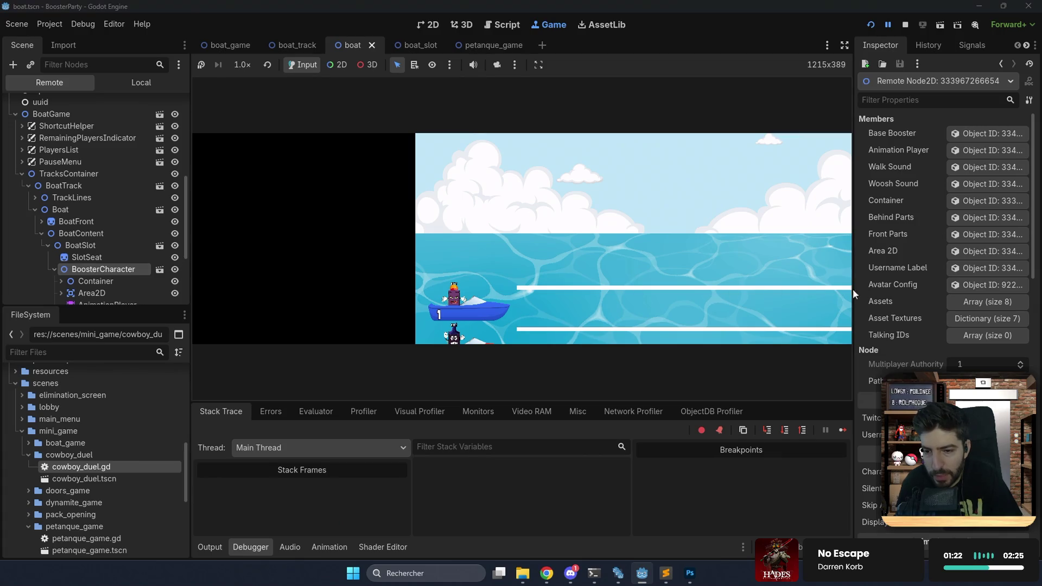
scroll(916, 292, down, 3)
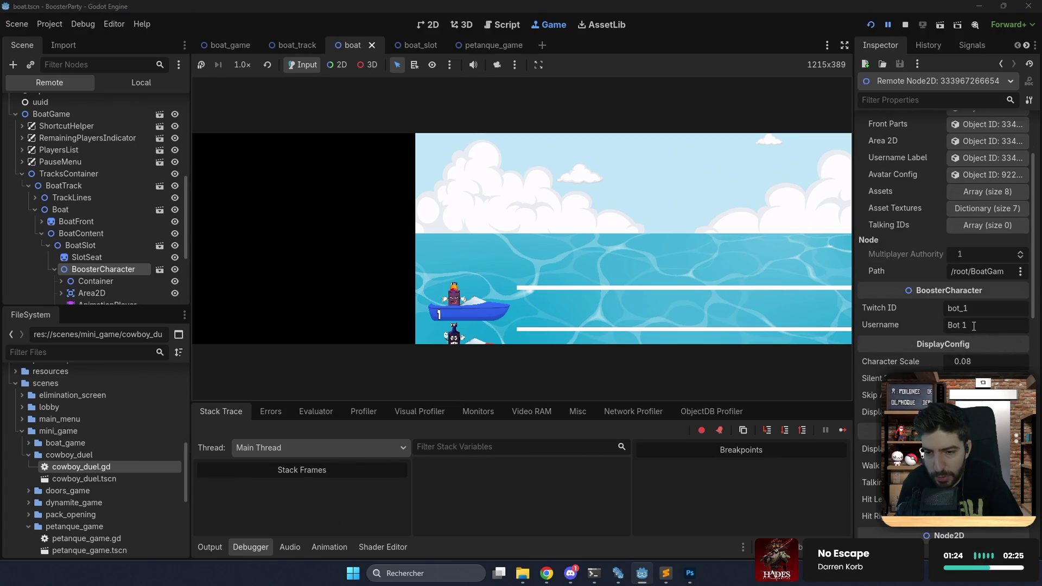
click(937, 310)
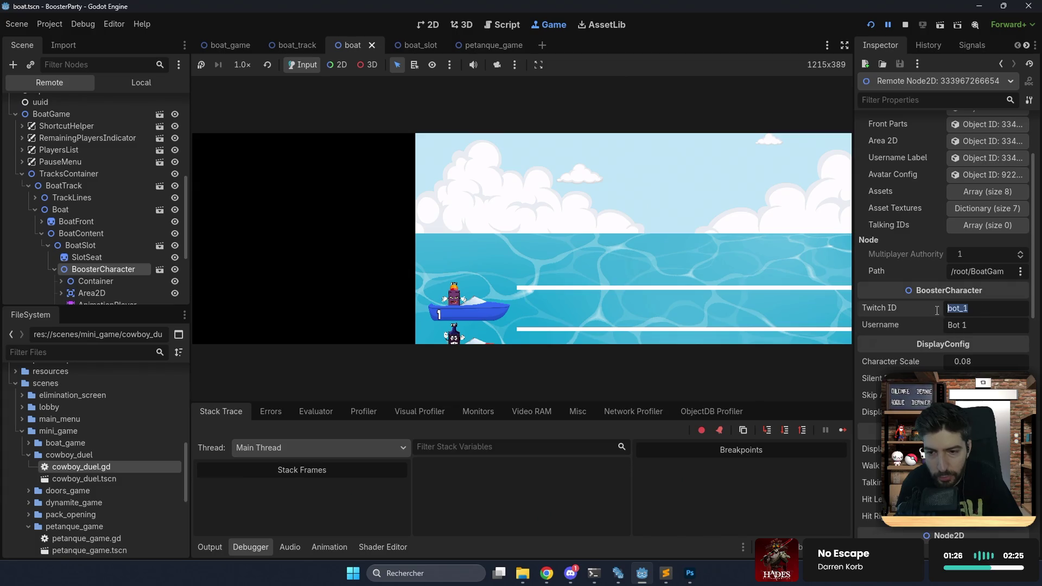
Inspect the second track's Boat, BoatSlot and the character seated in it.
scroll(108, 221, down, 2)
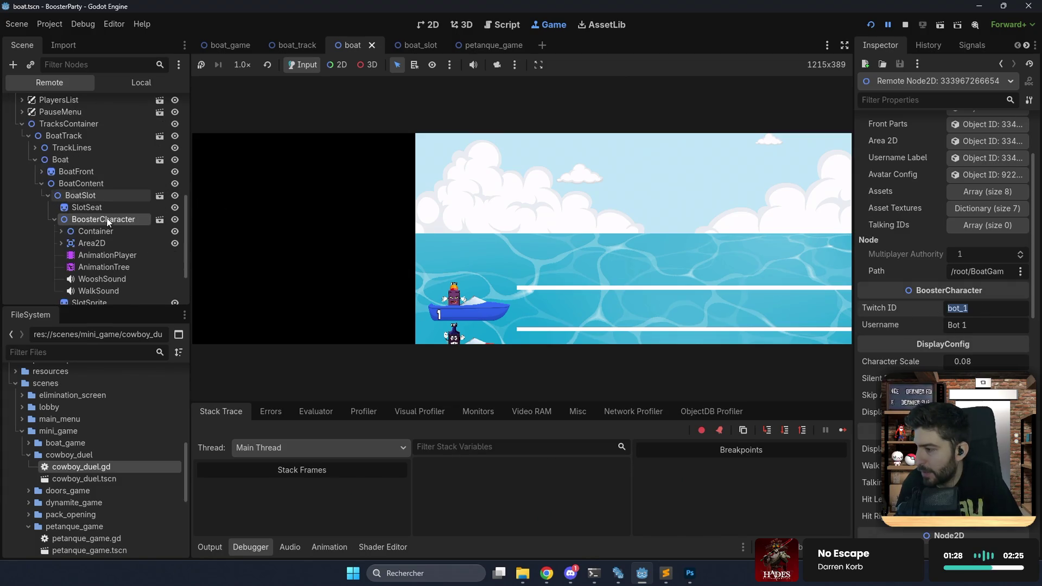
scroll(97, 221, down, 3)
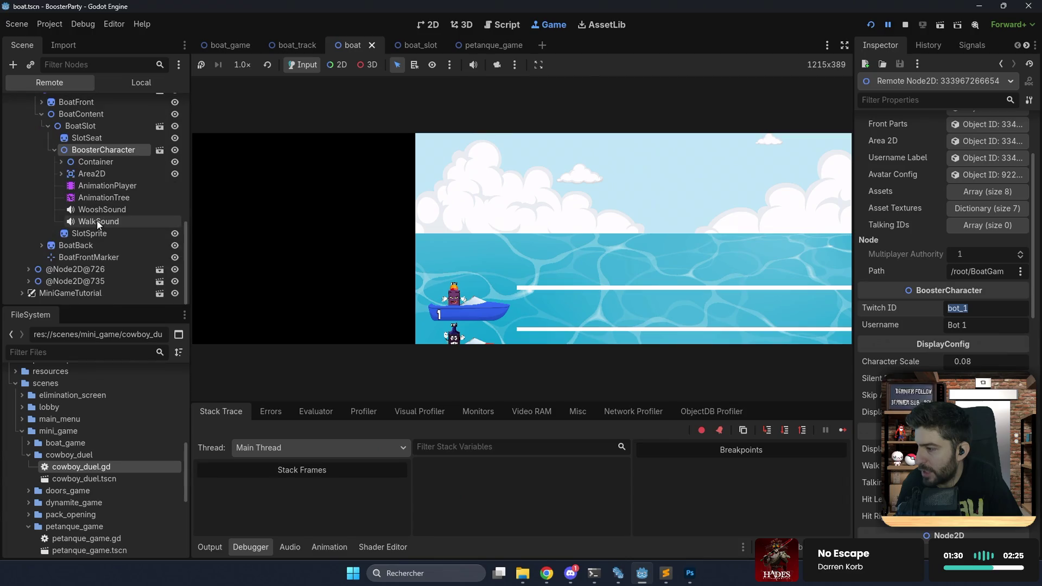
click(29, 269)
scroll(35, 263, down, 1)
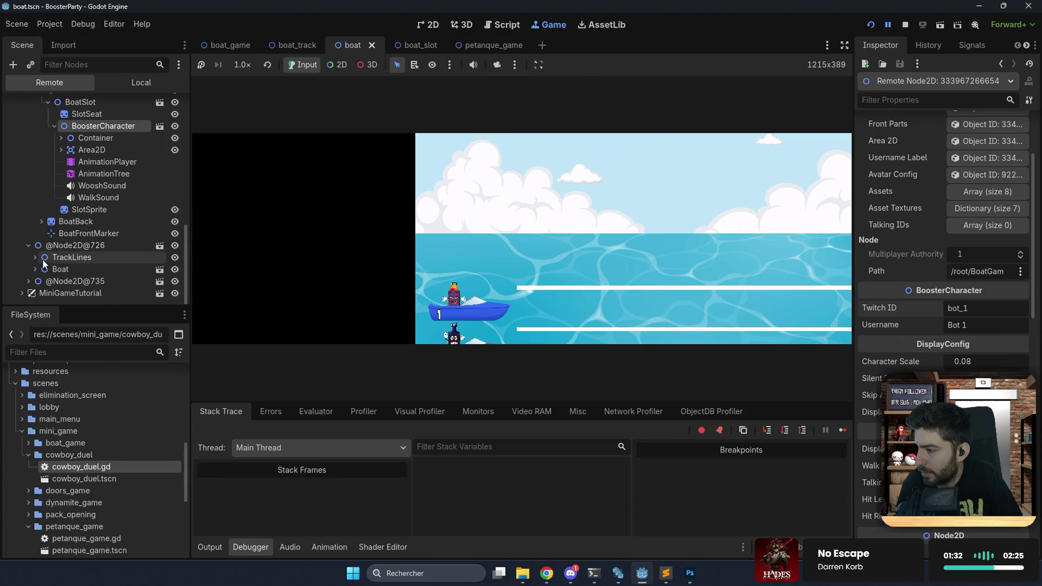
click(57, 265)
scroll(57, 265, down, 2)
double_click(71, 245)
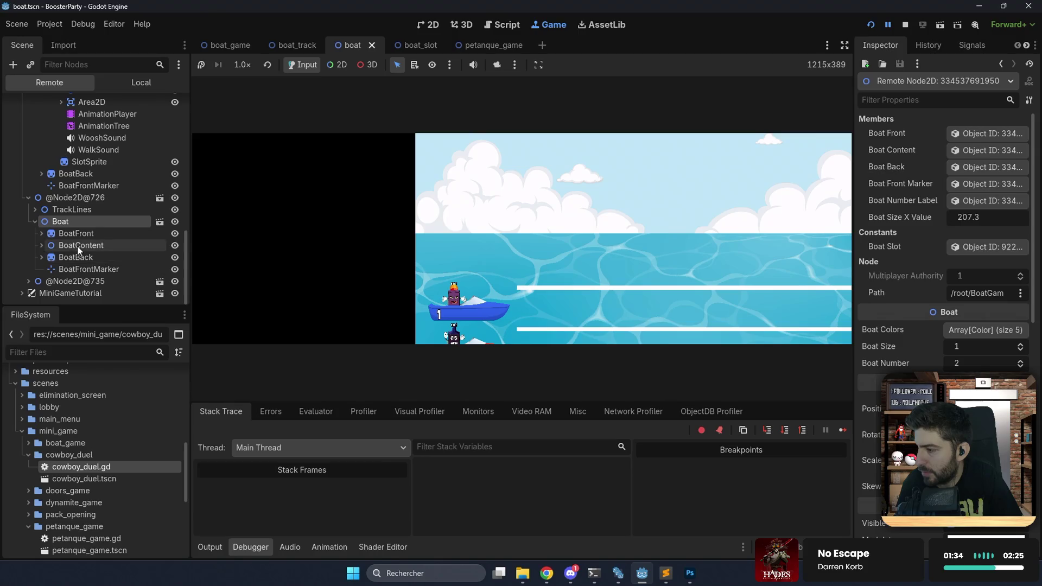
click(76, 259)
double_click(85, 280)
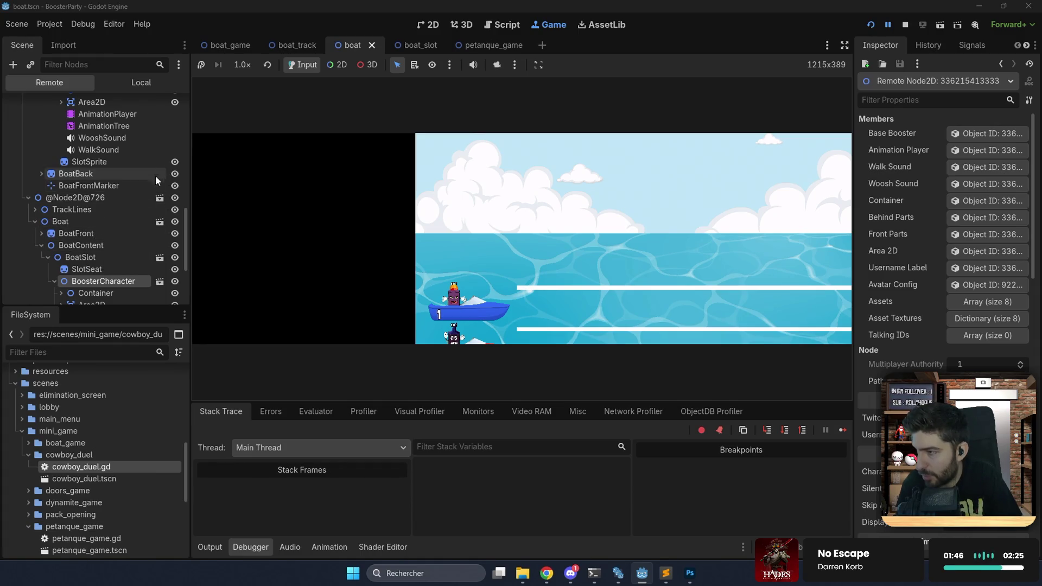
Select the GameData node to show its live properties.
scroll(96, 222, up, 10)
scroll(74, 191, up, 2)
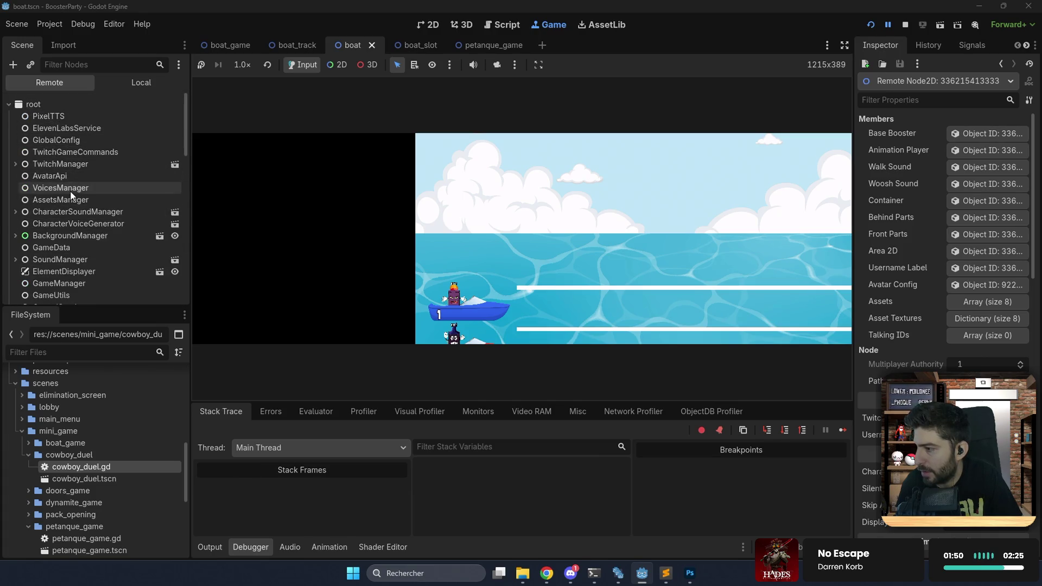
scroll(64, 212, down, 3)
click(58, 172)
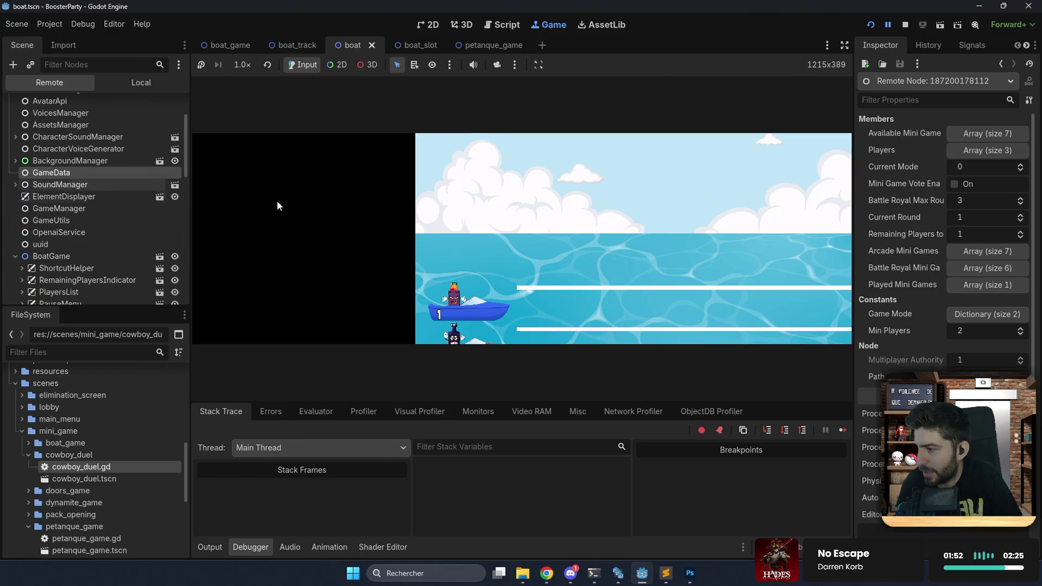
Open GameData's Players elements 0–2 to confirm each is a bot, then switch to the Script editor.
click(965, 152)
click(973, 184)
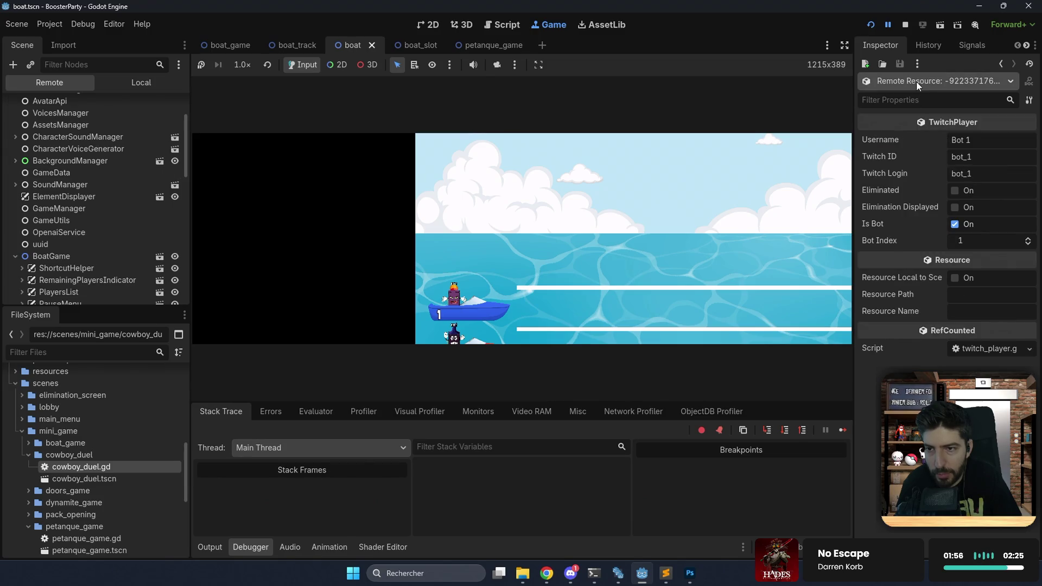
click(1003, 64)
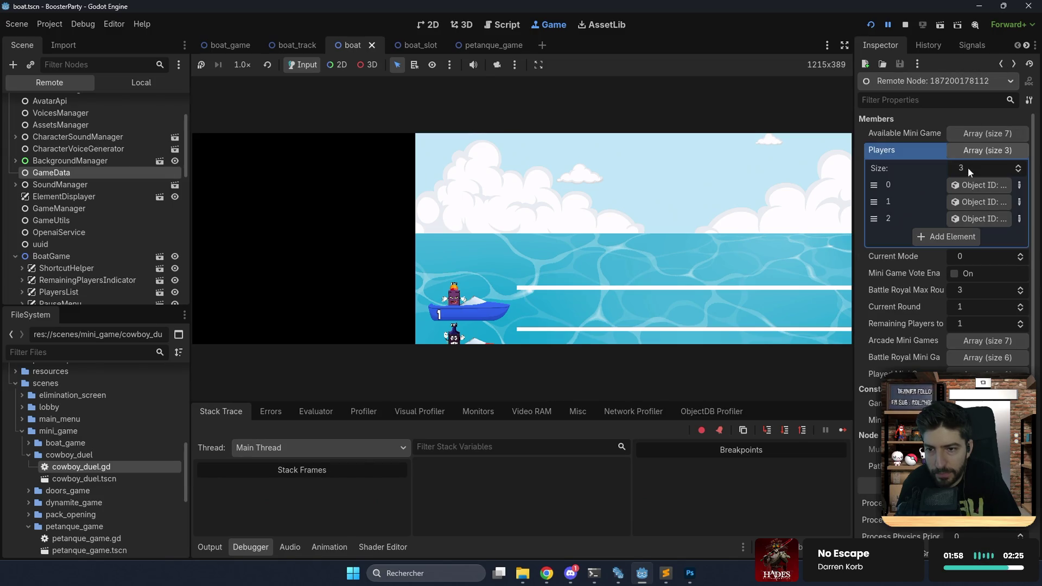
click(972, 197)
click(1003, 64)
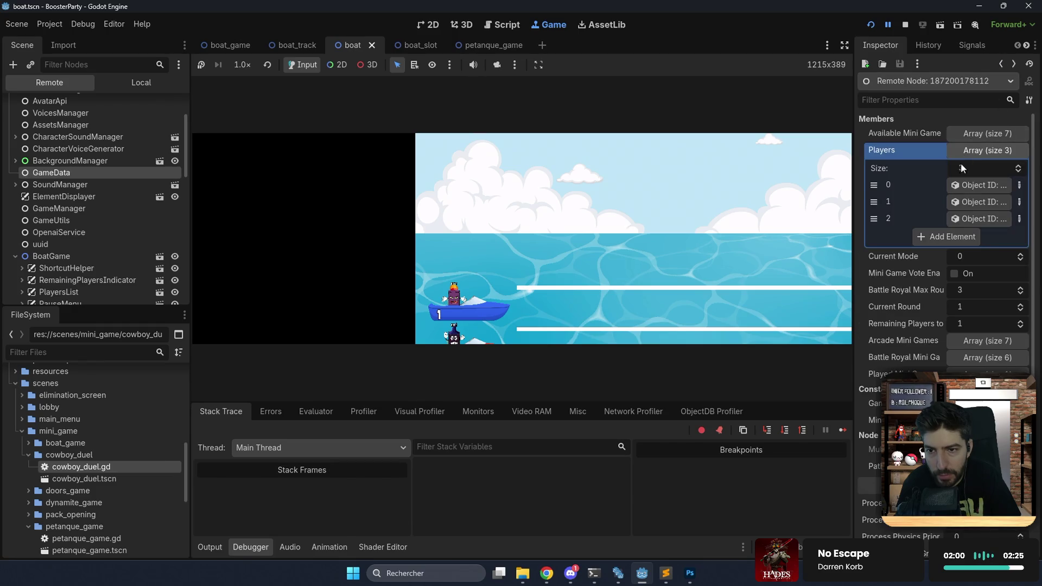
click(966, 218)
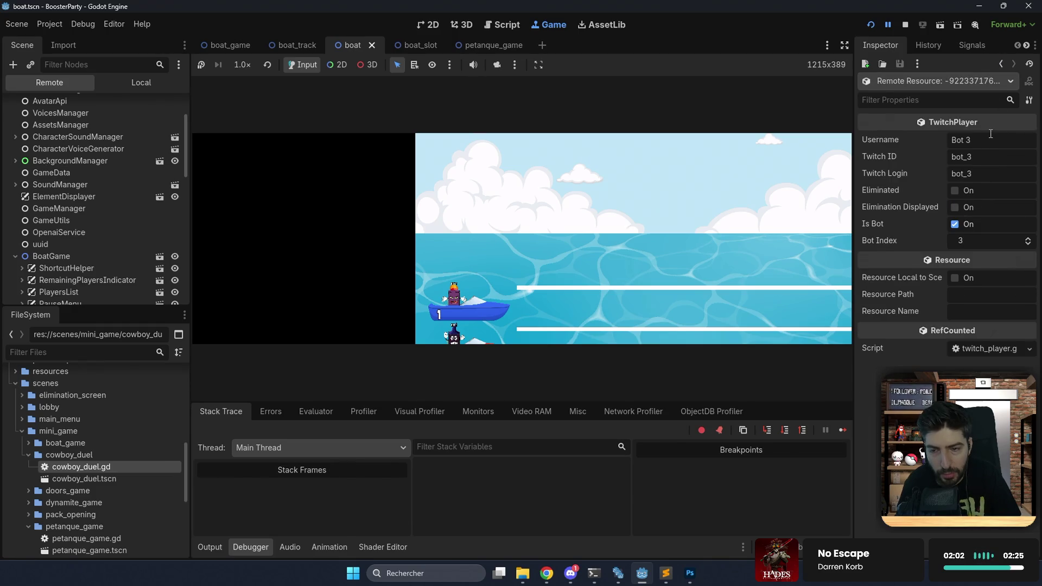
click(1000, 63)
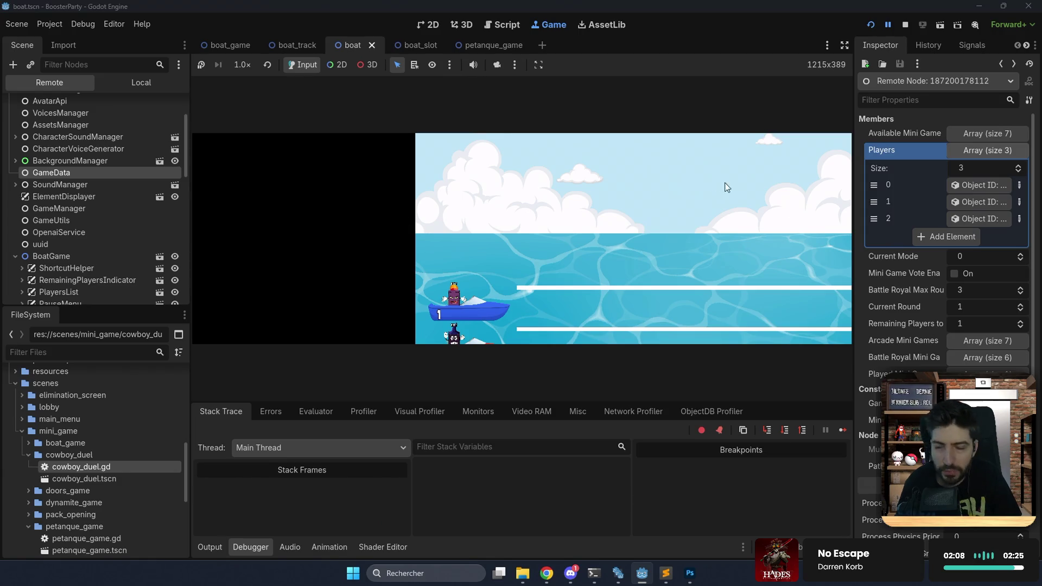
click(497, 25)
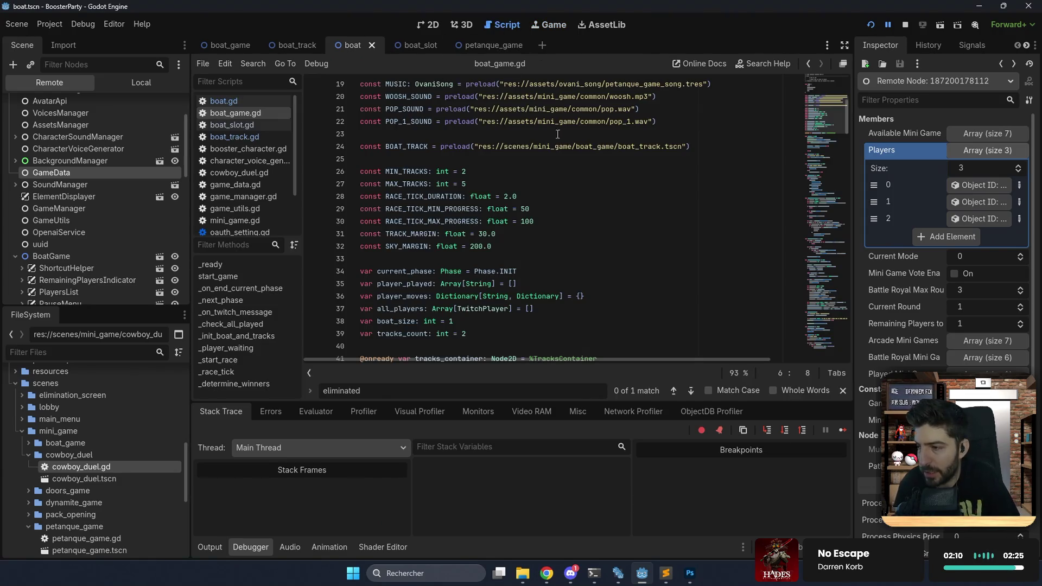
scroll(557, 134, down, 10)
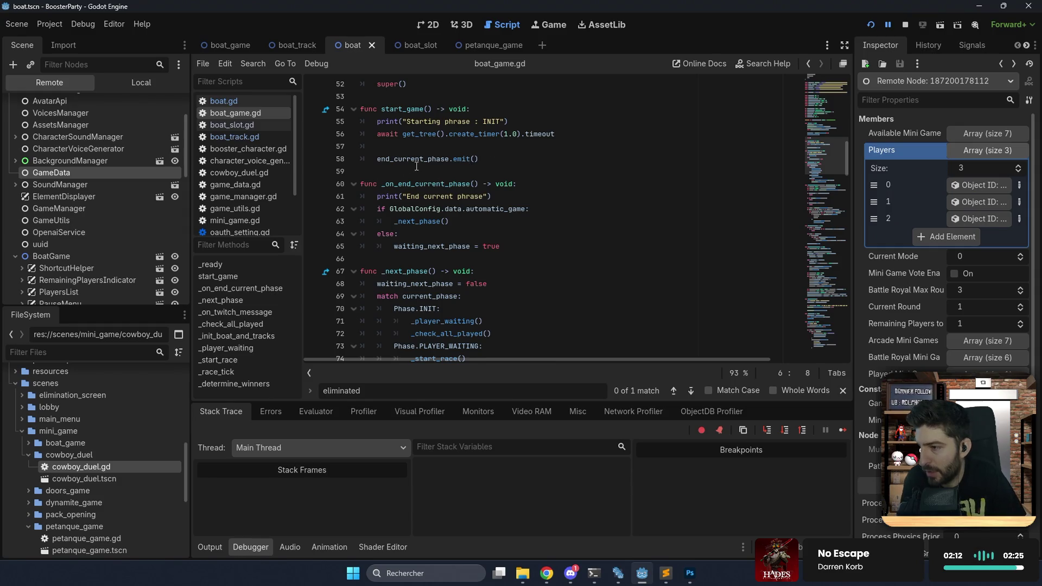
scroll(417, 166, down, 3)
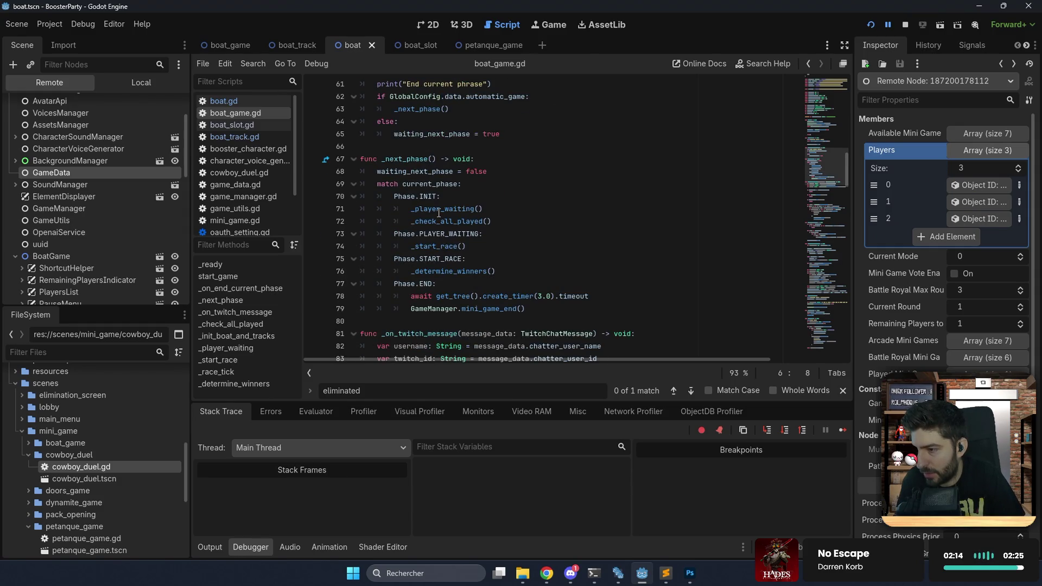
scroll(439, 213, up, 5)
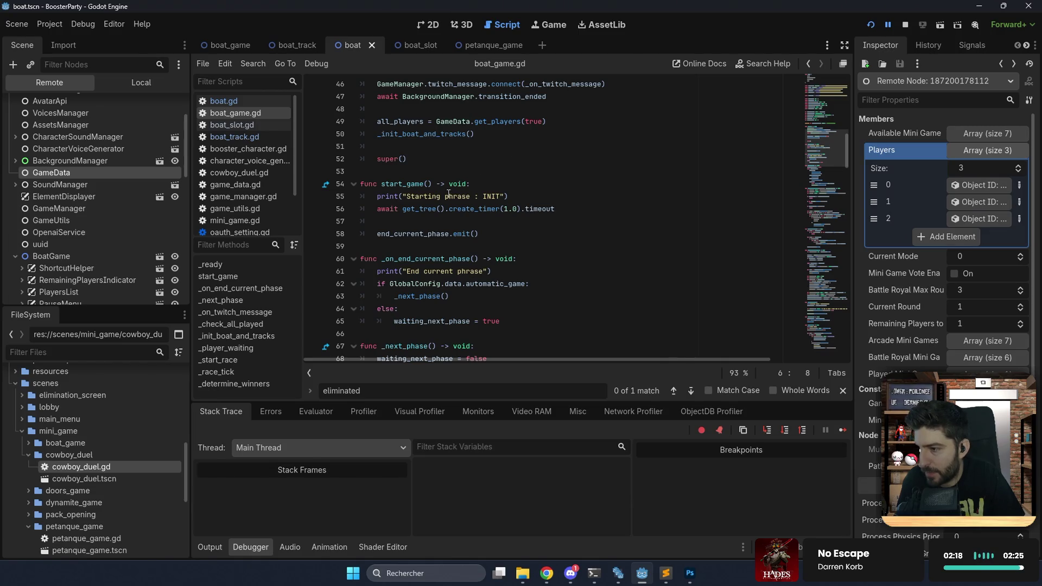
ctrl+click(443, 137)
scroll(443, 202, down, 7)
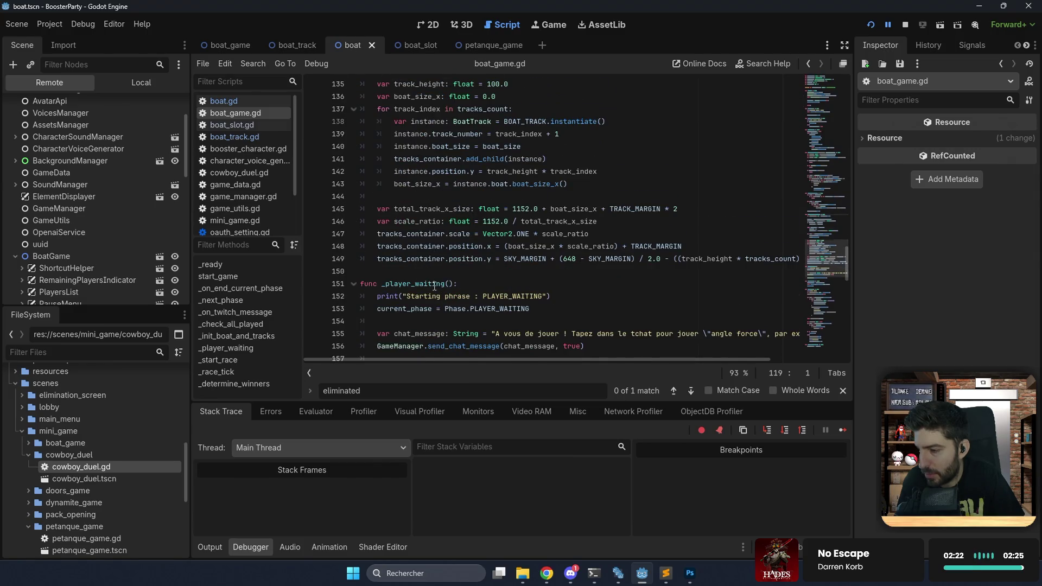
scroll(434, 286, down, 3)
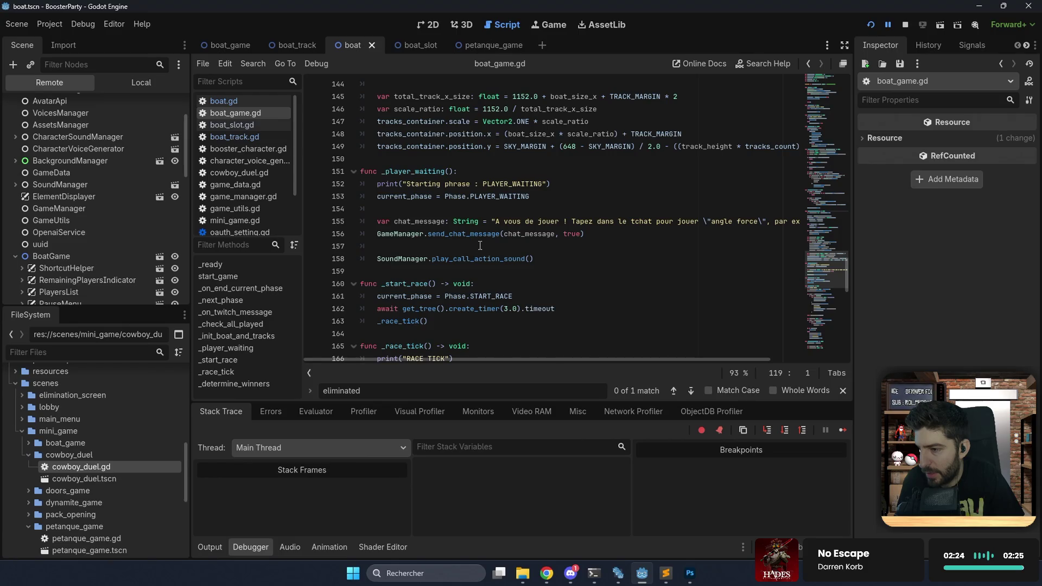
scroll(477, 241, down, 3)
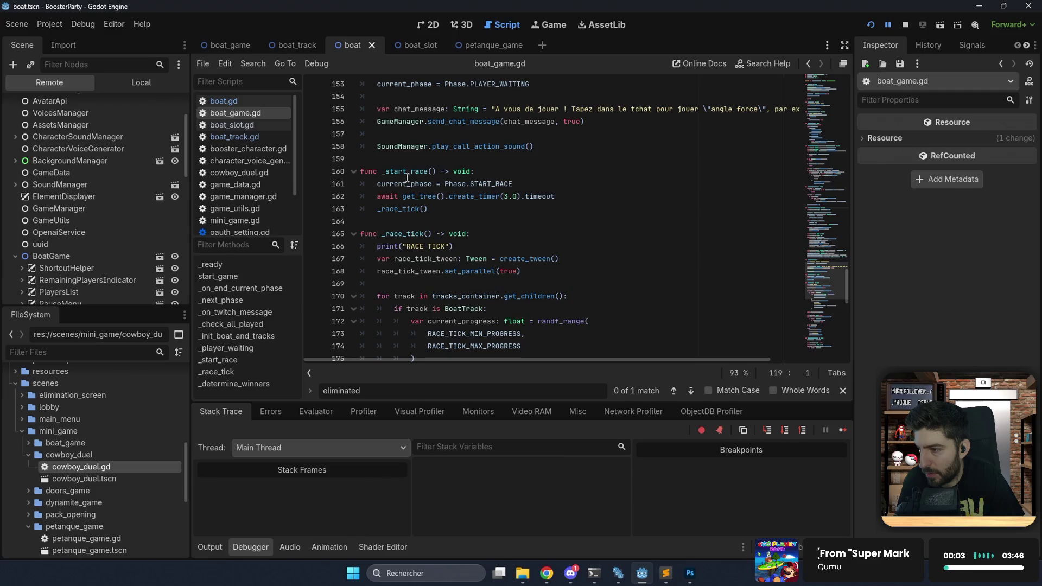
double_click(408, 171)
key(ctrl+f)
key(Return)
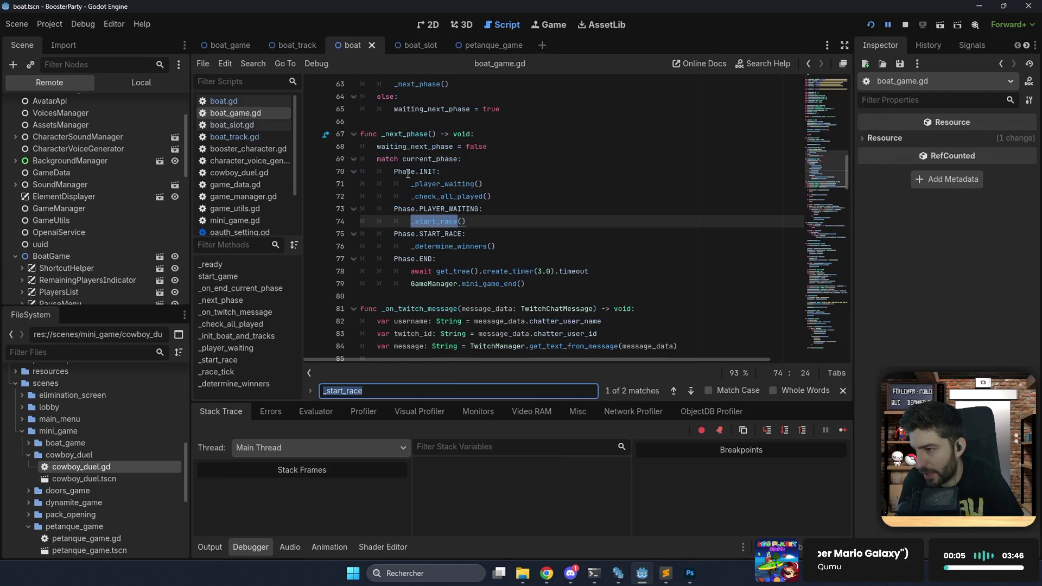
click(449, 219)
scroll(440, 226, up, 6)
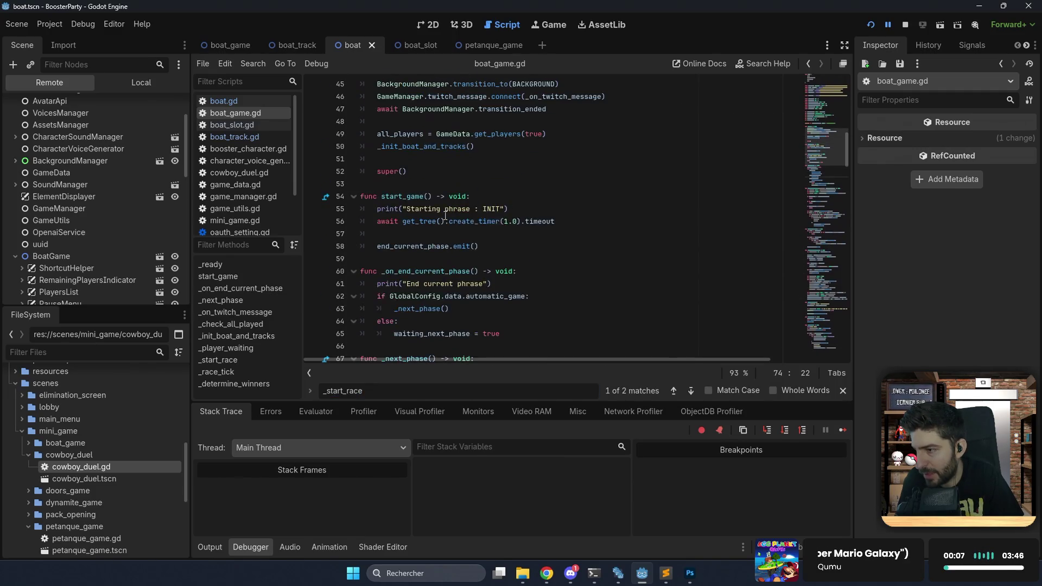
click(425, 234)
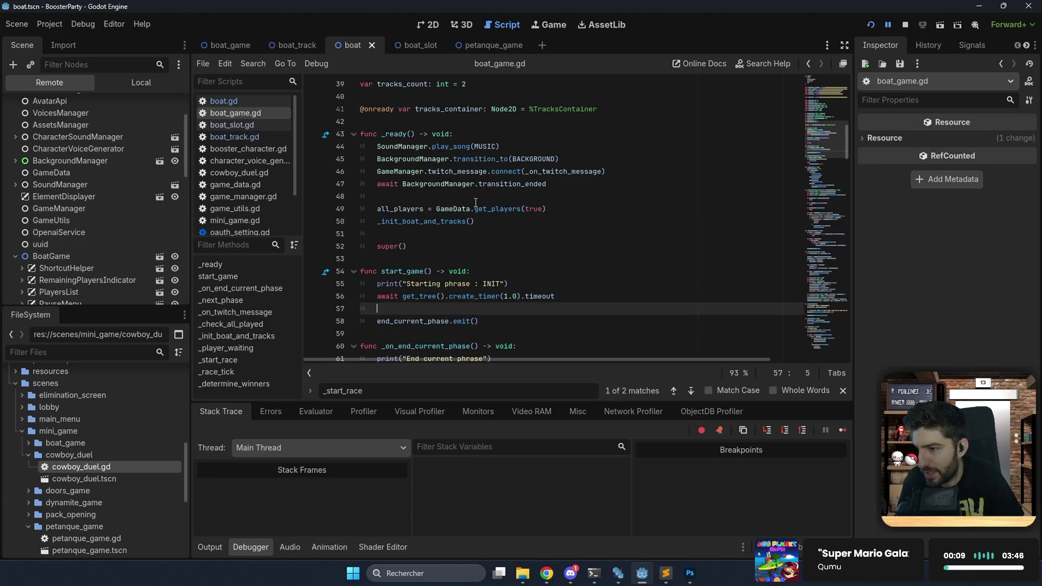
scroll(491, 207, down, 3)
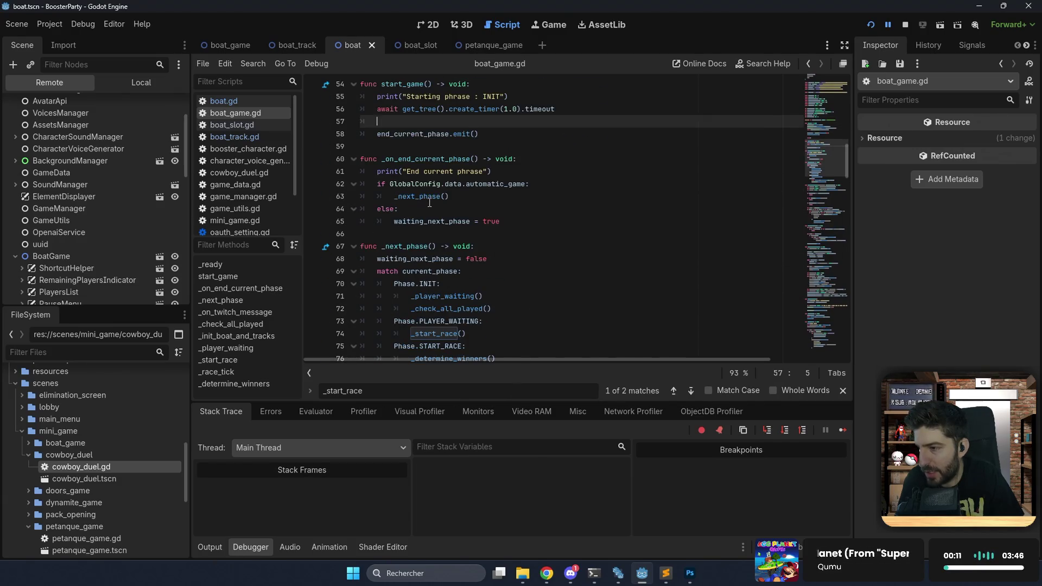
scroll(430, 202, down, 5)
click(463, 184)
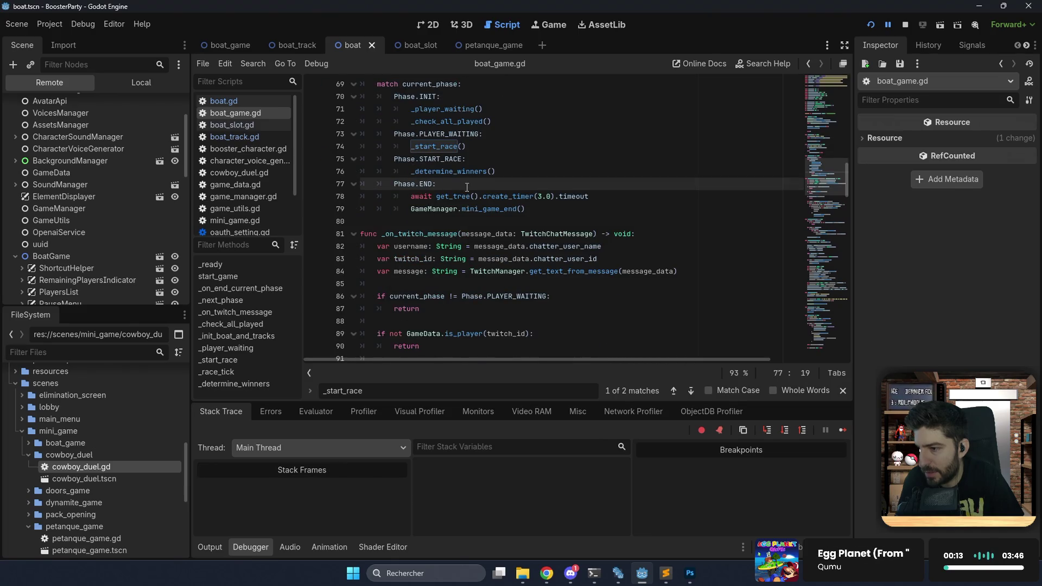
scroll(467, 188, down, 10)
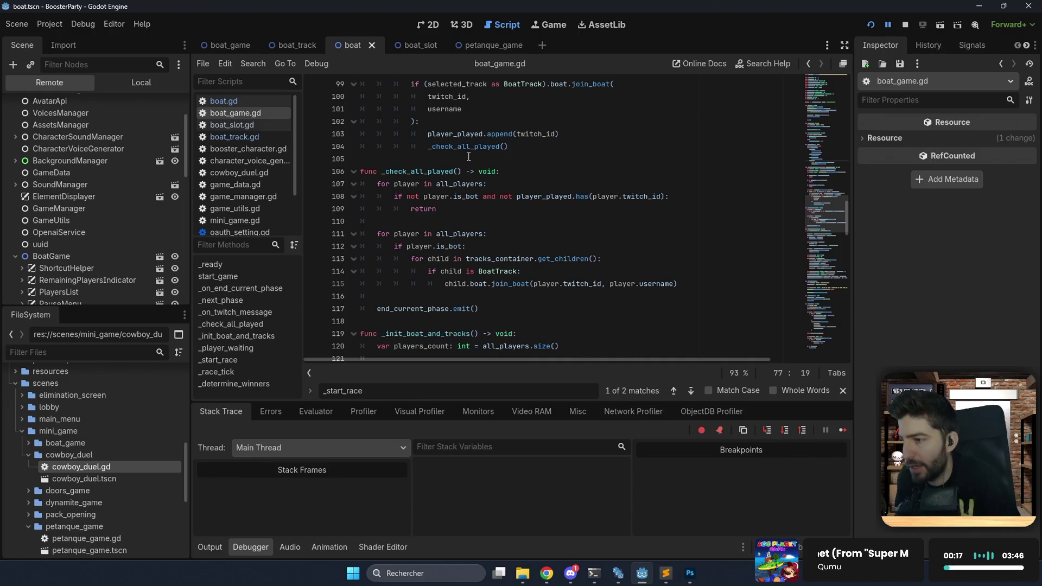
scroll(469, 156, up, 2)
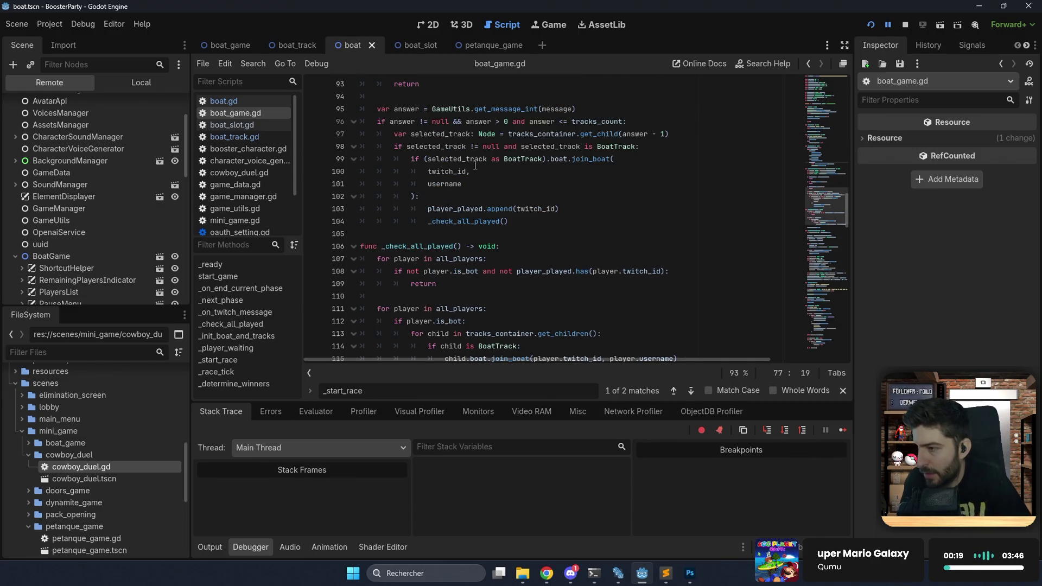
scroll(474, 165, up, 3)
scroll(471, 166, down, 5)
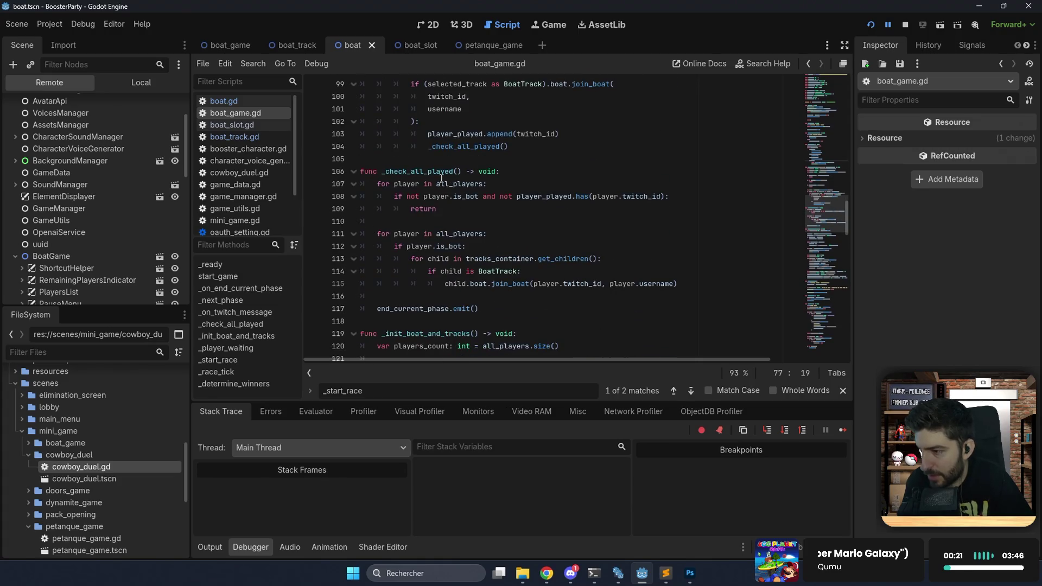
scroll(445, 226, down, 1)
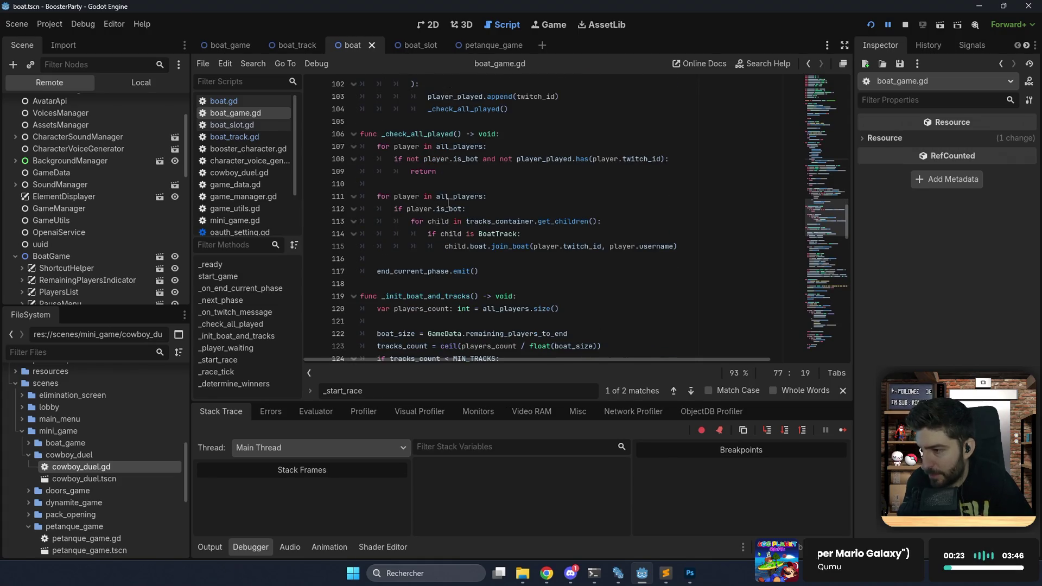
click(494, 198)
click(476, 207)
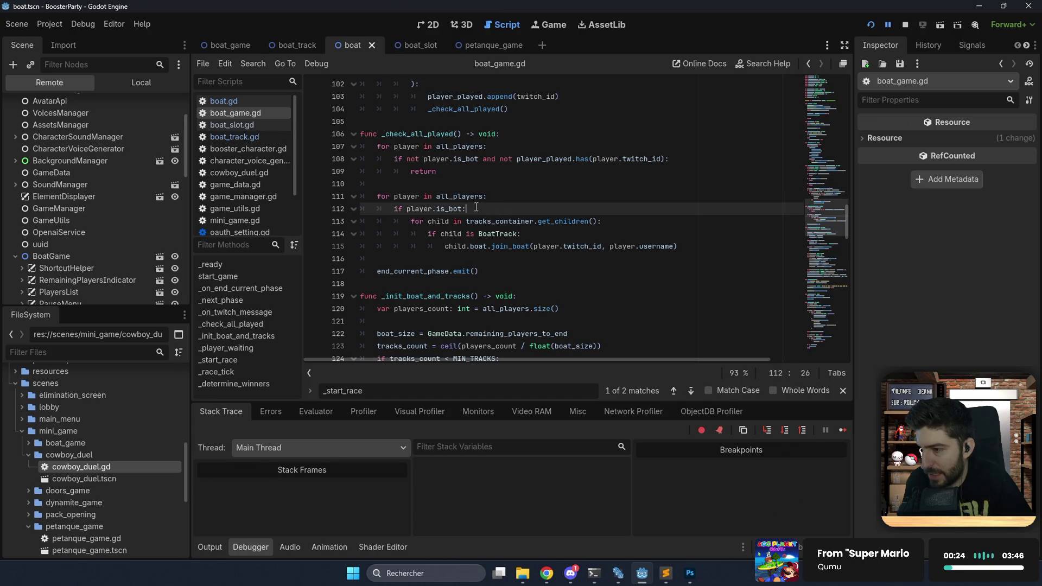
double_click(433, 209)
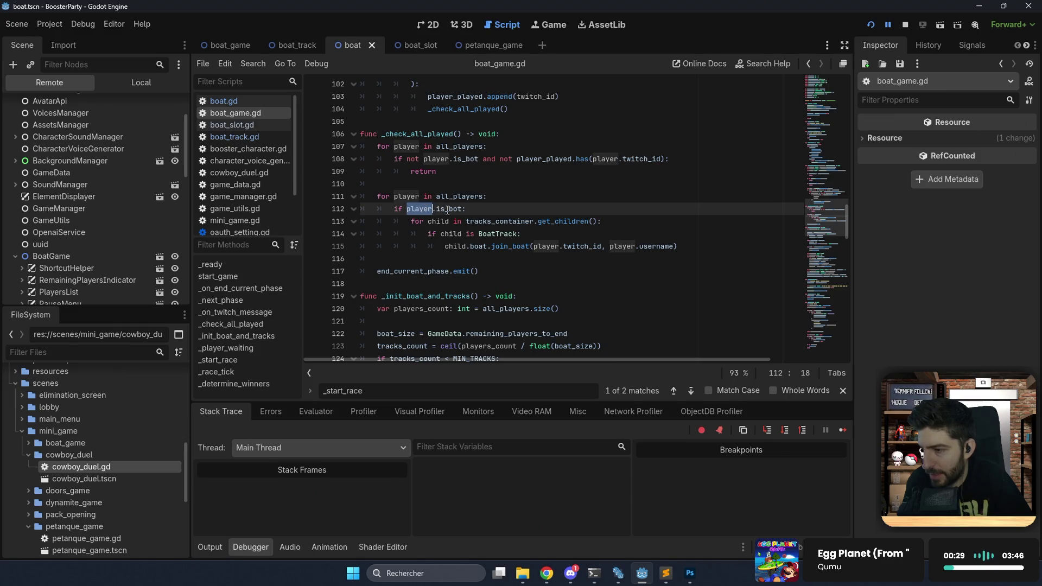
double_click(448, 210)
click(521, 261)
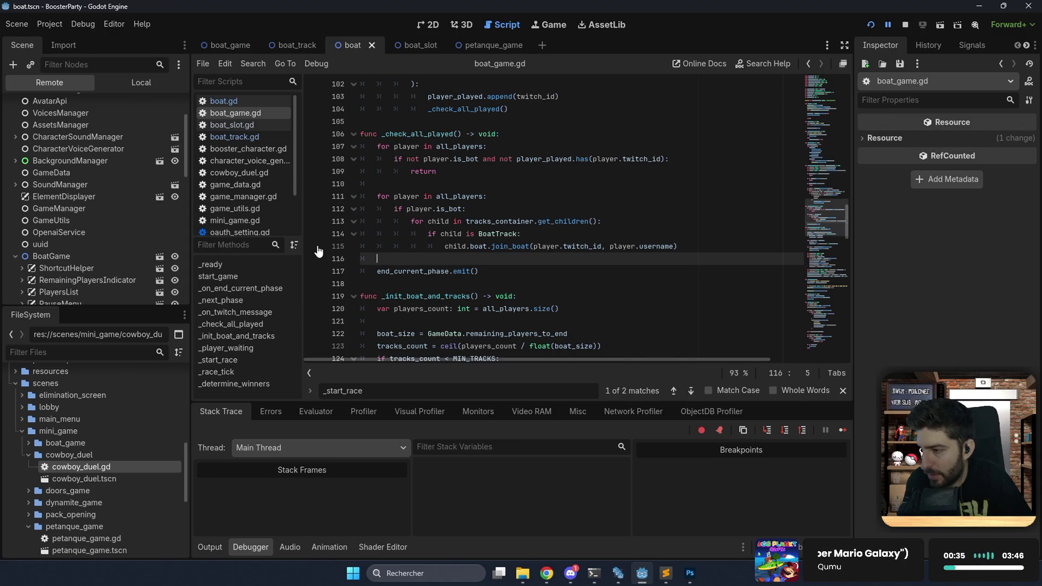
click(873, 24)
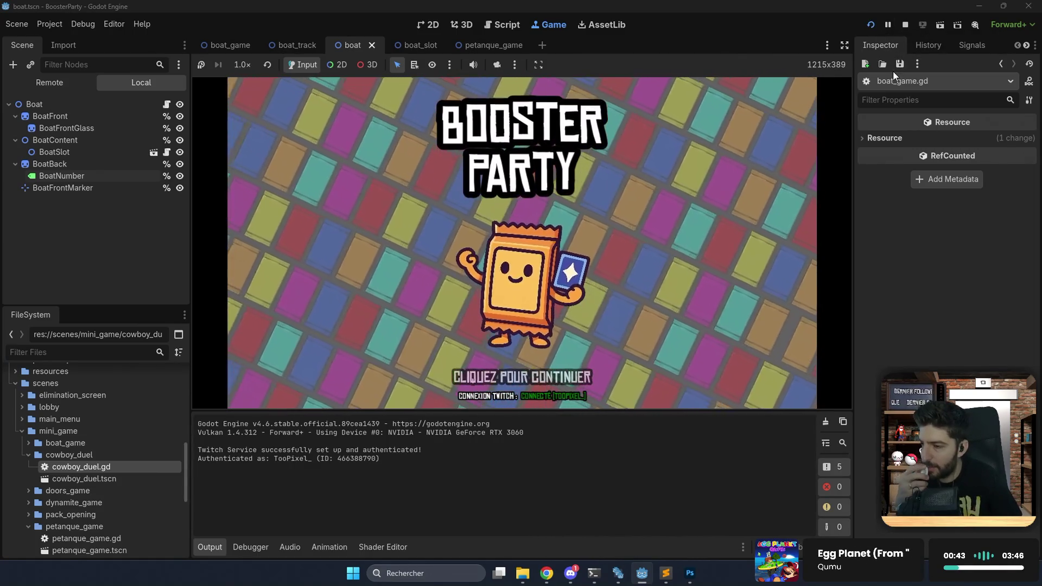
Click through the title screen, choose MODE ARCADE, and click LANCER LA PARTIE on the vote screen.
click(699, 191)
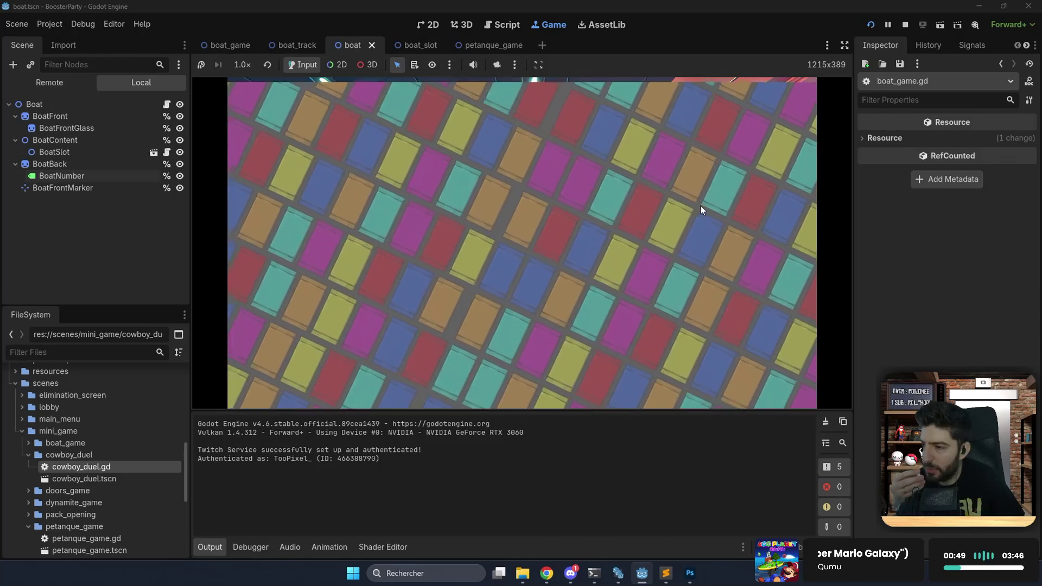
click(462, 231)
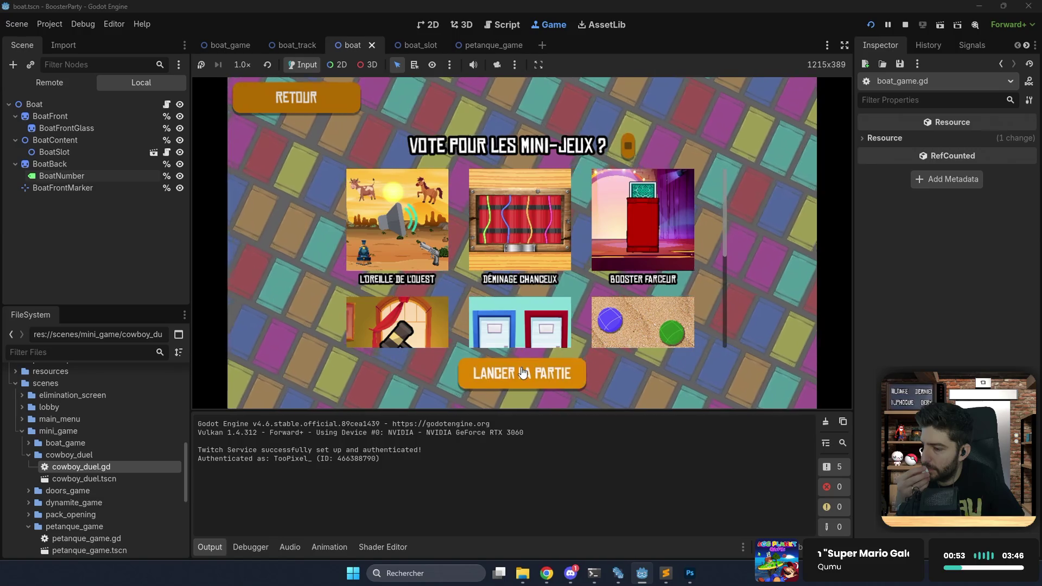
click(522, 365)
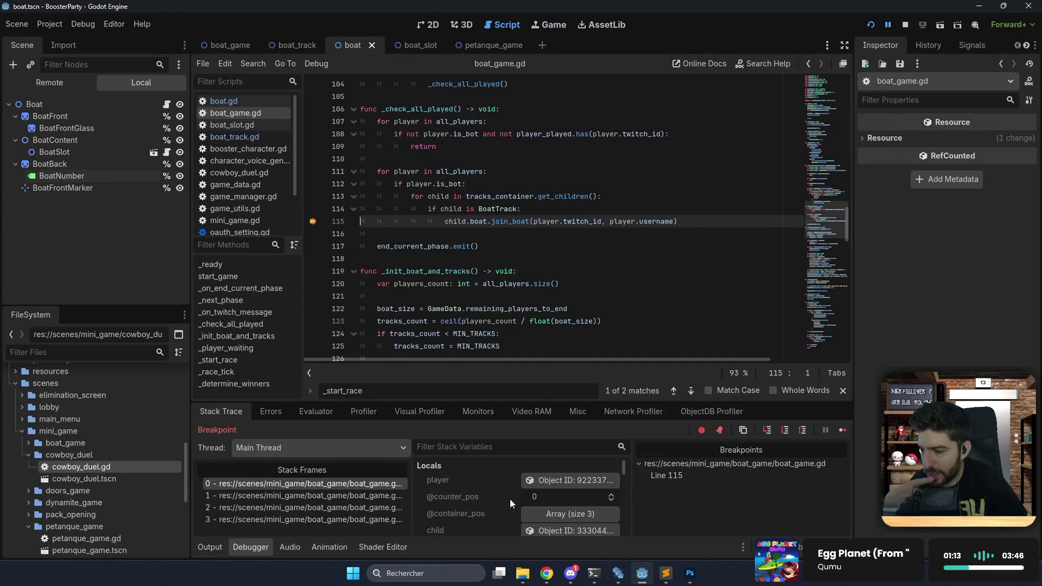
Inspect the breakpoint's player object, continue, and inspect Bot 1 again.
click(546, 481)
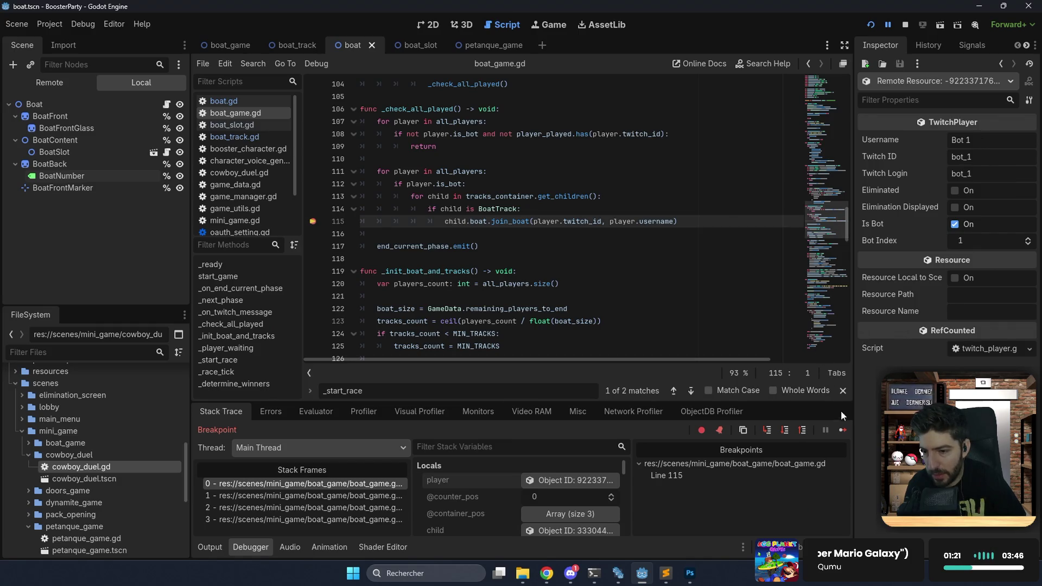
click(843, 429)
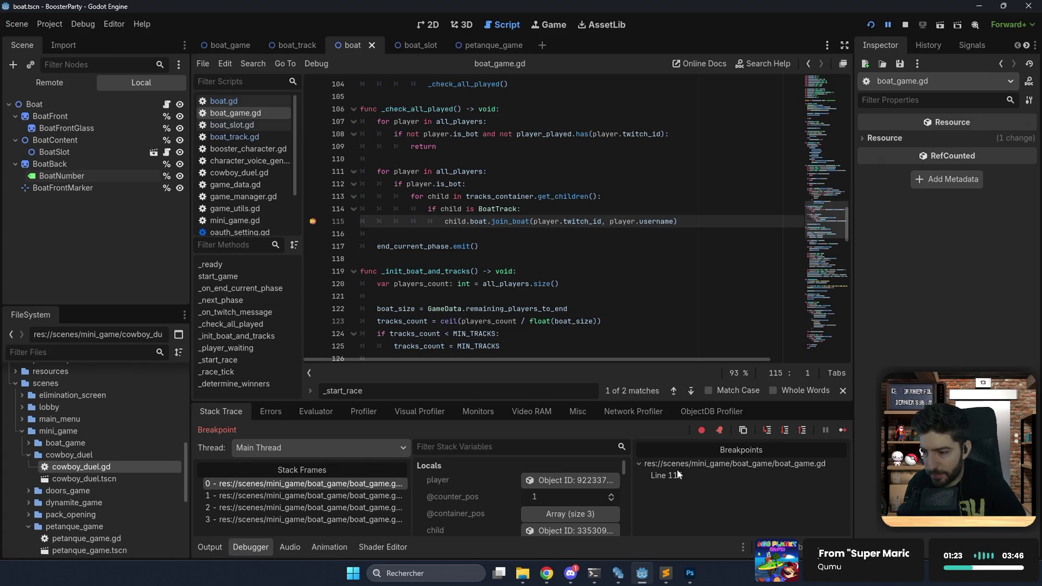
click(597, 482)
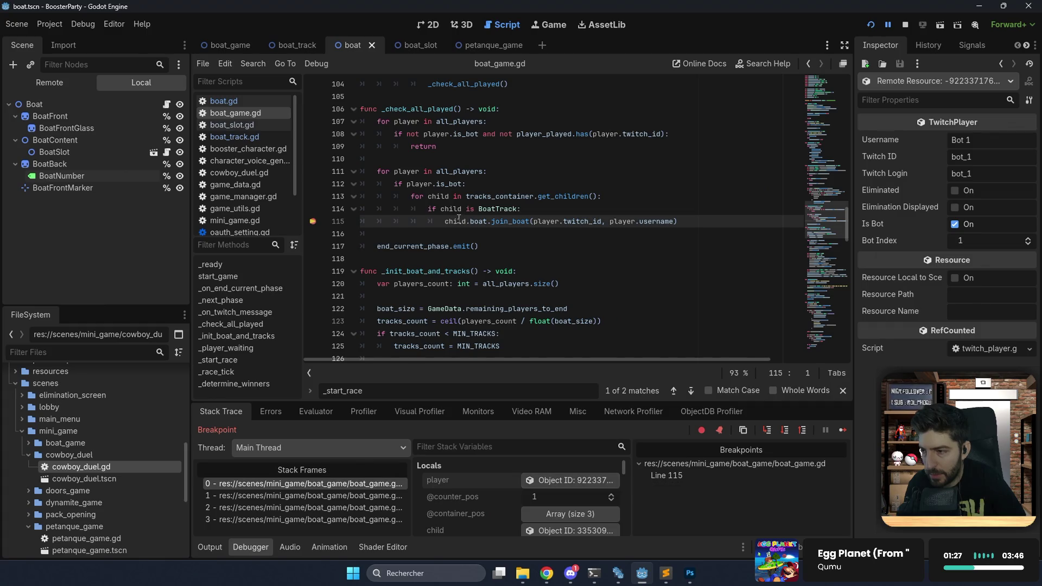
Look over tracks_container and lines 113–115, then stop the debug session.
mouse_move(529, 199)
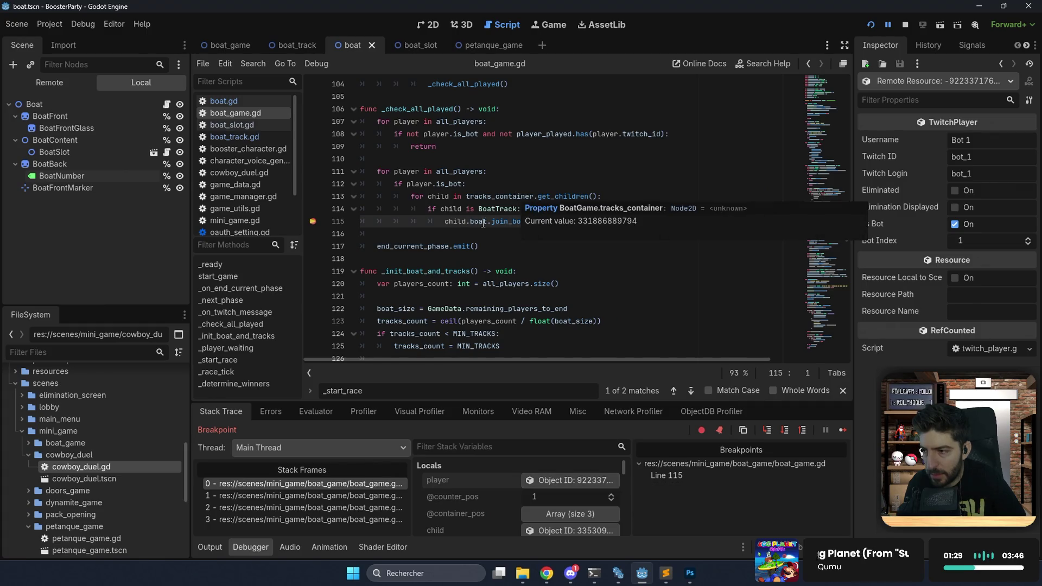
double_click(496, 196)
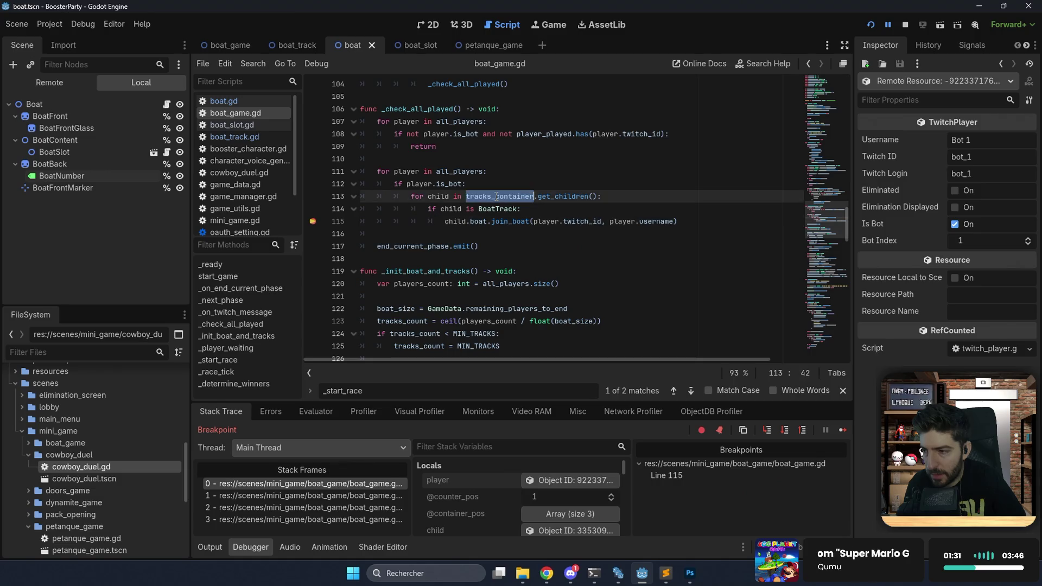
mouse_move(542, 204)
click(473, 208)
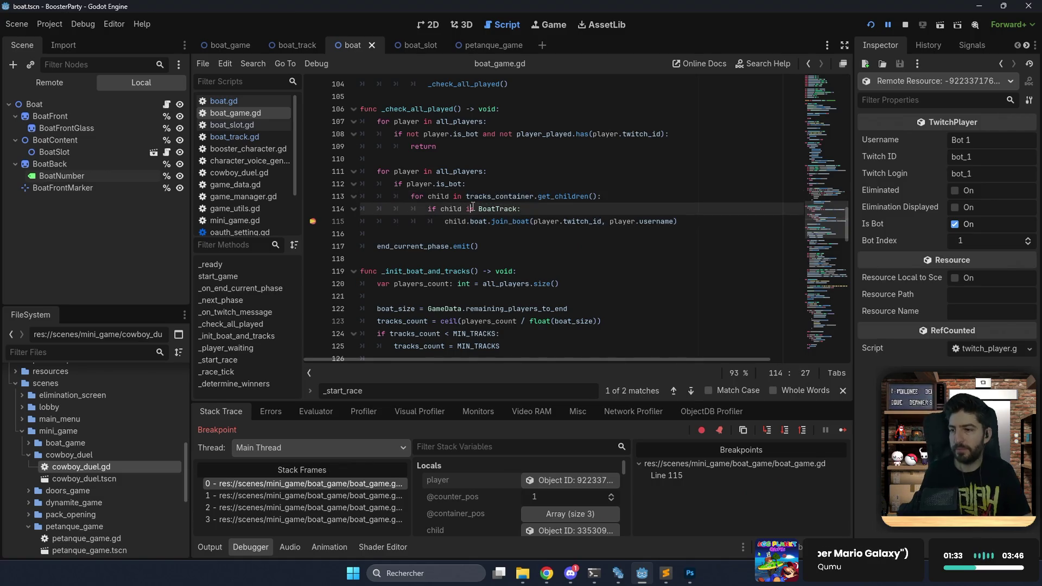
click(690, 218)
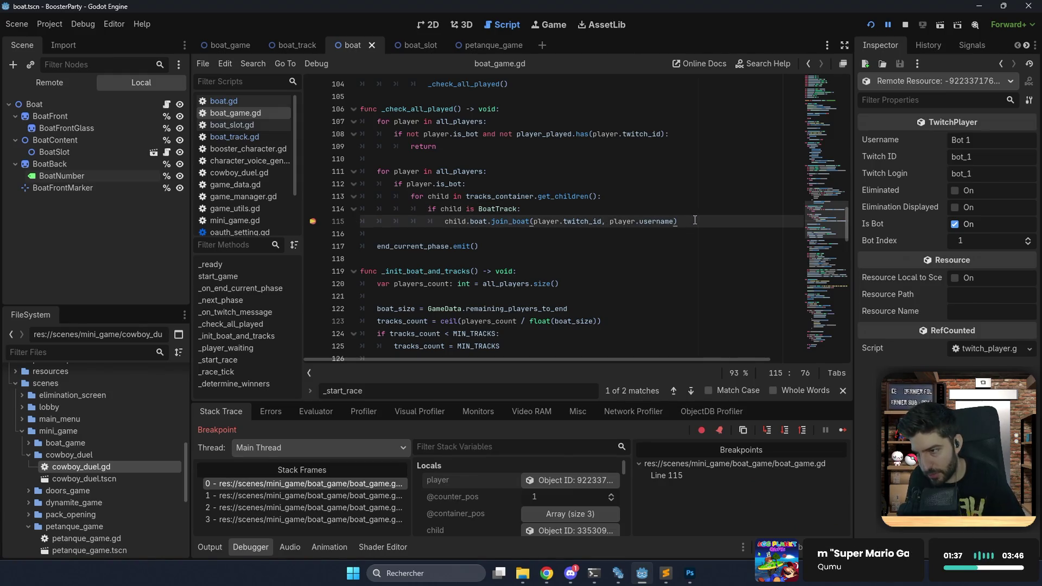
key(Up)
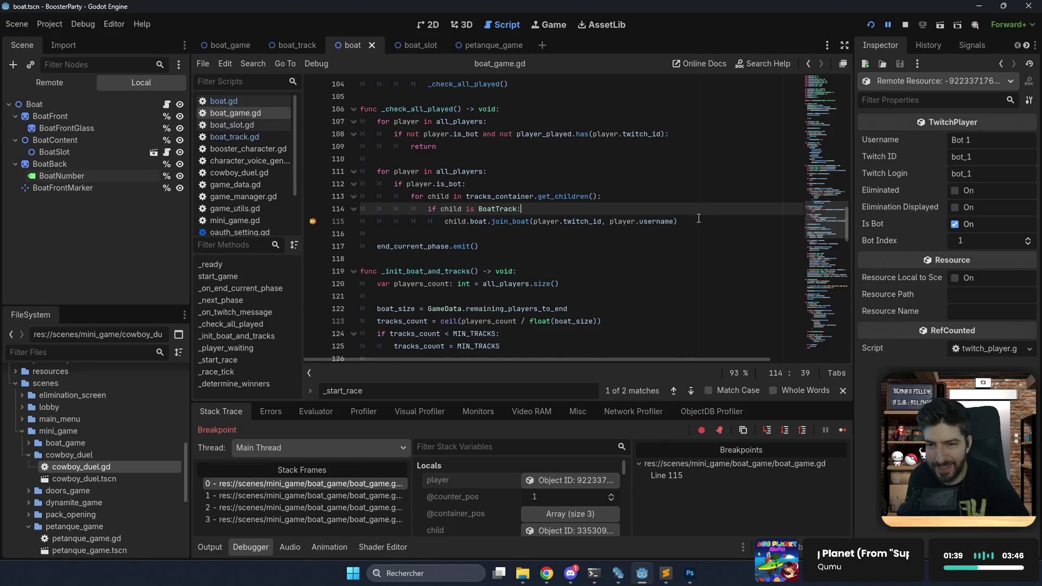
click(905, 25)
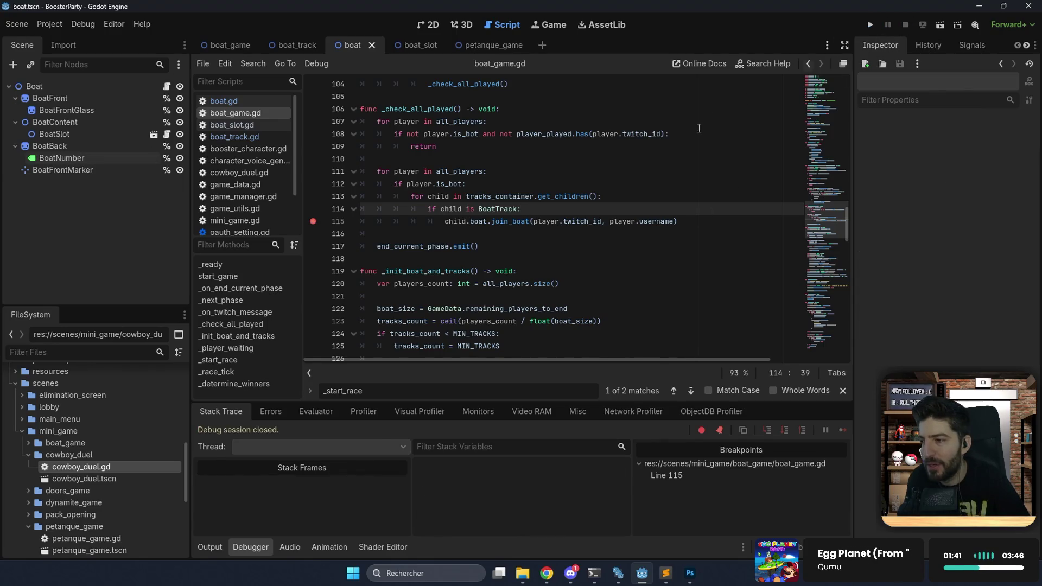
Tidy the break line after the join_boat call and check what join_boat returns.
click(641, 169)
click(686, 224)
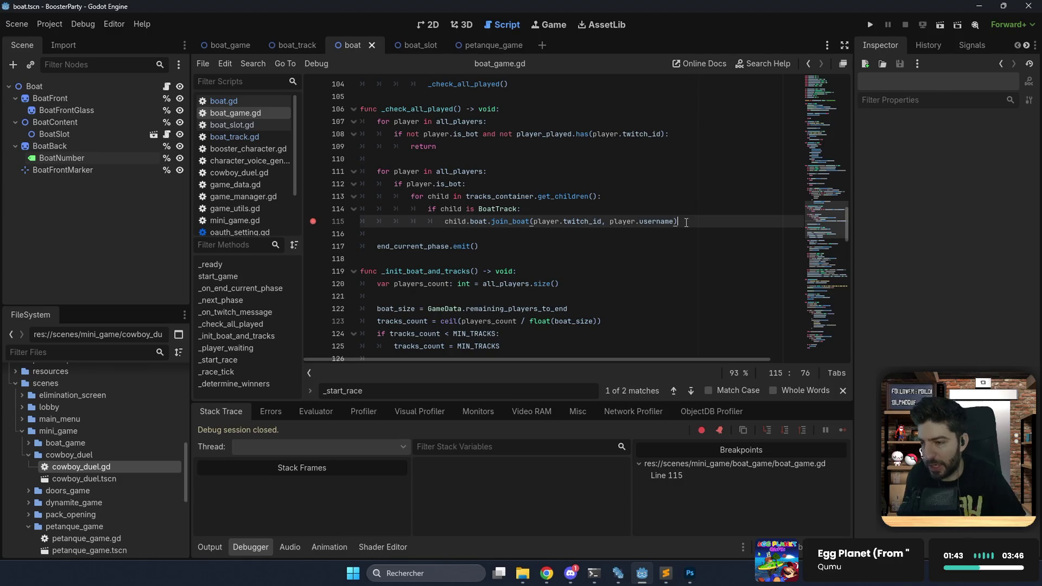
key(Return)
text(break;)
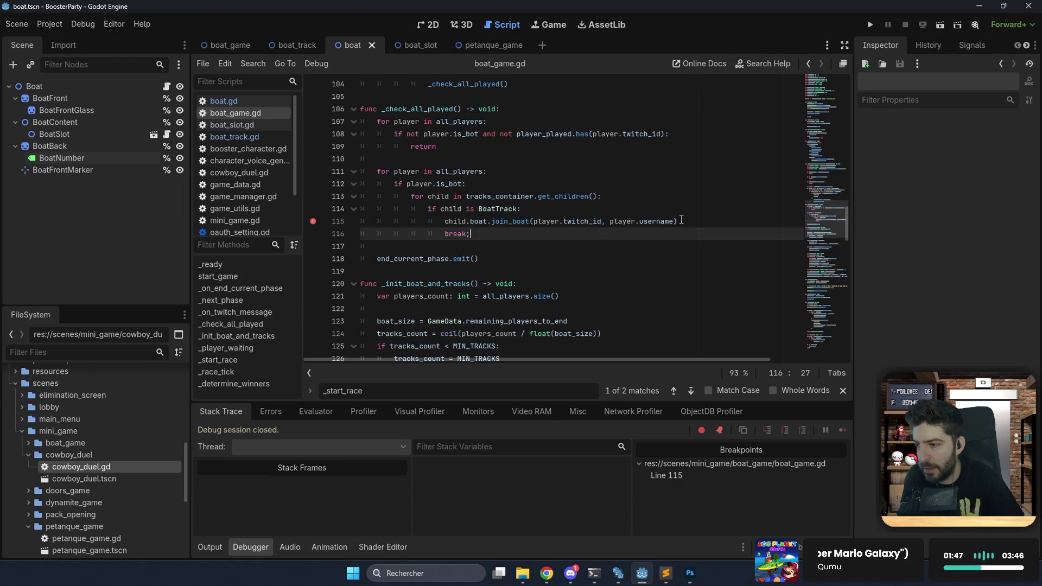
key(BackSpace)
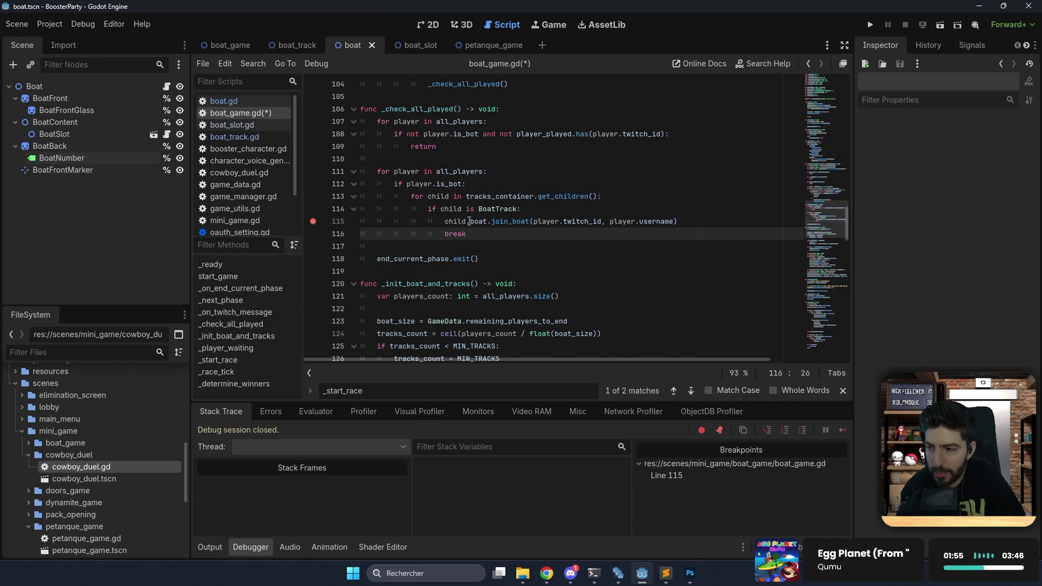
click(503, 222)
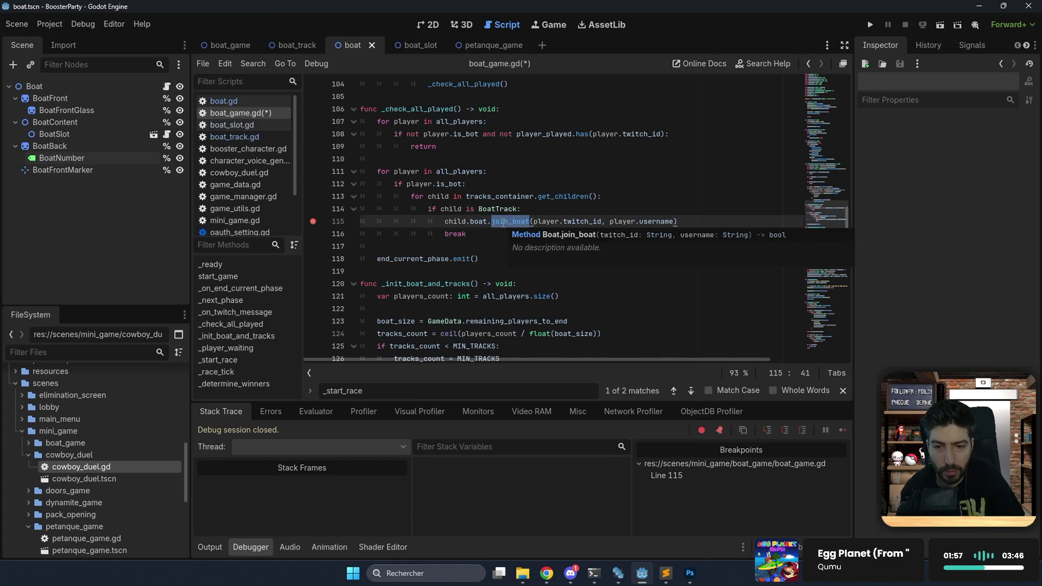
click(489, 238)
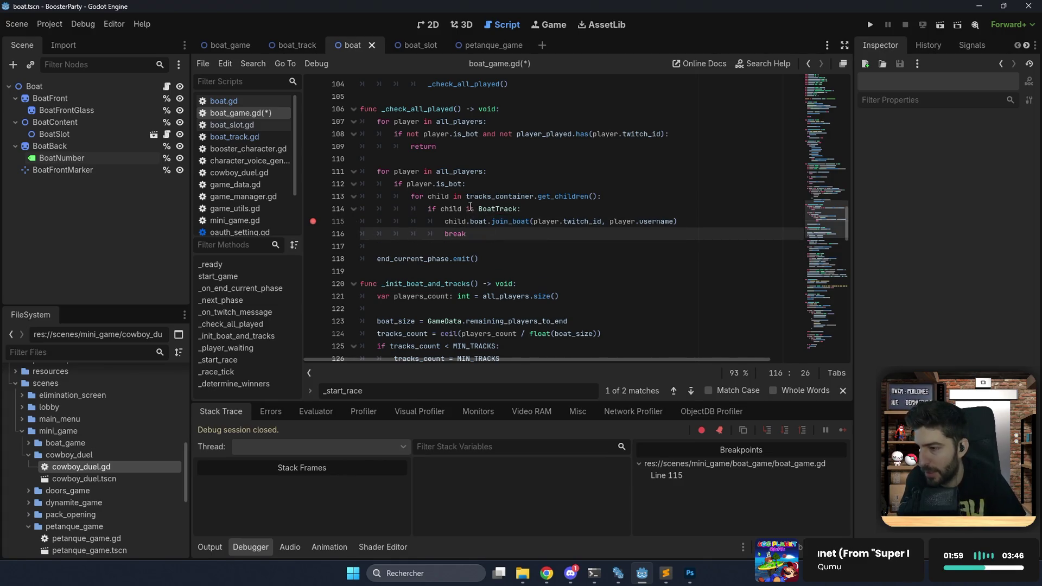
Start a new condition line under the BoatTrack check, writing child.boat after several retypes.
click(528, 210)
key(Return)
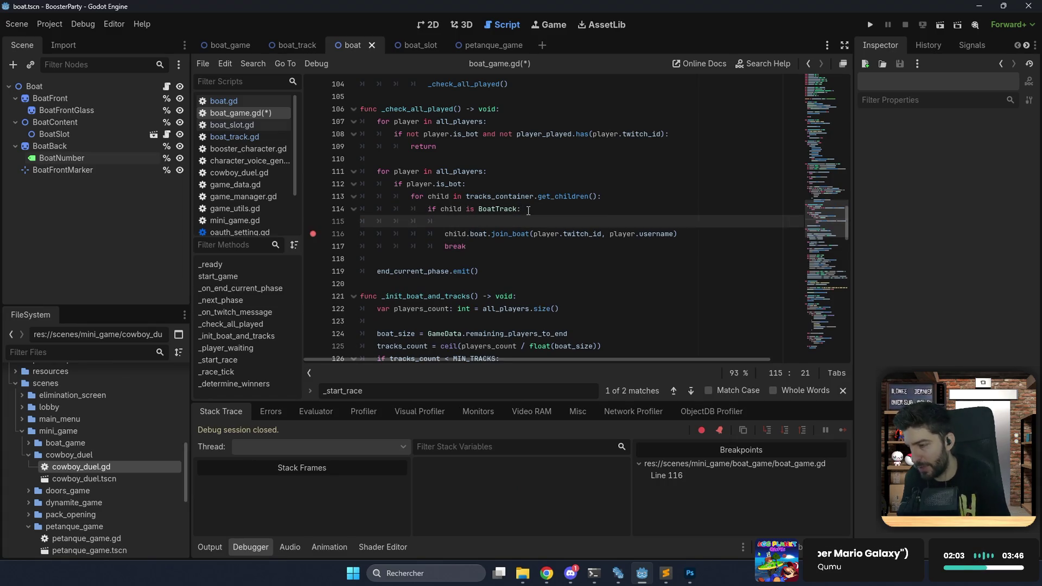
text(if child.is)
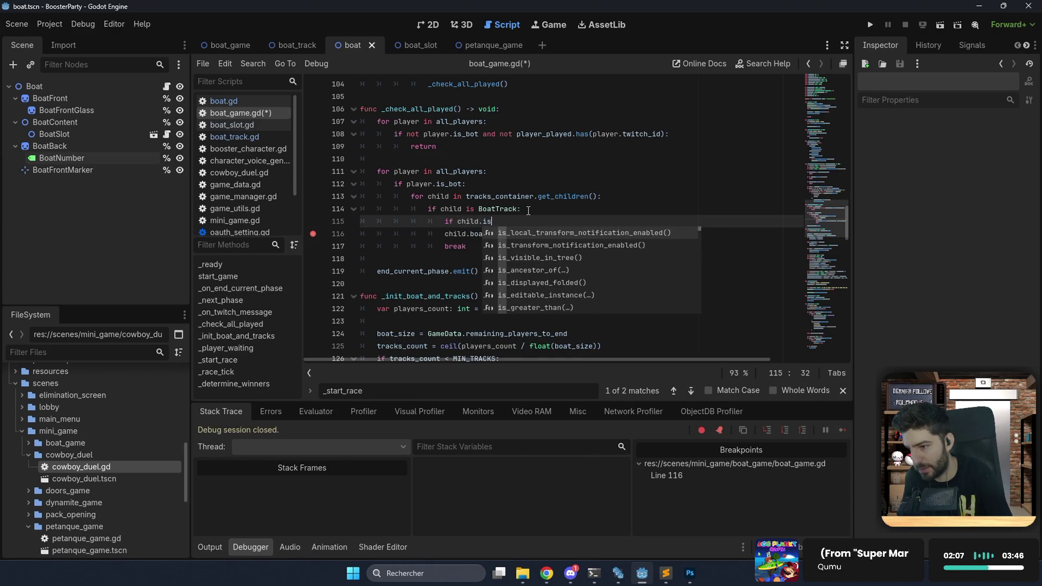
key(BackSpace)
key(BackSpace)
text(bo)
key(BackSpace)
key(BackSpace)
text(eml)
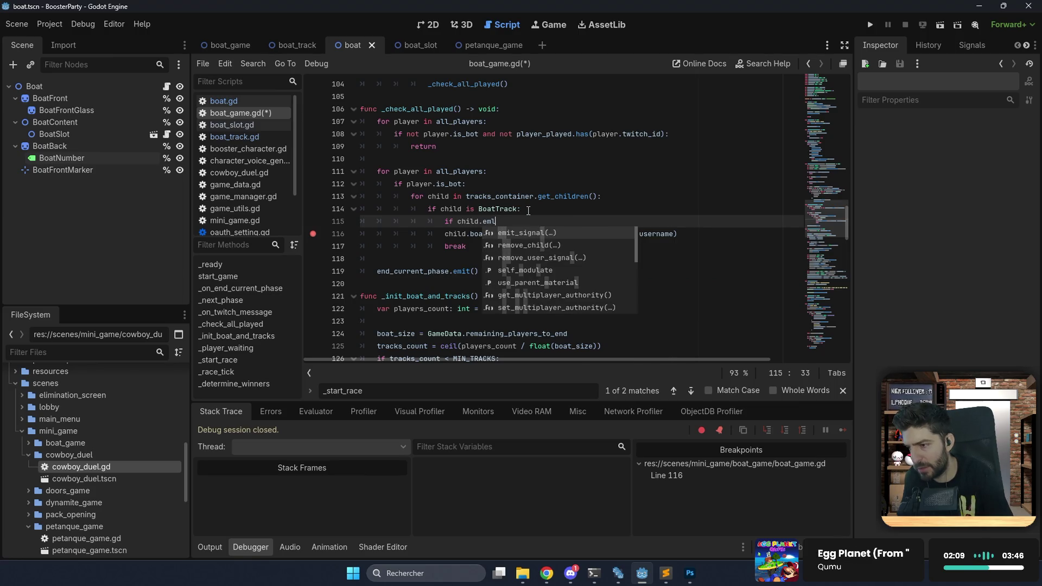
key(BackSpace)
key(BackSpace)
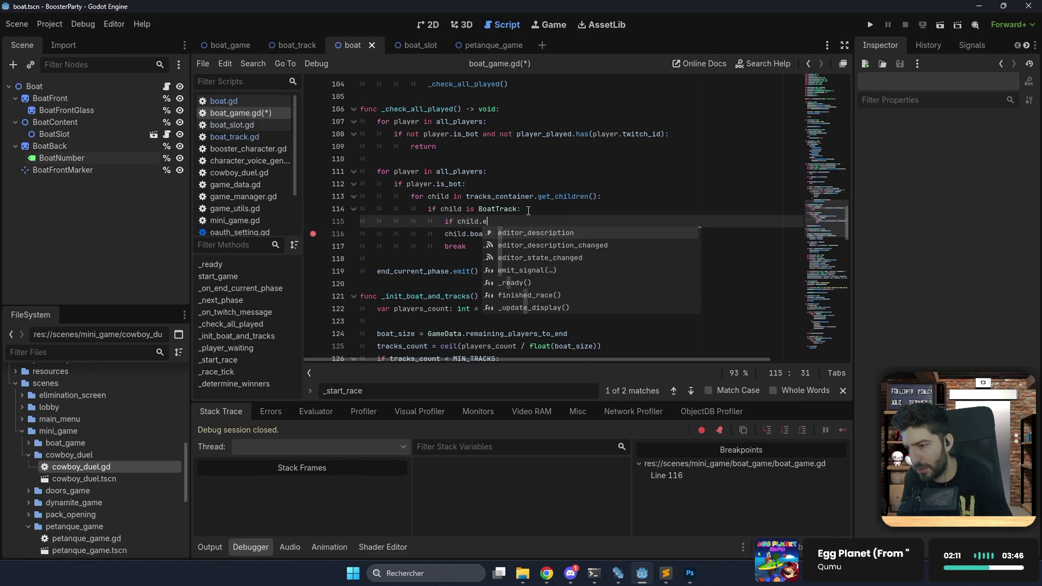
text(mptu)
text(y)
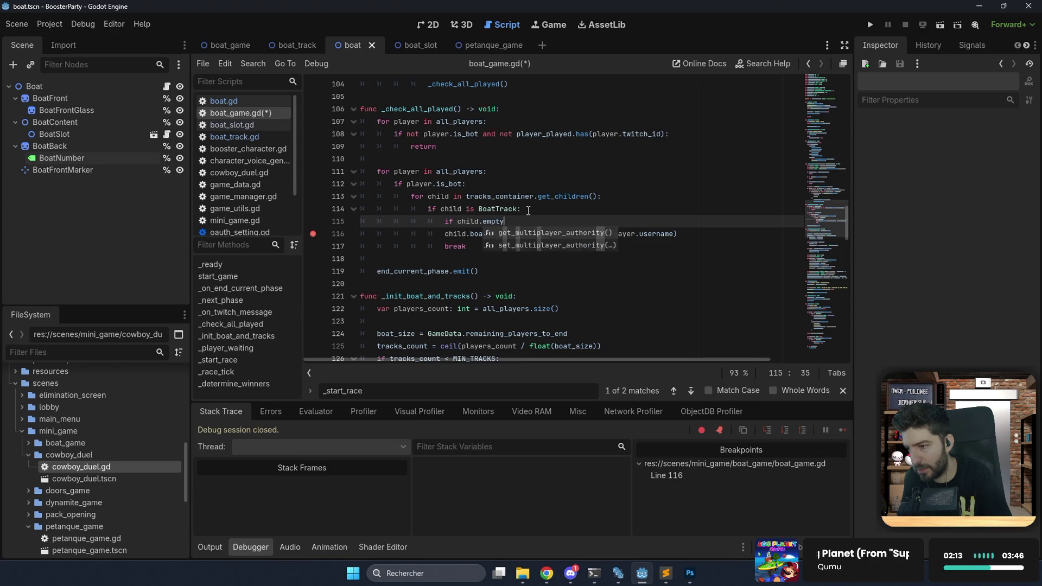
key(BackSpace)
key(BackSpace)
key(BackSpace)
text(boat)
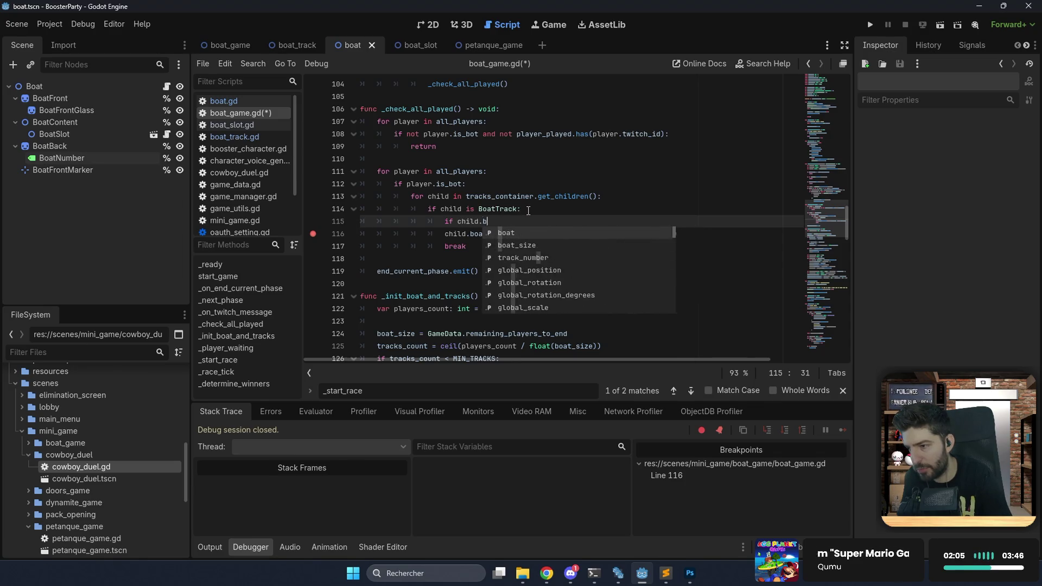
Complete the condition as 'if not child.boat.is_bloat_full():' and select the join and break lines to indent.
key(Return)
key(BackSpace)
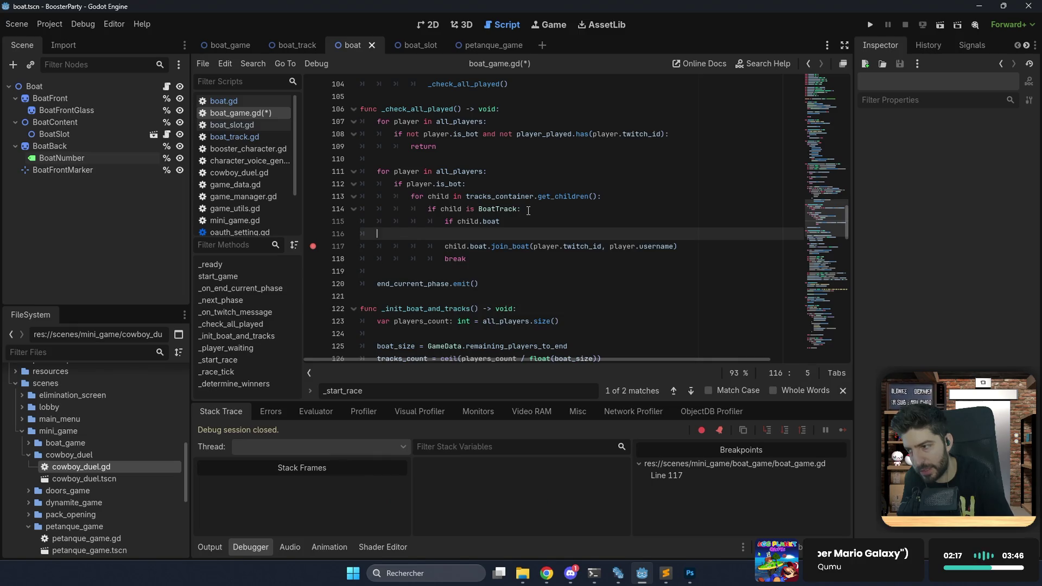
key(BackSpace)
key(BackSpace)
text(.)
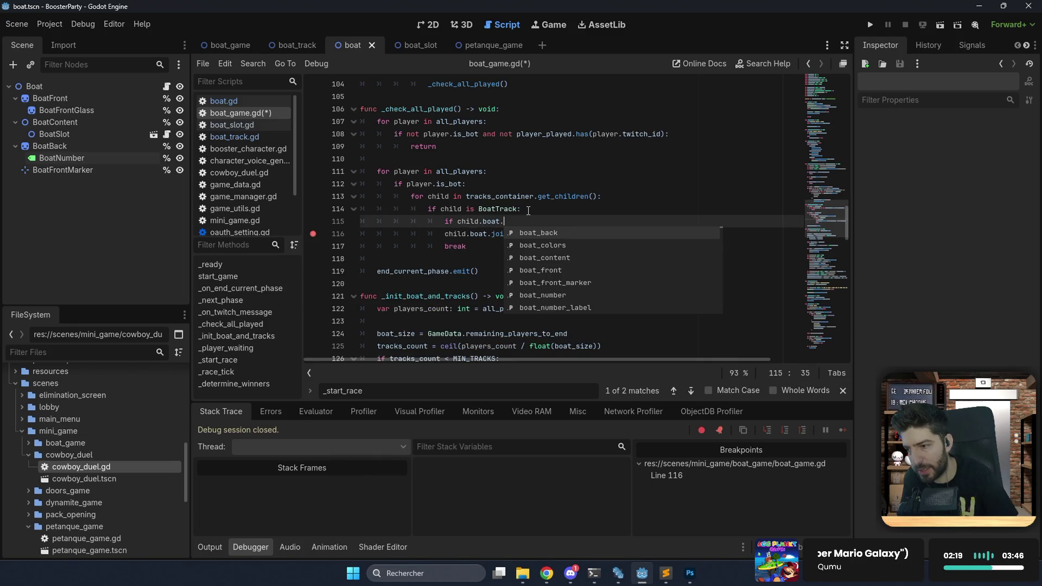
text(is)
key(Return)
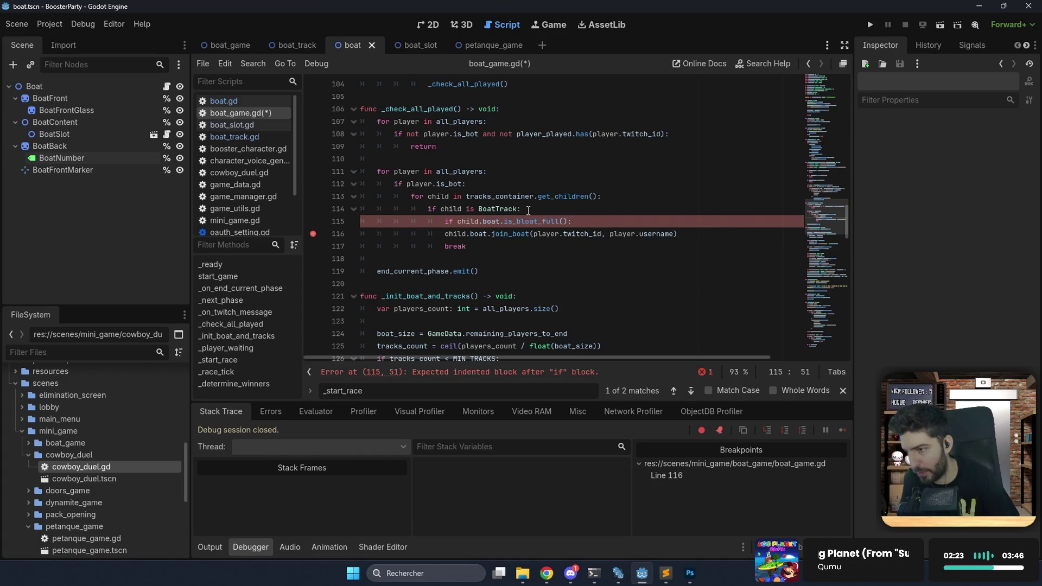
text(not)
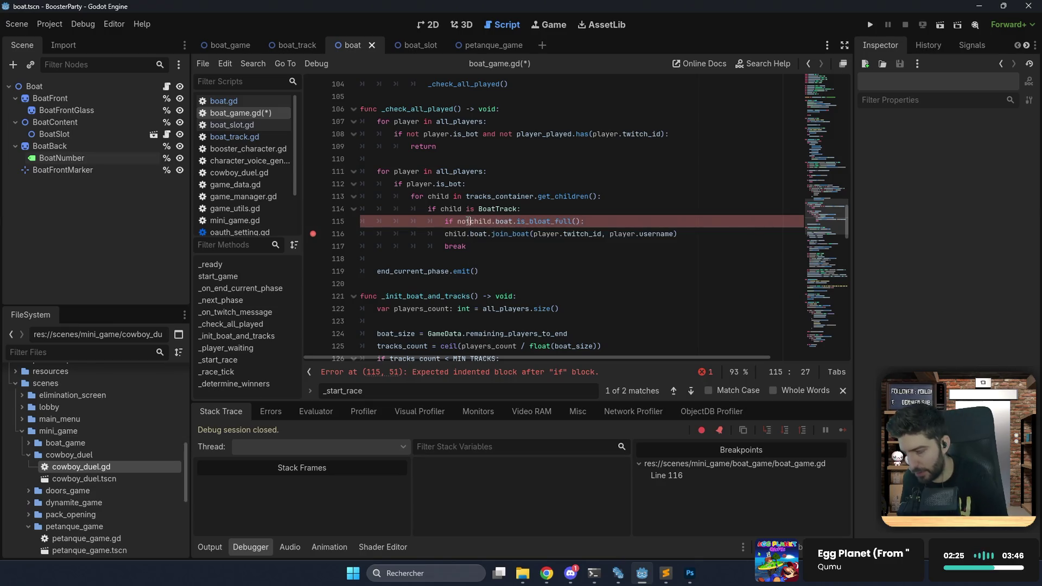
drag(462, 246, 362, 237)
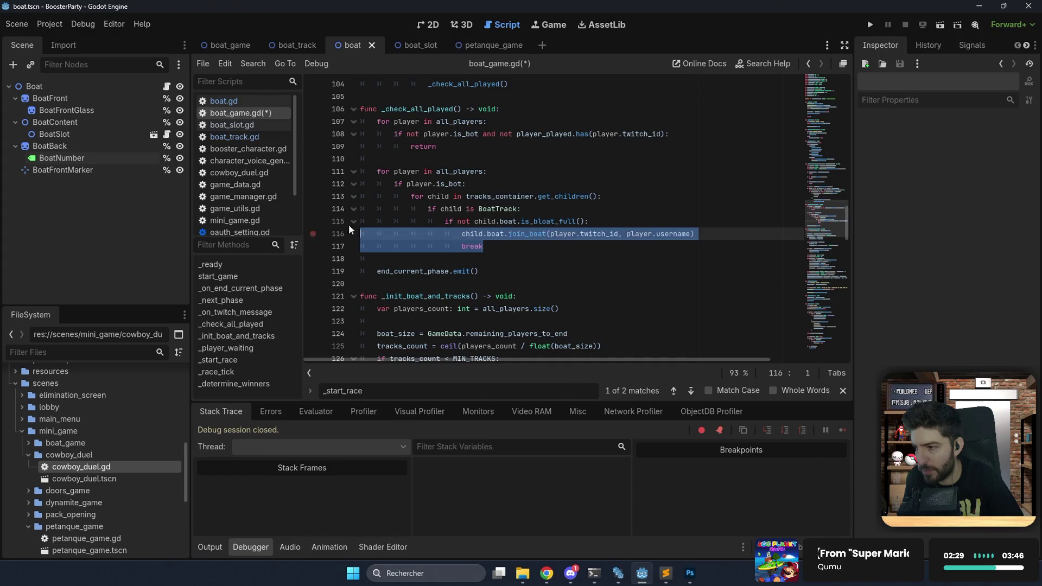
Run the project in Arcade mode and launch the Bâteaux race with three bots in boats 1–3.
click(869, 27)
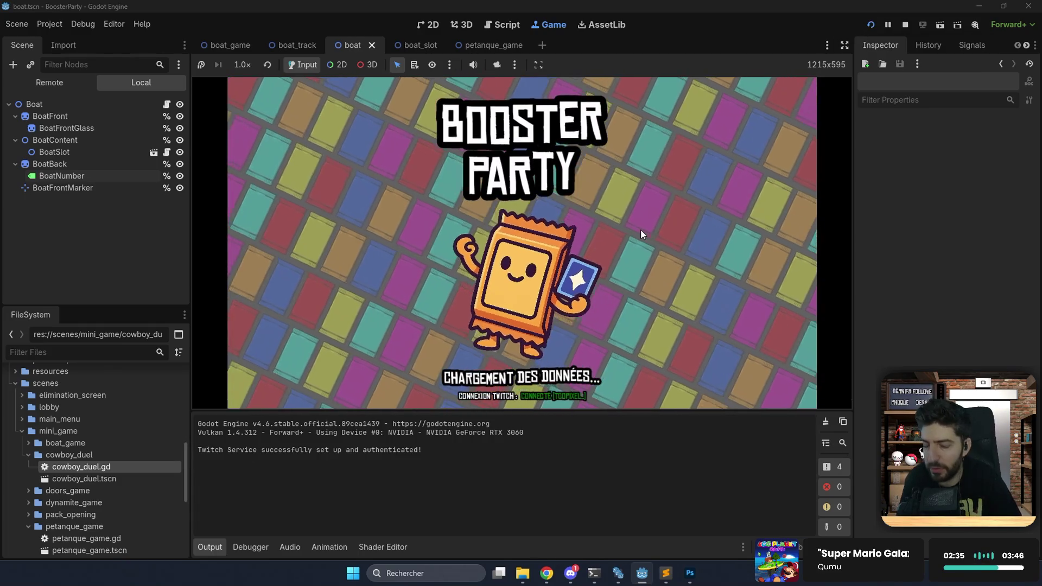
click(660, 234)
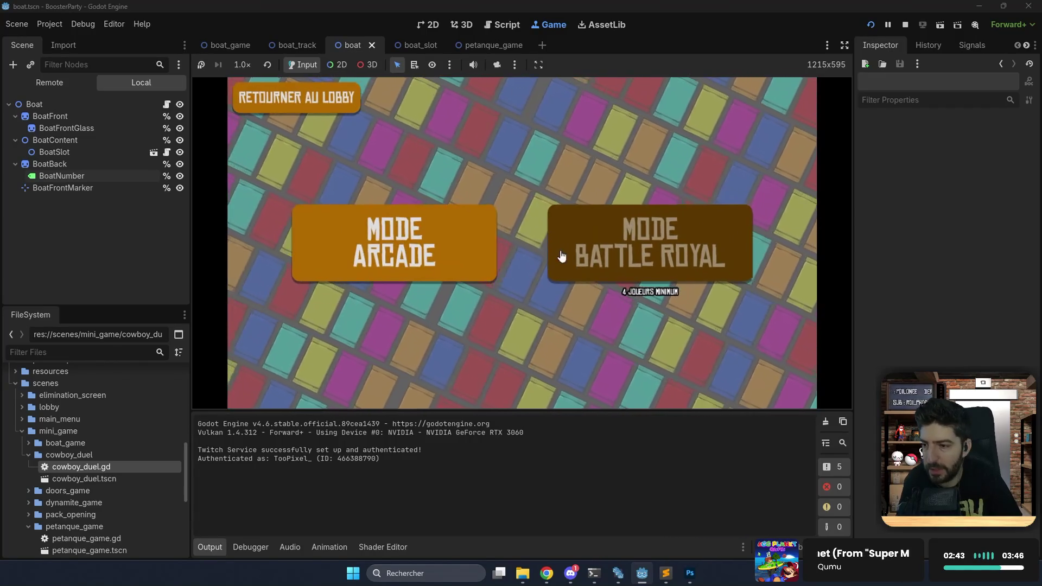
click(470, 243)
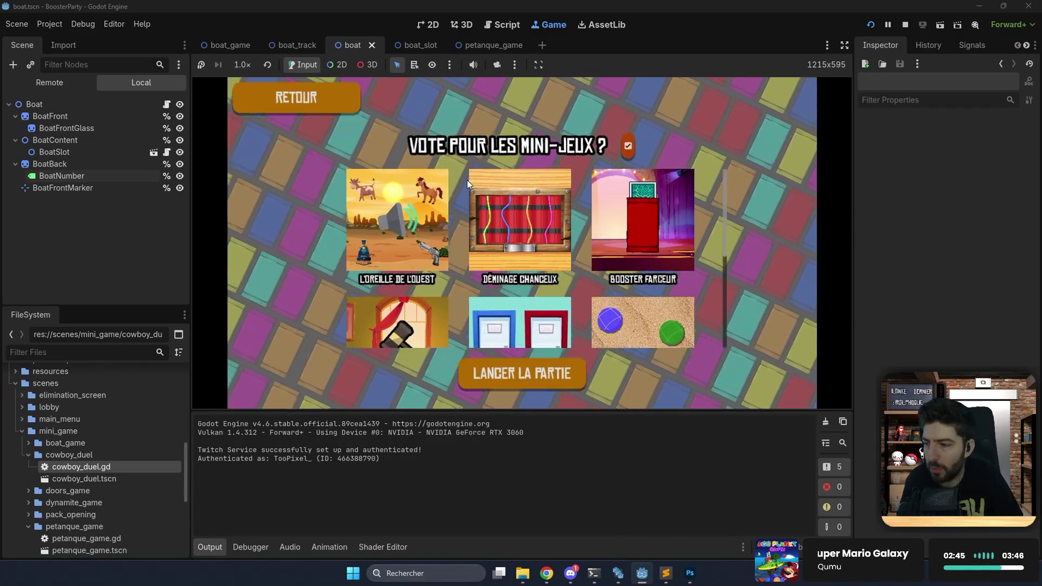
click(512, 371)
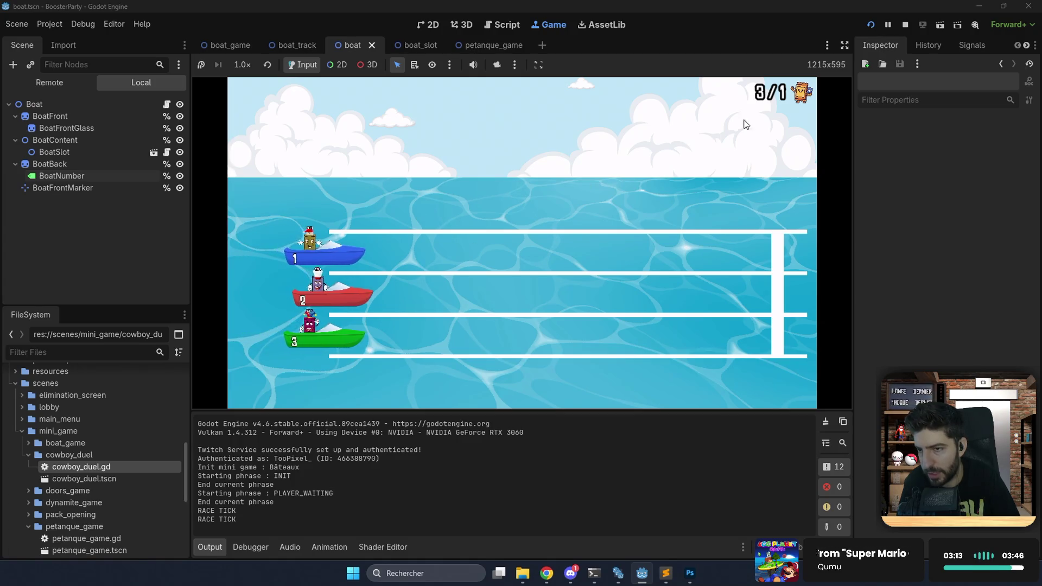
click(846, 45)
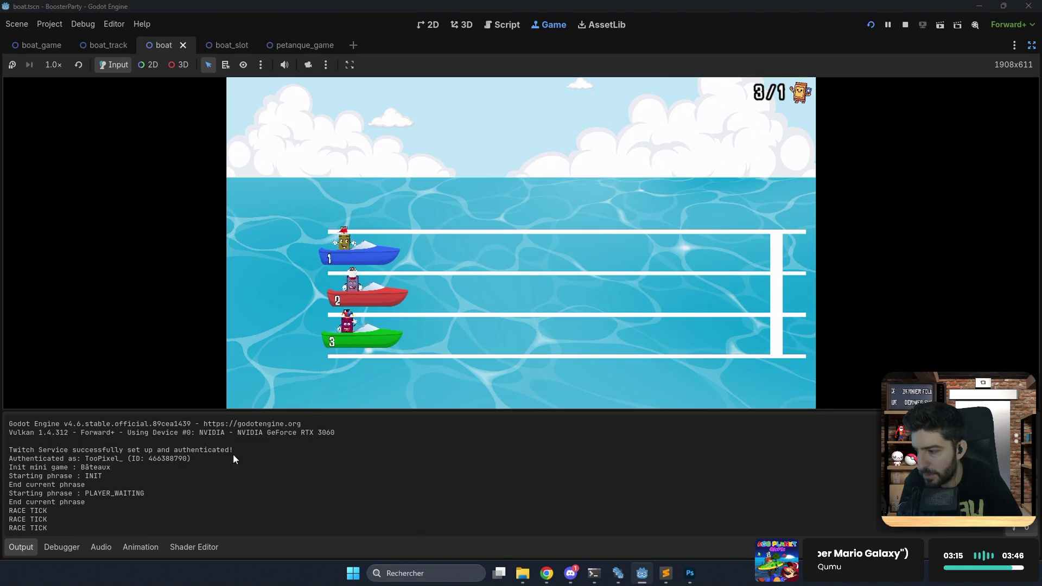
Collapse the Output panel, watch Bot 1 win the race, then return to boat_game.gd.
click(27, 548)
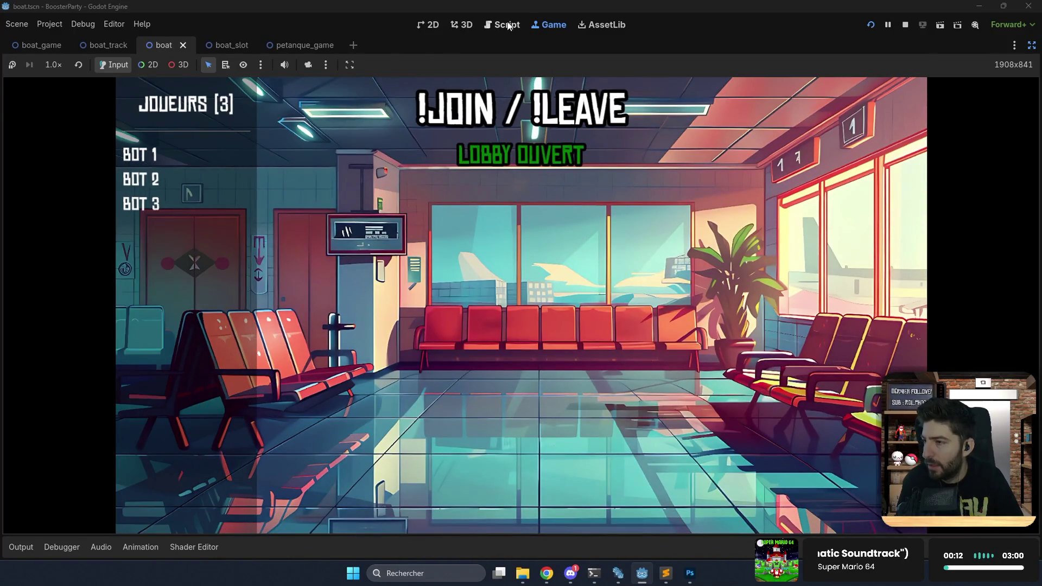
click(509, 25)
Delete the 'voir pourquoi toujours bot 1' TODO line at the top of boat_game.gd.
scroll(478, 162, up, 10)
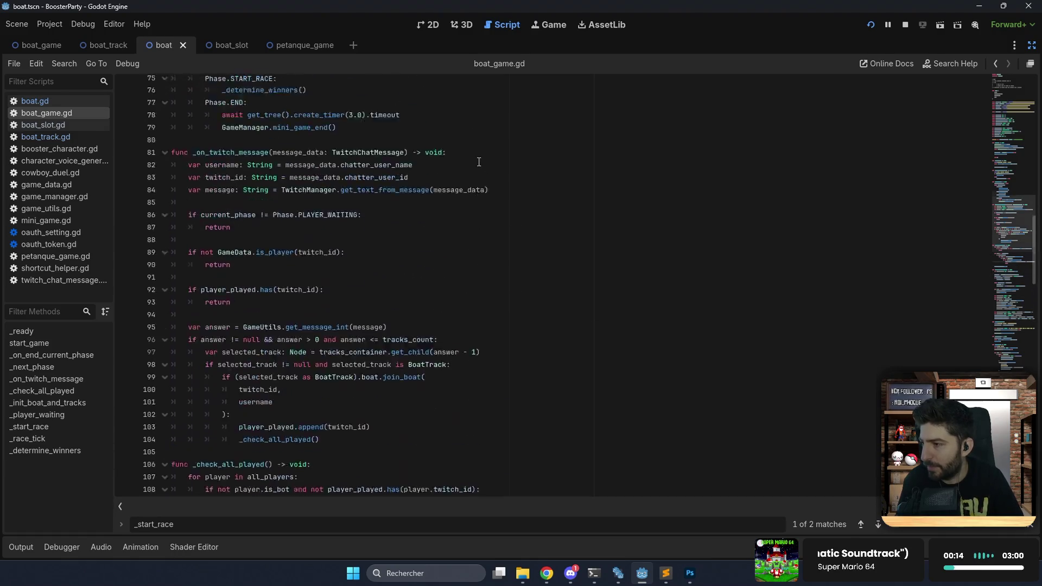
scroll(479, 162, up, 20)
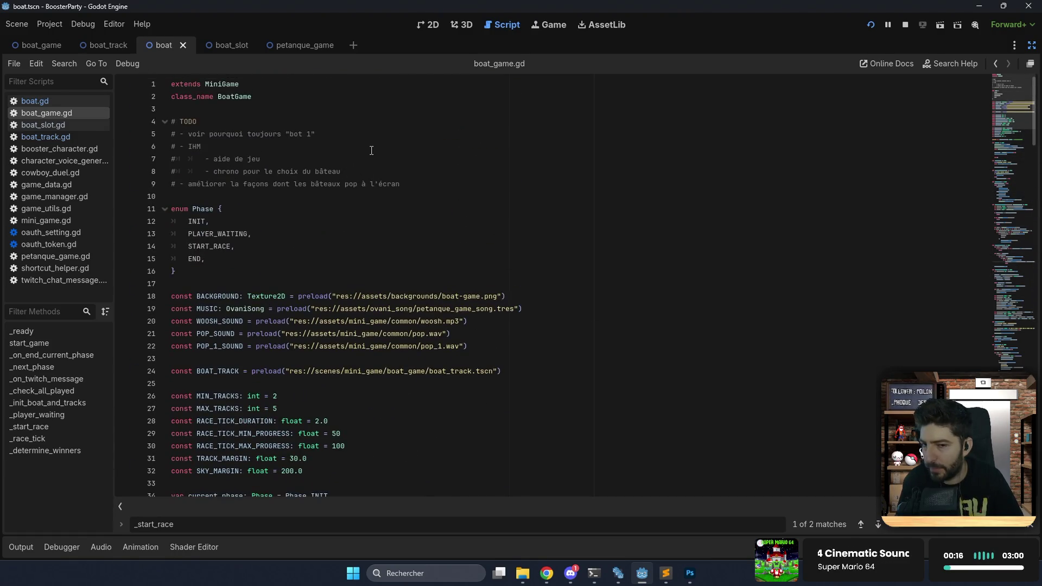
click(361, 149)
triple_click(347, 134)
key(BackSpace)
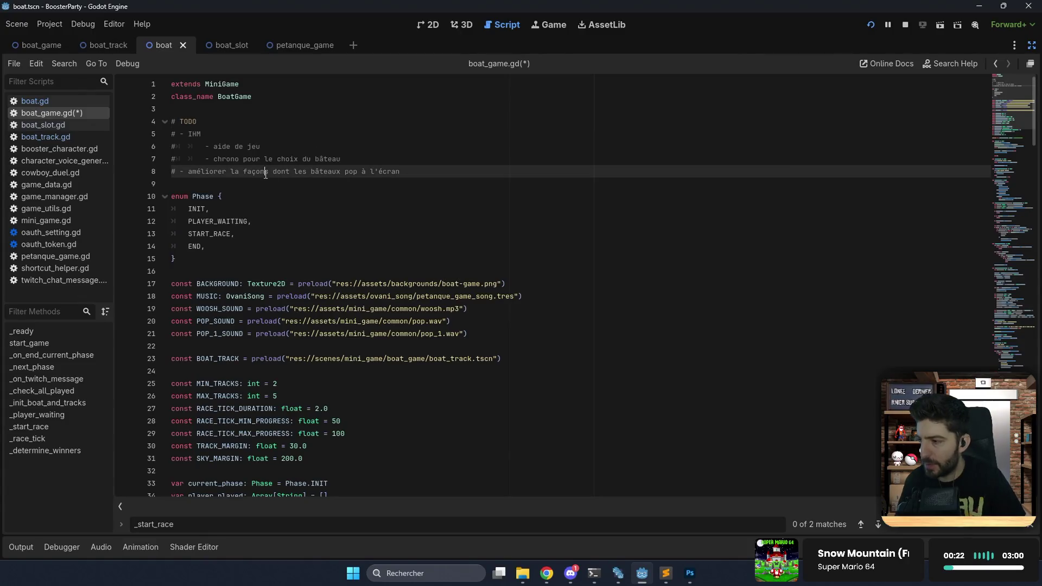
Correct 'façons' to 'façon' in the TODO list and save boat_game.gd.
key(BackSpace)
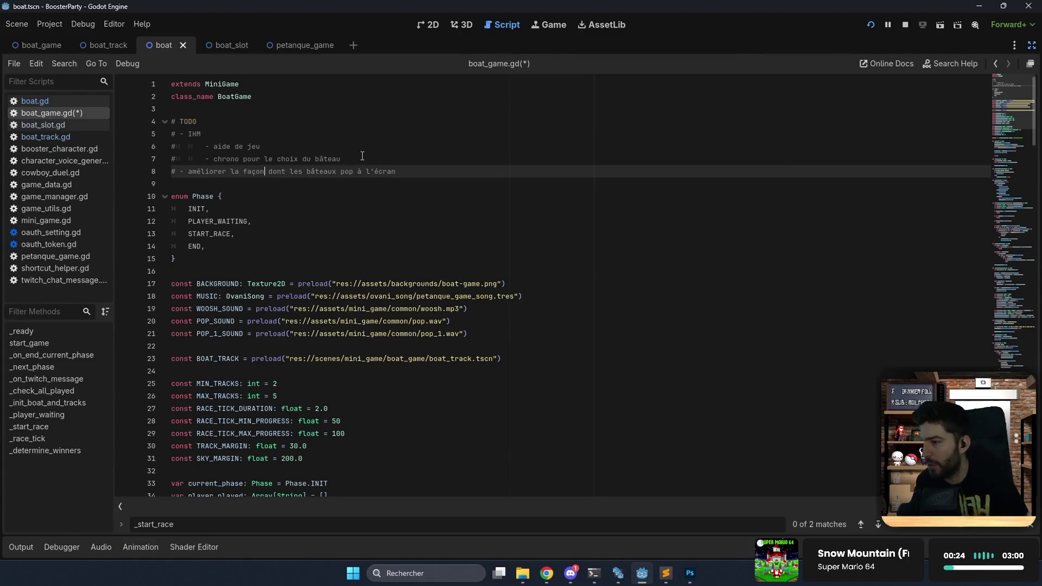
click(362, 156)
key(ctrl+s)
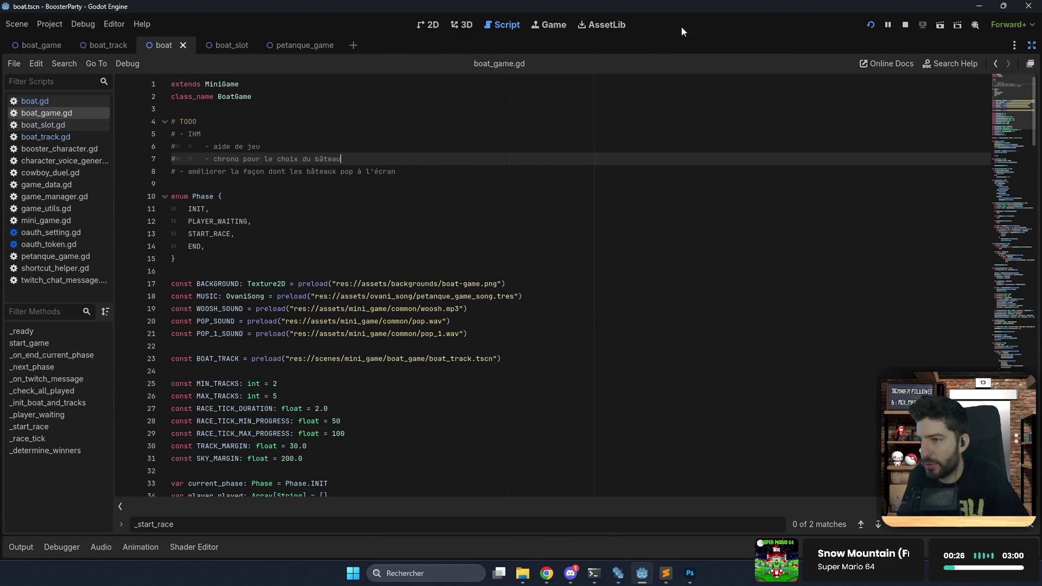
click(871, 25)
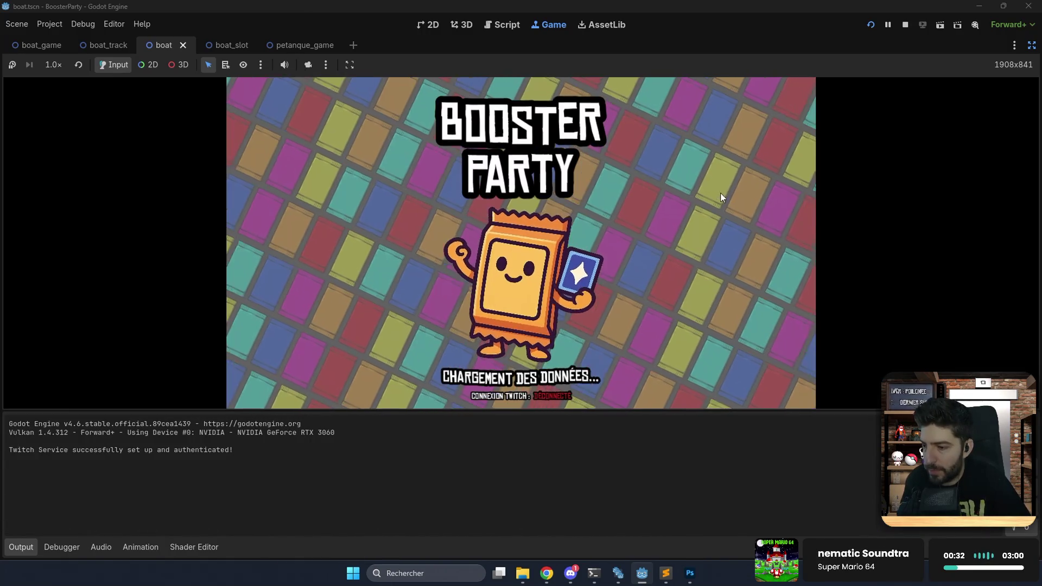
Go through the title, lobby and Arcade mode to launch the Bâteaux race again.
click(690, 239)
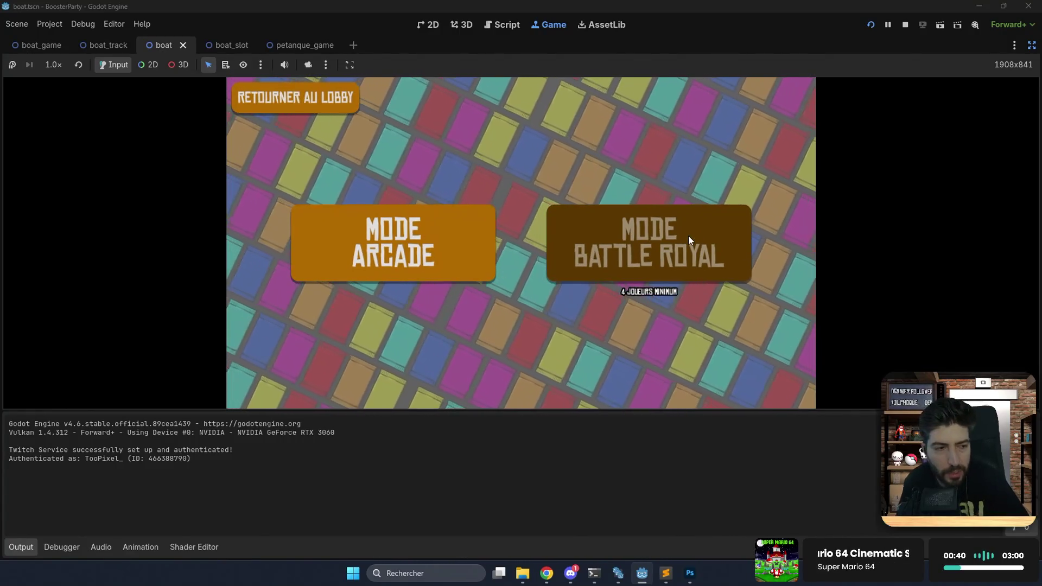
click(456, 258)
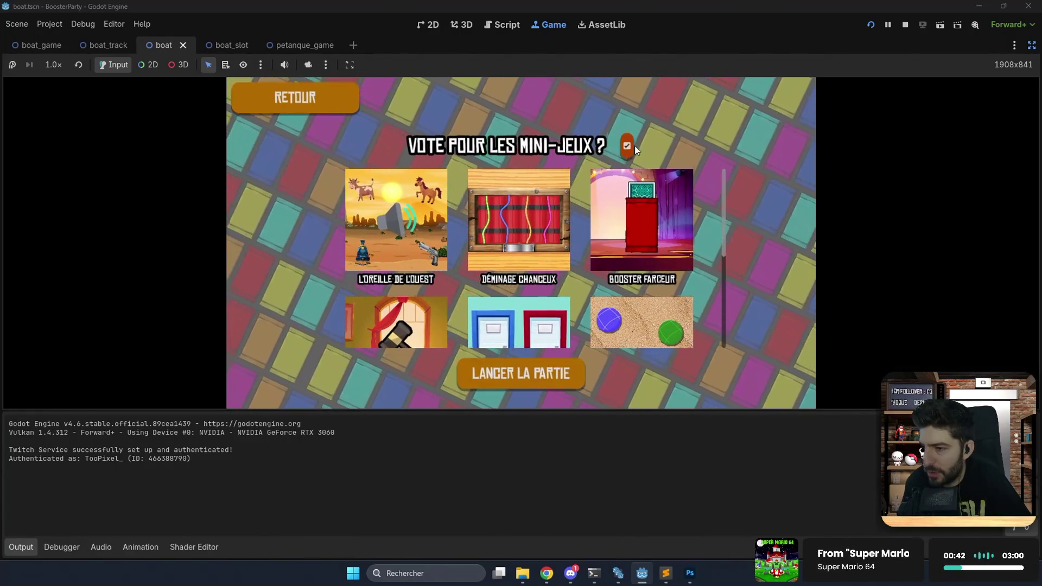
click(522, 373)
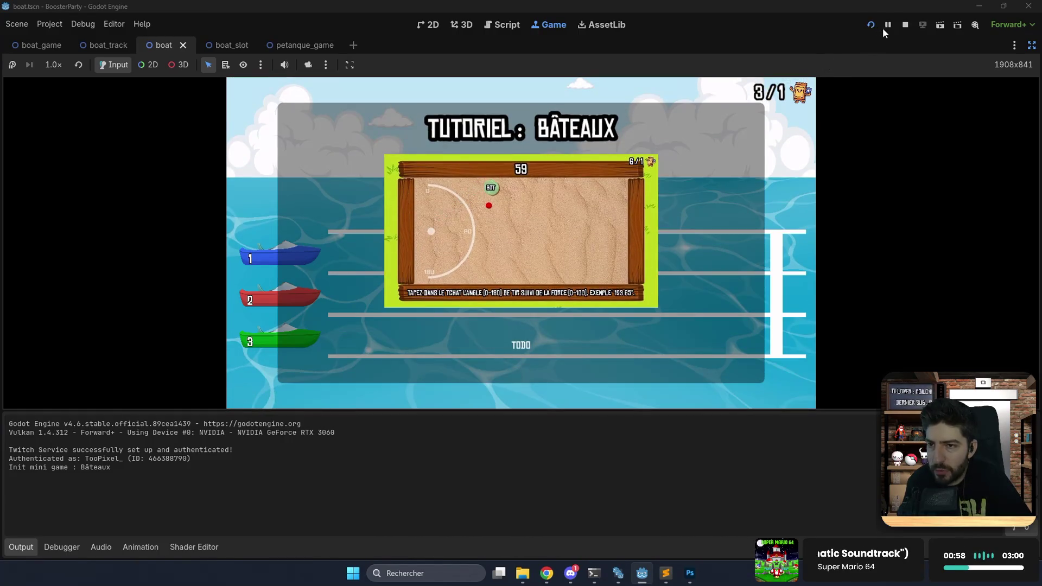
Pause the race, resume it, then pause again with three boats at the start.
click(887, 25)
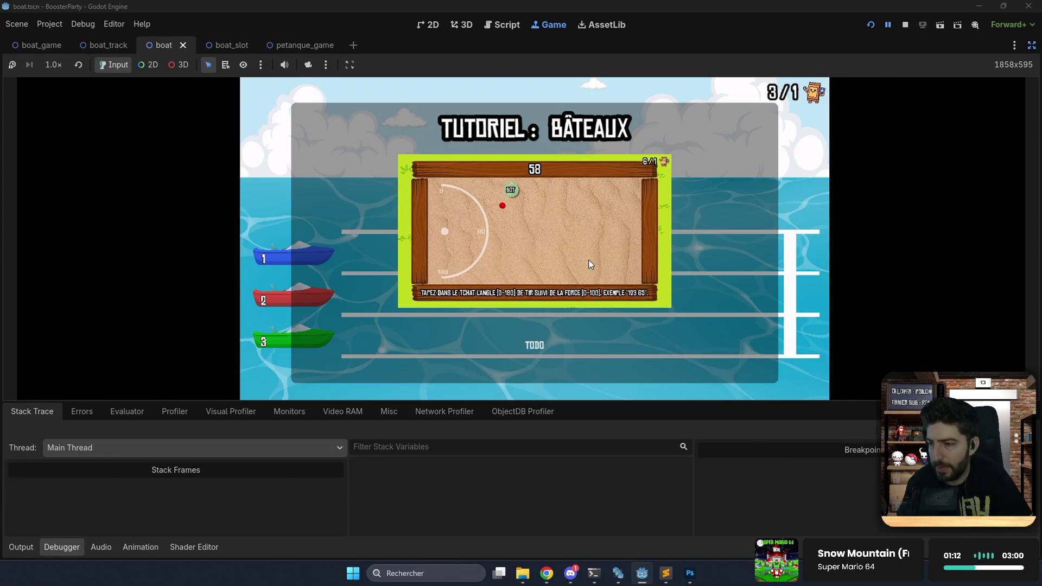
click(888, 24)
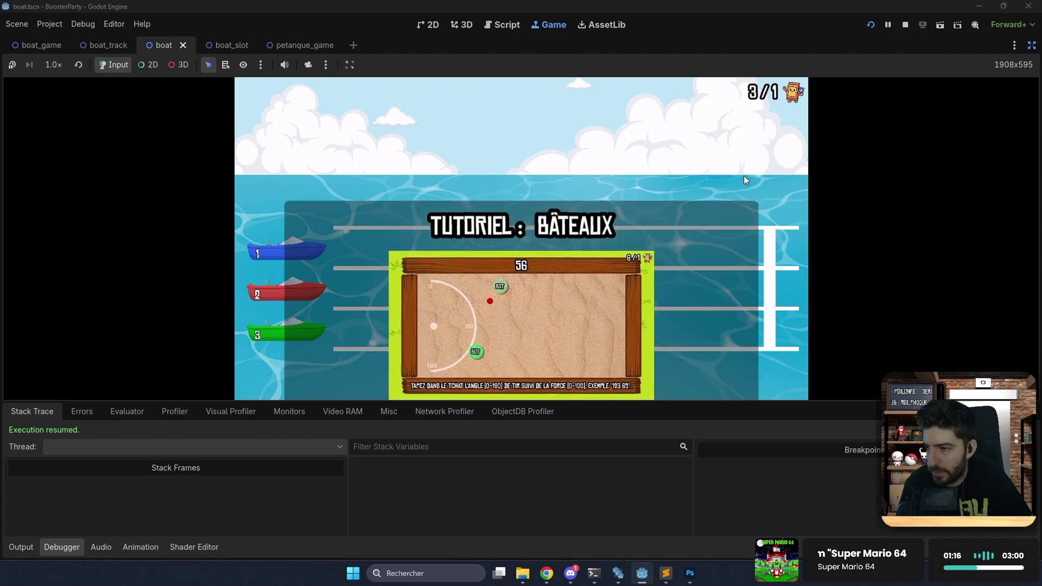
click(888, 26)
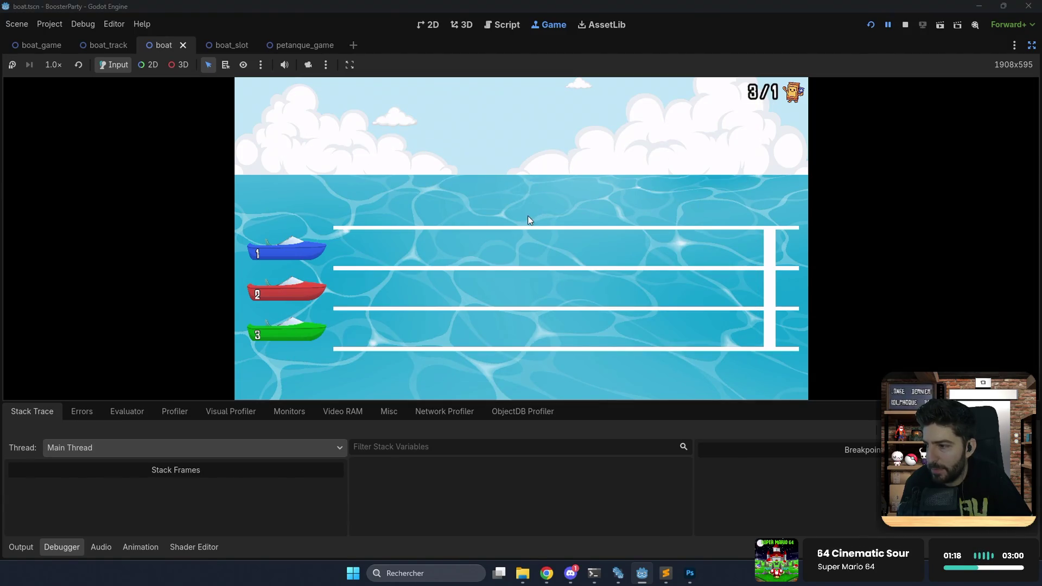
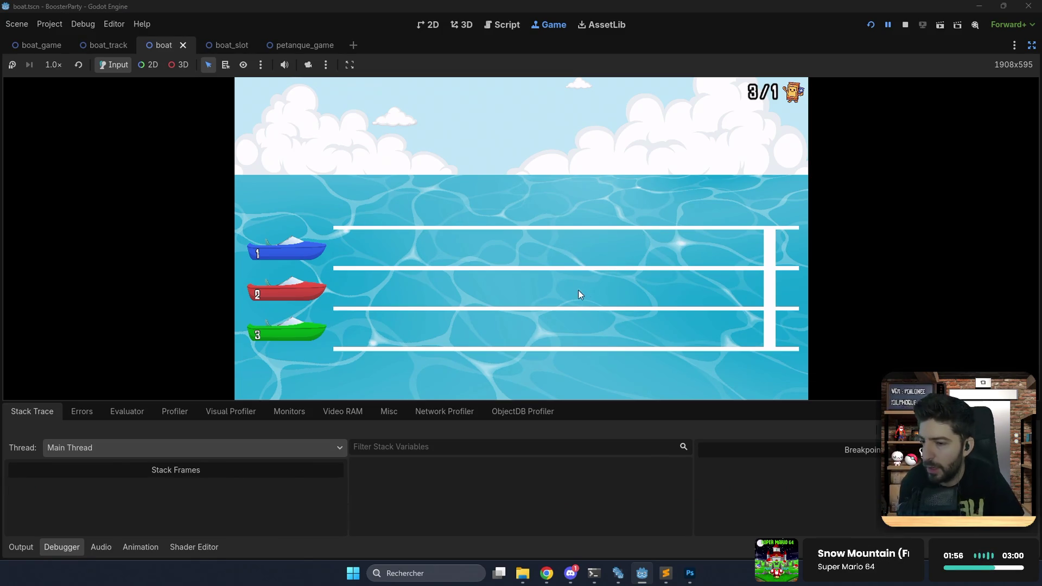
Stop the running boat race and bring back the scene, file and inspector docks.
click(905, 24)
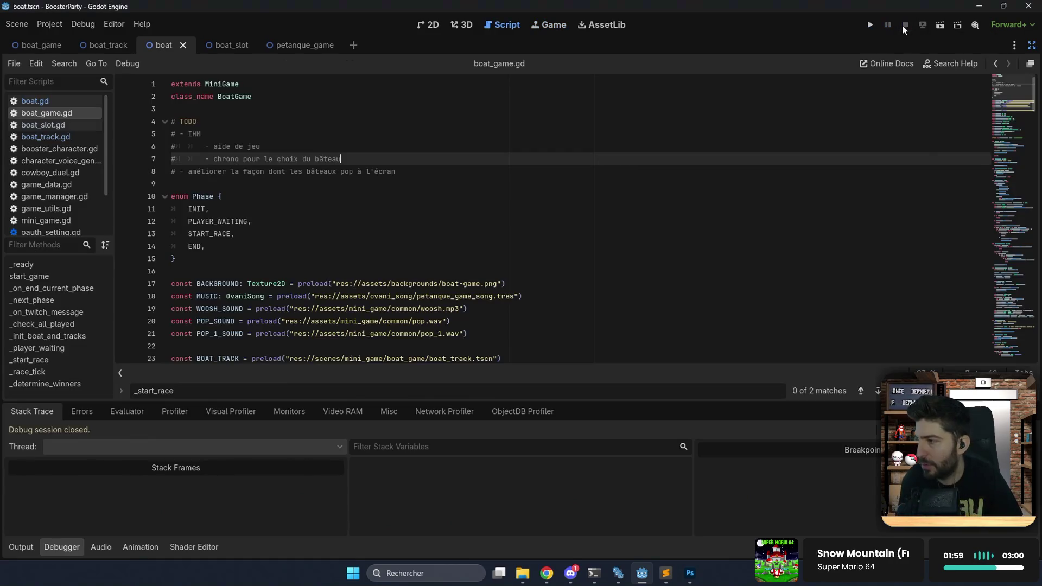
click(433, 25)
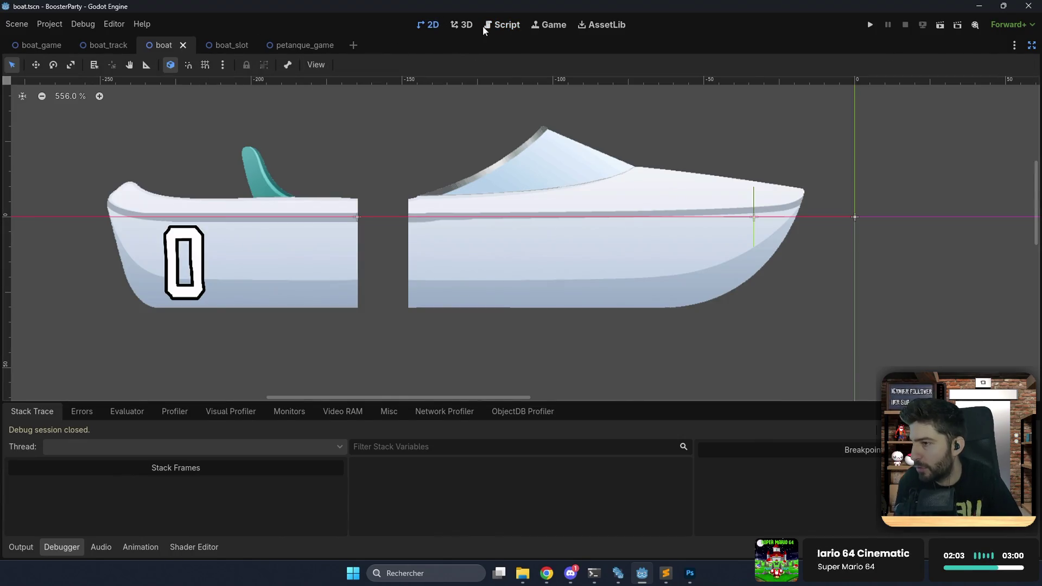
click(485, 24)
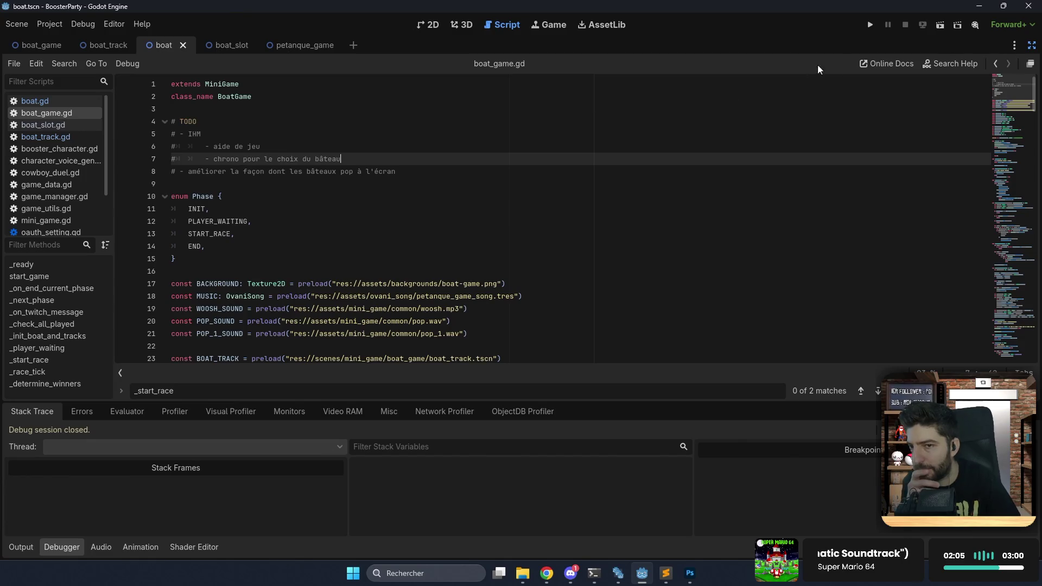
click(1025, 45)
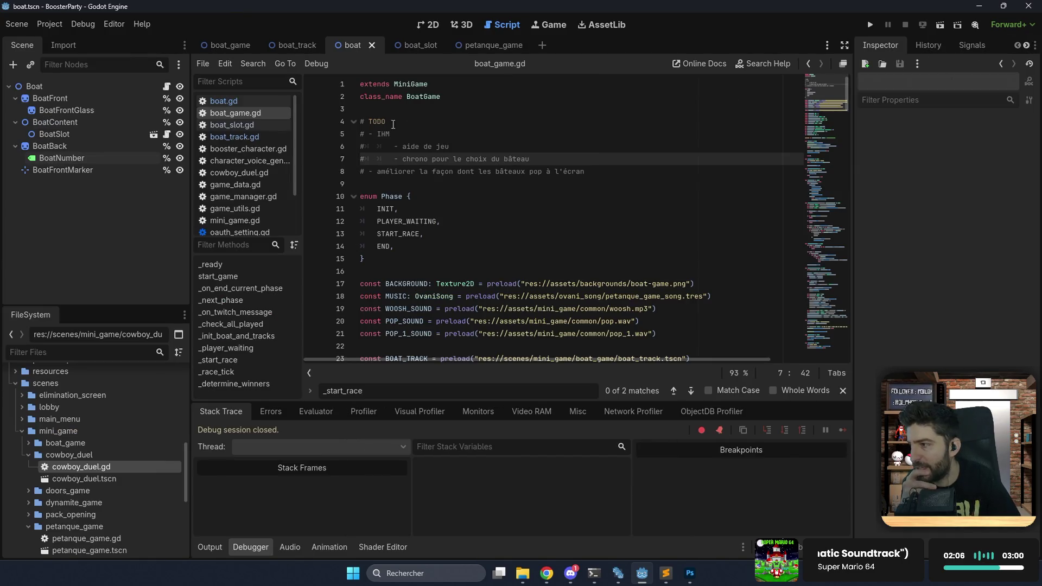
Open boat_track.gd, then show the boat_track scene in the 2D view.
click(225, 137)
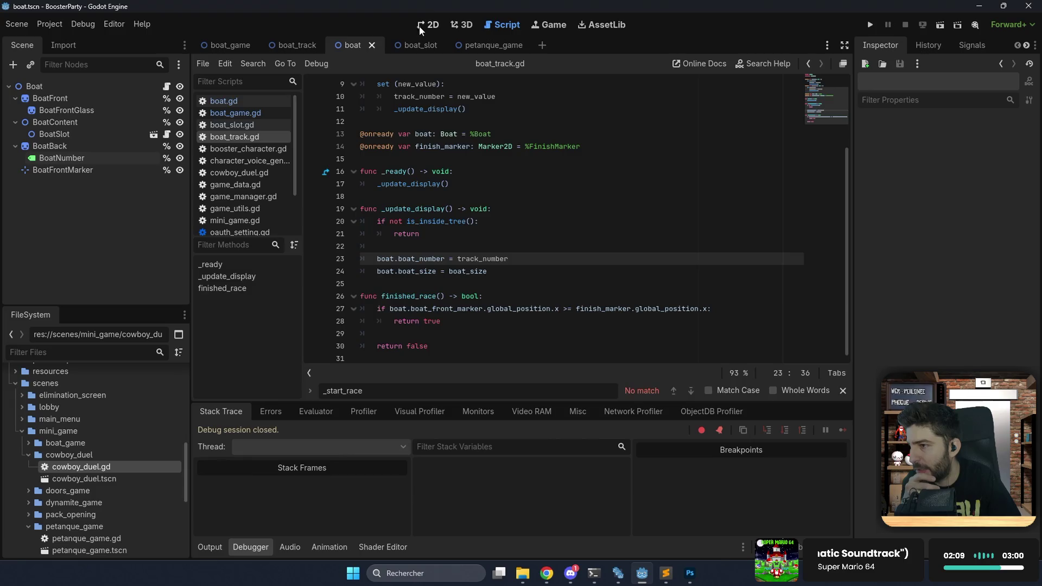
click(427, 25)
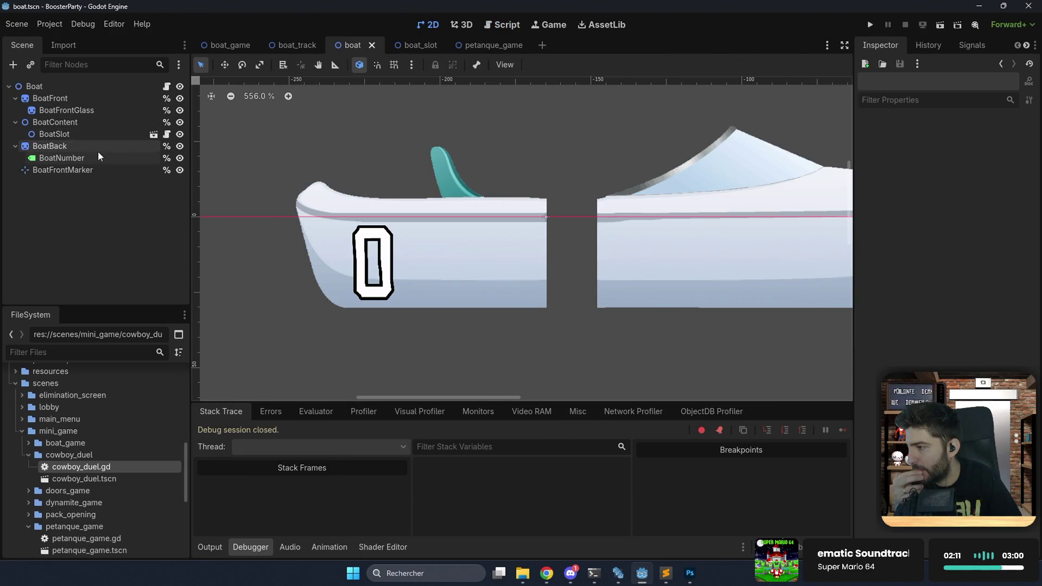
scroll(339, 190, down, 1)
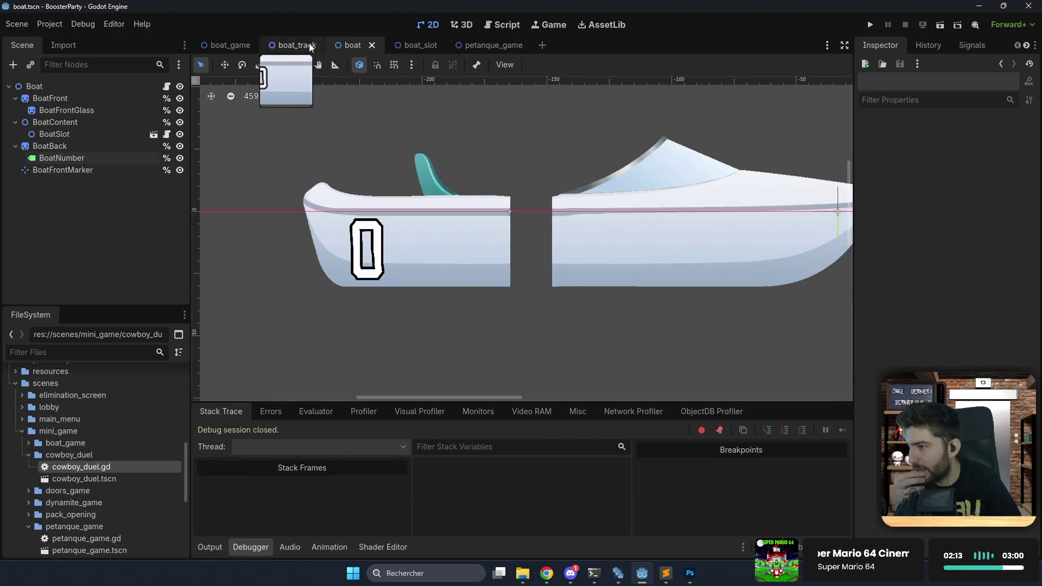
click(304, 44)
scroll(469, 183, down, 4)
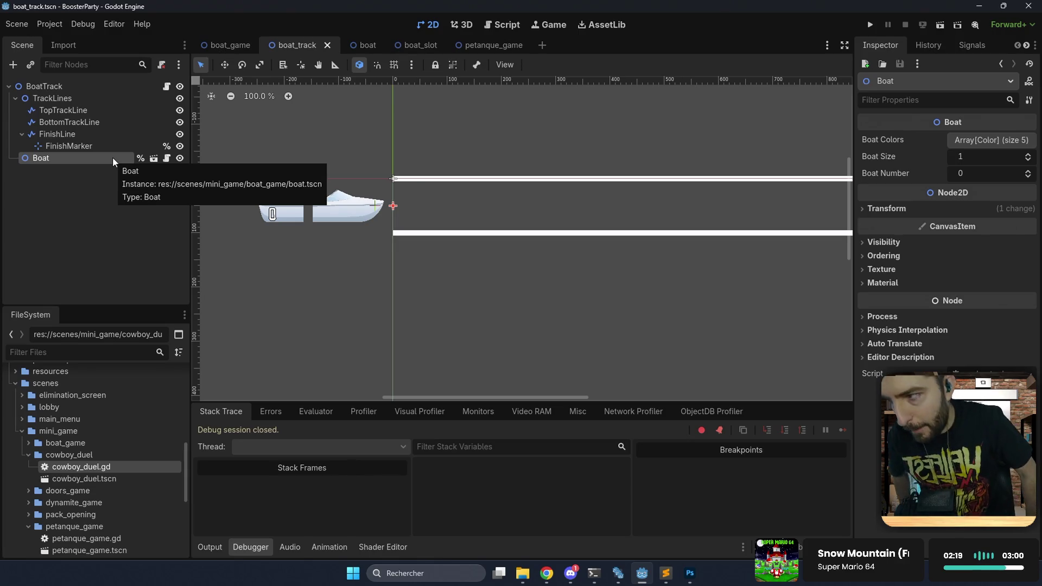
Make the TrackLines node accessible by unique name.
click(88, 100)
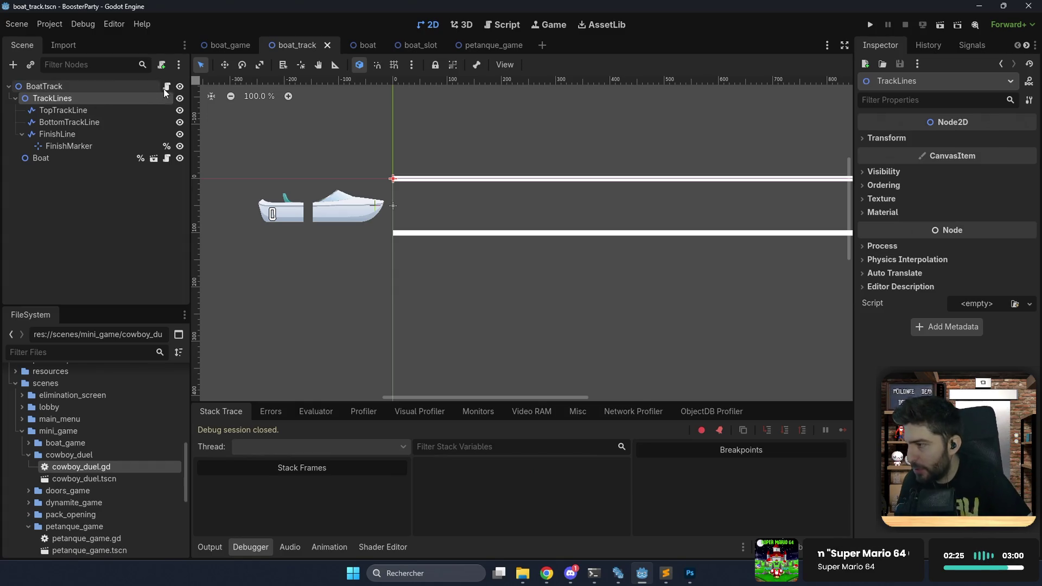
right_click(151, 101)
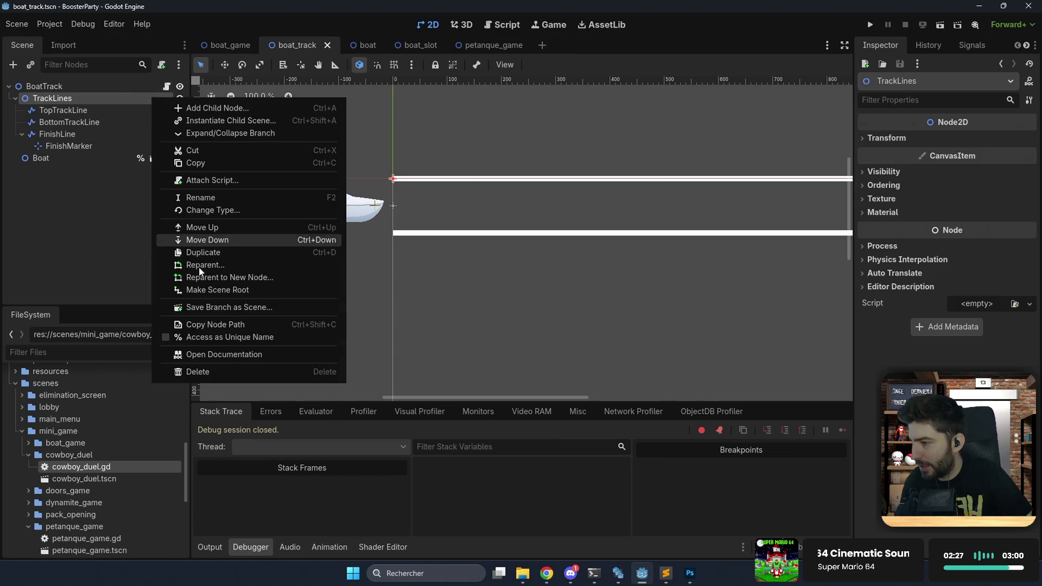
click(214, 337)
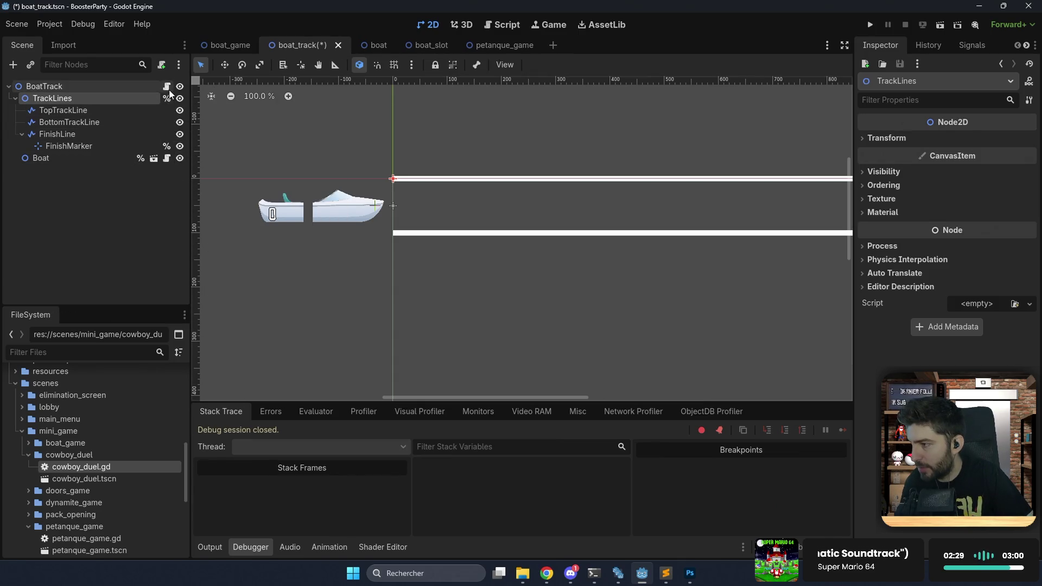
click(167, 86)
drag(135, 97, 374, 160)
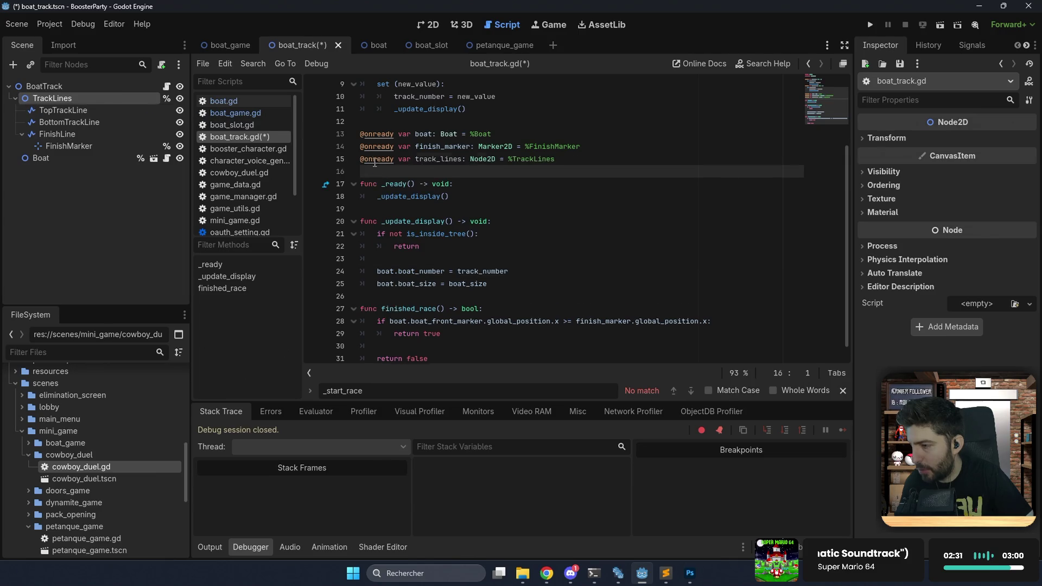
click(470, 183)
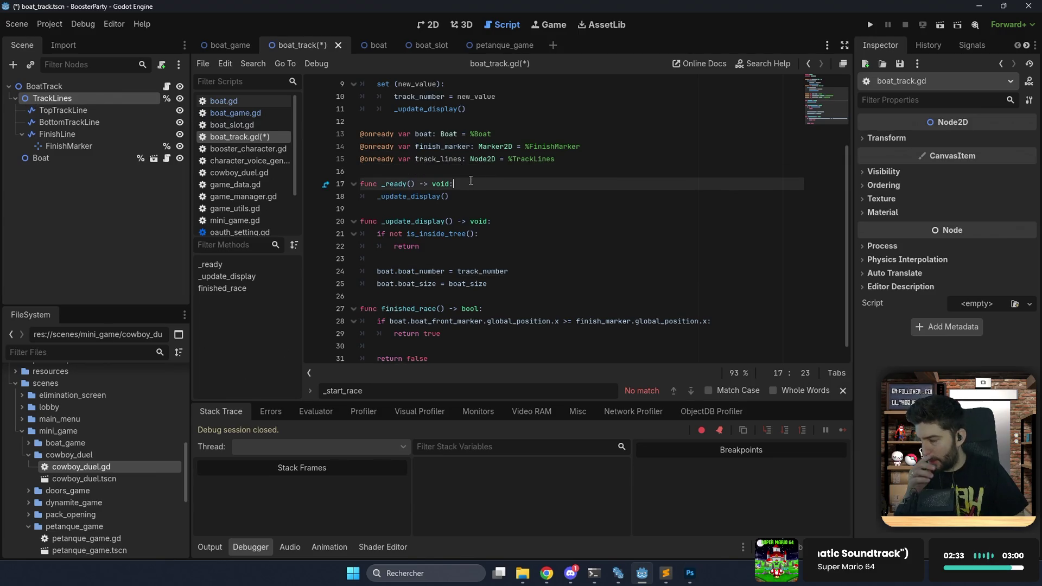
key(Return)
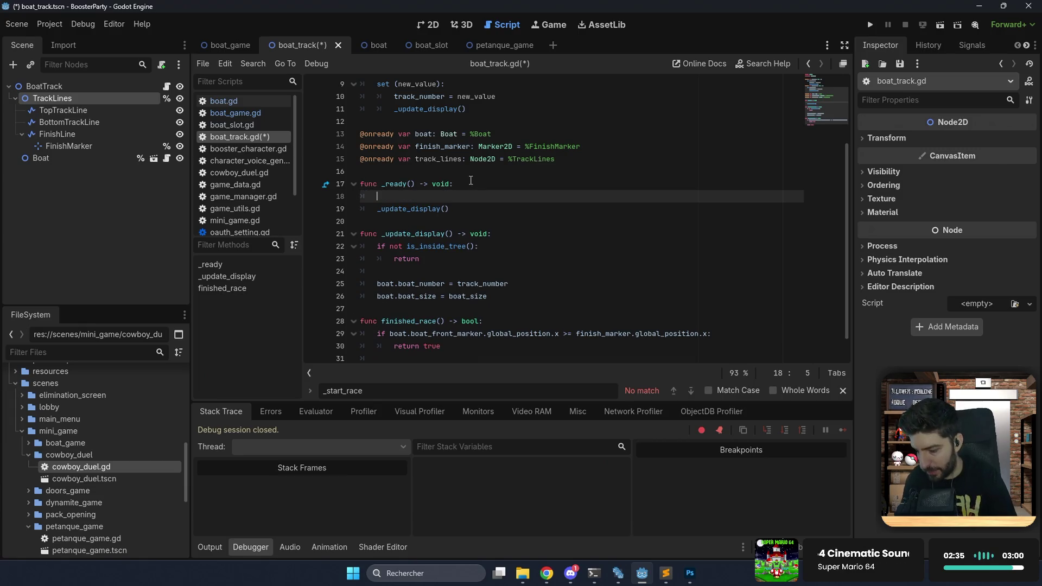
text(t)
key(Return)
text(.)
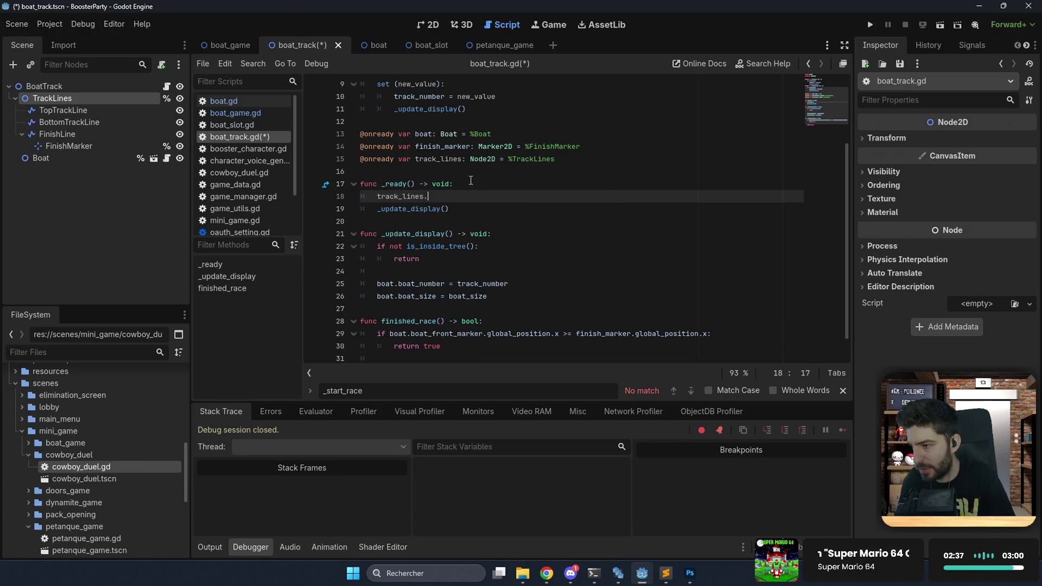
text(mod)
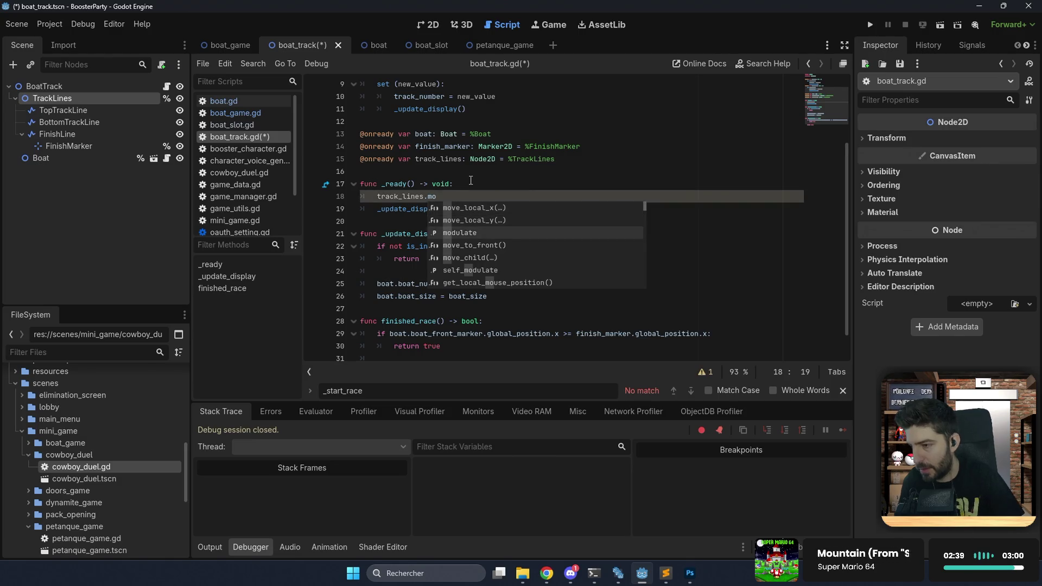
key(Return)
text(.a = 0)
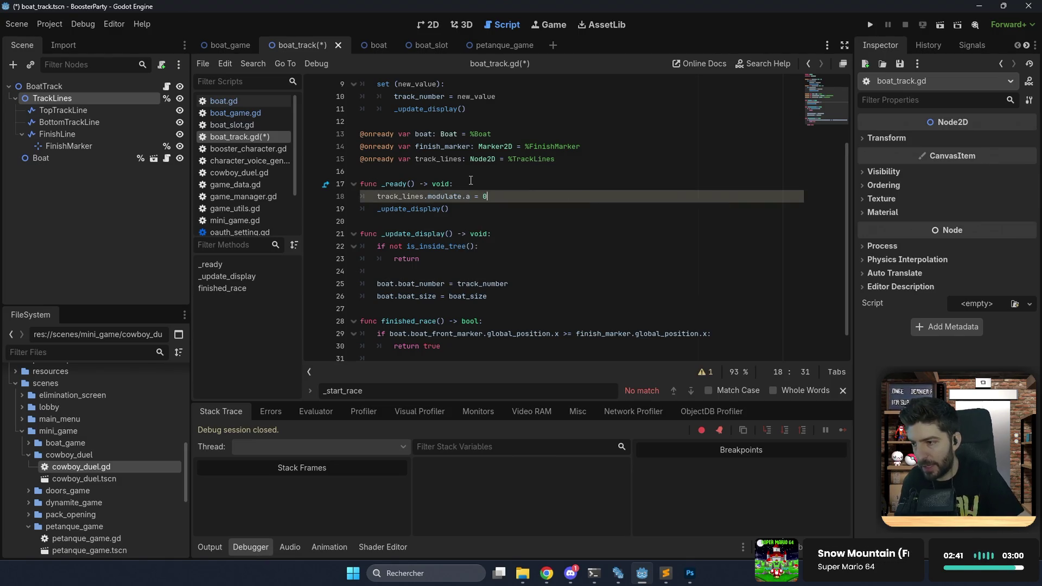
key(ctrl+s)
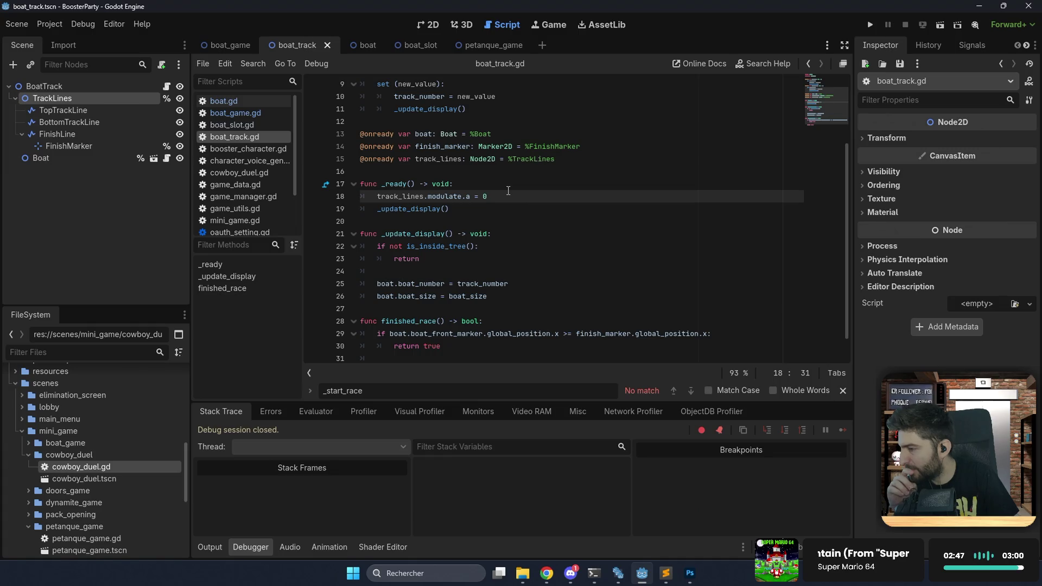
Remove the track_lines lines, save, and turn off TrackLines' unique-name access.
key(shift+Up)
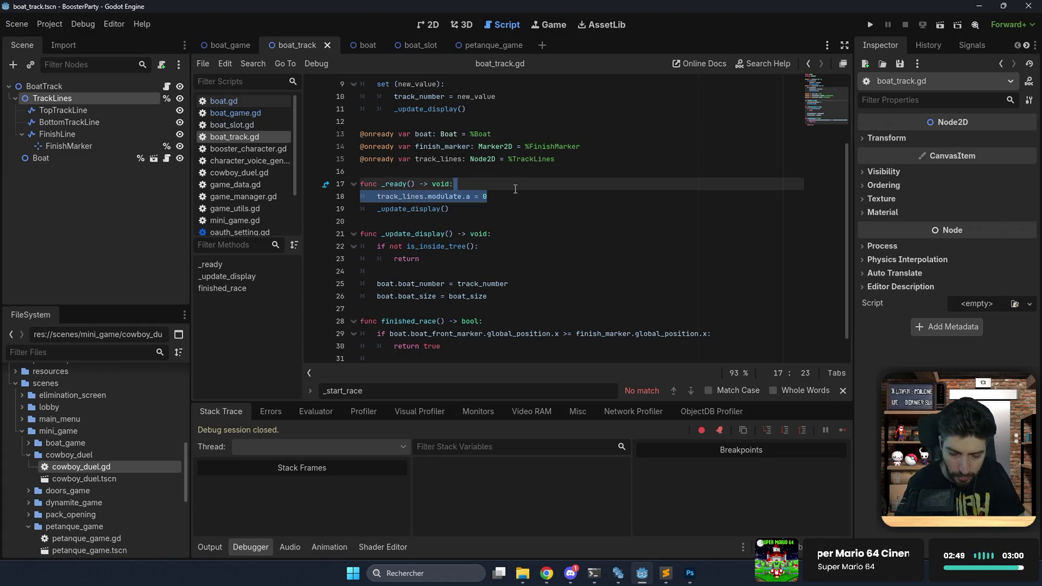
key(BackSpace)
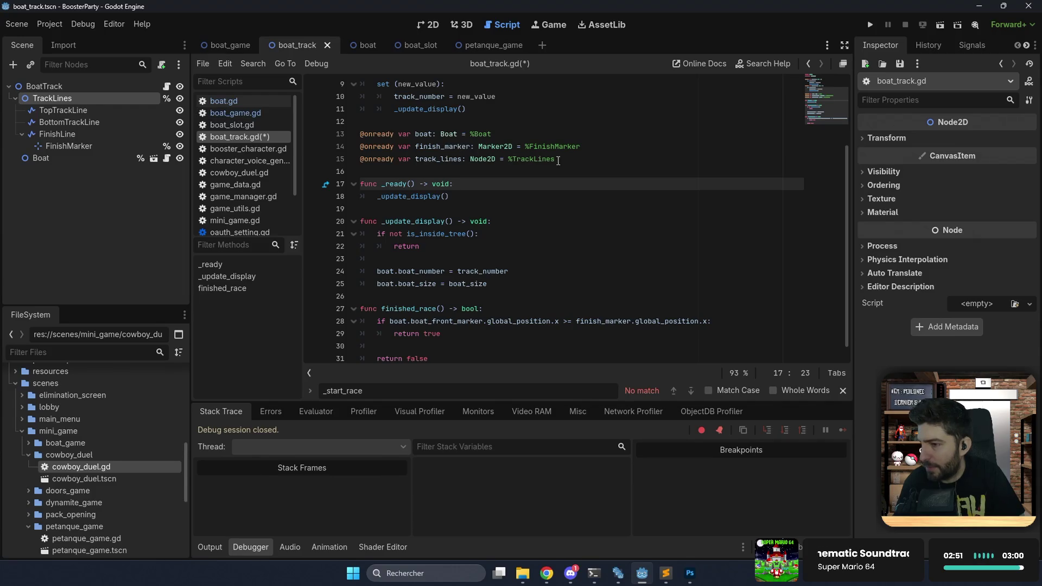
drag(558, 161, 591, 152)
key(BackSpace)
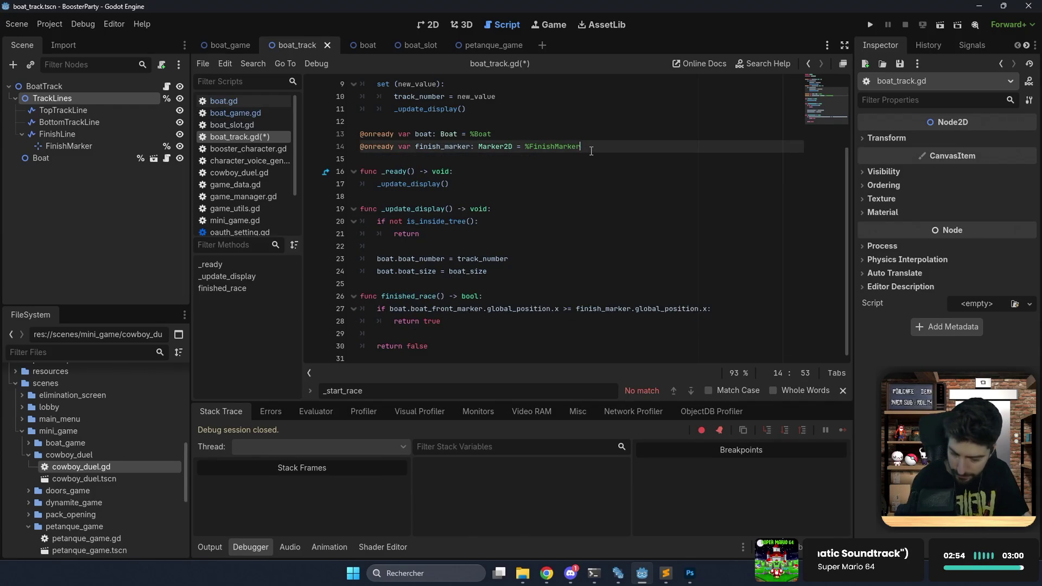
key(ctrl+s)
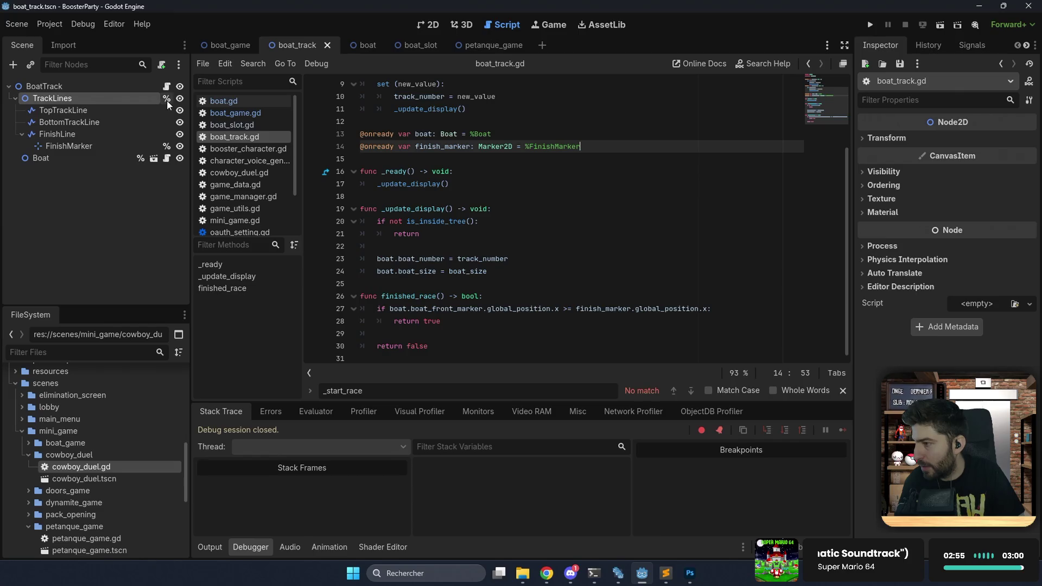
right_click(146, 99)
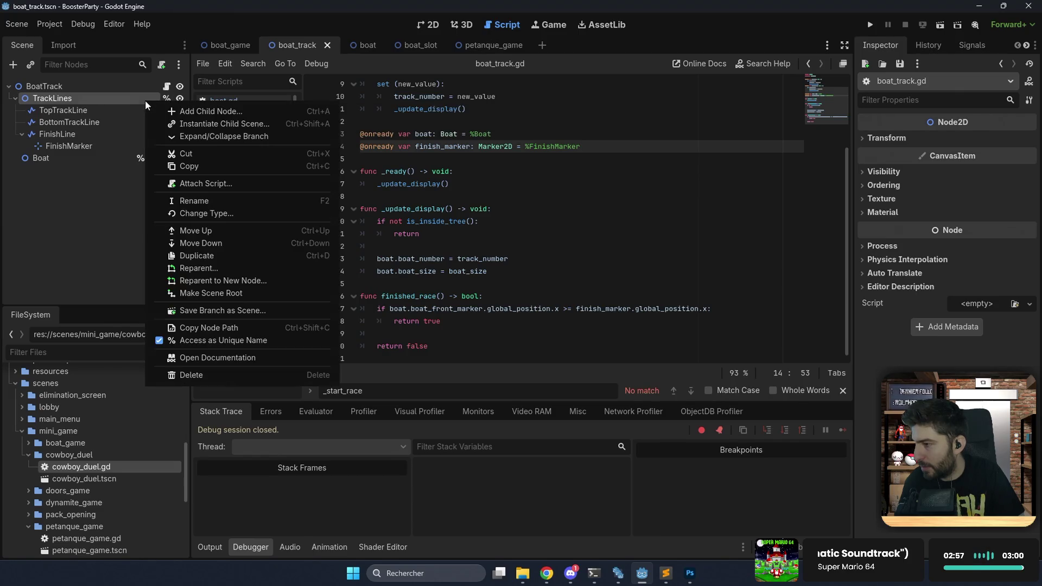
click(226, 341)
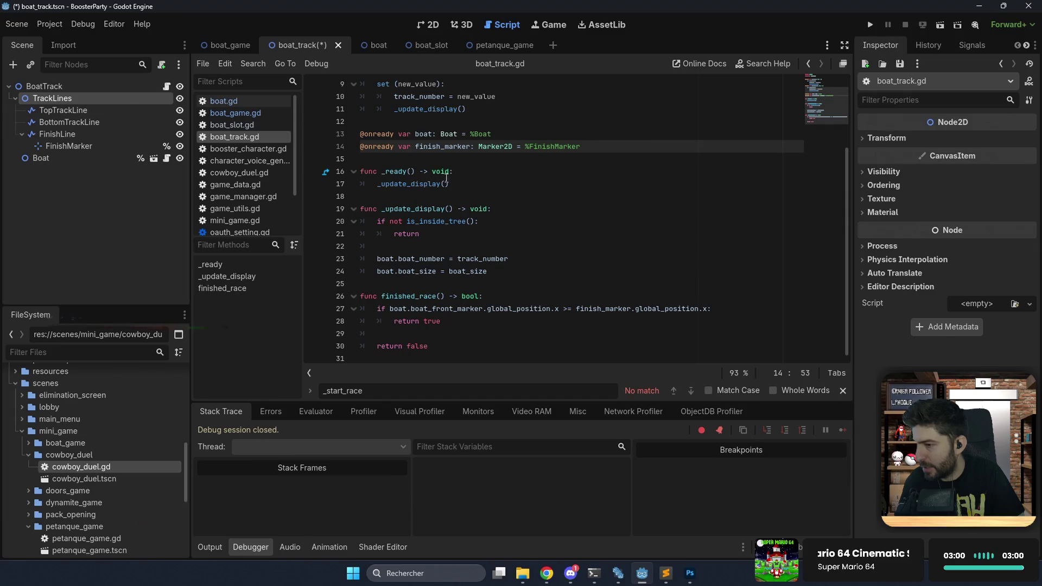
Add 'boat.visible = false' at the start of _ready and save.
click(468, 171)
key(Return)
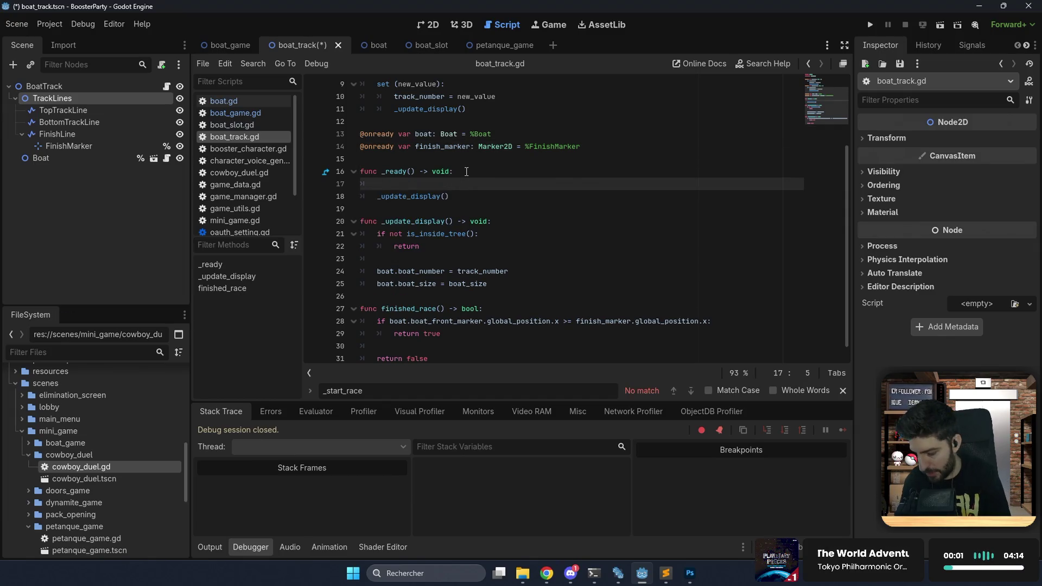
text(boat.vi)
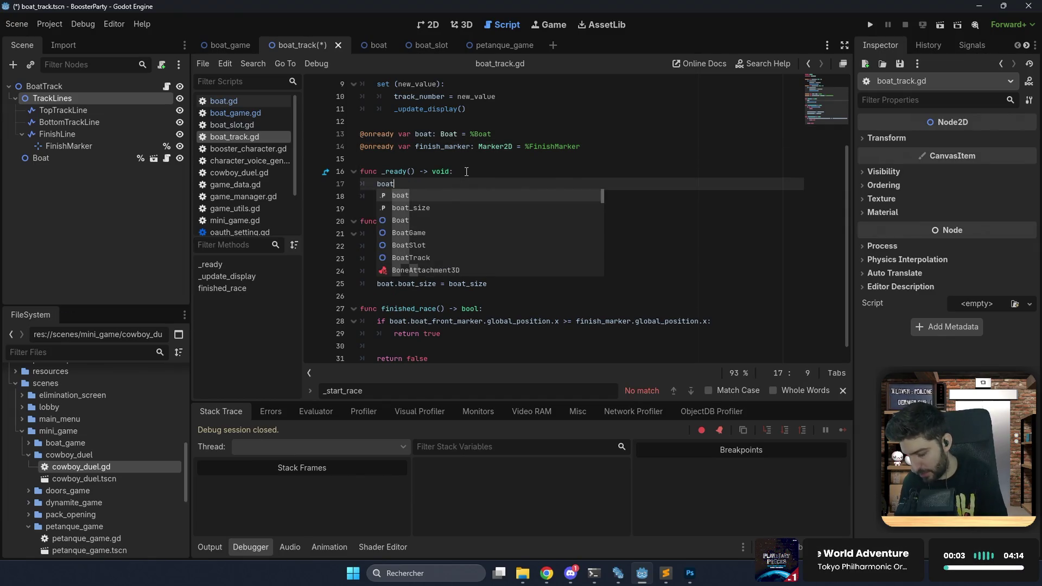
key(Down)
key(Down)
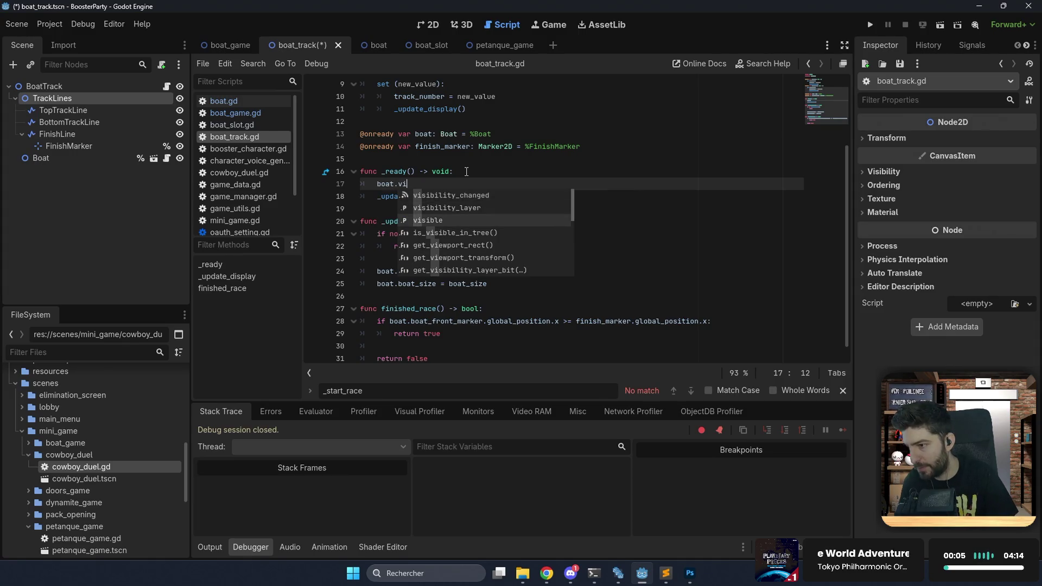
key(Return)
text(false)
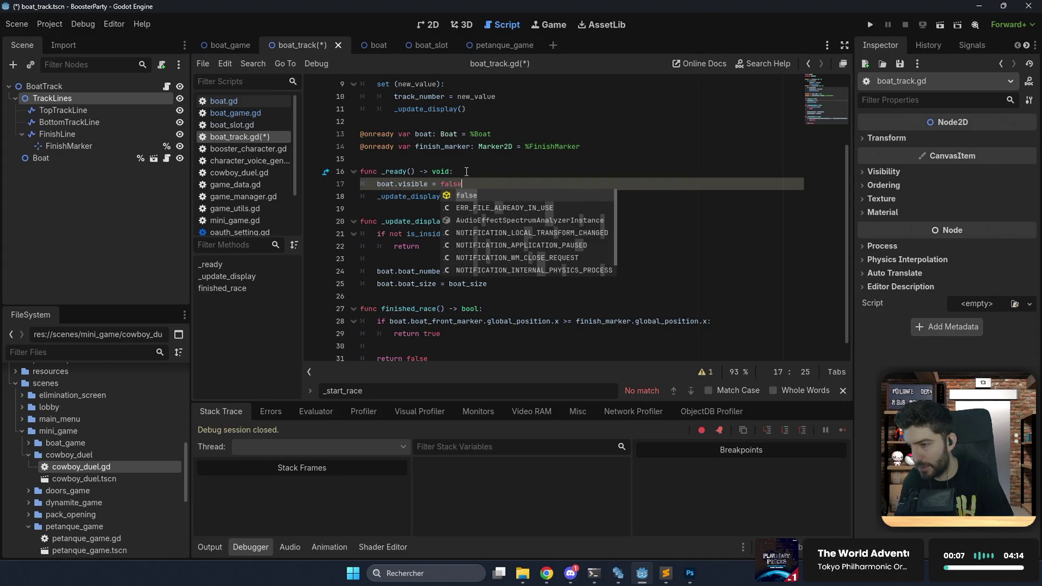
key(ctrl+s)
Set the boat's starting scale to Vector2.ONE * 0.001 in _ready.
key(Return)
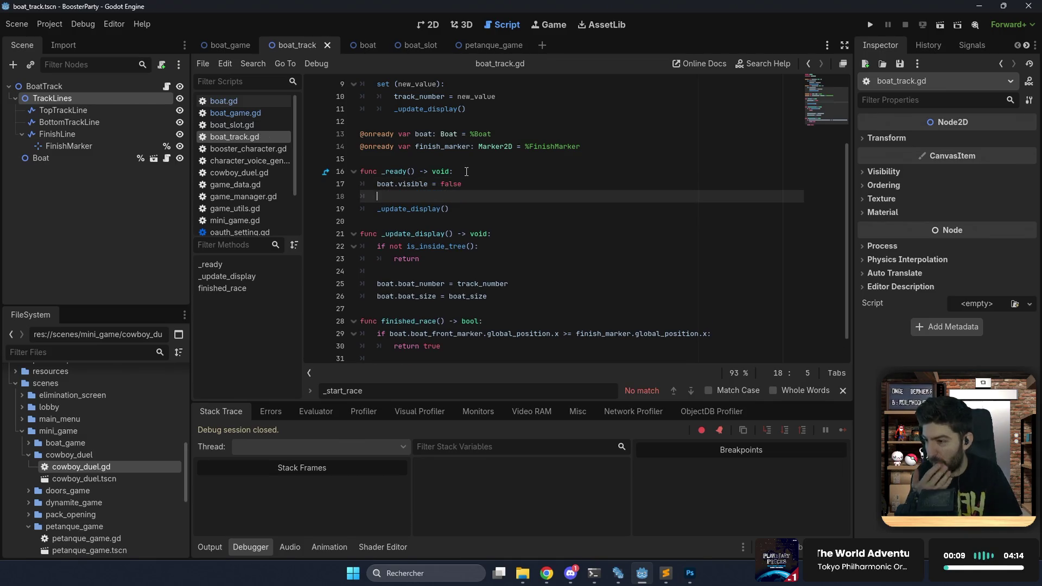
text(boat.sc)
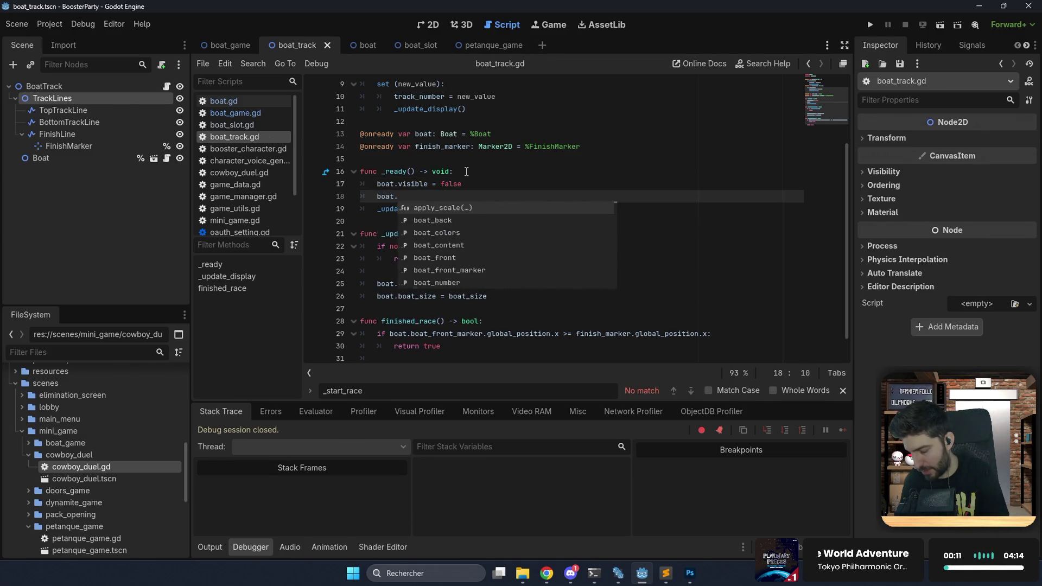
key(Return)
text(=)
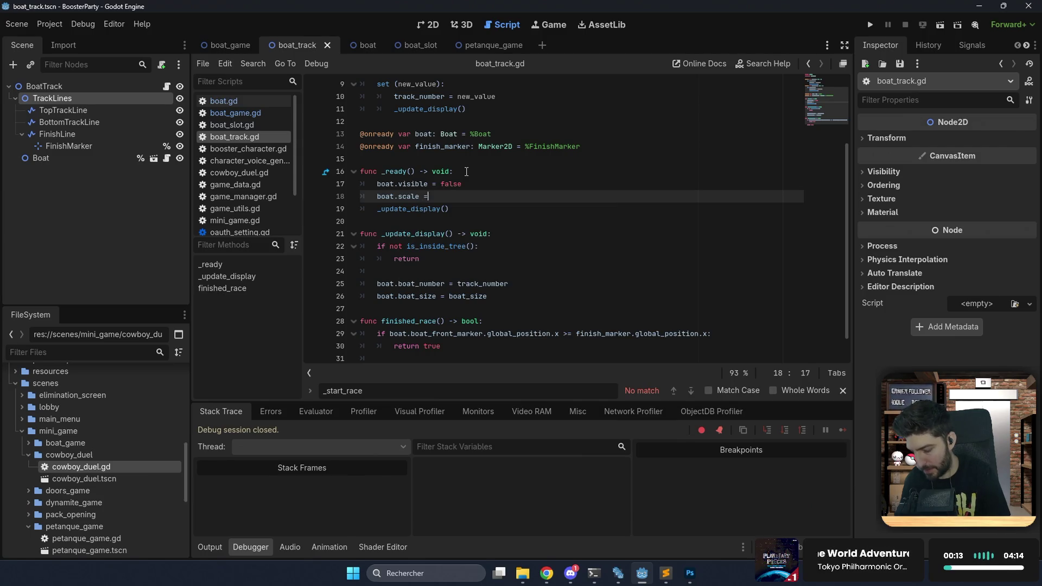
text( Vector2)
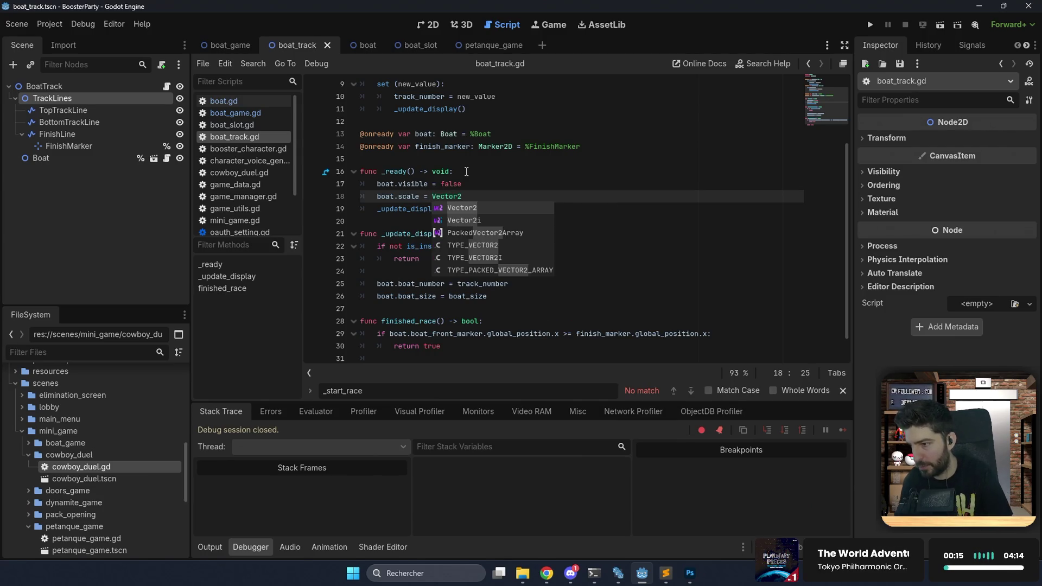
text(.ZERO)
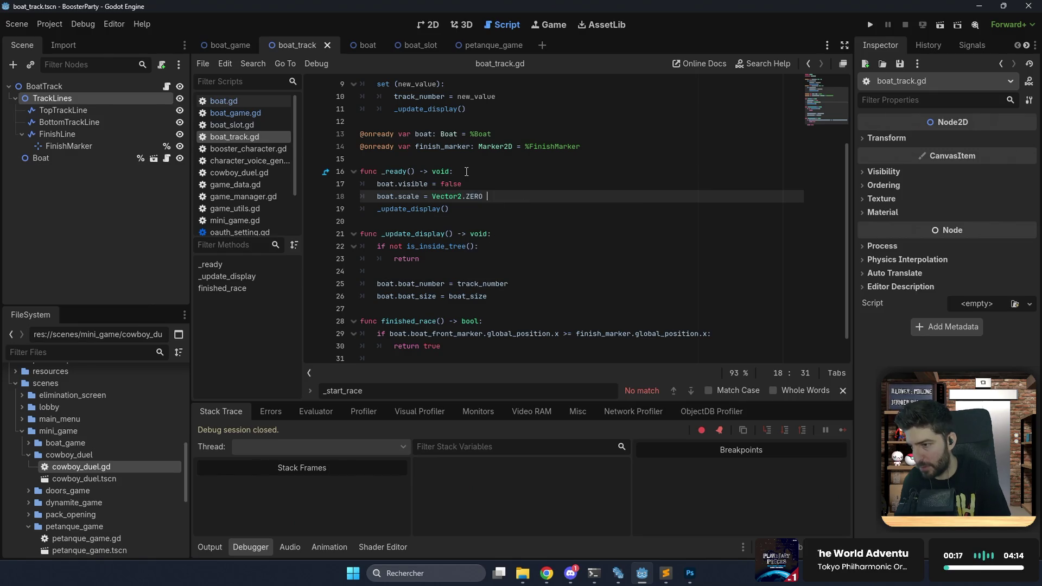
key(BackSpace)
key(BackSpace)
key(BackSpace)
text(O)
key(Return)
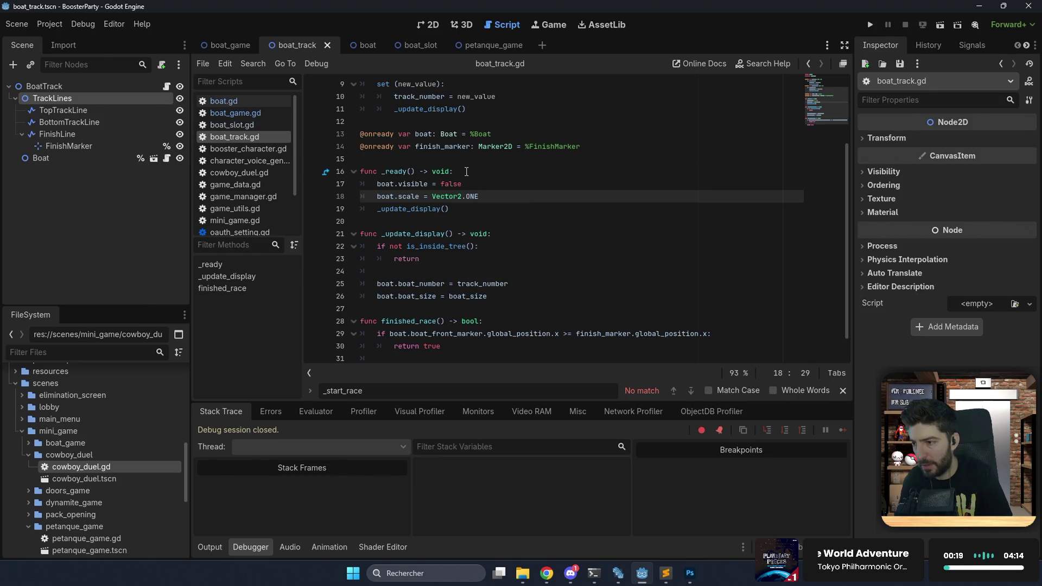
text( * 0.001)
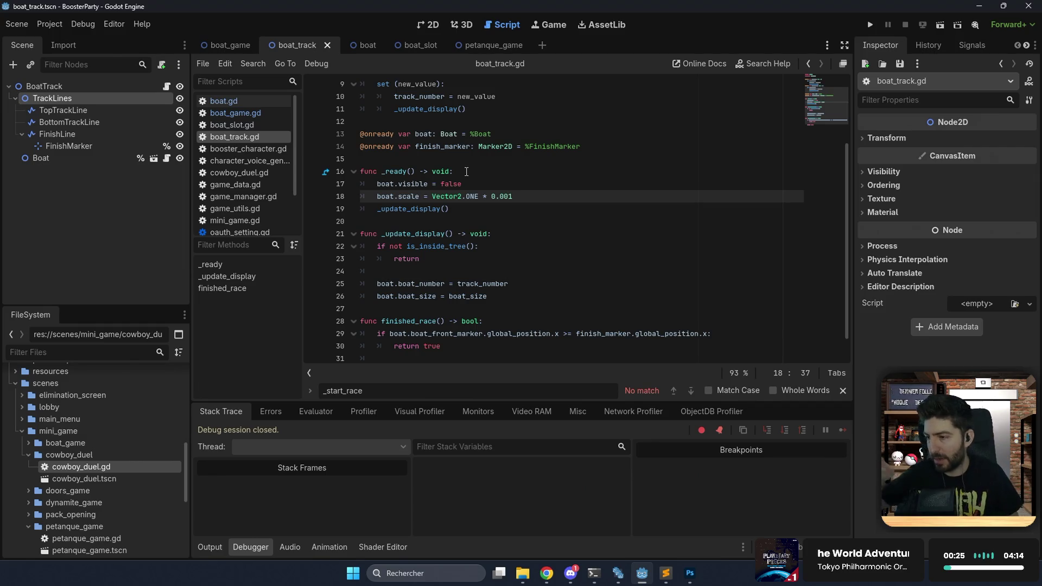
key(Return)
Add a new 'func pop_boat() -> void:' at the end of the script.
scroll(467, 174, down, 1)
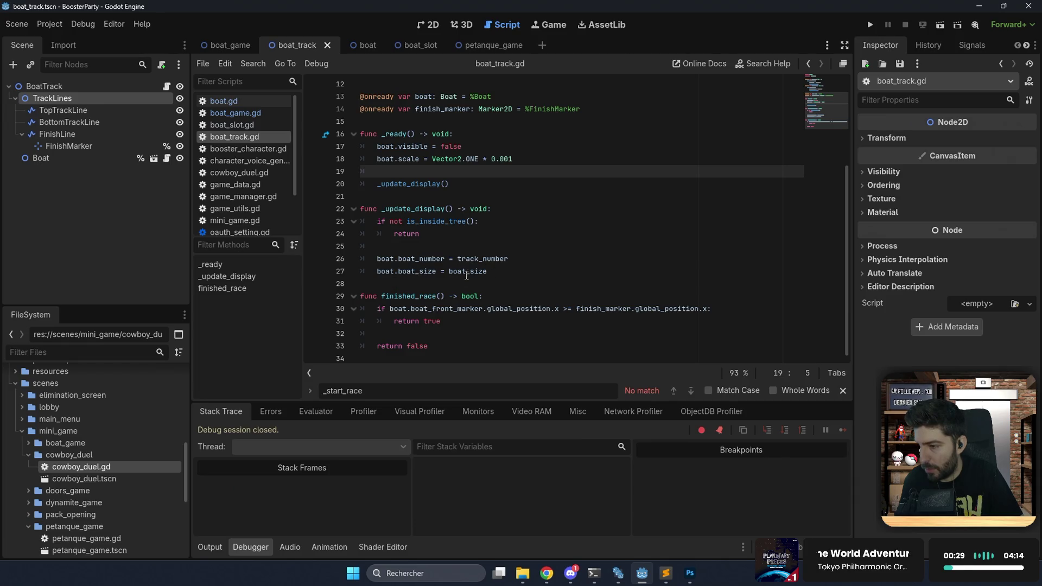
click(376, 356)
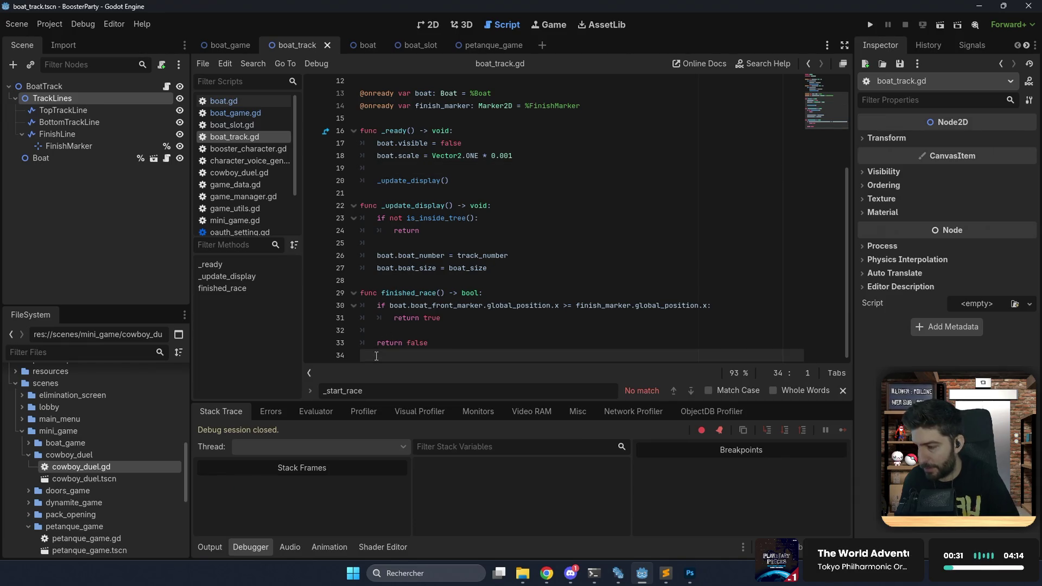
key(Return)
text(func )
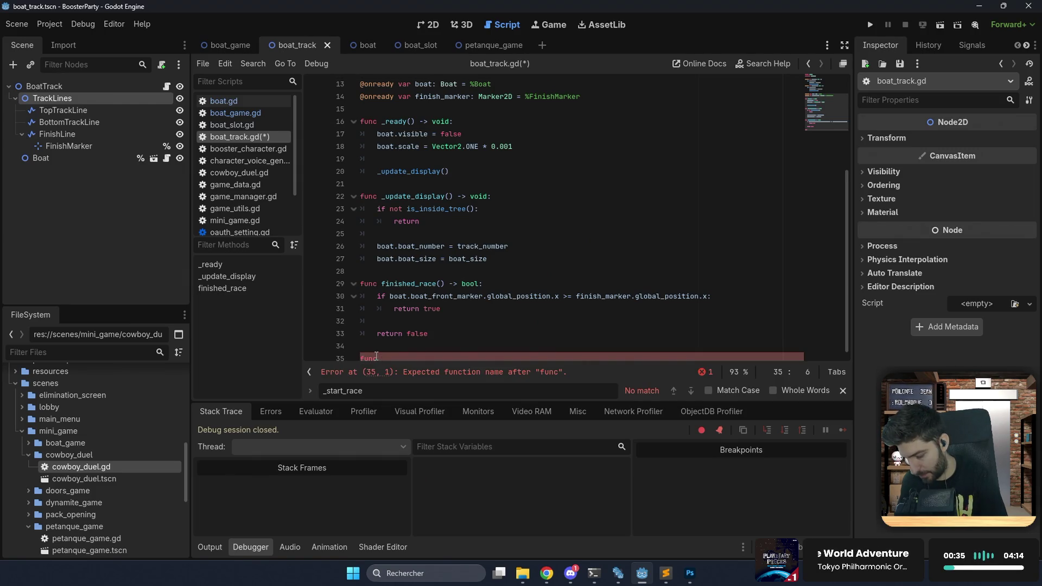
text(pop_boat)
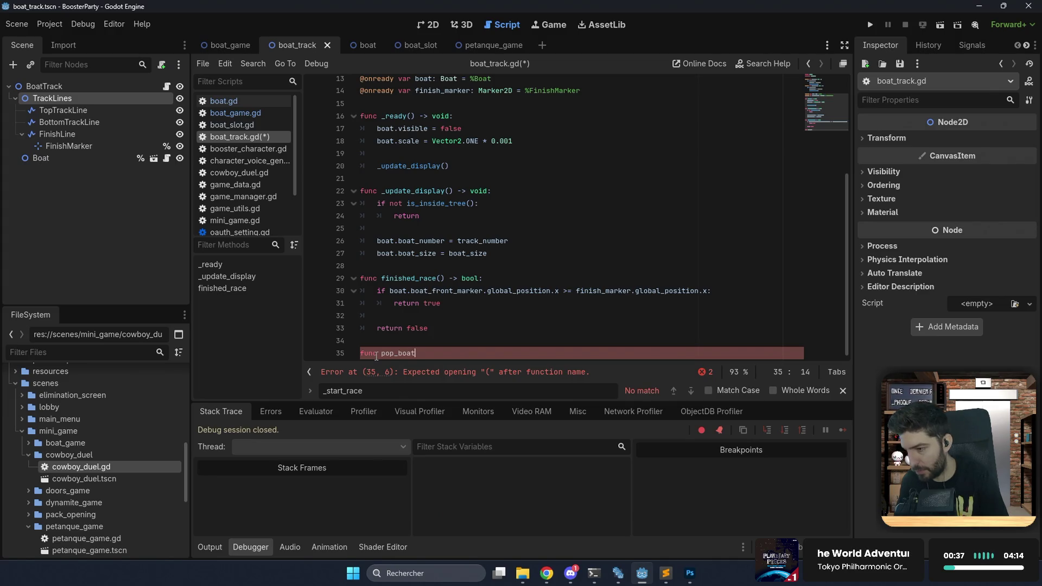
text(() -> )
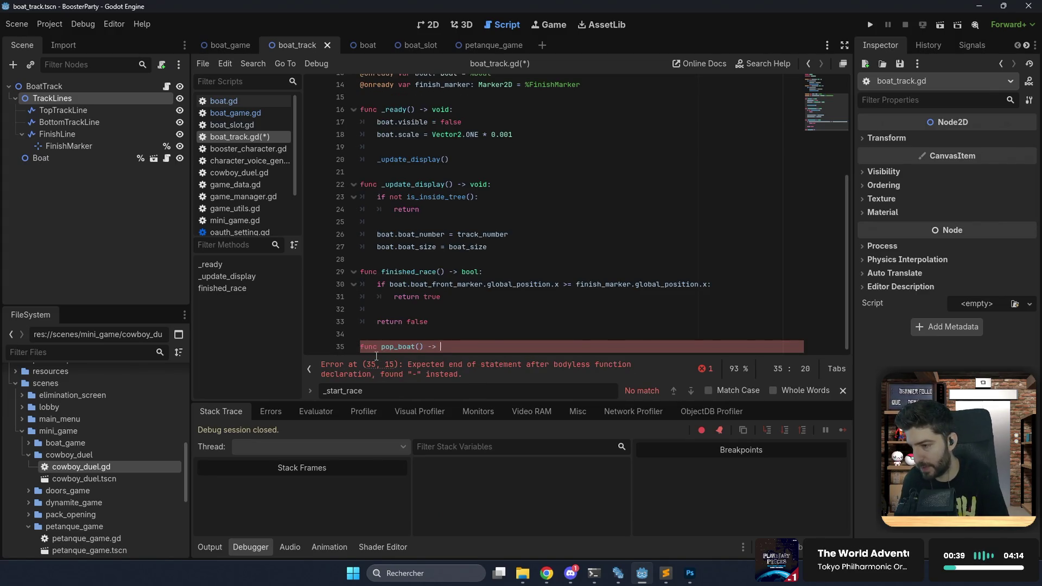
text(bool)
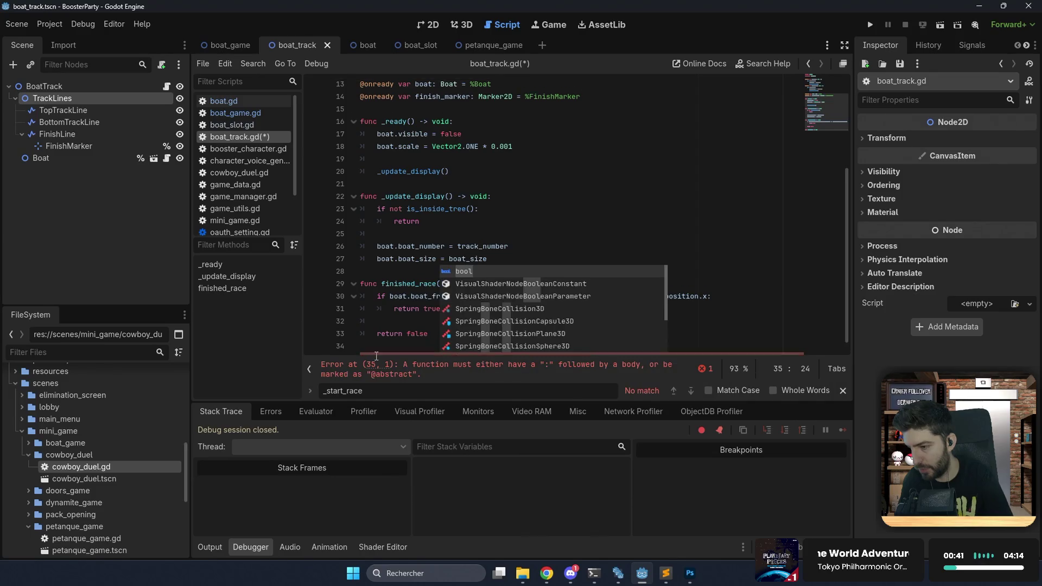
text(:)
key(Return)
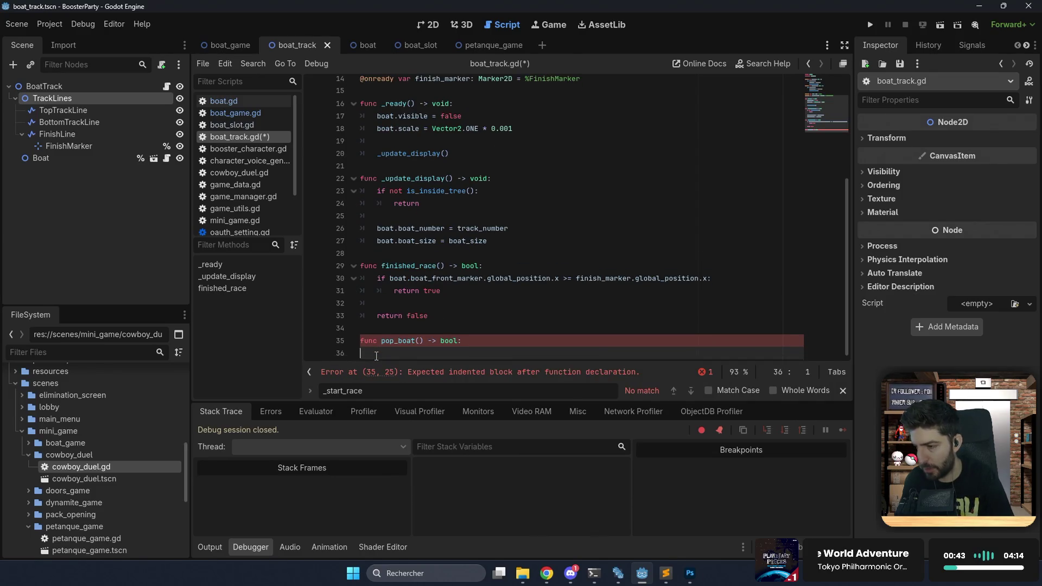
key(BackSpace)
key(BackSpace)
key(BackSpace)
text(void:)
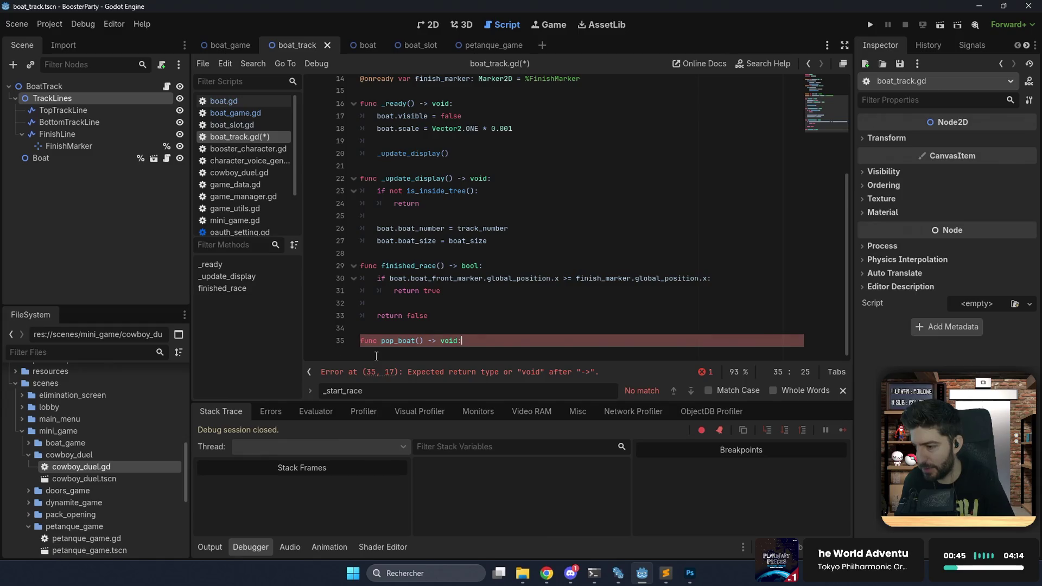
key(Return)
In pop_boat, create 'var pop_tween: Tween = create_tween()' and call boat.show().
text(var )
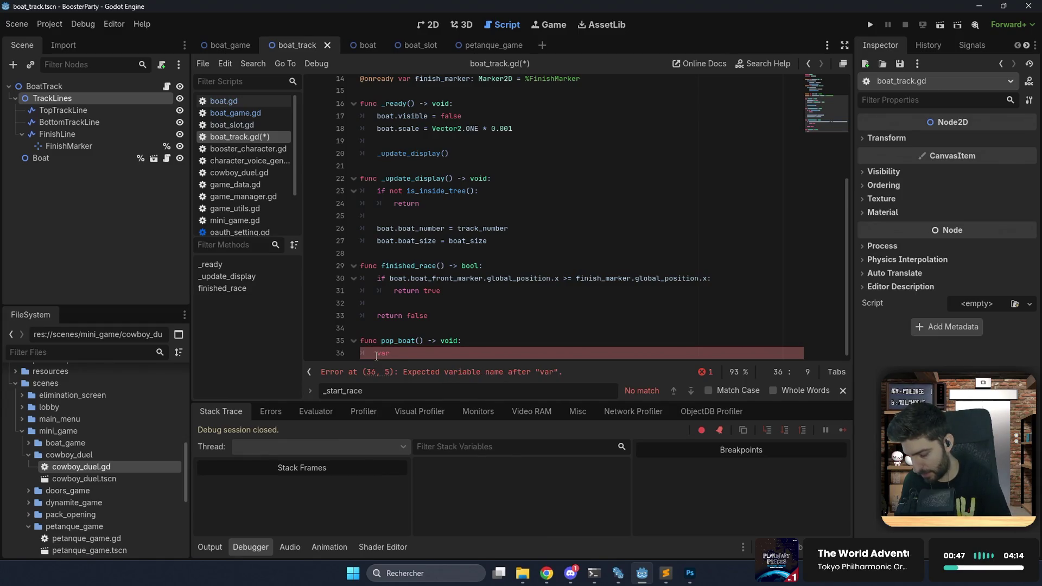
text(pop_tween)
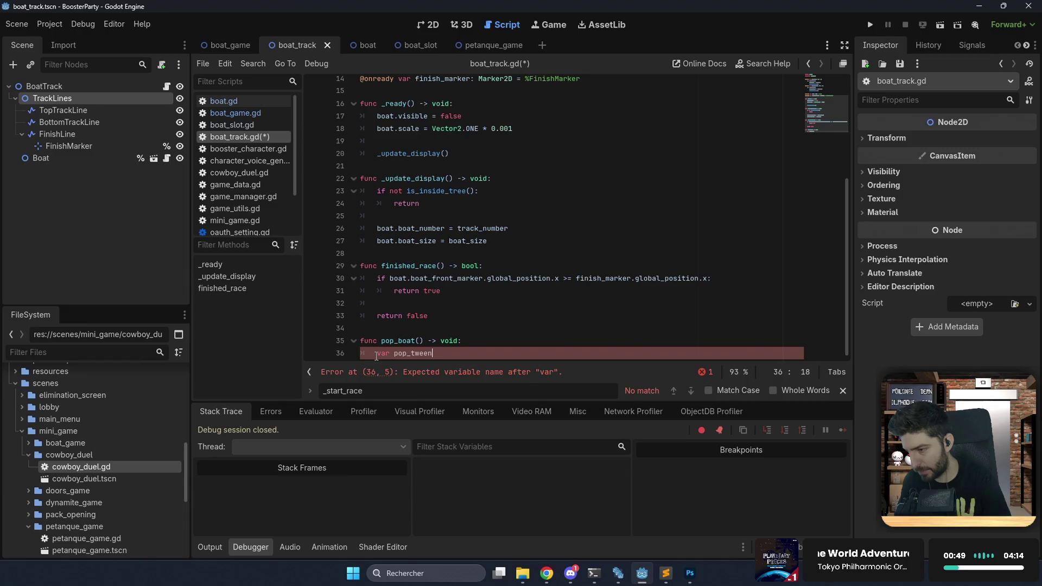
text(: Tw)
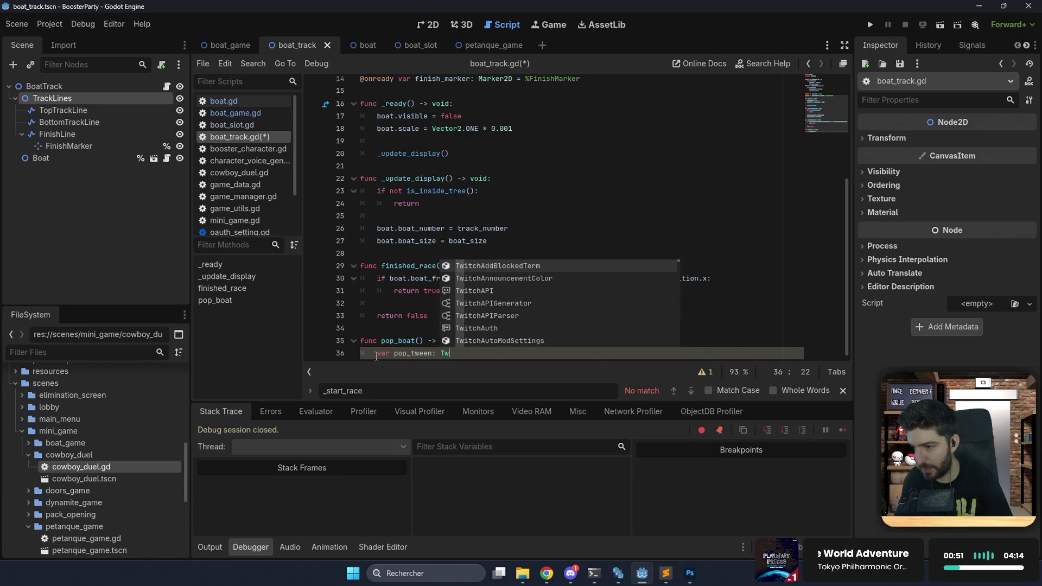
text(een = )
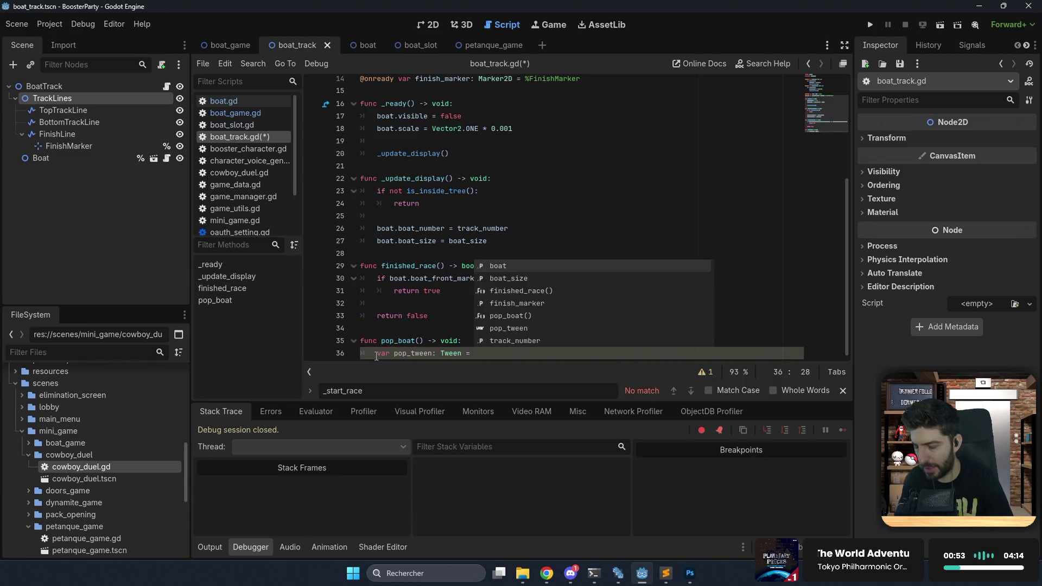
text(create_t)
key(Return)
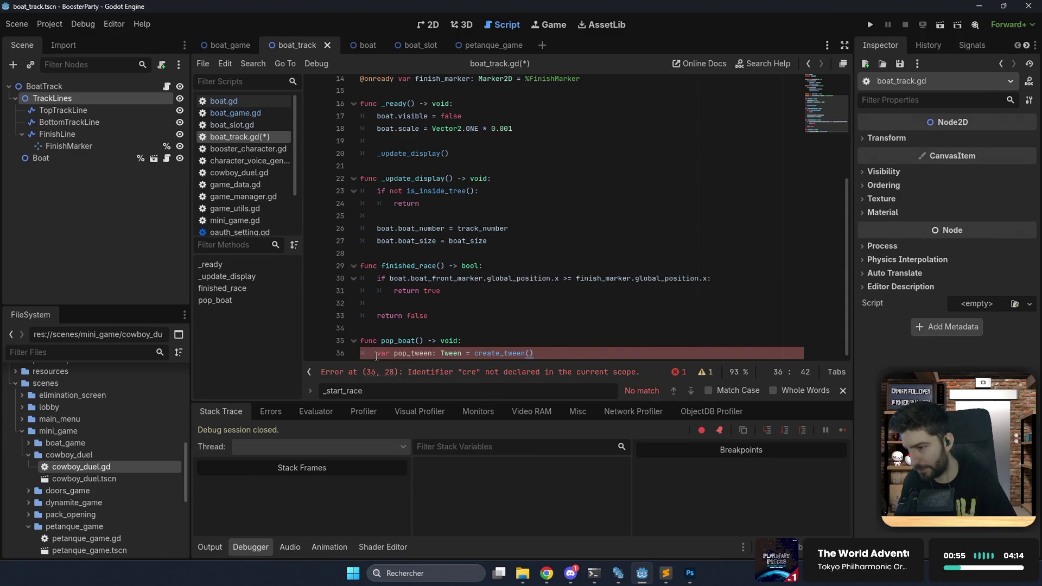
key(Return)
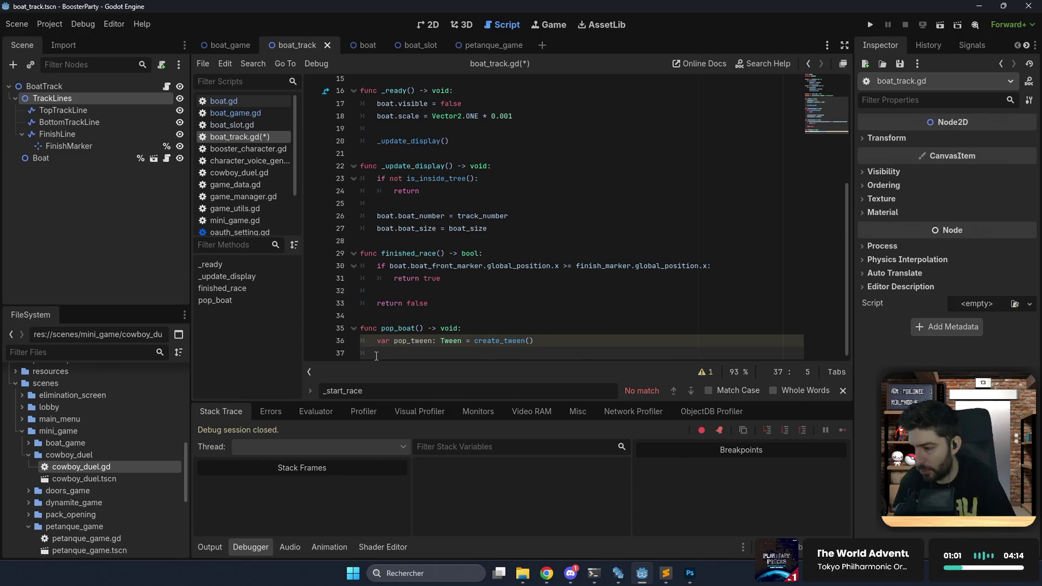
key(Return)
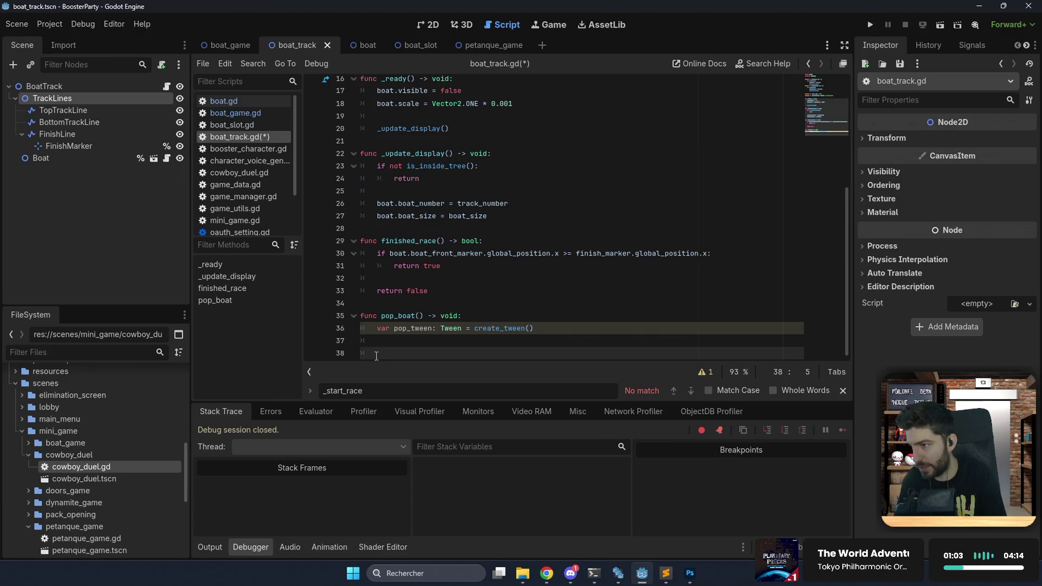
text(boat.)
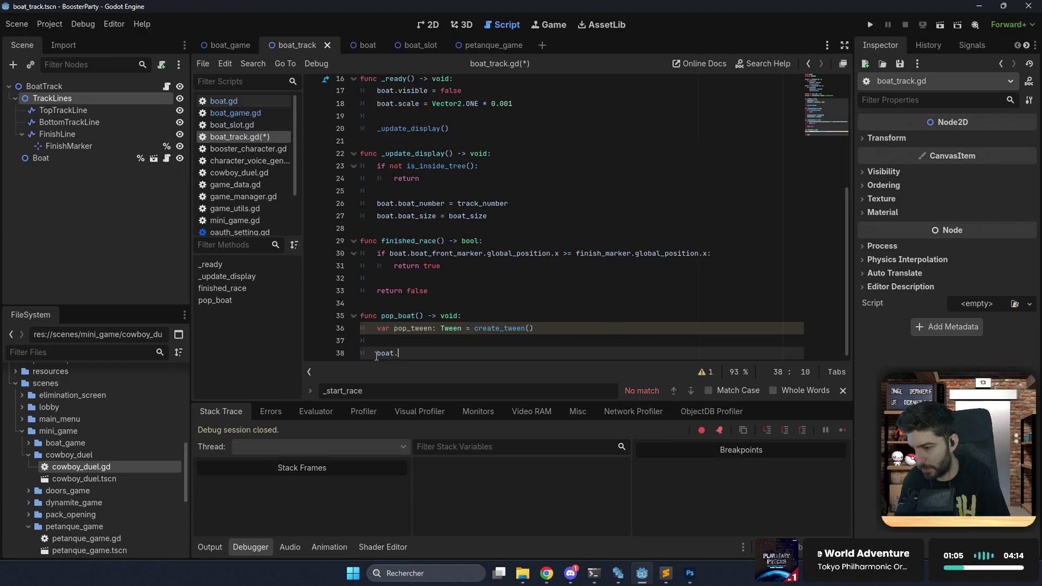
text(show())
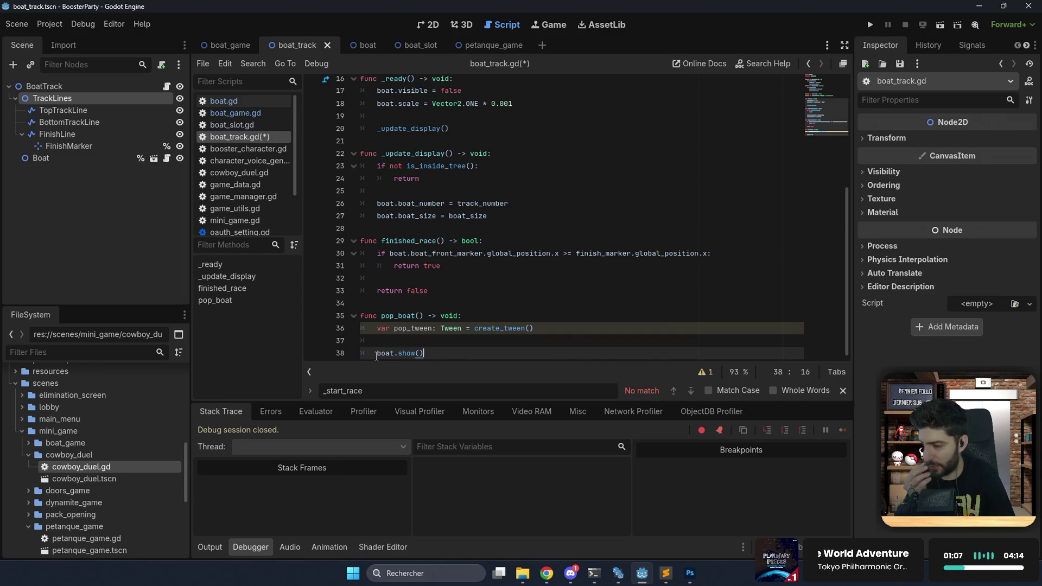
key(Return)
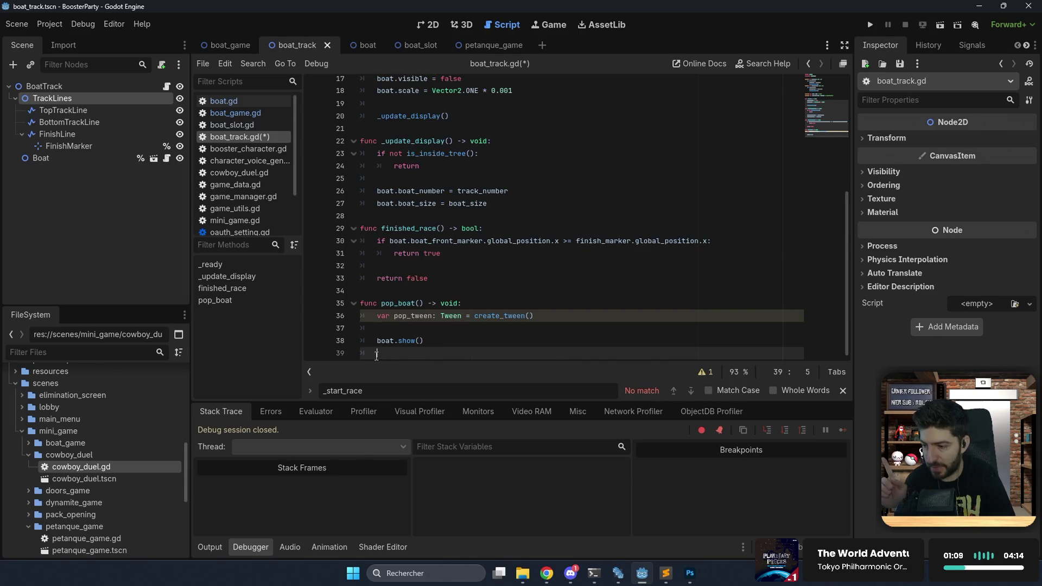
text(p)
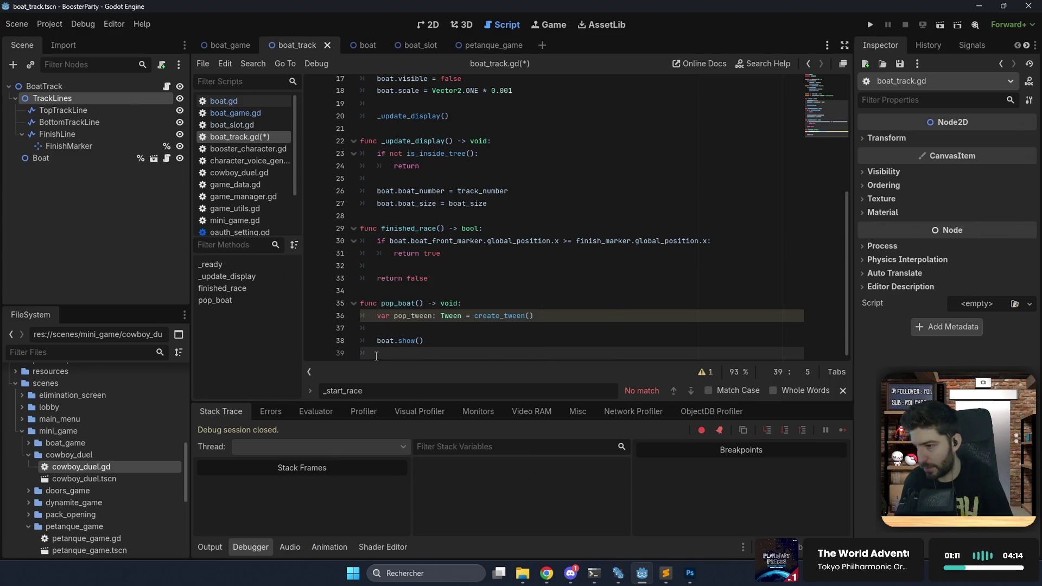
text(op)
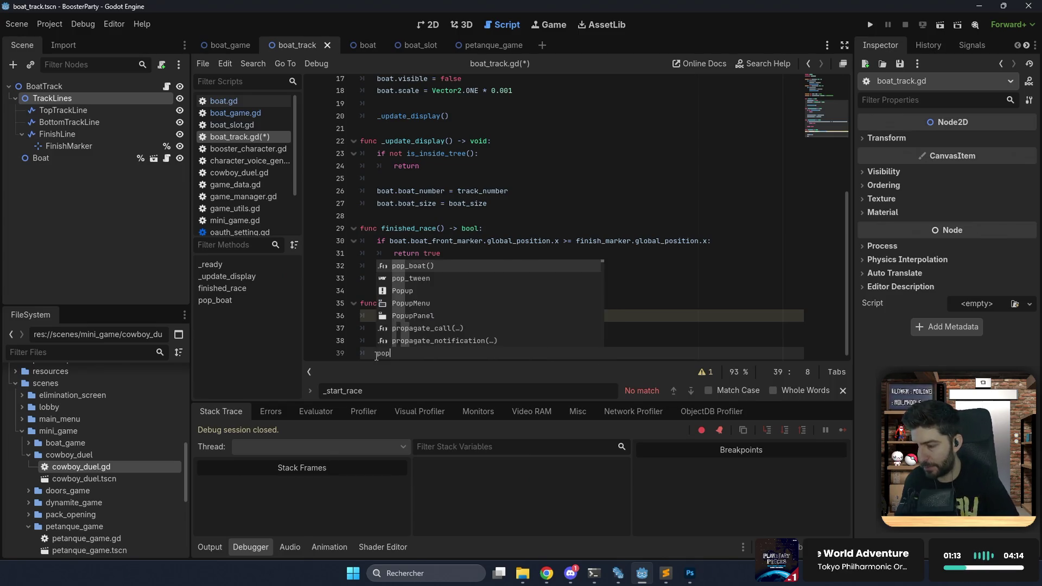
text(_tween.tw)
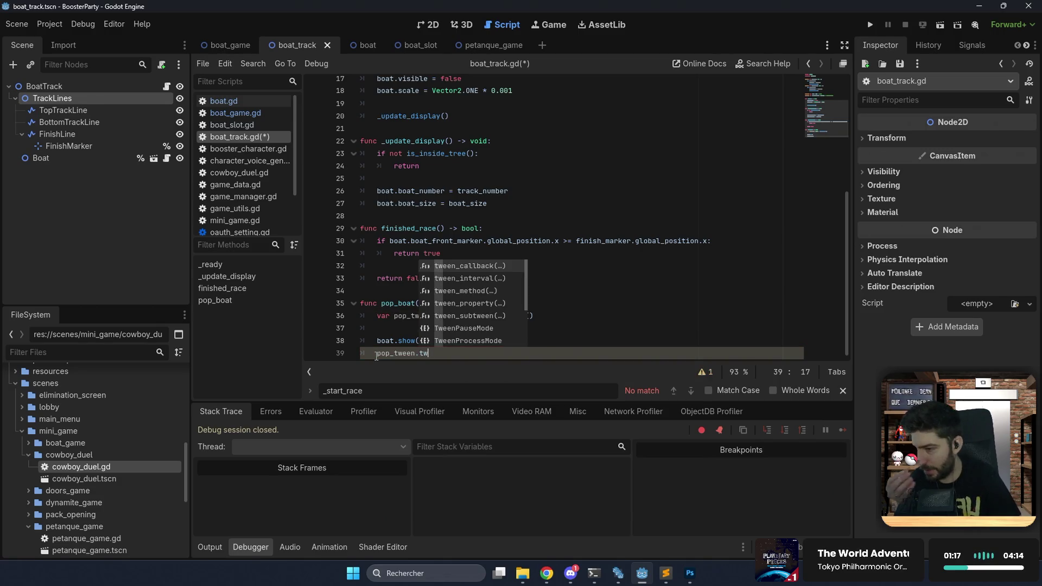
Start a pop_tween.tween_property call with boat as its first argument.
key(Down)
key(Down)
key(Down)
key(Return)
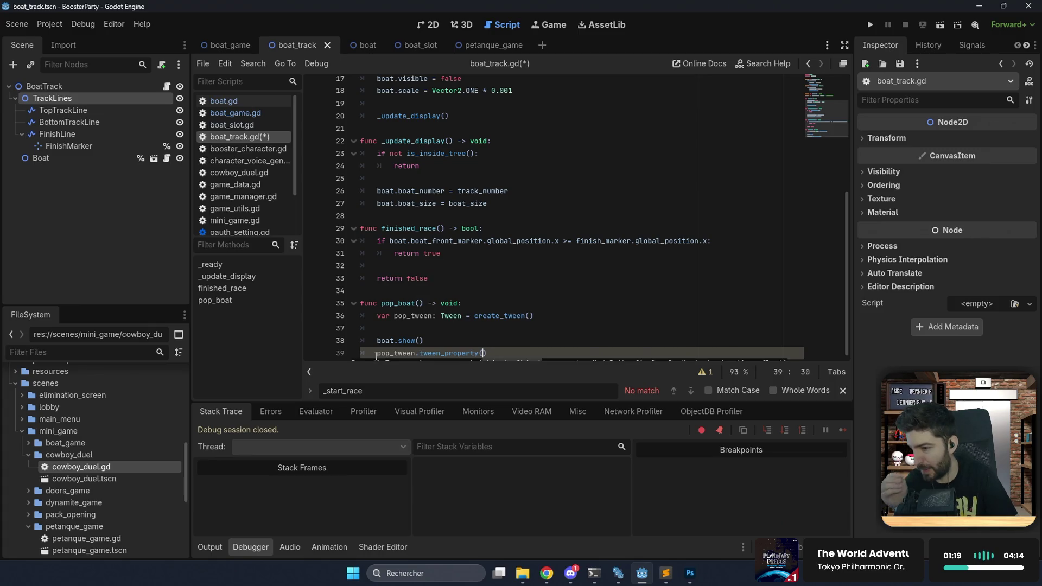
key(Return)
text(boat,)
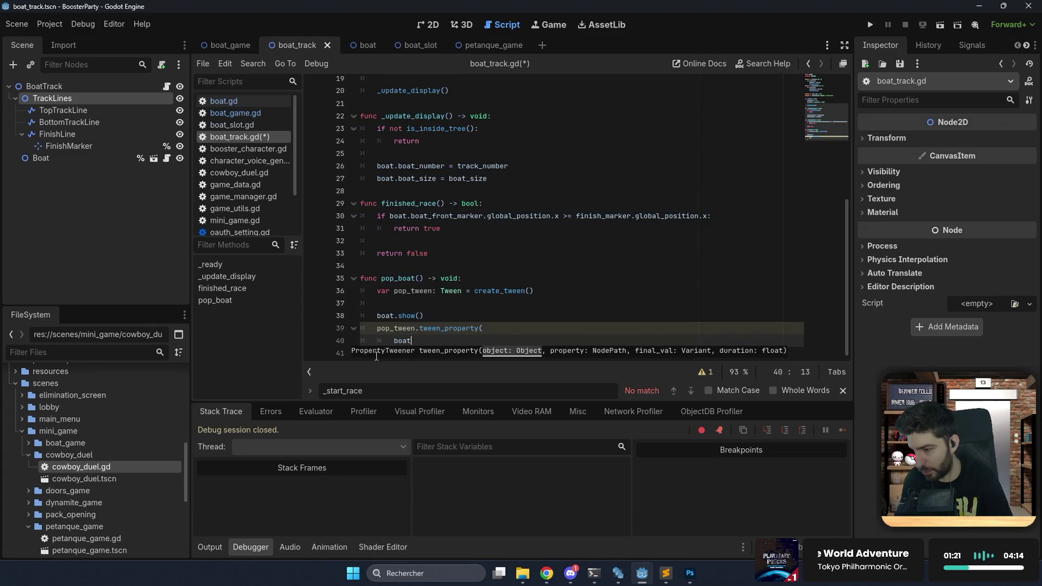
key(BackSpace)
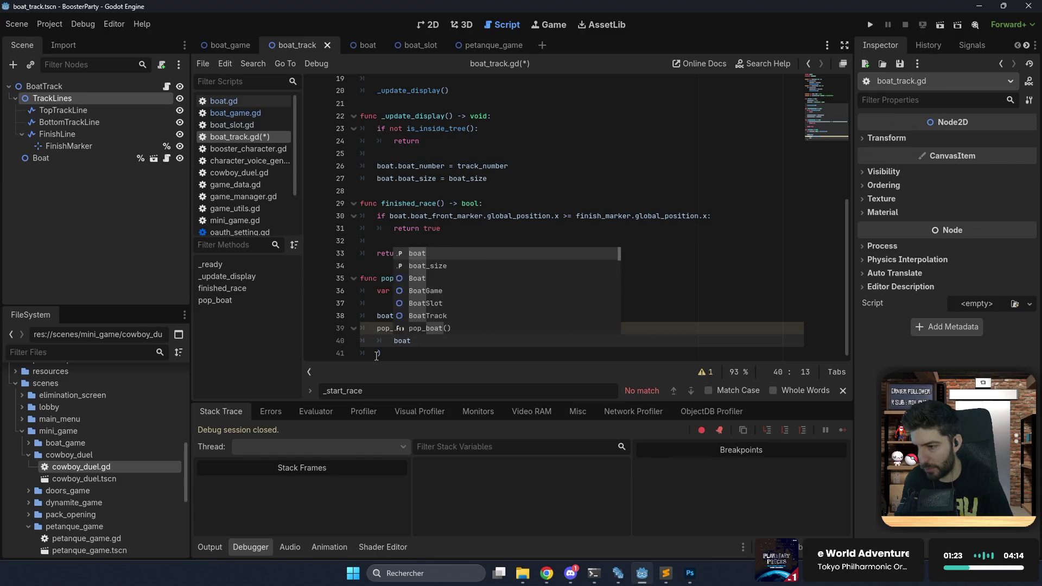
key(Escape)
text(,)
key(Return)
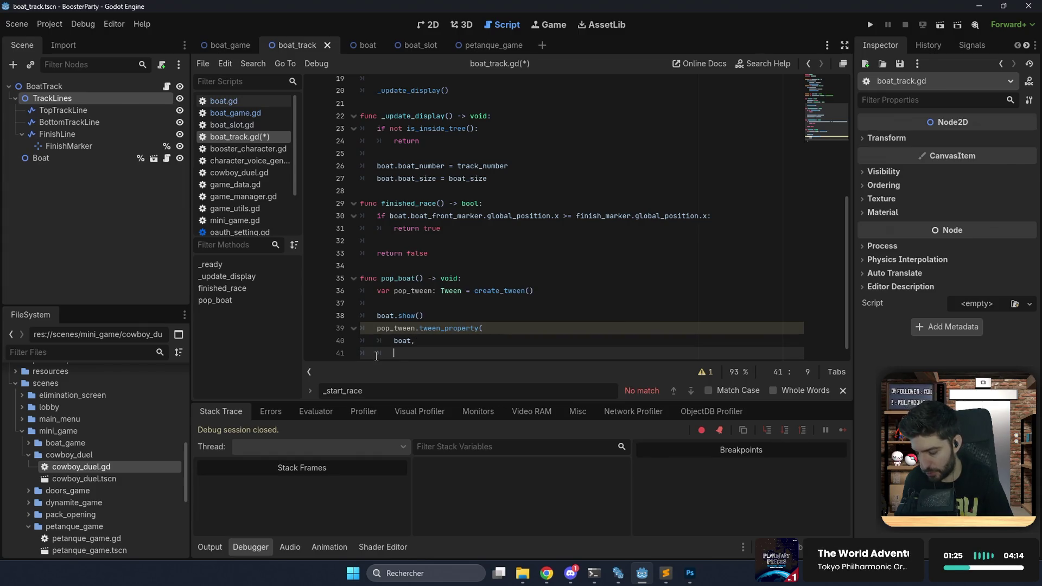
Complete the tween_property arguments with "scale", 1.0 and 0.4.
text(scale)
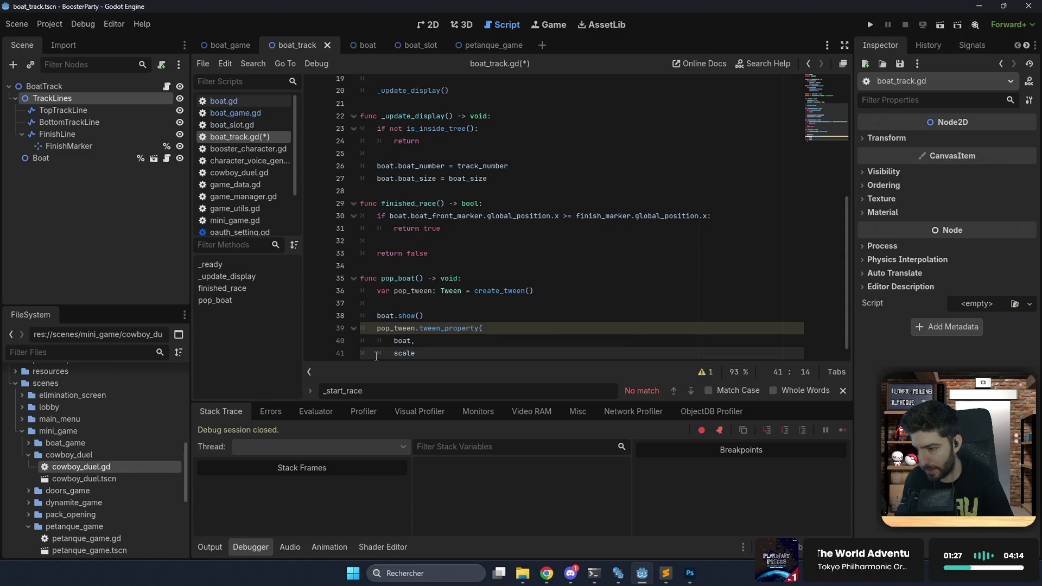
key(BackSpace)
key(BackSpace)
key(BackSpace)
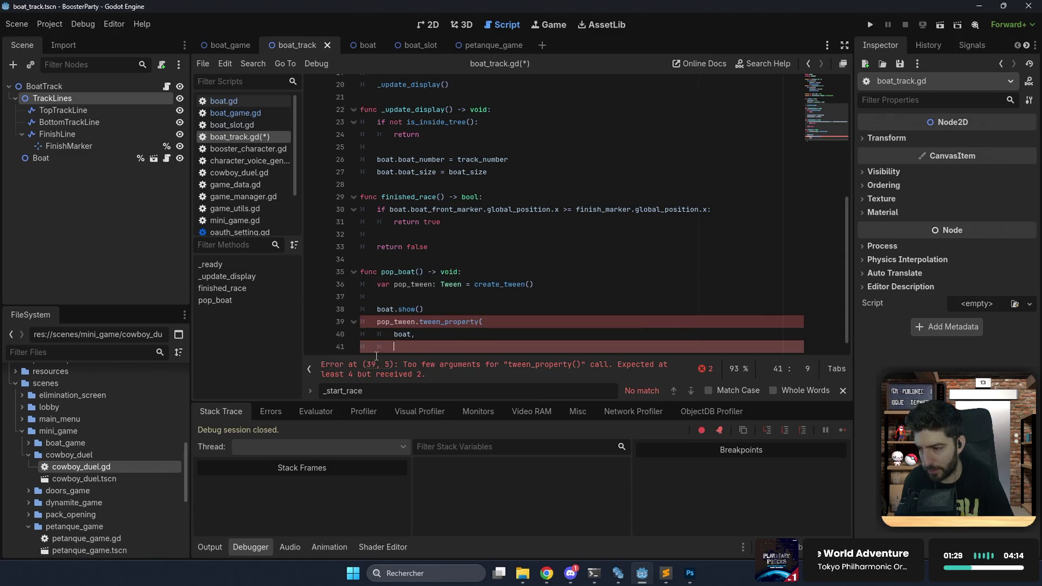
text("scale",)
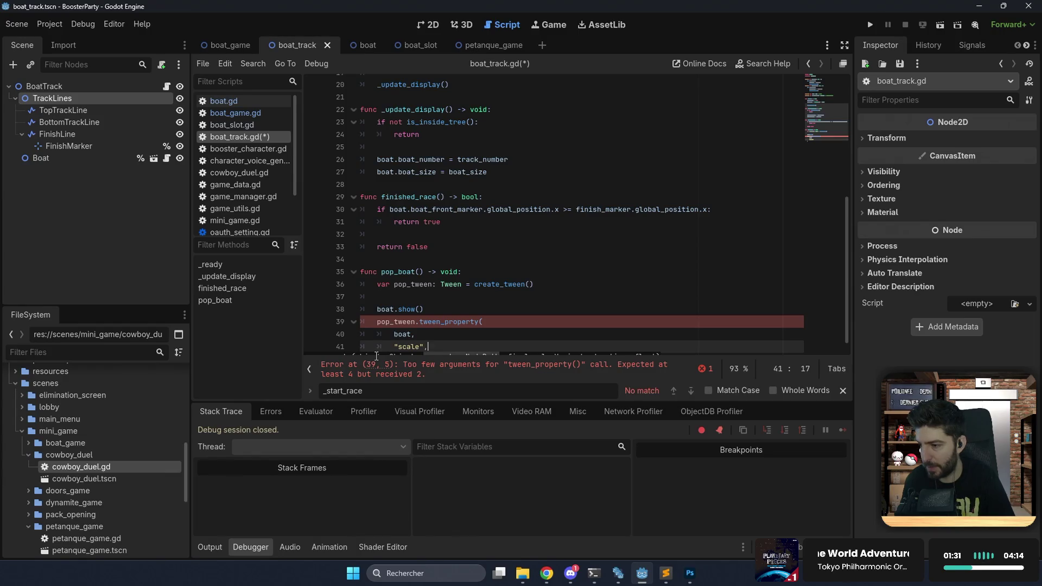
key(Return)
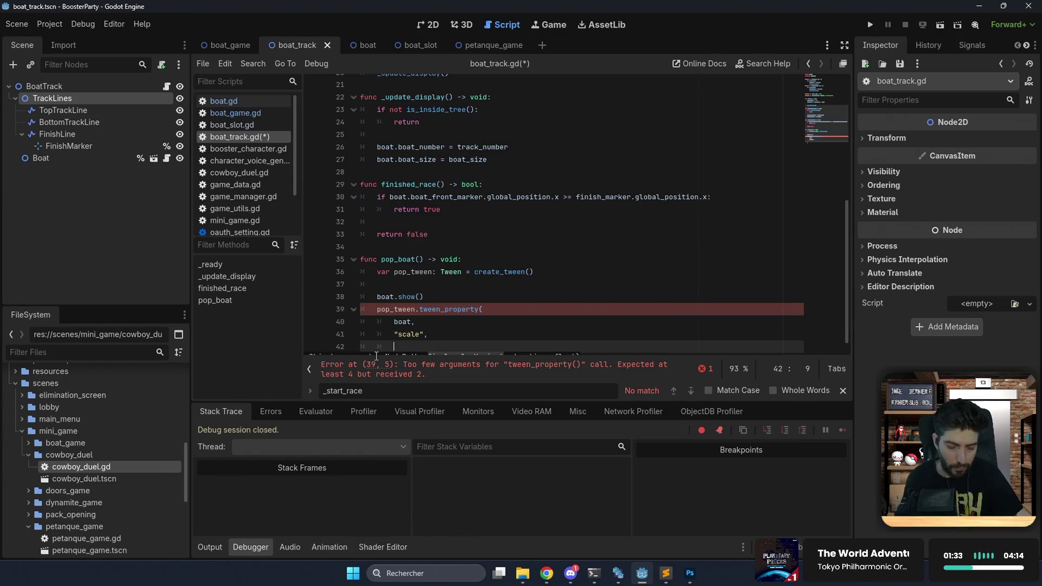
text(1.0,)
key(Return)
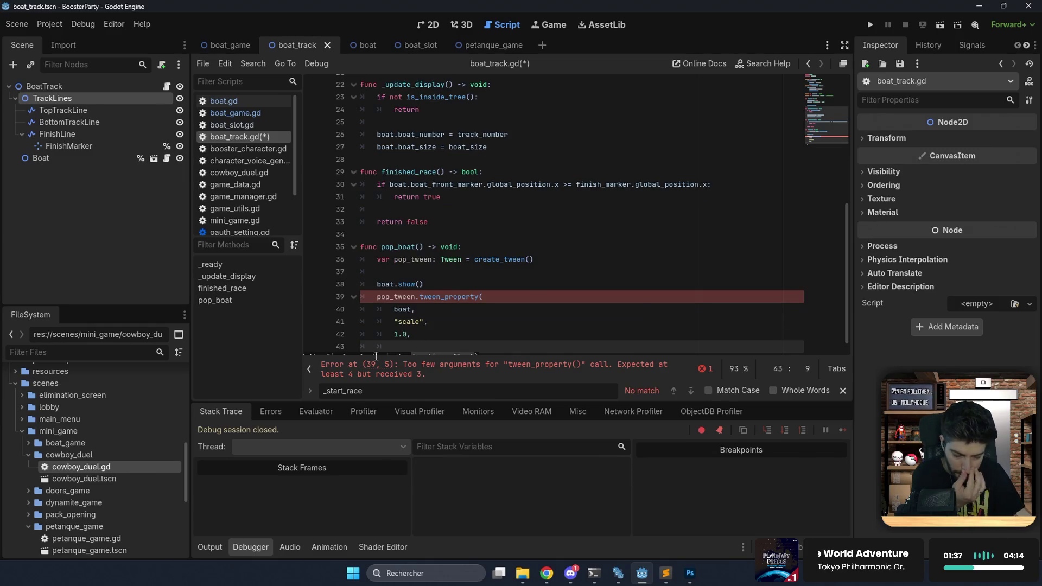
text(0.4)
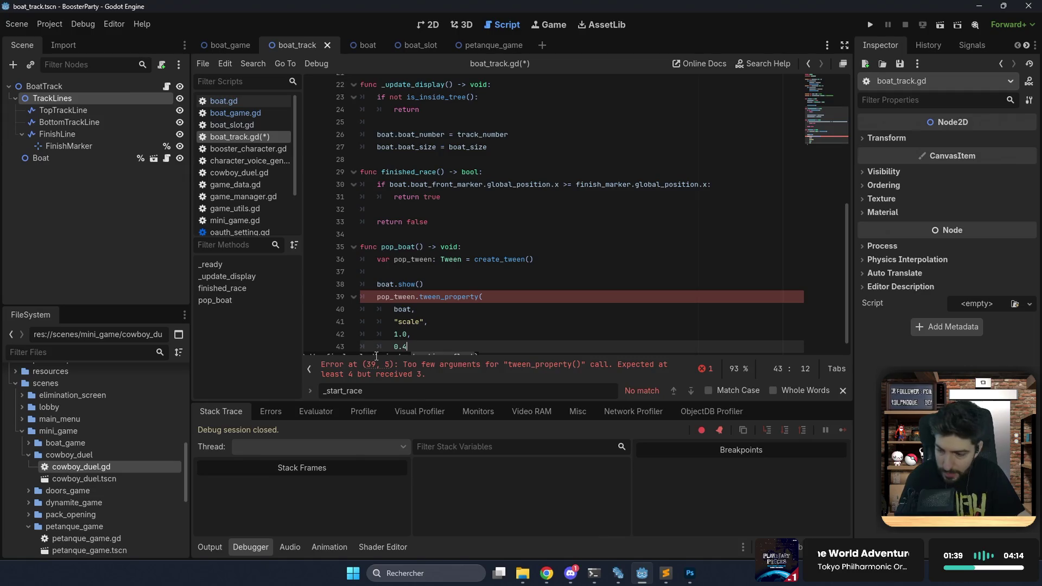
click(432, 284)
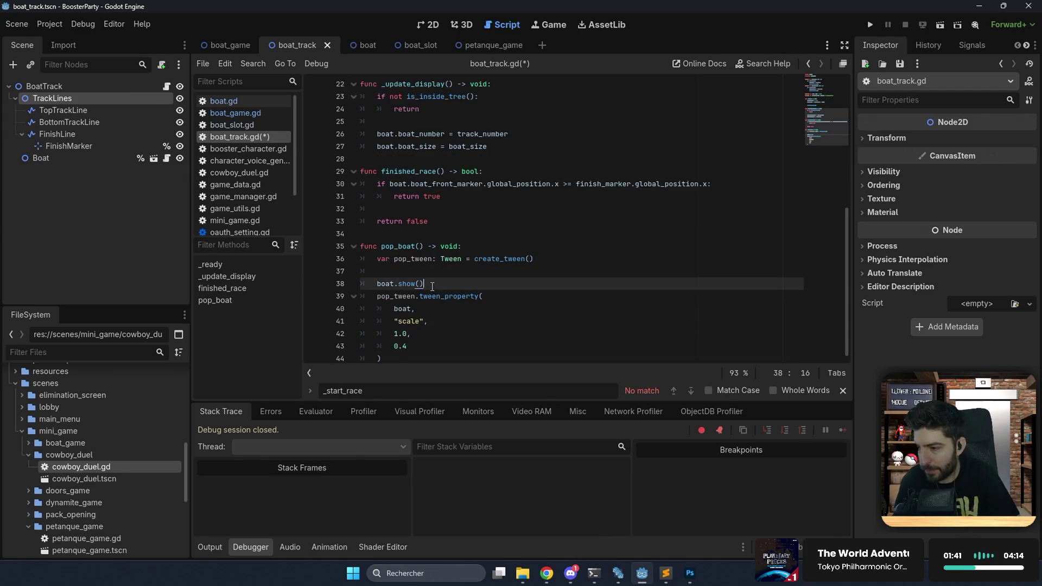
Add pop_tween.set_ease(Tween.EASE_OUT) after boat.show() and chain a set_trans call.
key(Return)
text(pop)
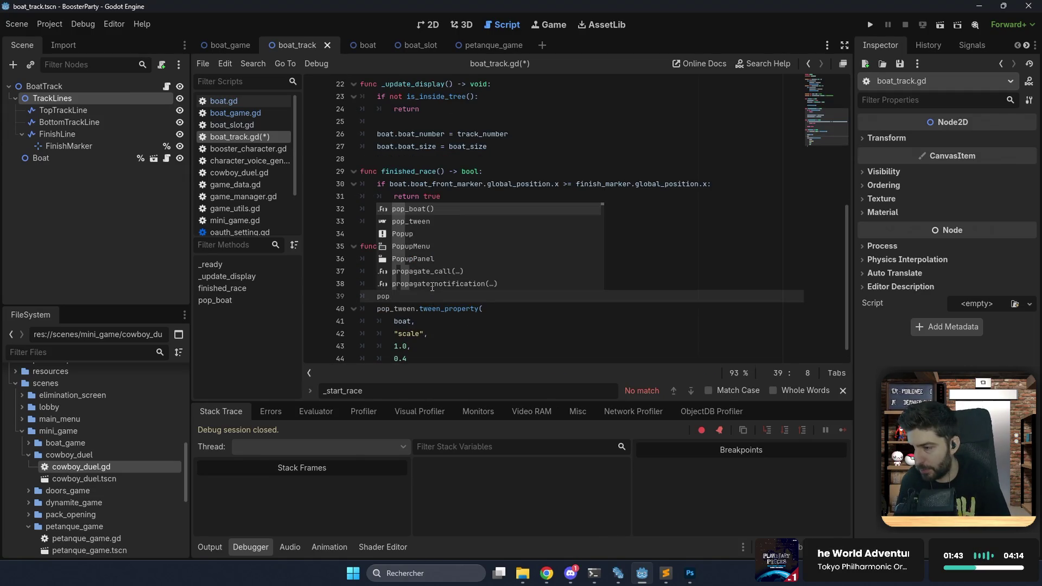
text(_tween.set_ease()
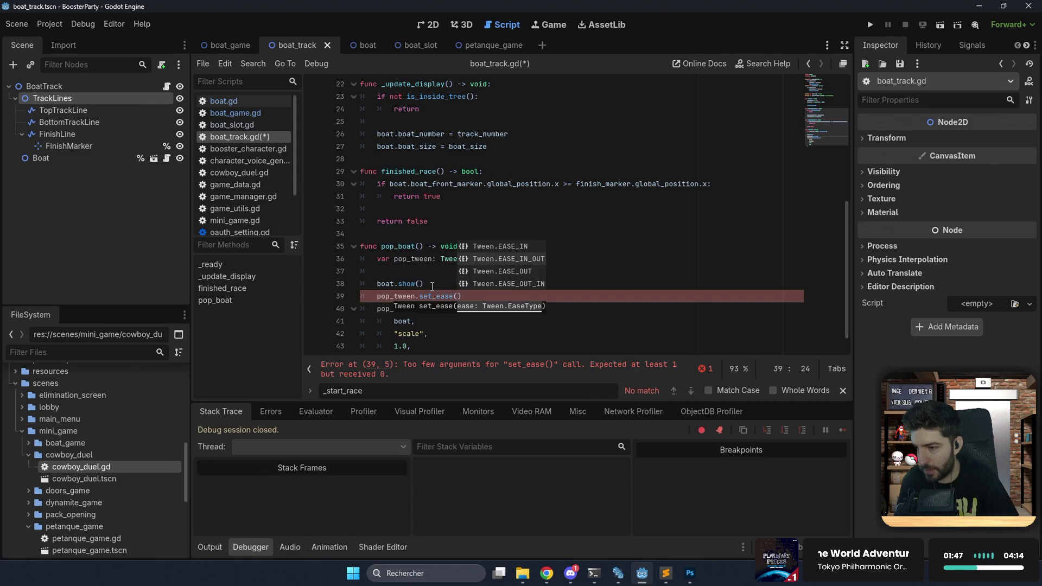
key(Down)
key(Return)
key(Right)
text(.s)
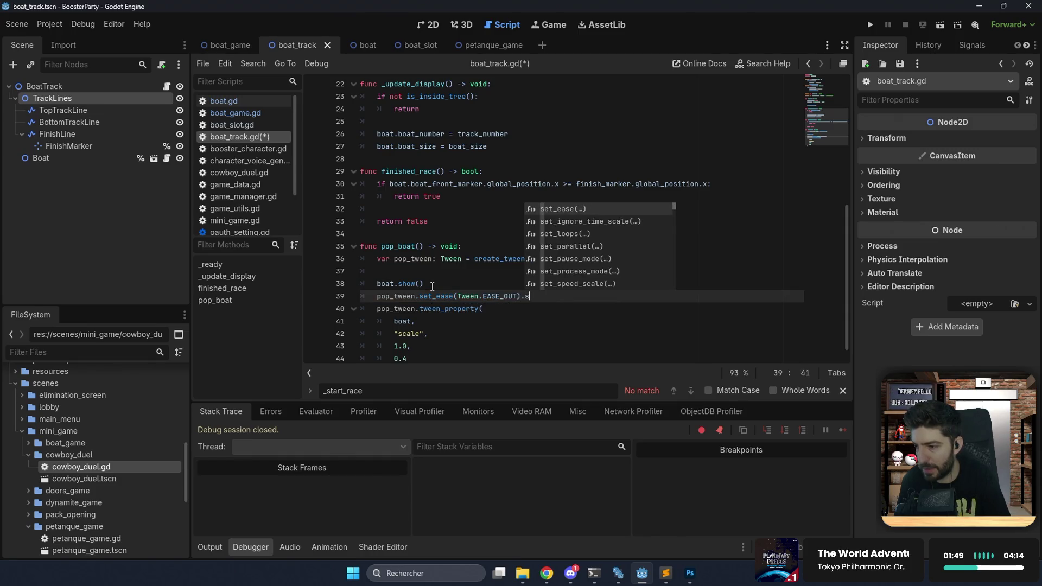
text(et)
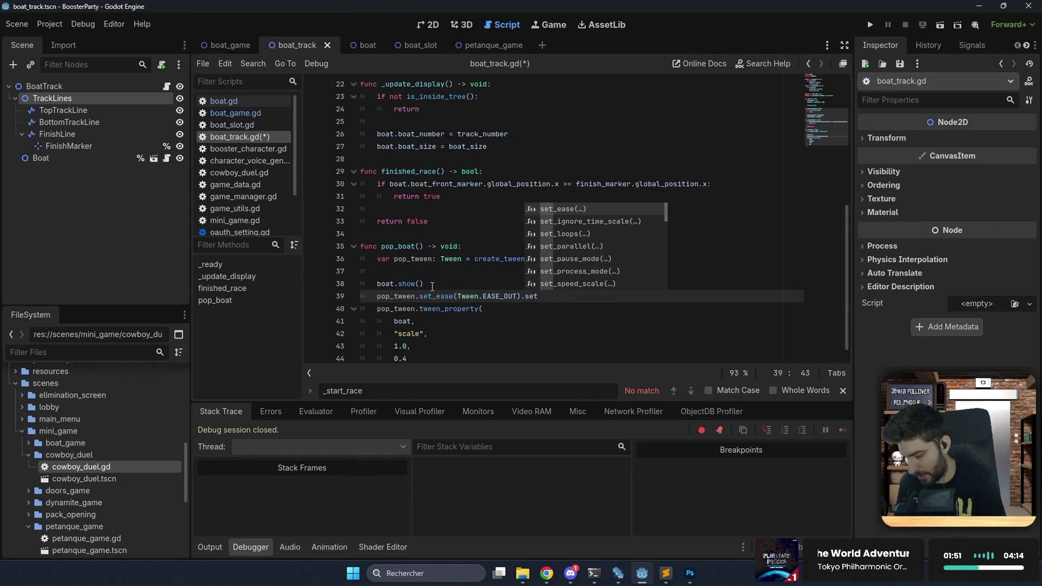
text(_tr)
key(Return)
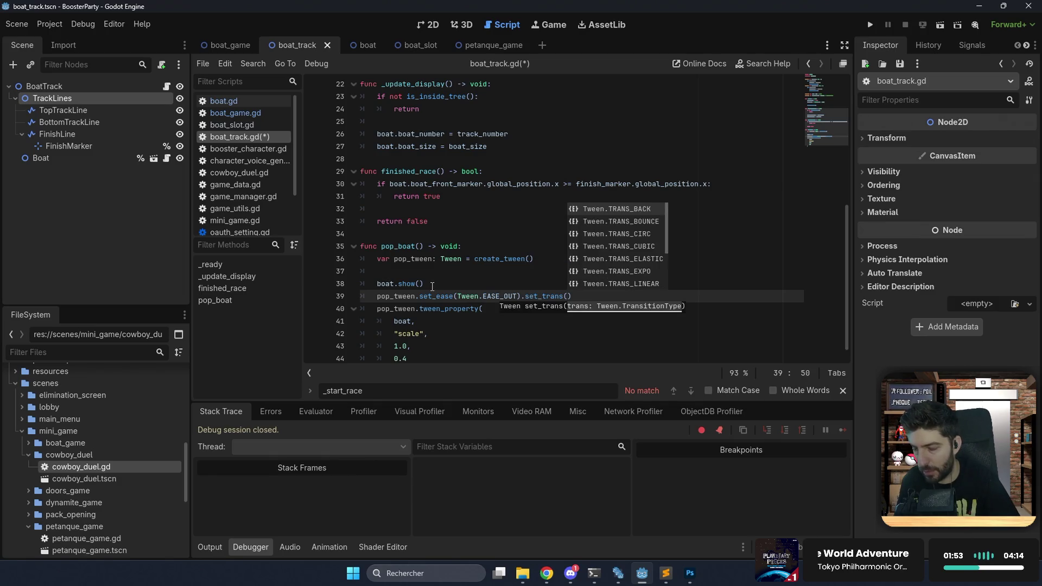
Use Tween.TRANS_ELASTIC as the transition, save boat_track.gd, and show the boat_game scene.
key(Down)
key(Down)
key(Down)
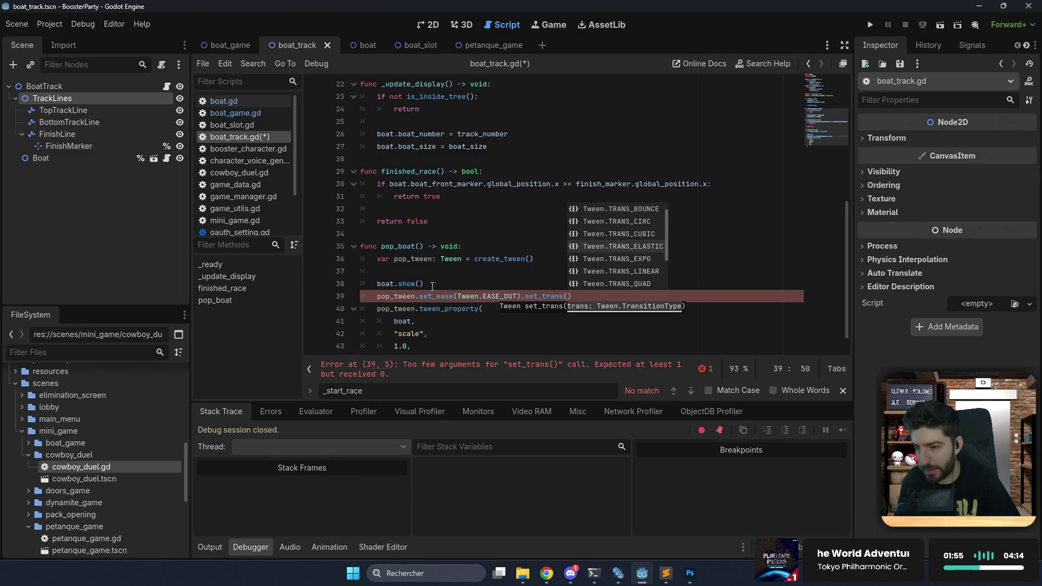
key(Down)
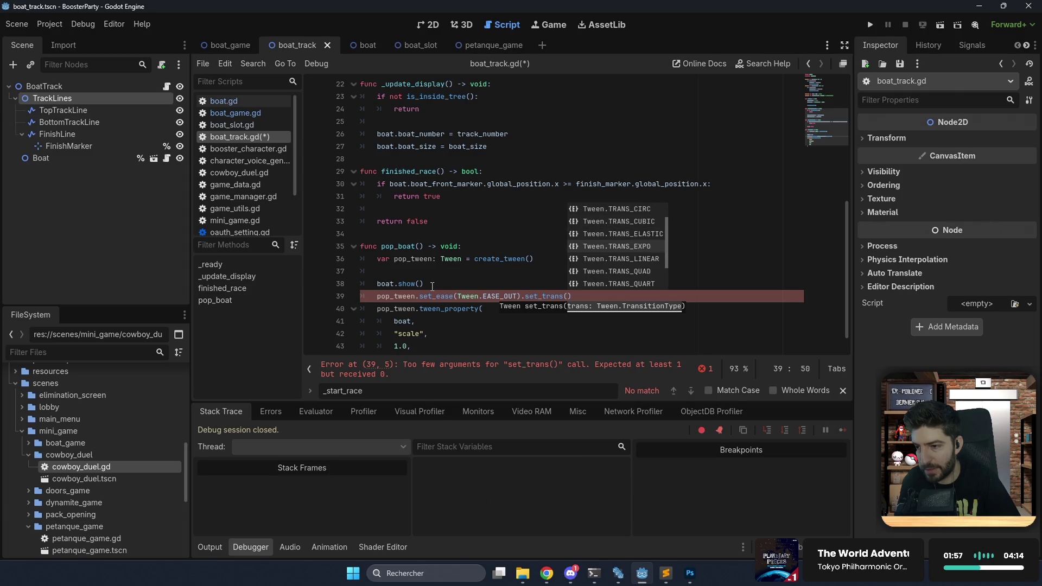
key(Up)
key(Return)
click(445, 285)
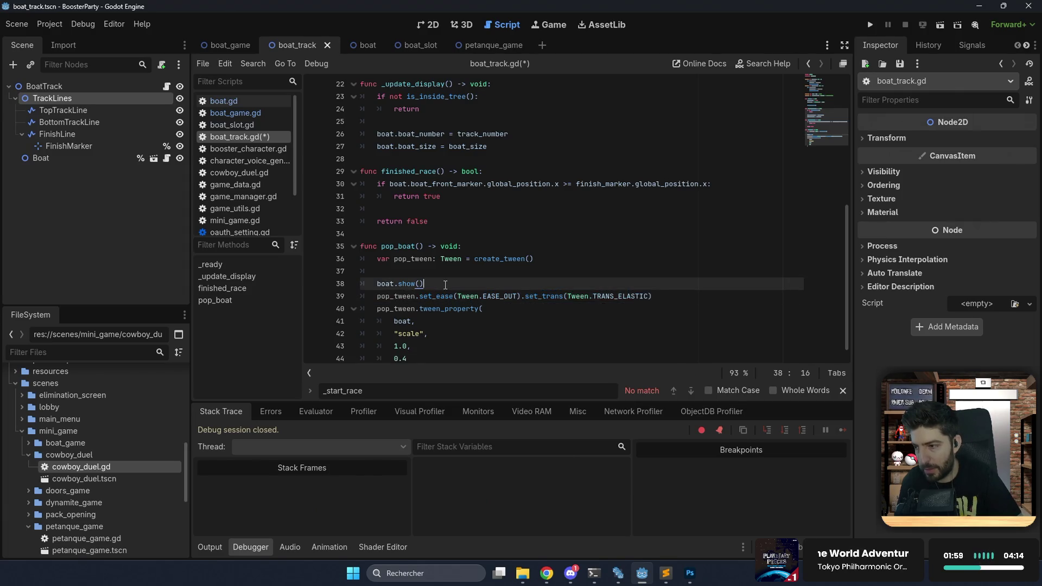
key(ctrl+s)
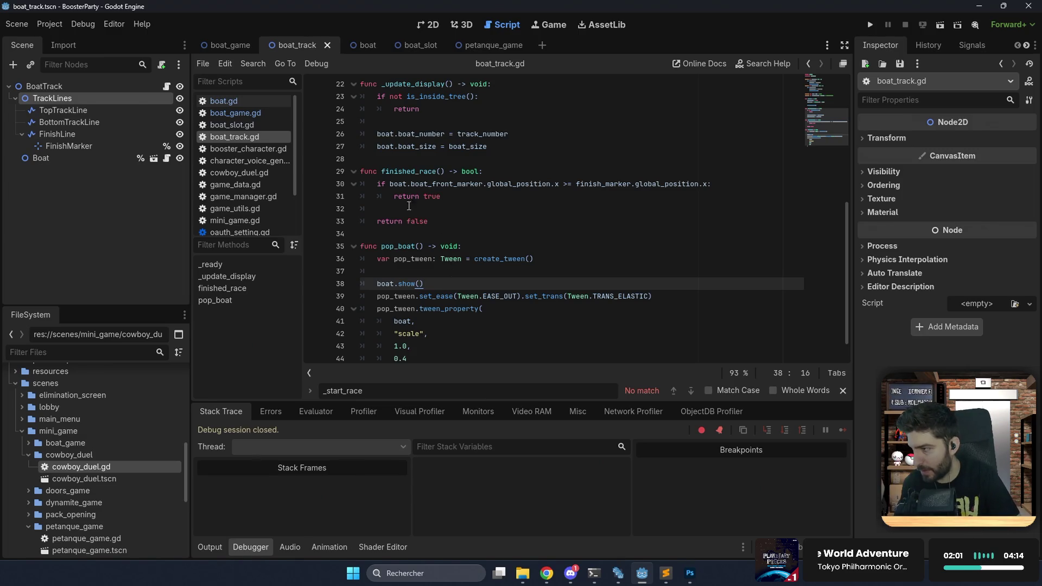
click(237, 47)
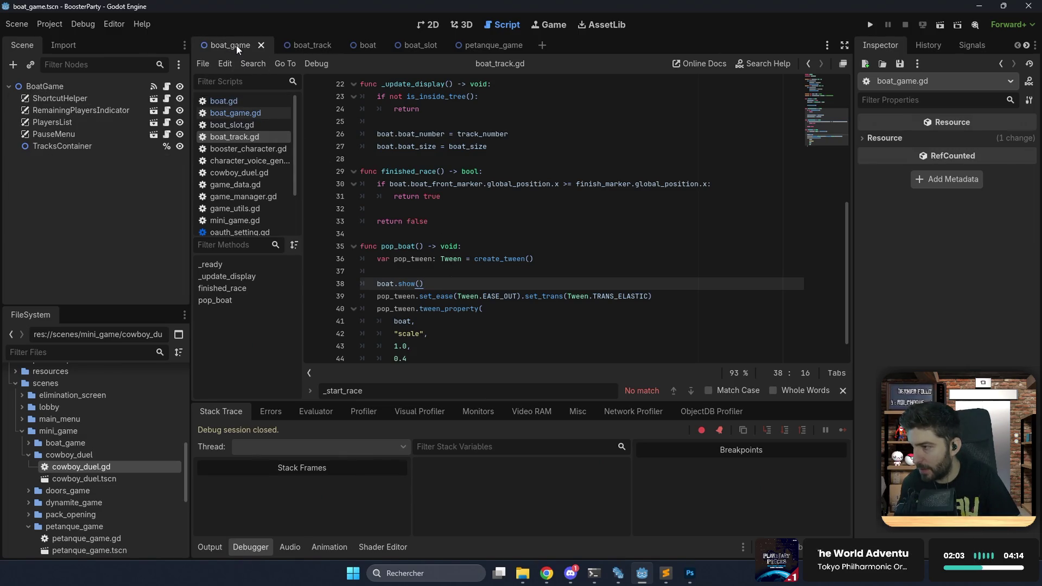
In boat_game.gd, jump to _init_boat_and_tracks and insert a blank line after players_count.
click(166, 87)
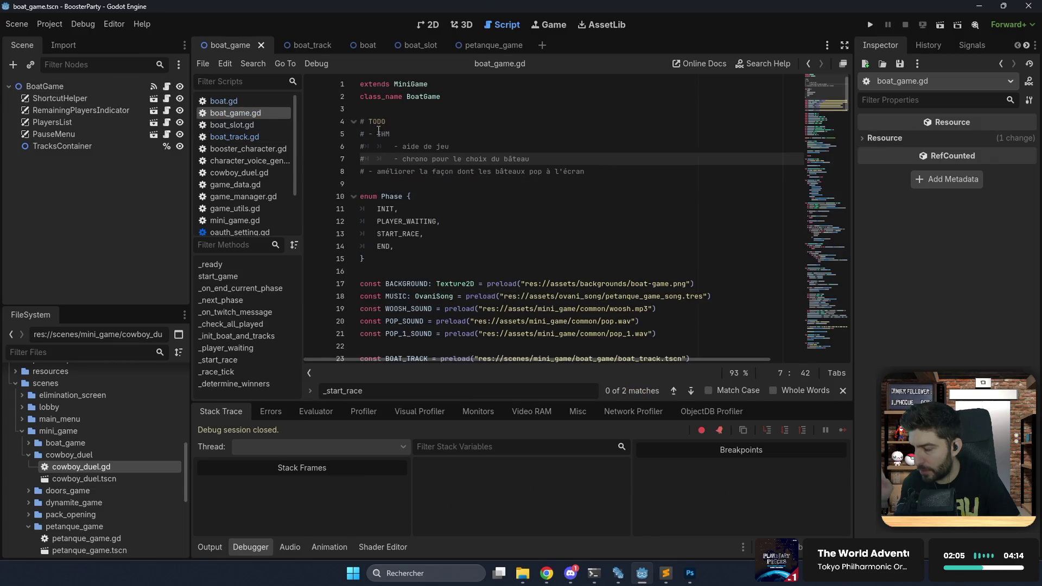
scroll(445, 174, down, 11)
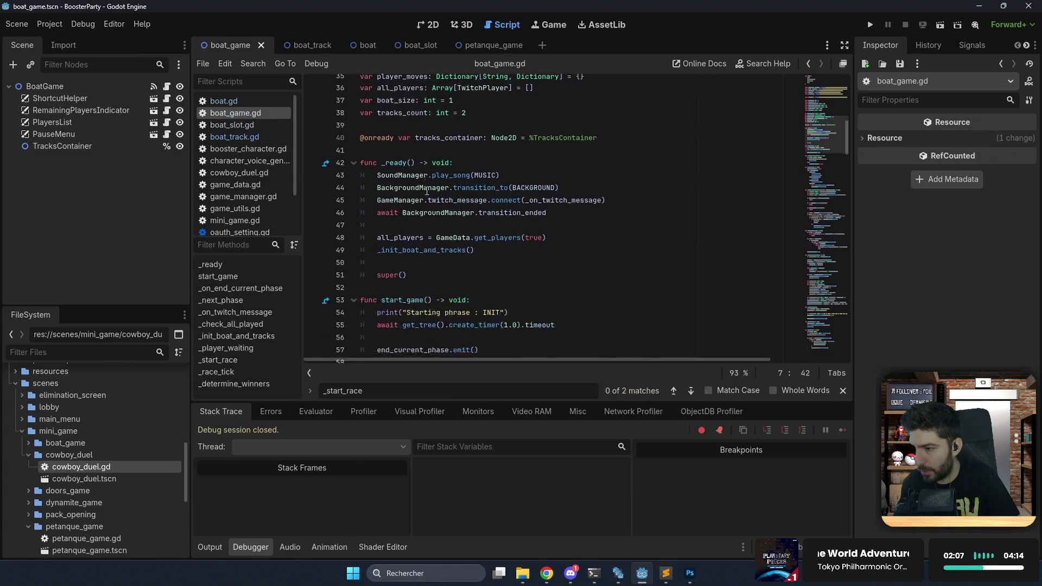
scroll(427, 191, down, 2)
double_click(431, 196)
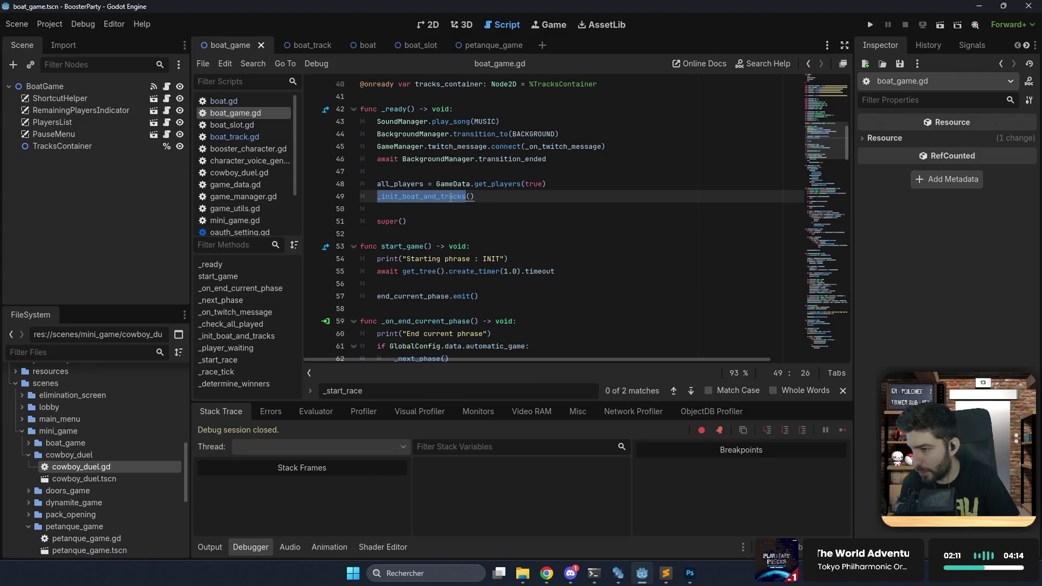
ctrl+click(451, 196)
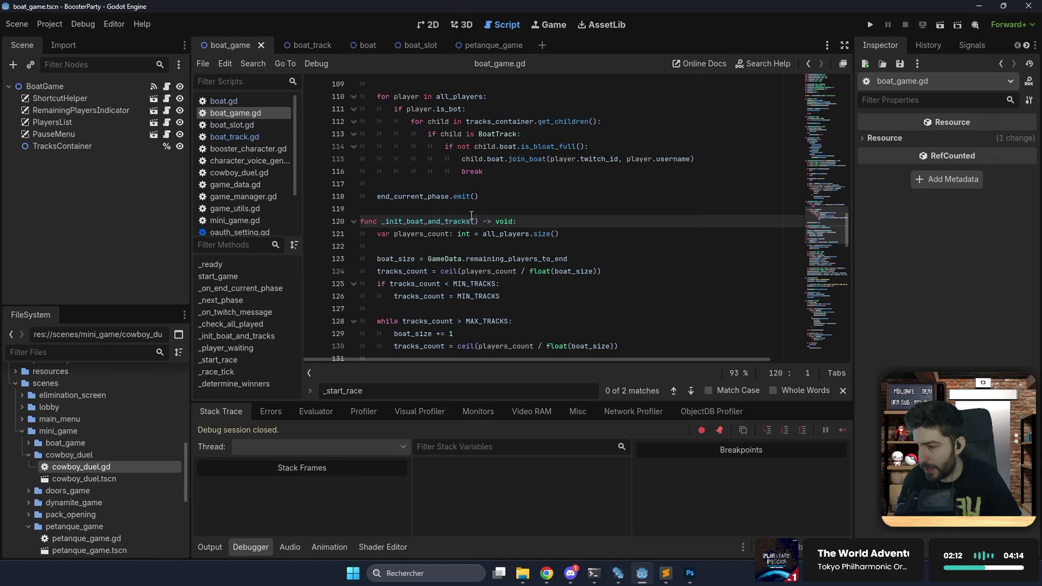
click(559, 234)
scroll(496, 295, down, 3)
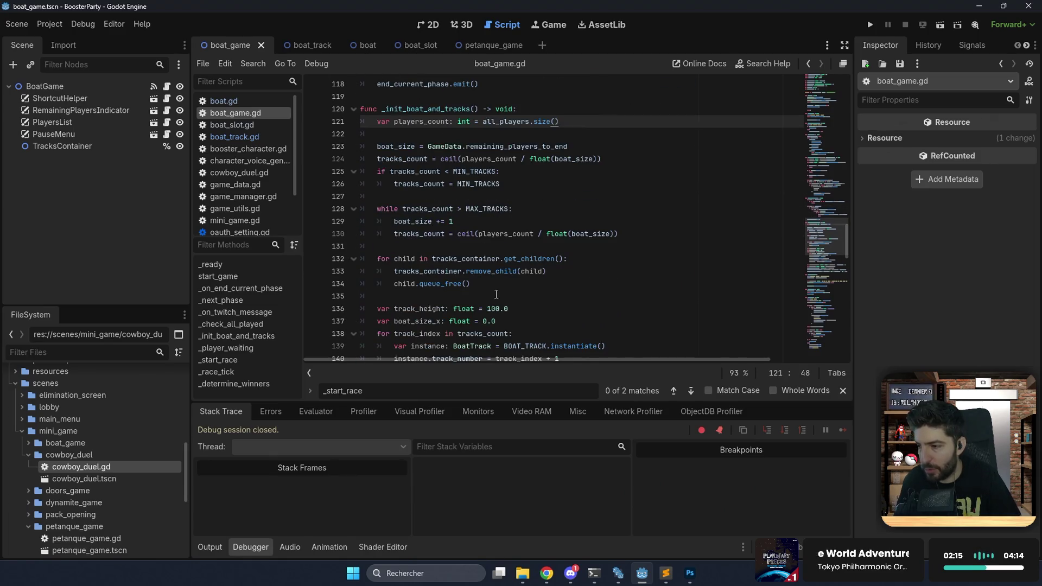
scroll(496, 247, up, 1)
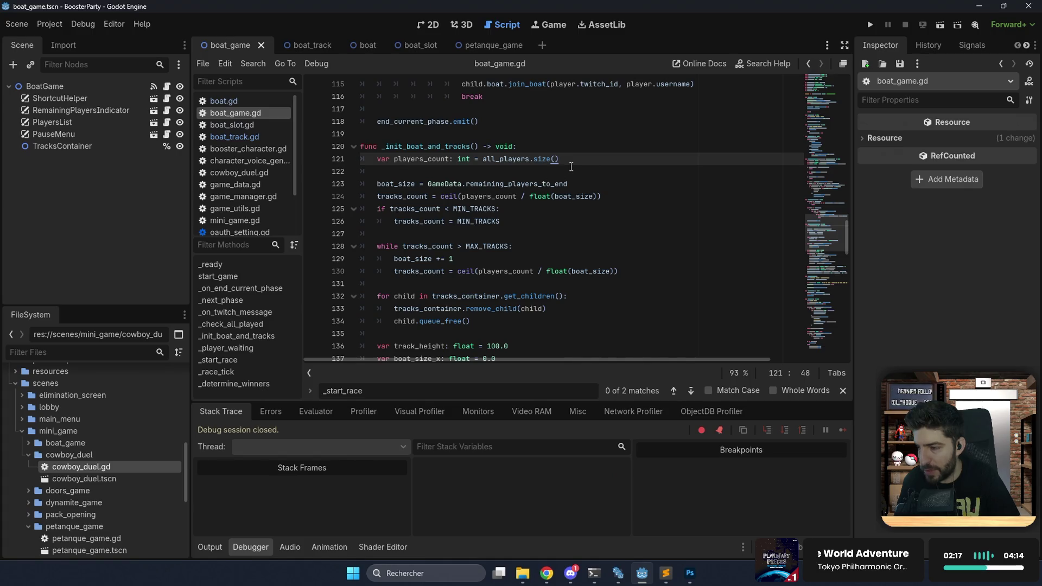
key(Return)
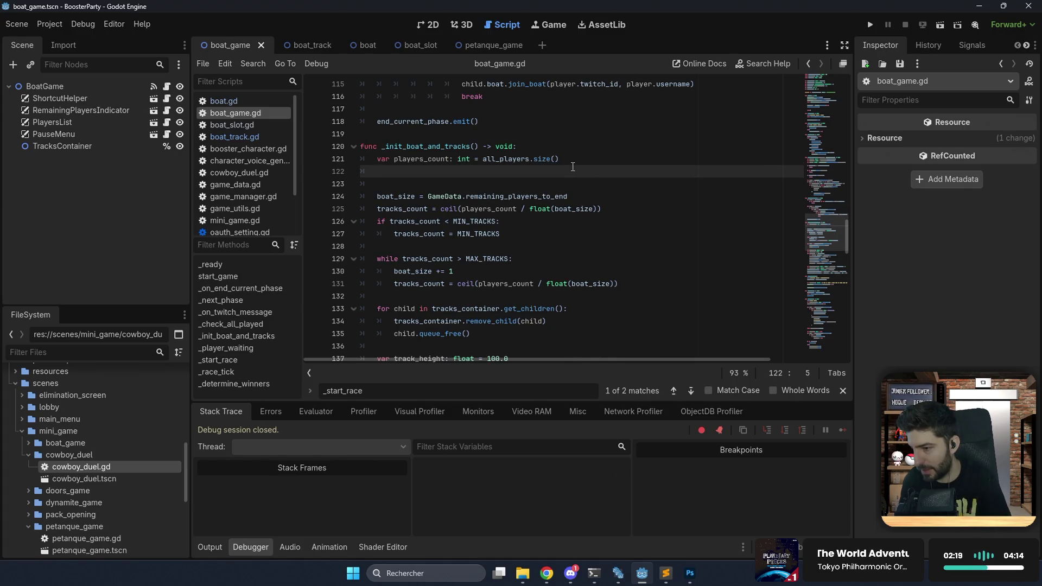
Add 'tracks_container.modulate.a = 0.0' to _init_boat_and_tracks and save boat_game.gd.
text(tracks_container.)
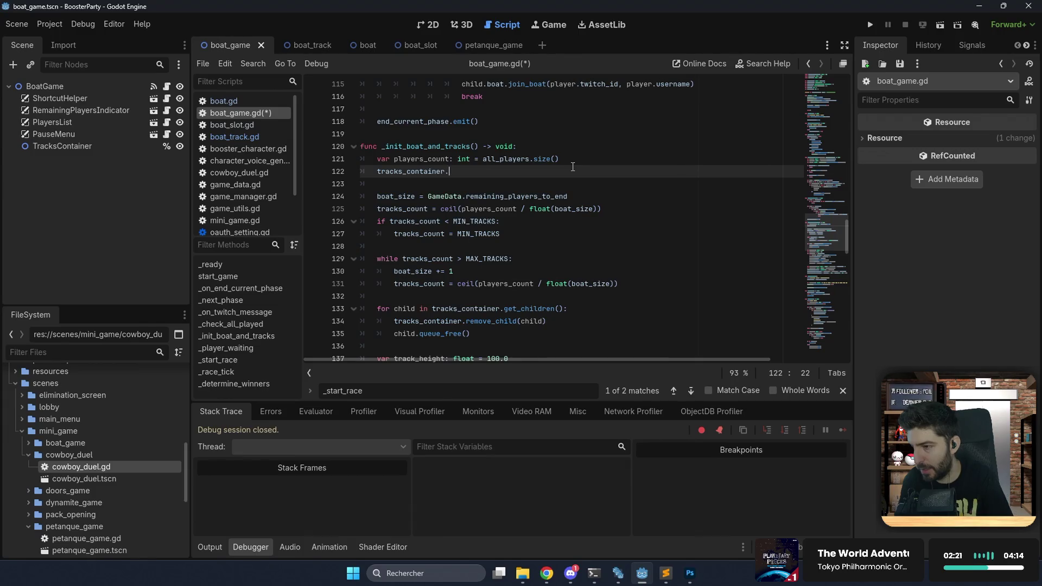
text(modulate.)
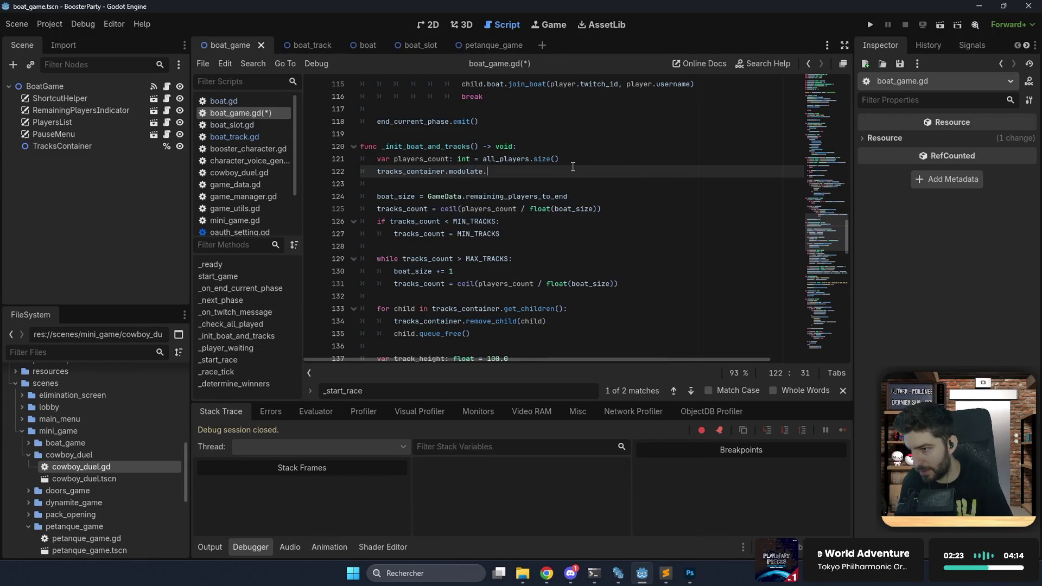
text(a = 0.0)
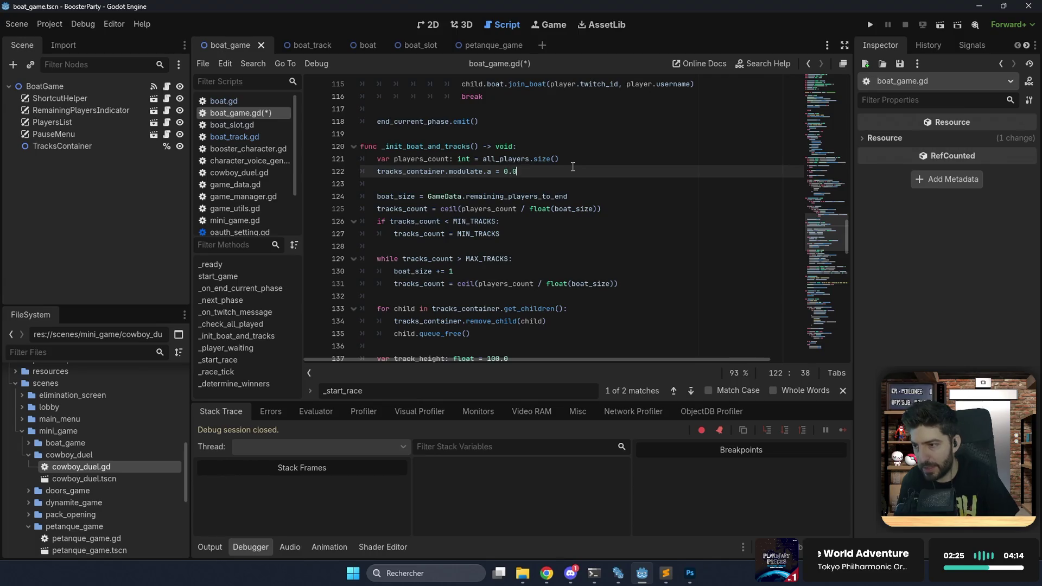
key(ctrl+s)
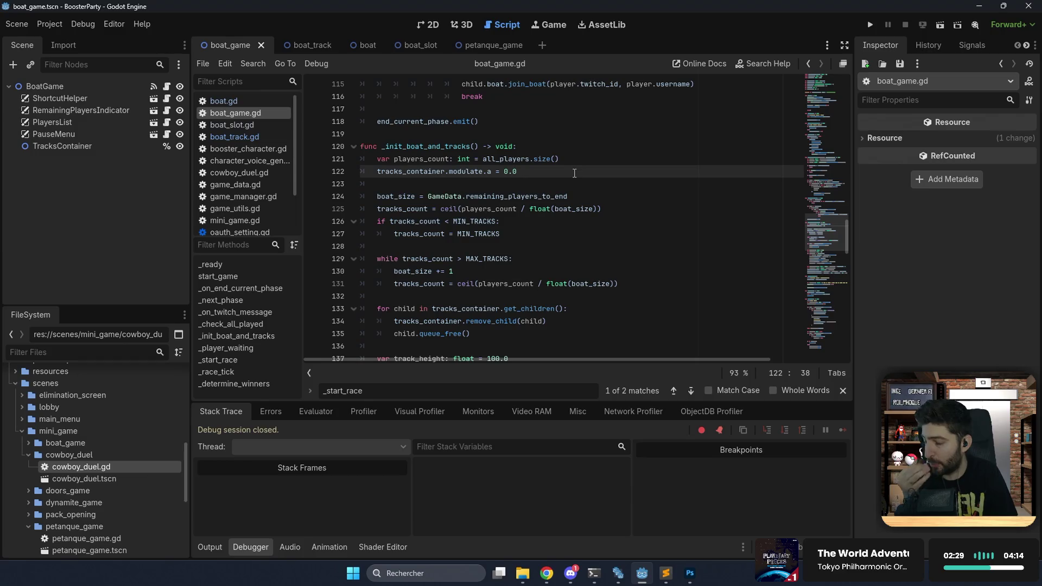
Insert 'await _dispay_track_animation()' as the first line of the Phase.INIT case, then go to the script's end.
scroll(575, 172, down, 2)
scroll(575, 172, up, 6)
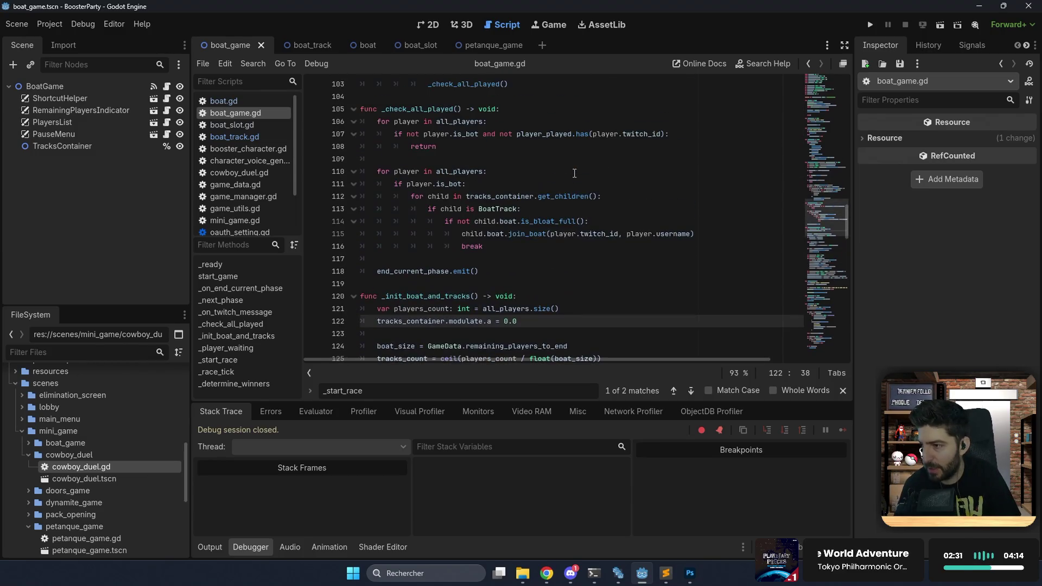
scroll(574, 172, up, 14)
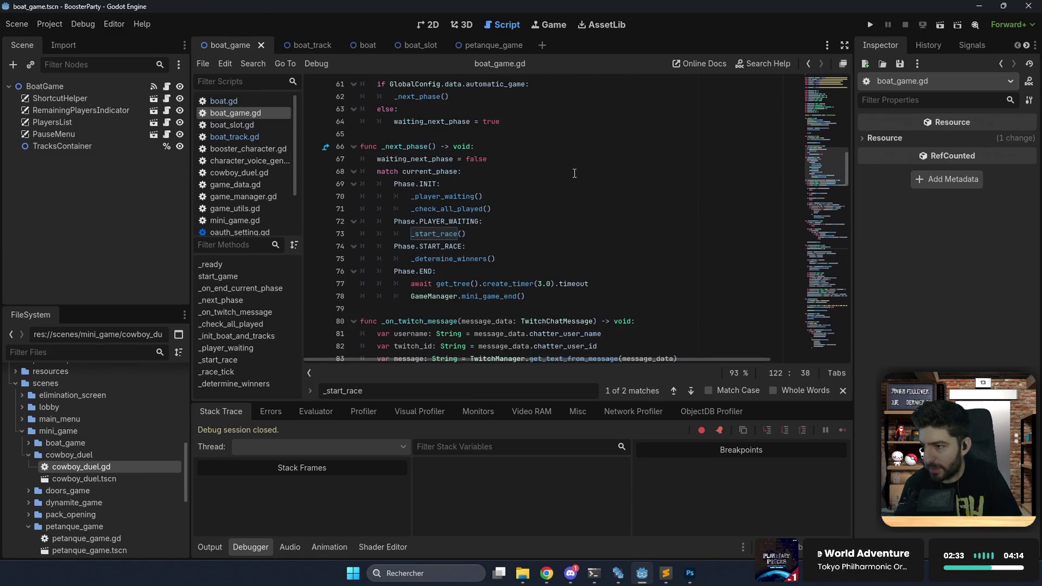
click(501, 221)
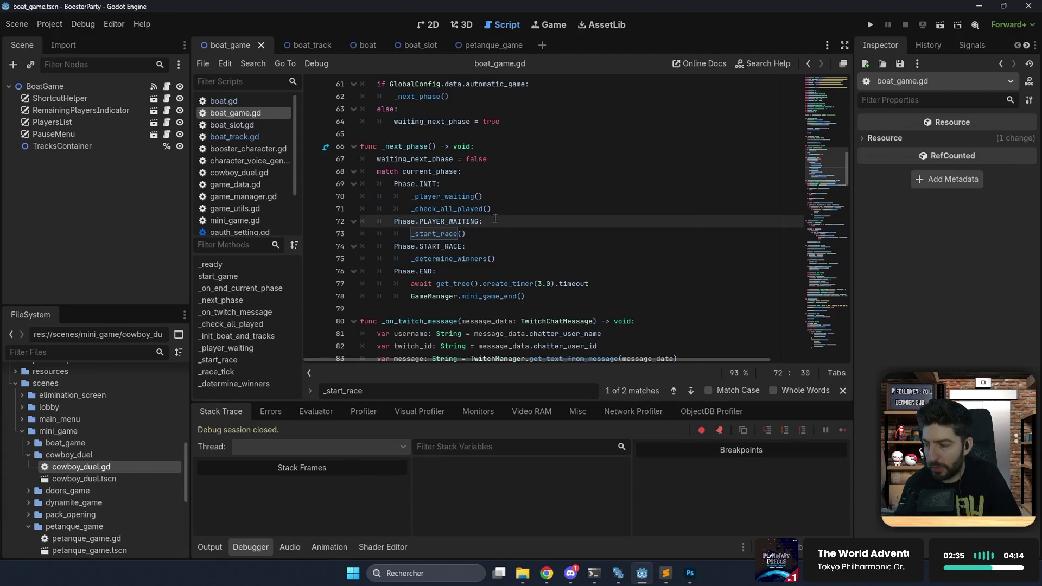
click(498, 197)
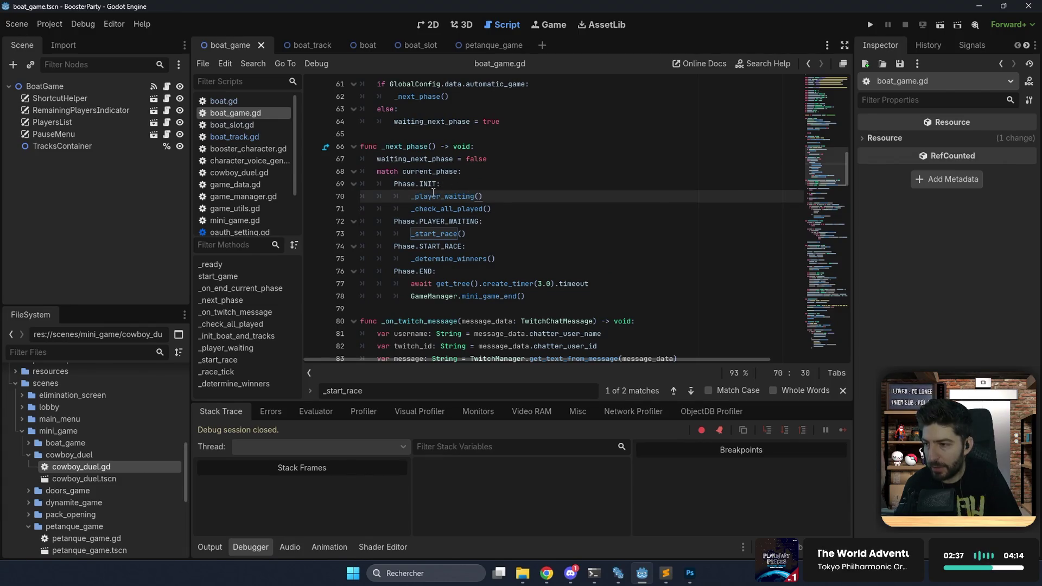
double_click(435, 195)
click(463, 184)
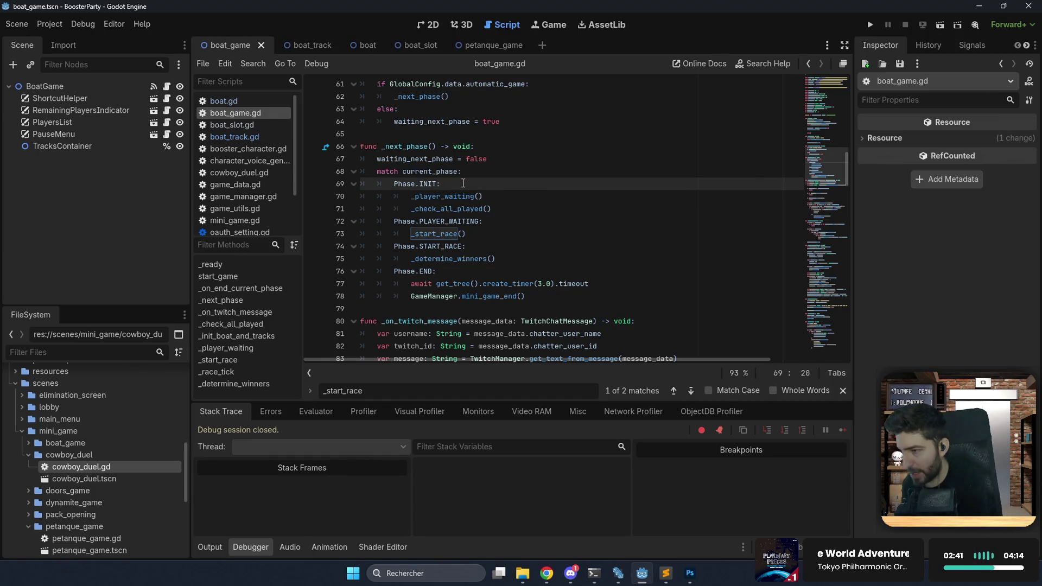
key(Return)
text(_)
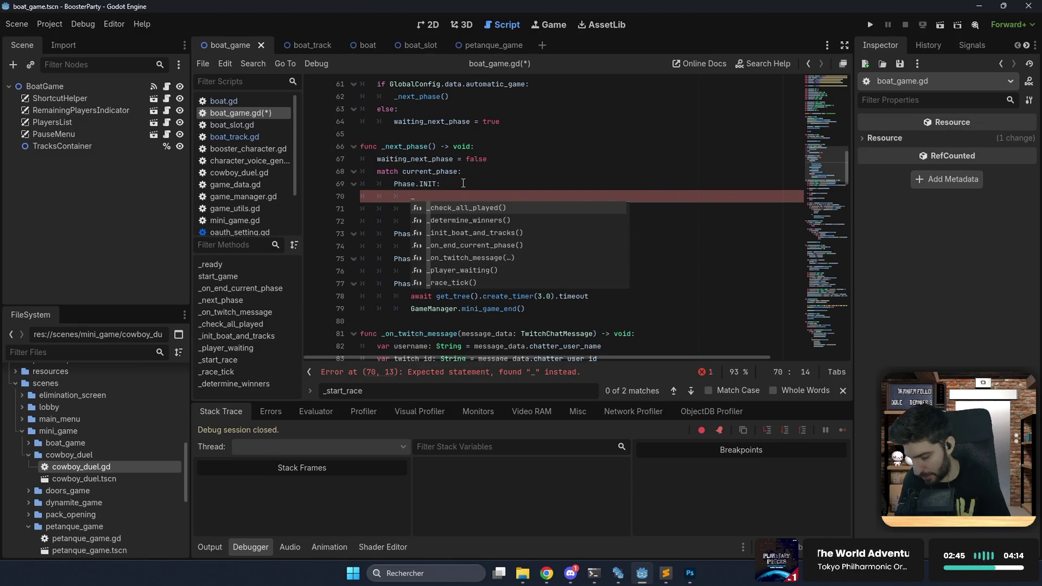
text(disp)
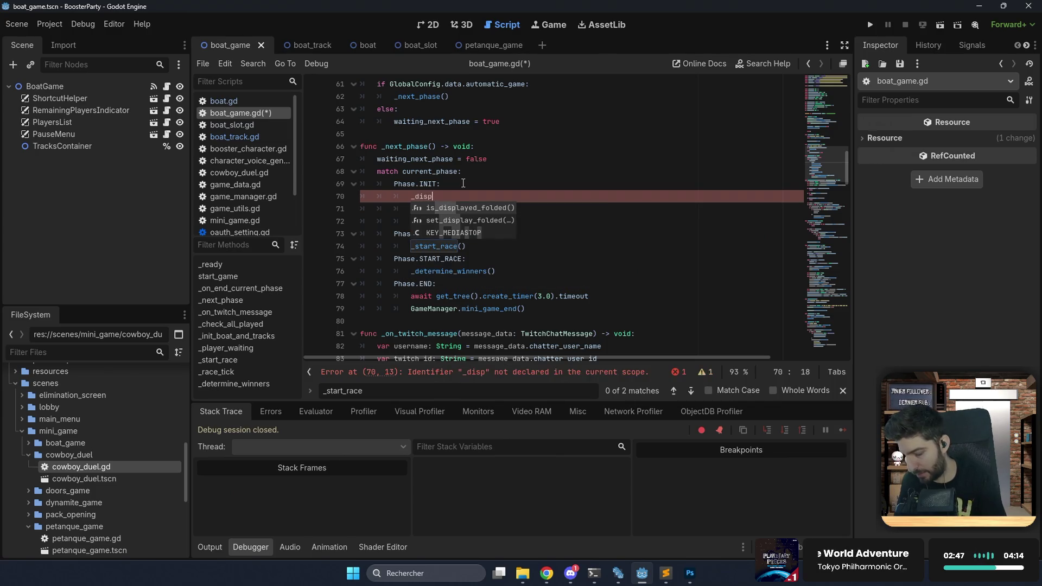
text(ay_track_ani)
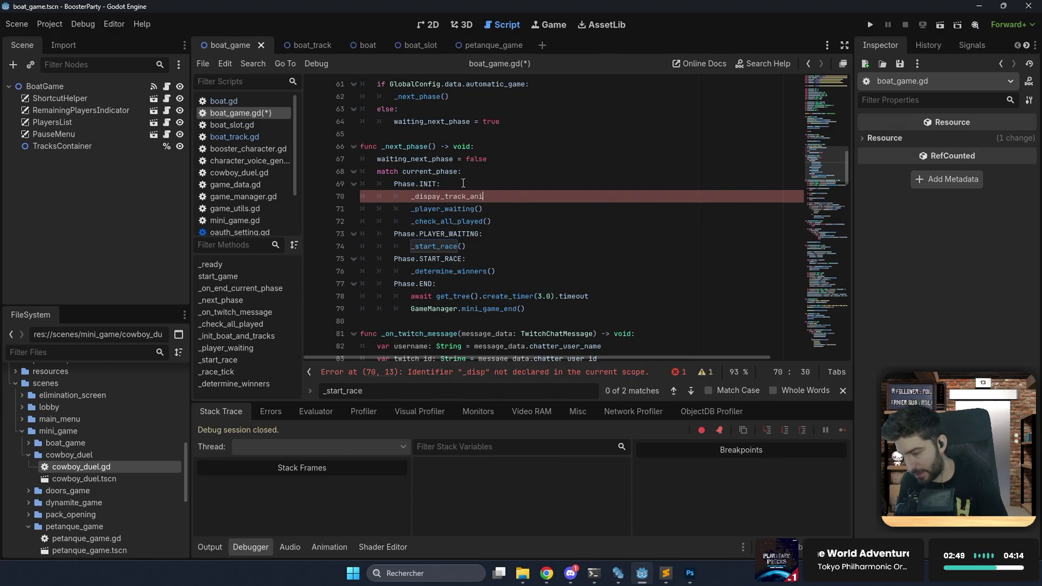
text(mation())
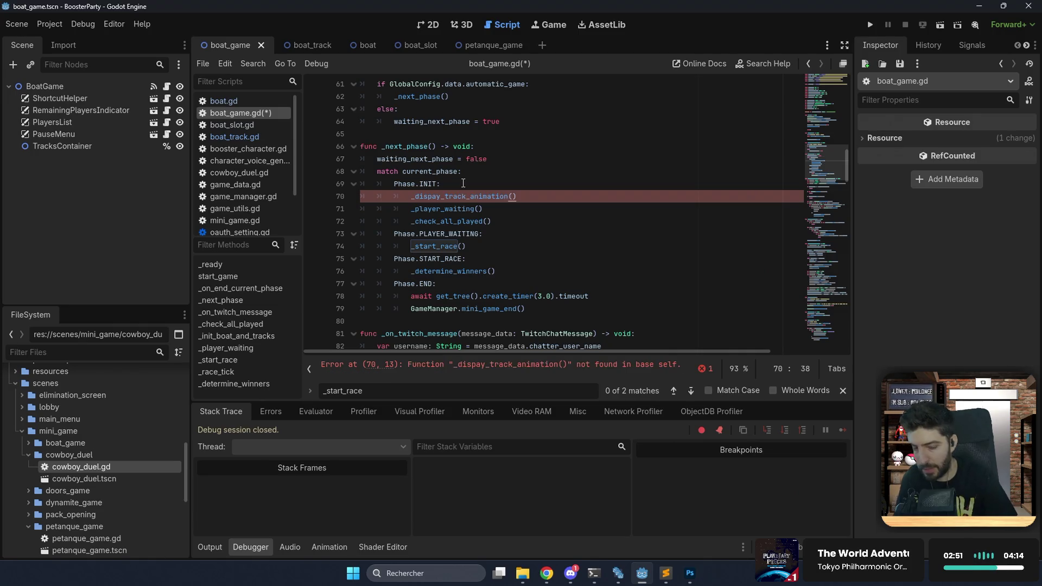
text(await)
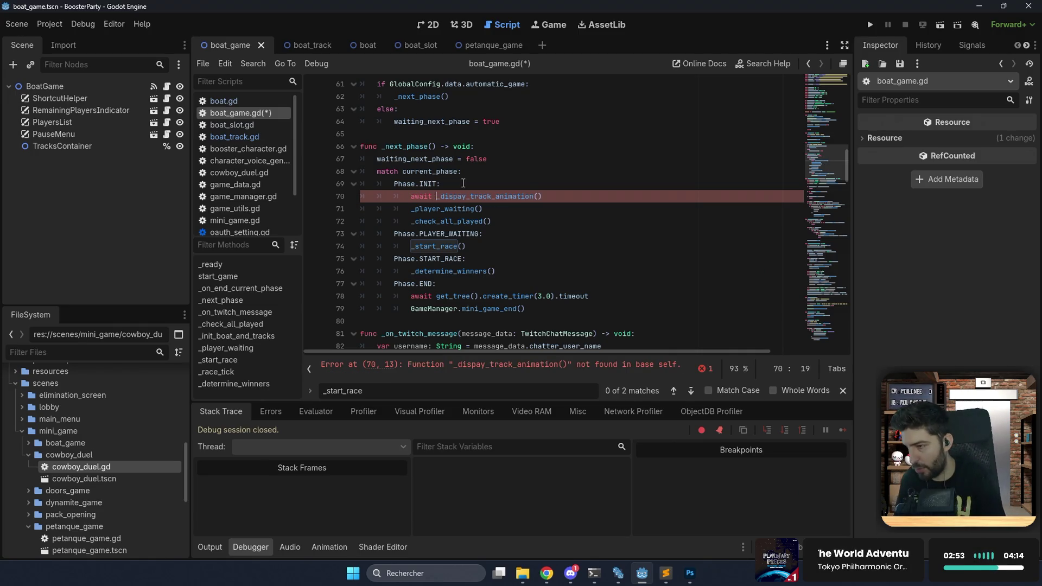
double_click(482, 195)
key(ctrl+c)
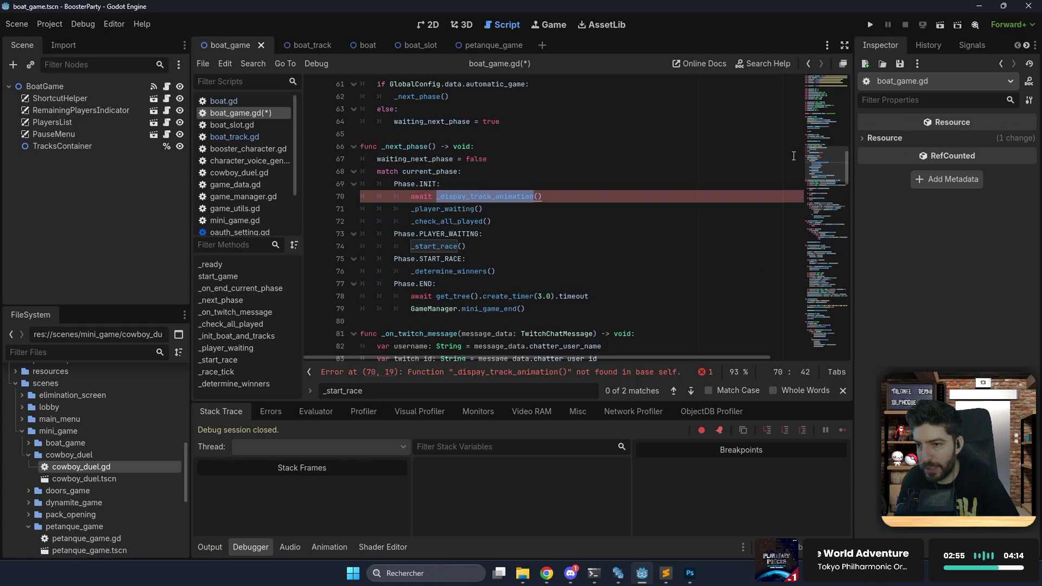
scroll(793, 156, down, 15)
click(593, 348)
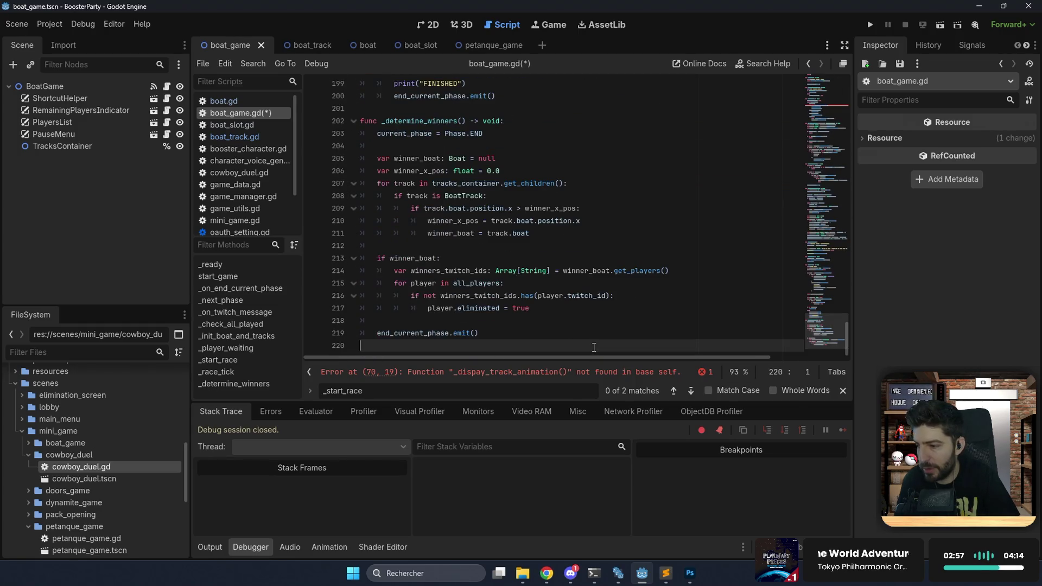
Declare func _dispay_track_animation() -> void with a display_tracks_tween created by create_tween().
key(Return)
text(func)
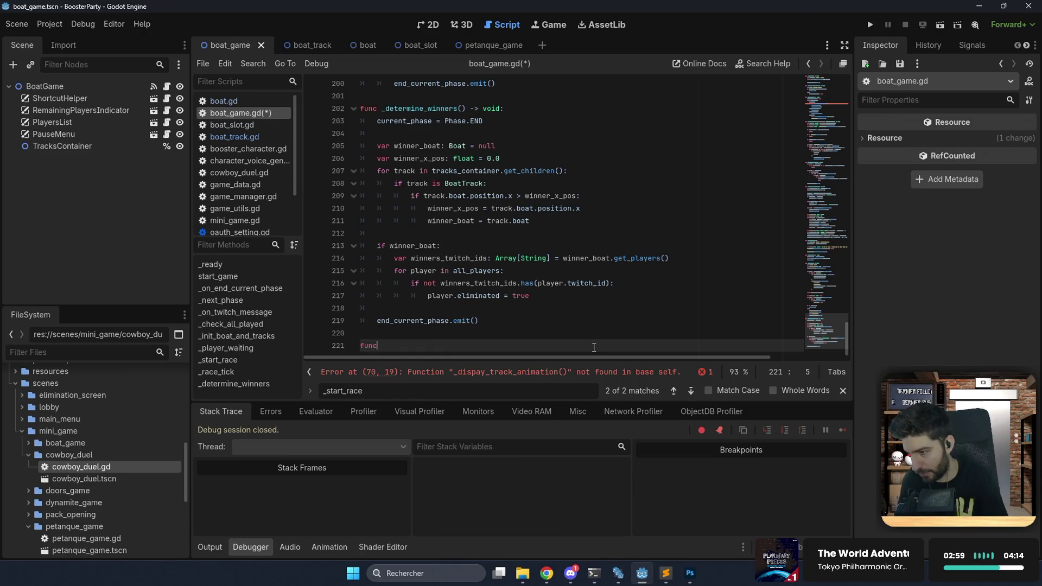
key(ctrl+v)
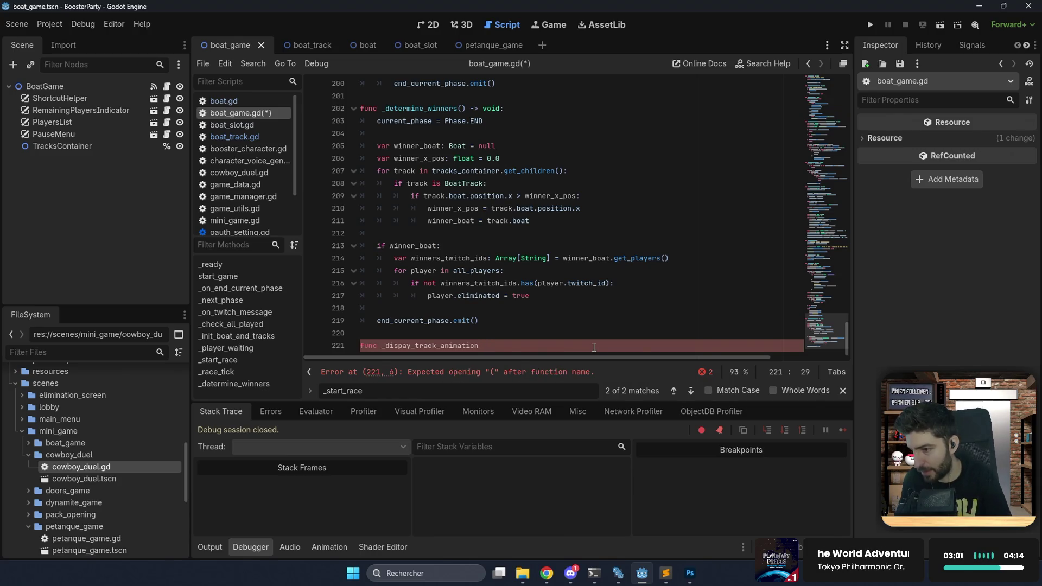
text(() -> void:)
key(Return)
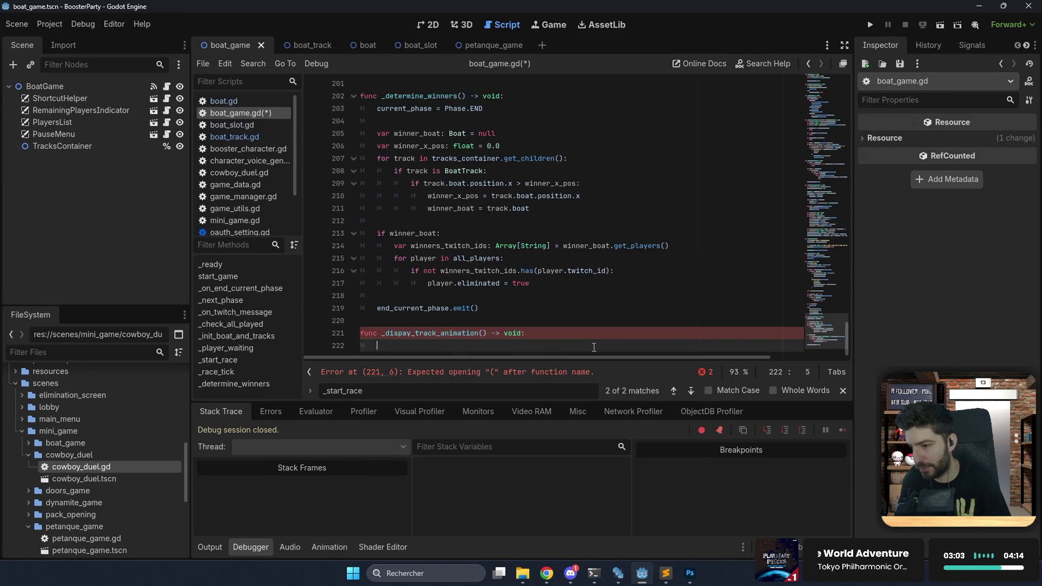
text(var )
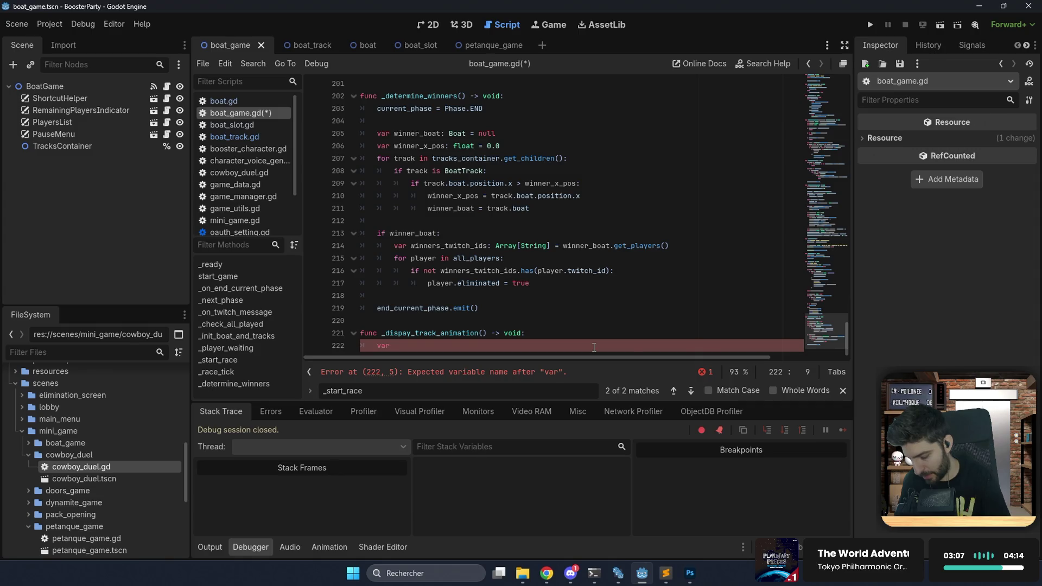
text(dsisplay_tracks)
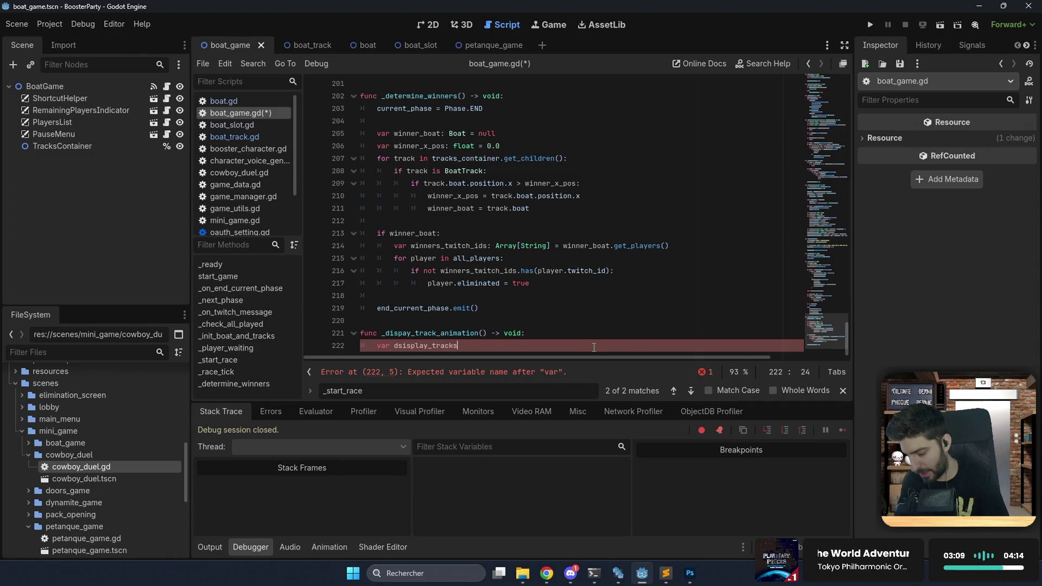
text(_twee)
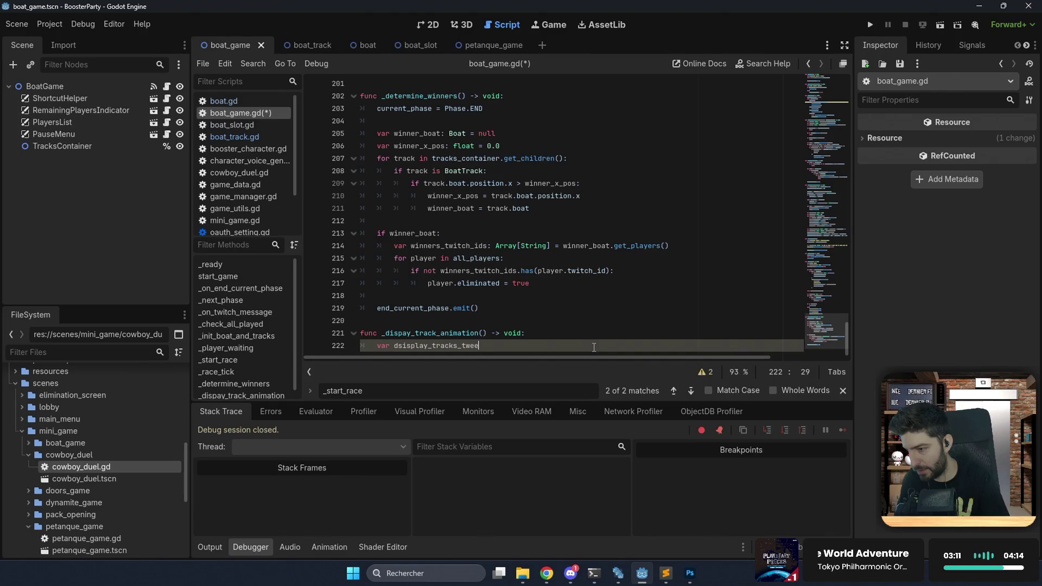
text(n: Tween)
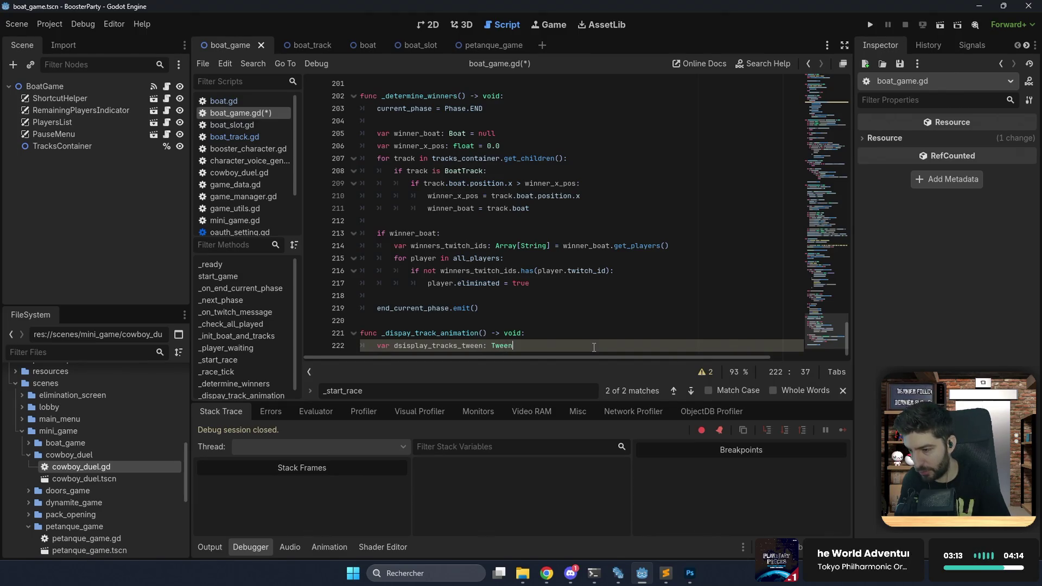
text( = cre)
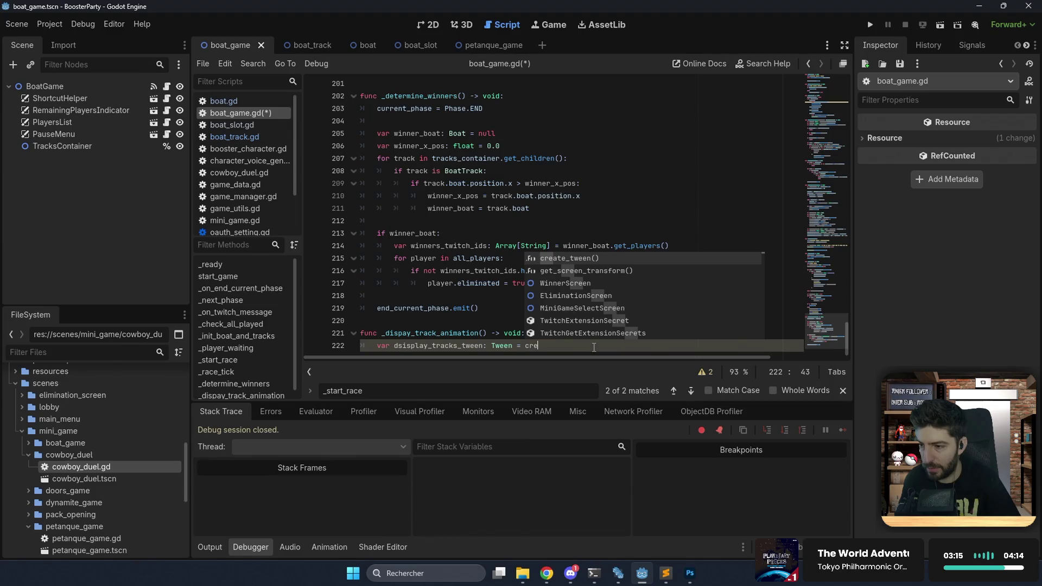
key(Return)
key(Return)
Start a display_tracks_tween.tween_property call targeting tracks_container's modulate property.
key(Up)
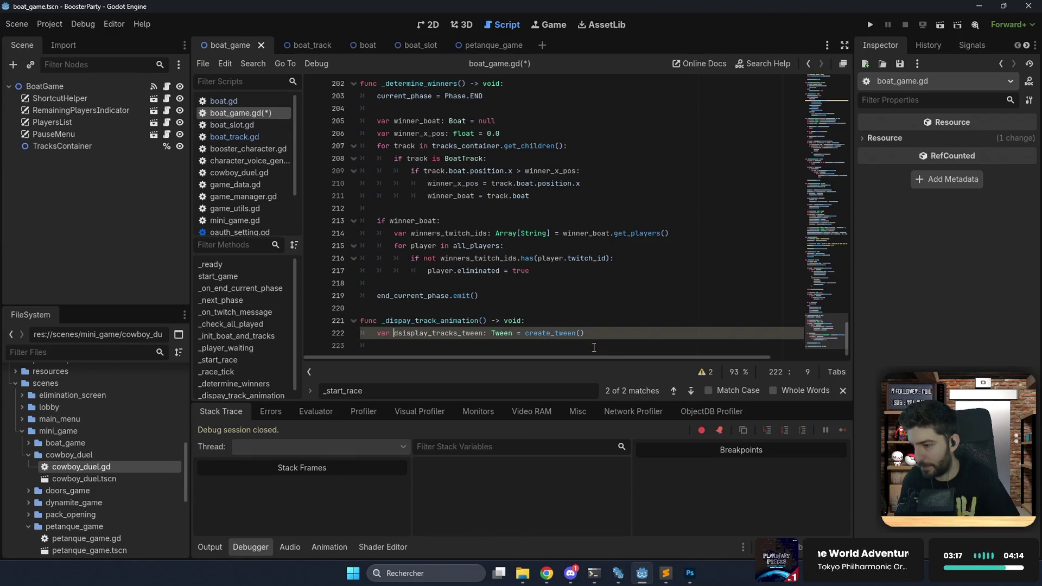
key(Down)
text(di)
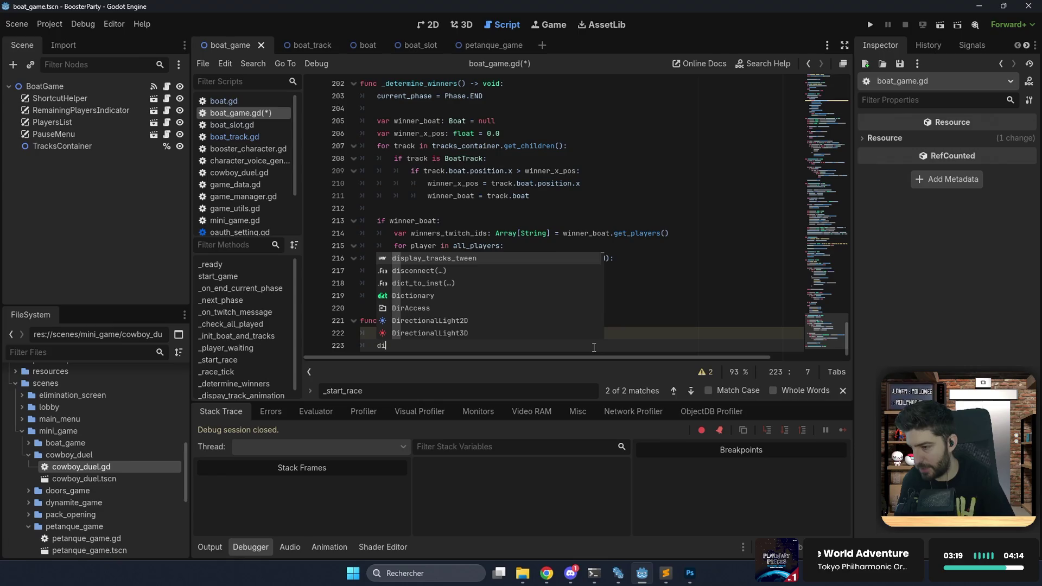
key(Return)
text(.tw)
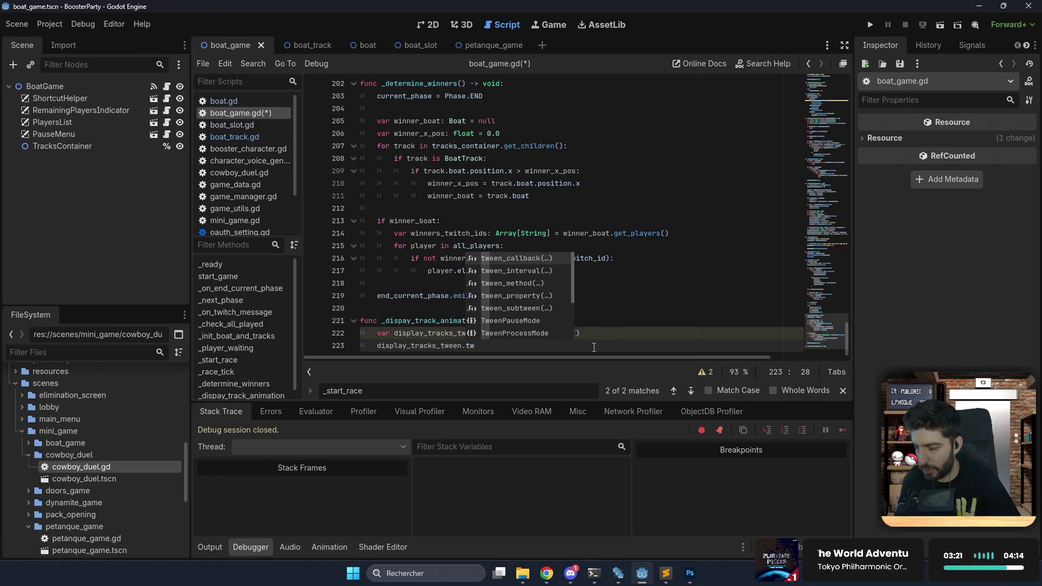
key(Down)
key(Down)
key(Down)
key(Return)
key(Return)
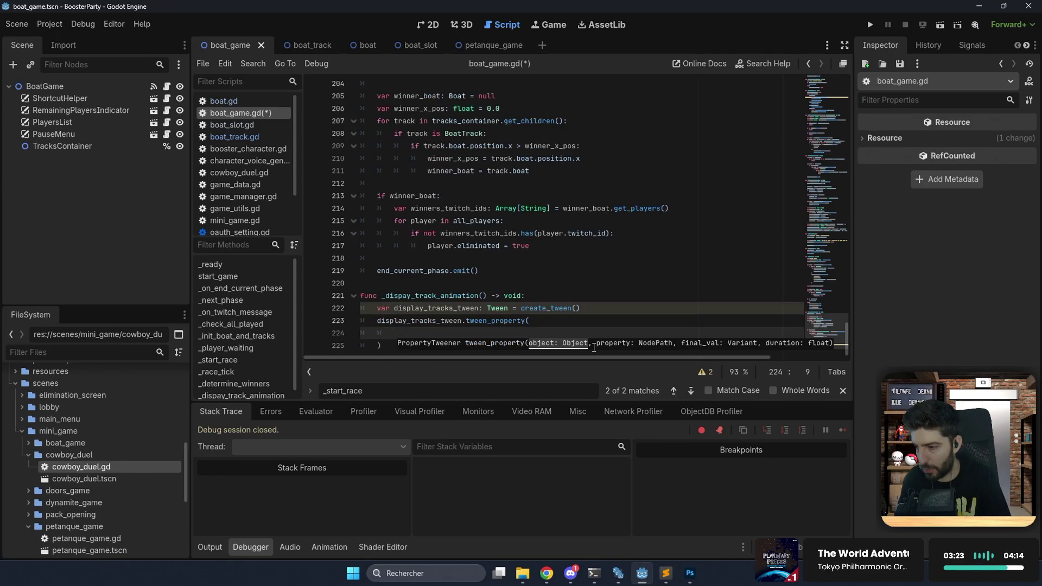
text(tr)
key(Return)
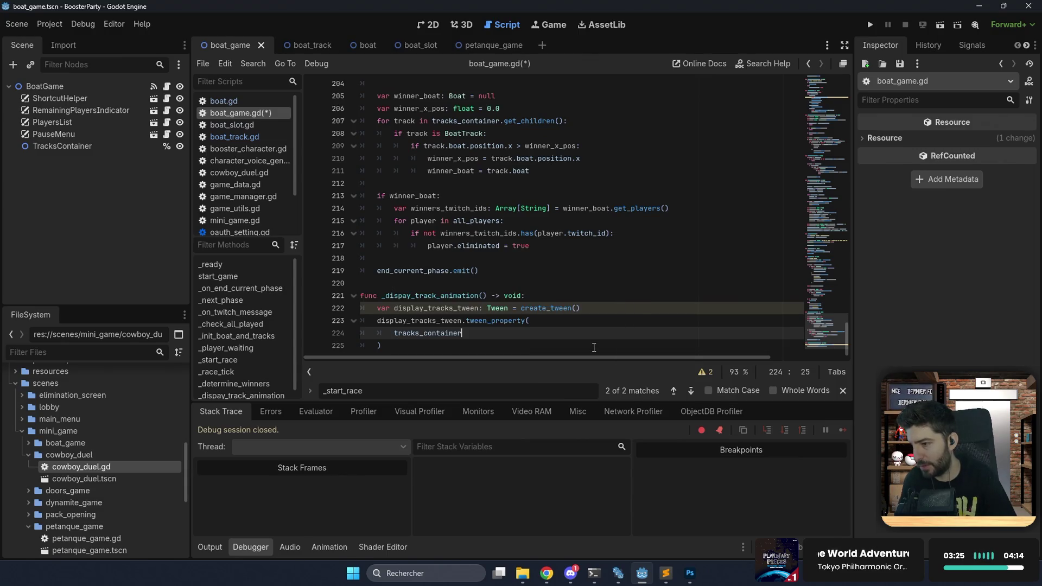
text(,)
key(Return)
text(modulae)
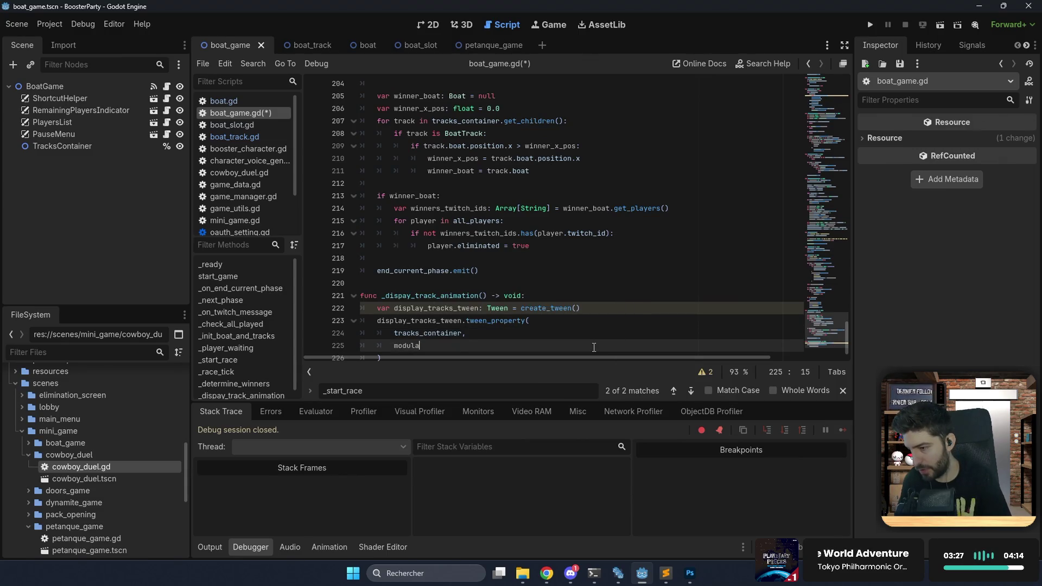
key(Return)
Make the property path "modulate:a", tweening to 1.0 over 0.8 seconds.
text(:)
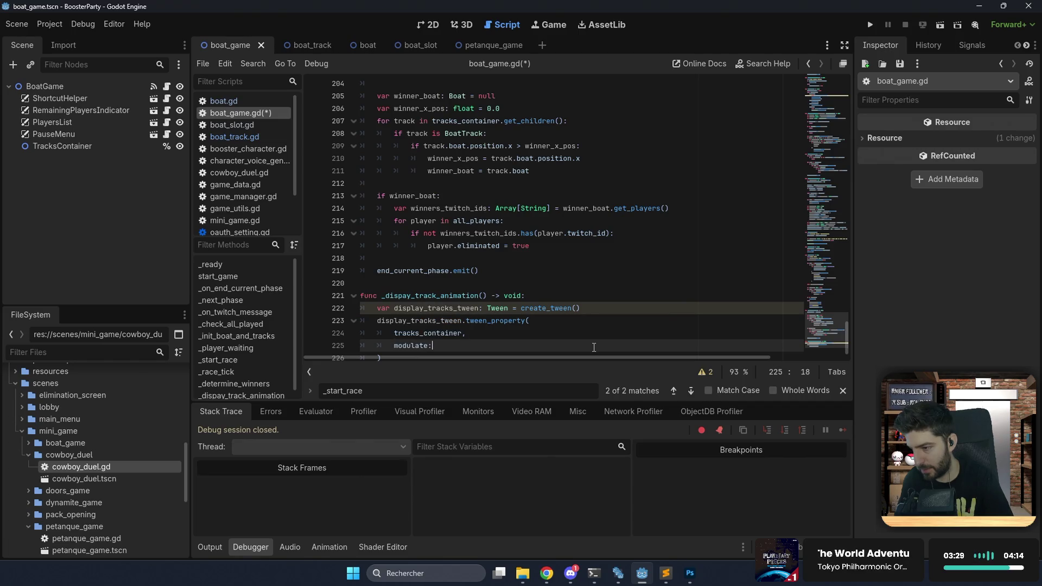
text(a)
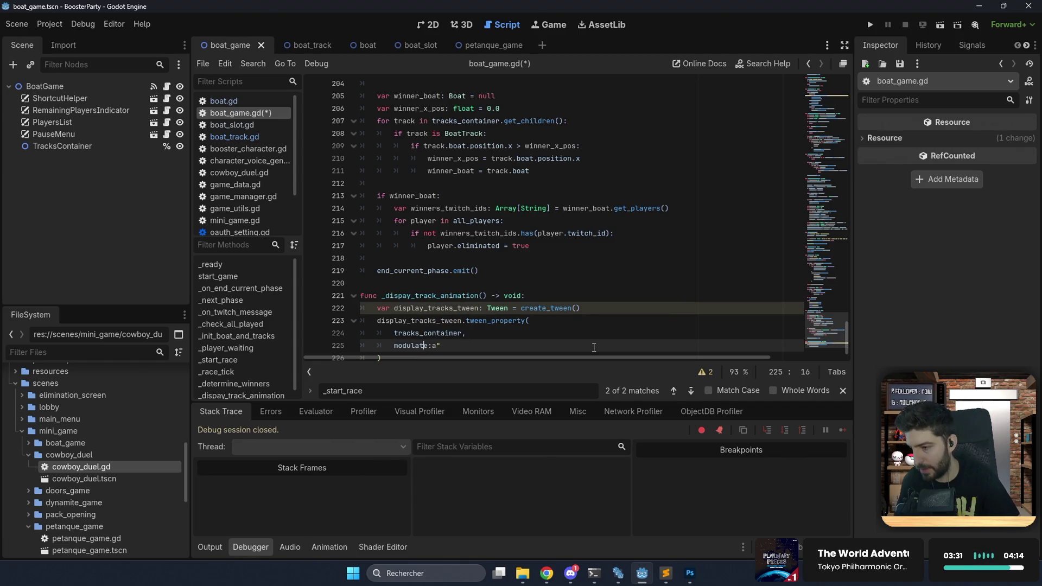
key(Home)
text(")
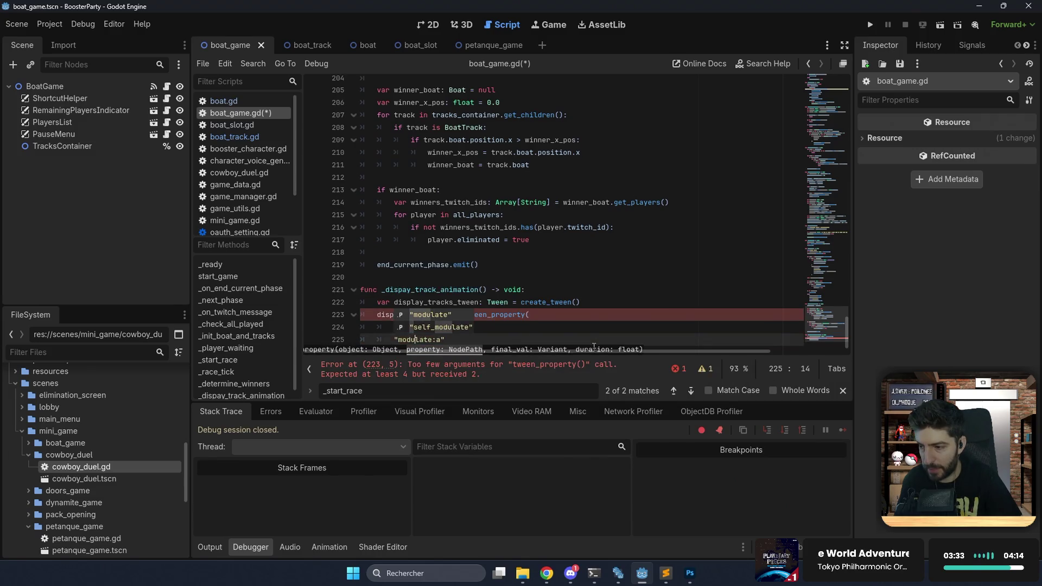
key(End)
key(Left)
key(Left)
text(,)
key(Return)
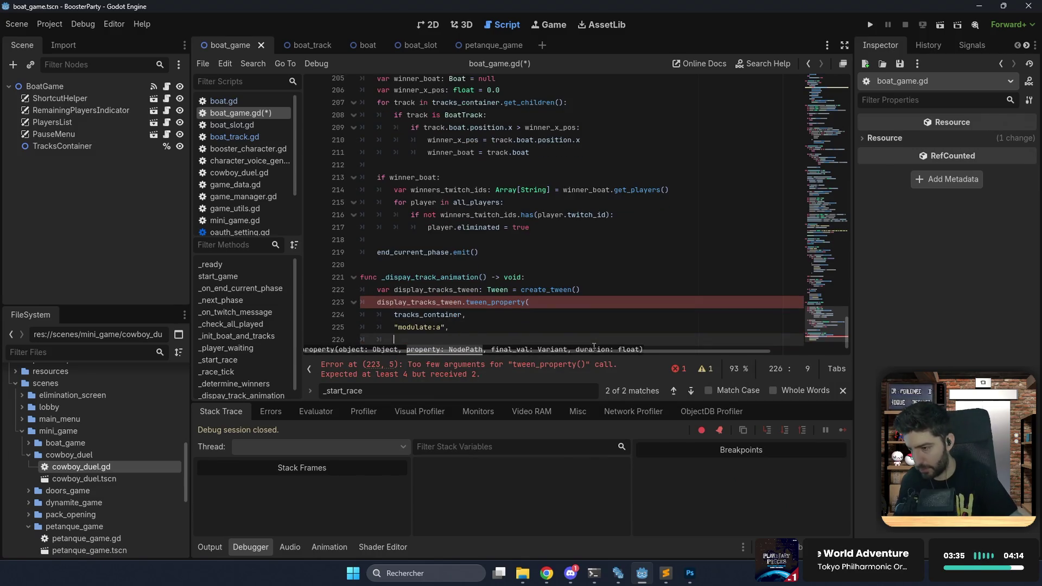
text(1.1)
key(BackSpace)
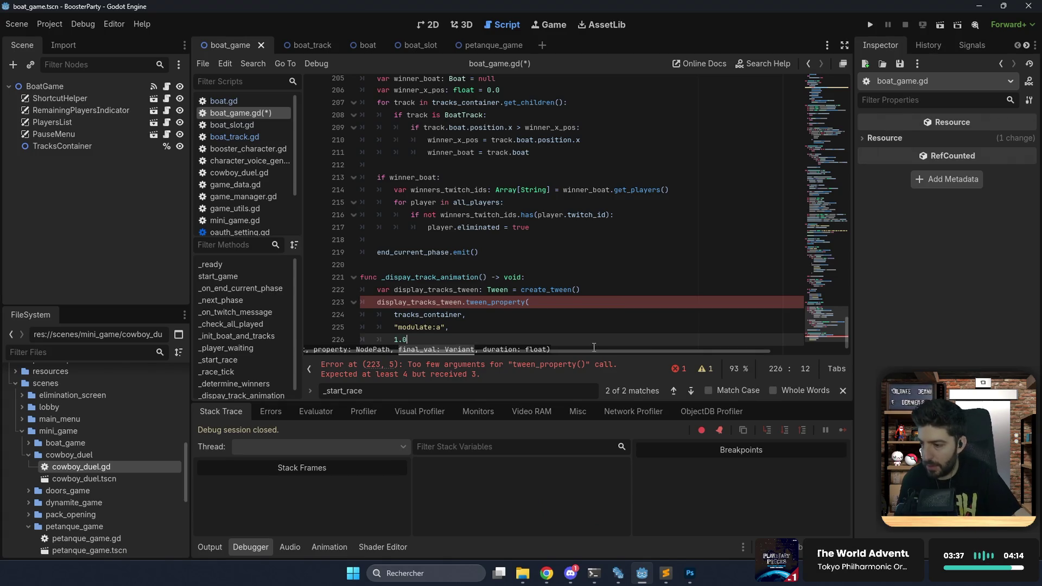
text(0,;)
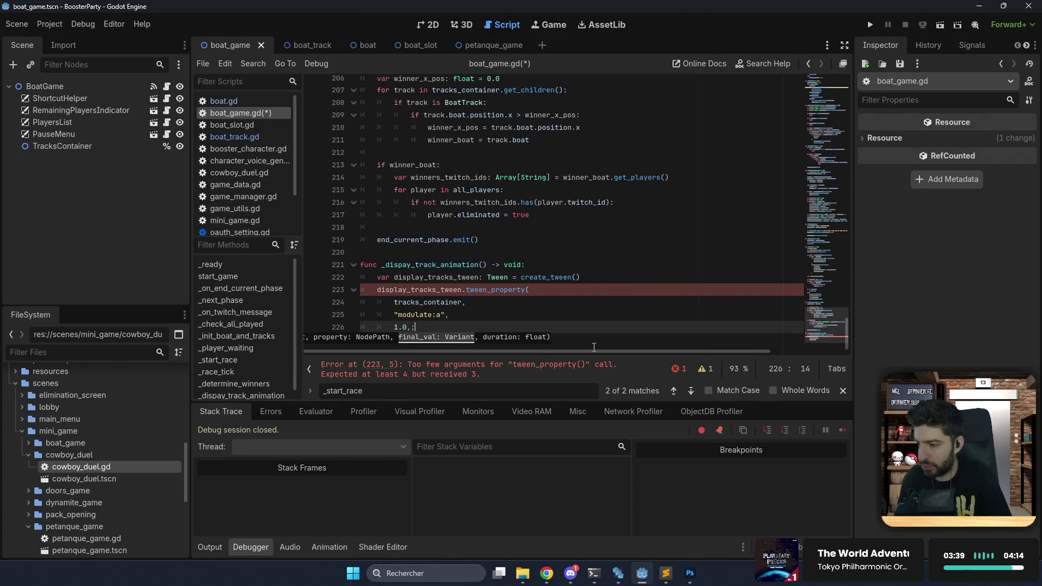
key(Return)
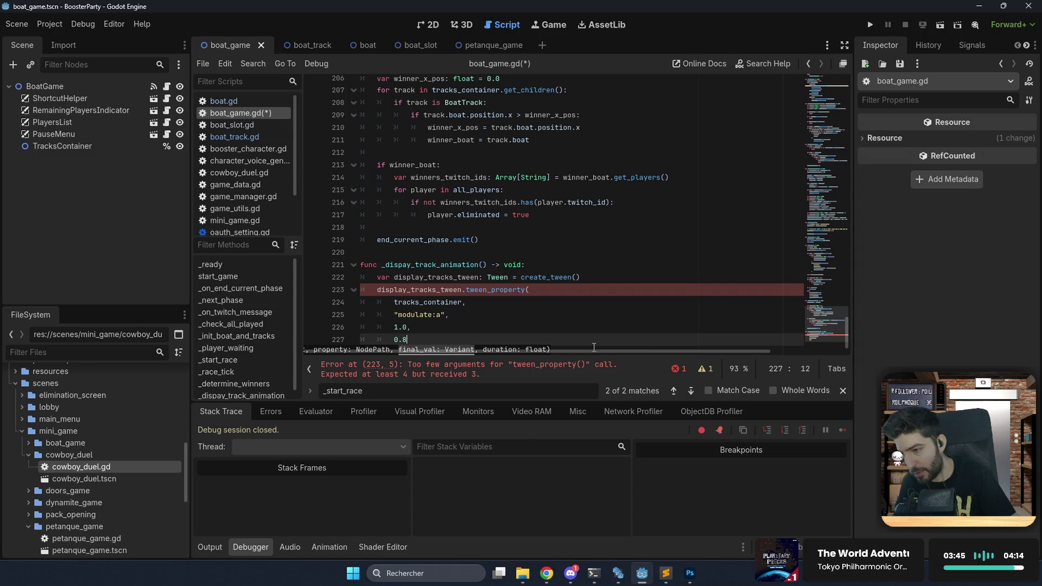
text(0.8)
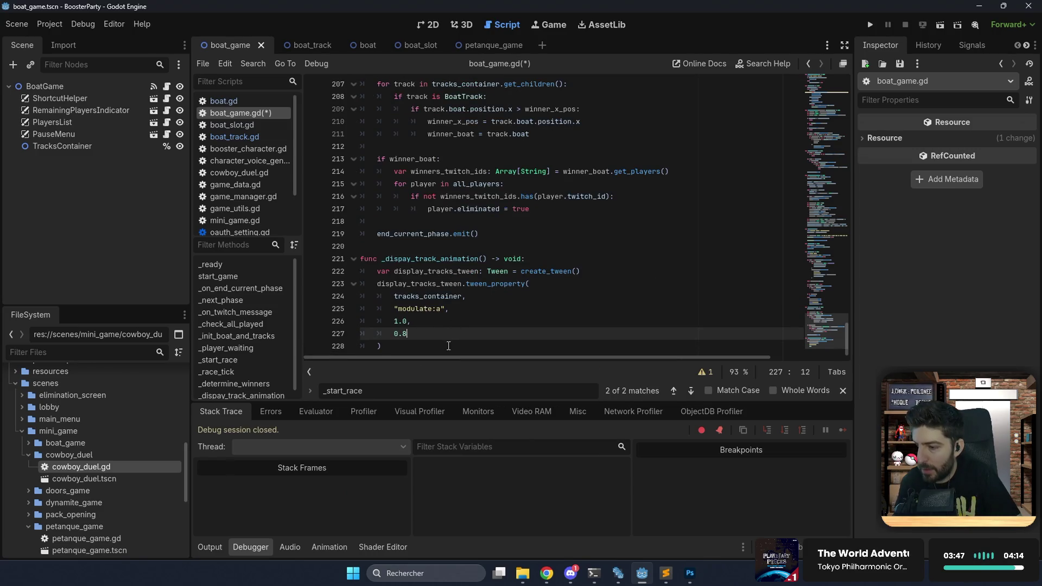
Await display_tracks_tween.finished after the fade-in.
key(Down)
key(Return)
text(a)
key(BackSpace)
key(BackSpace)
text(awa)
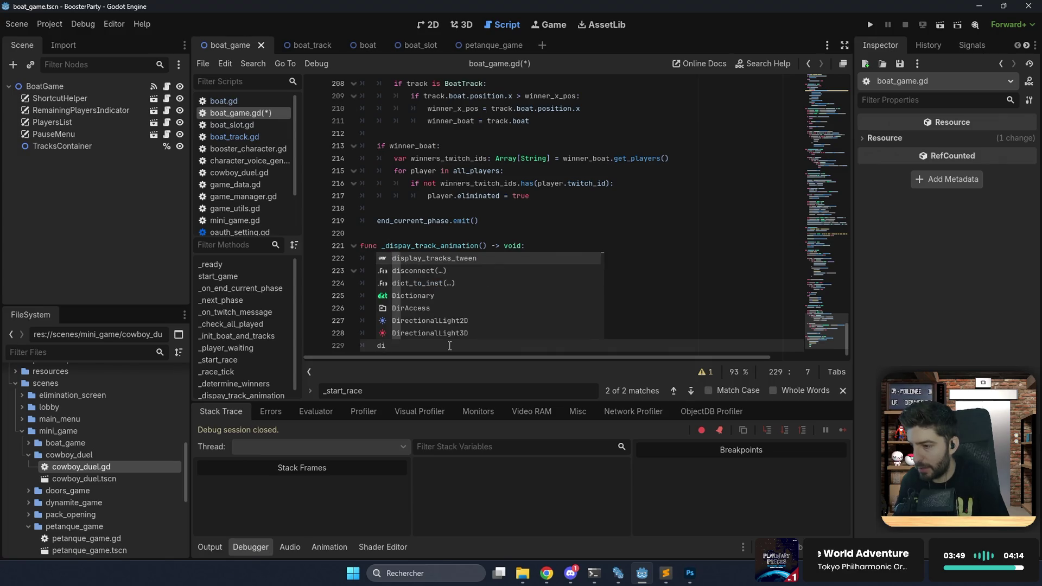
text(it display_tracks_tween.fi)
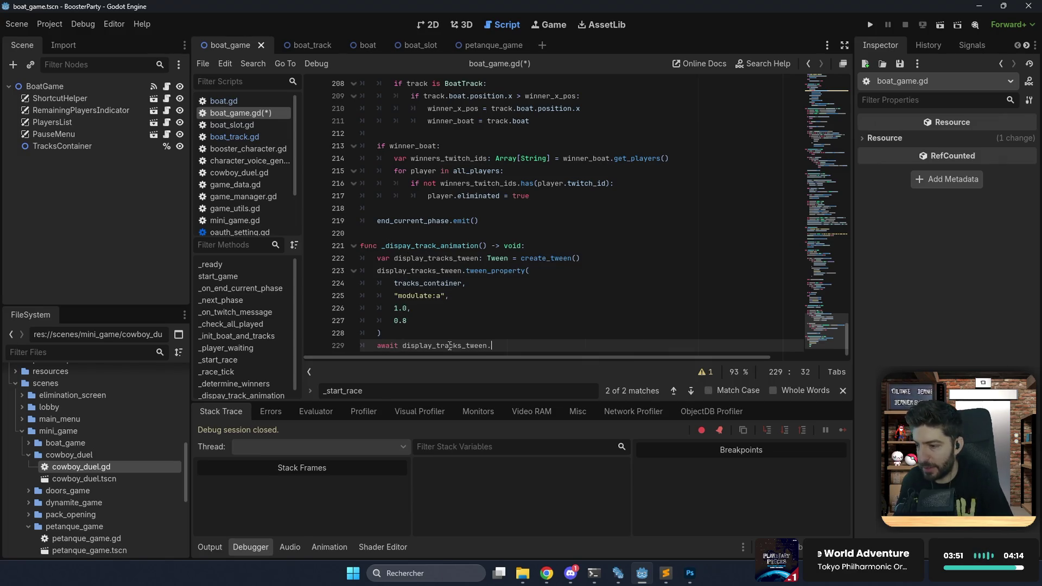
key(Return)
key(Return)
key(Return)
text(for child in t)
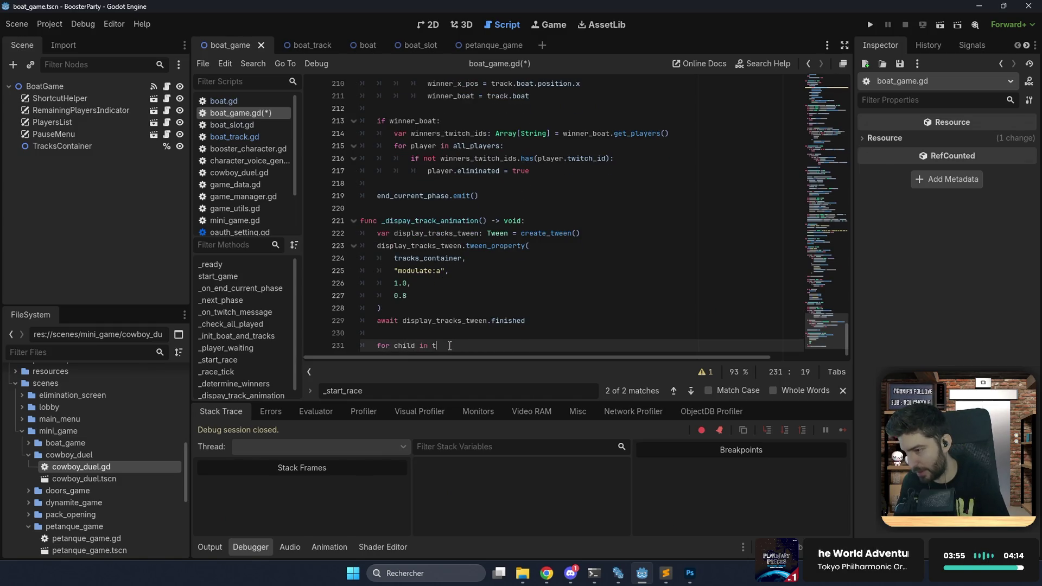
Loop over tracks_container.get_children(), calling boat.pop_boat() on each BoatTrack.
text(r)
key(Return)
text(.get_ch)
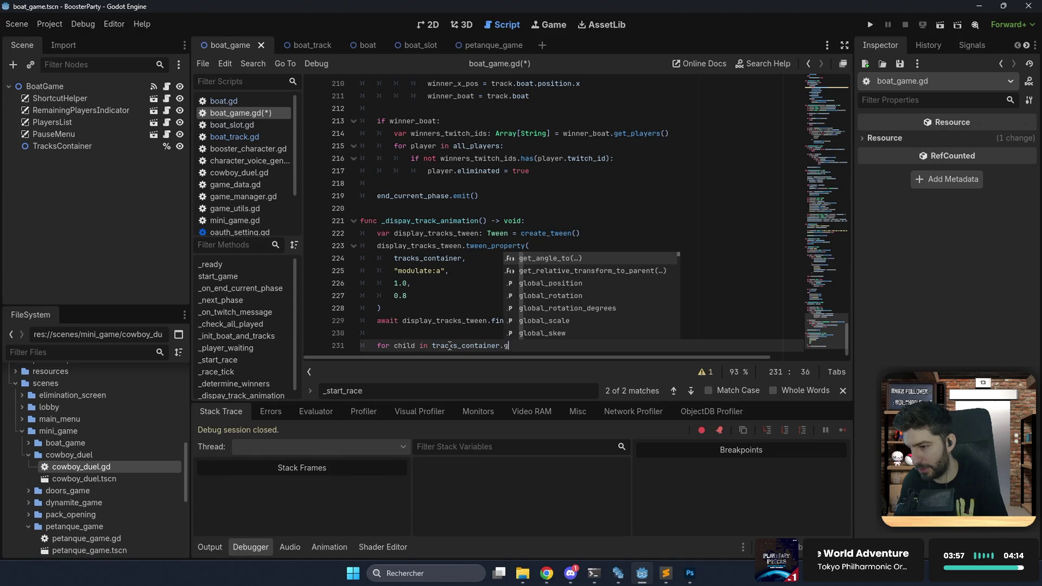
key(Down)
key(Return)
text(:)
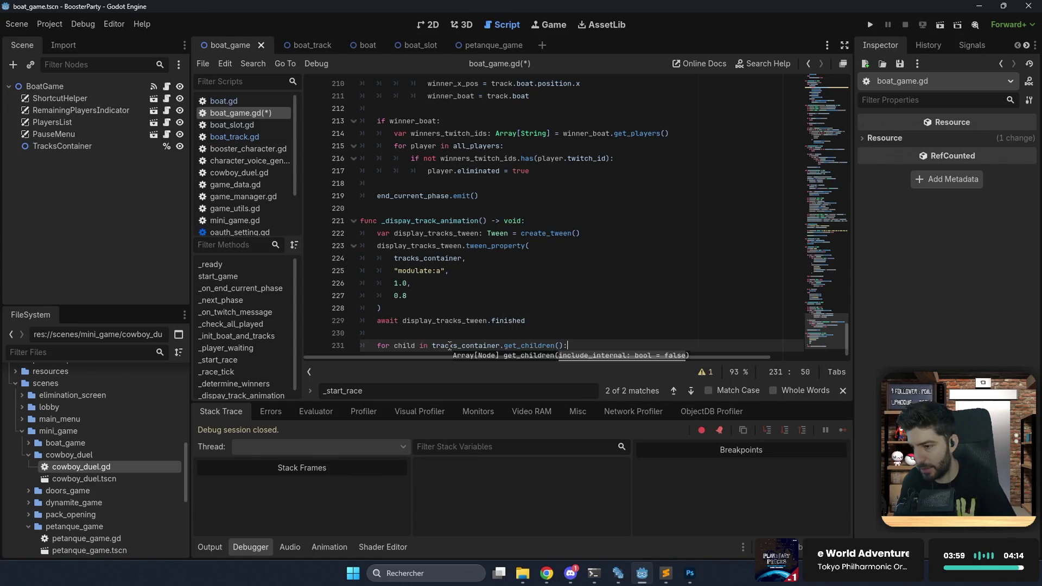
key(Return)
text(if child is)
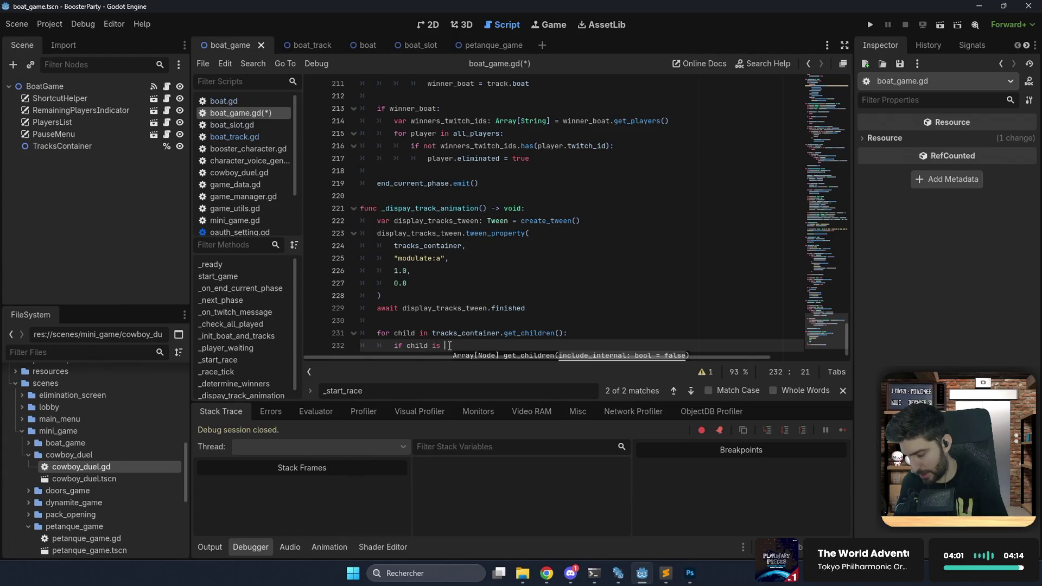
key(Down)
key(Down)
key(Down)
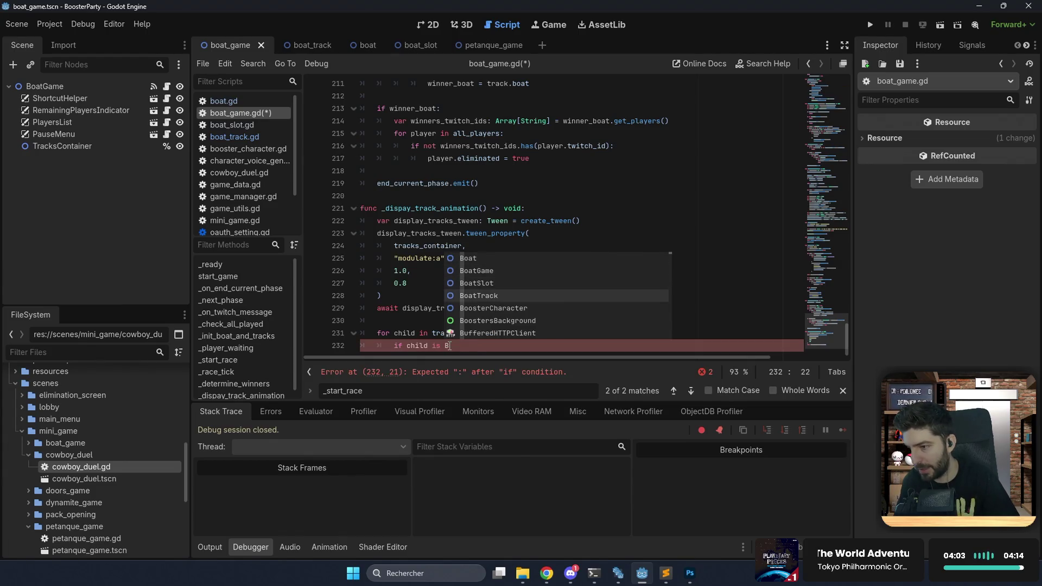
key(Return)
text(:)
key(Return)
text(chil)
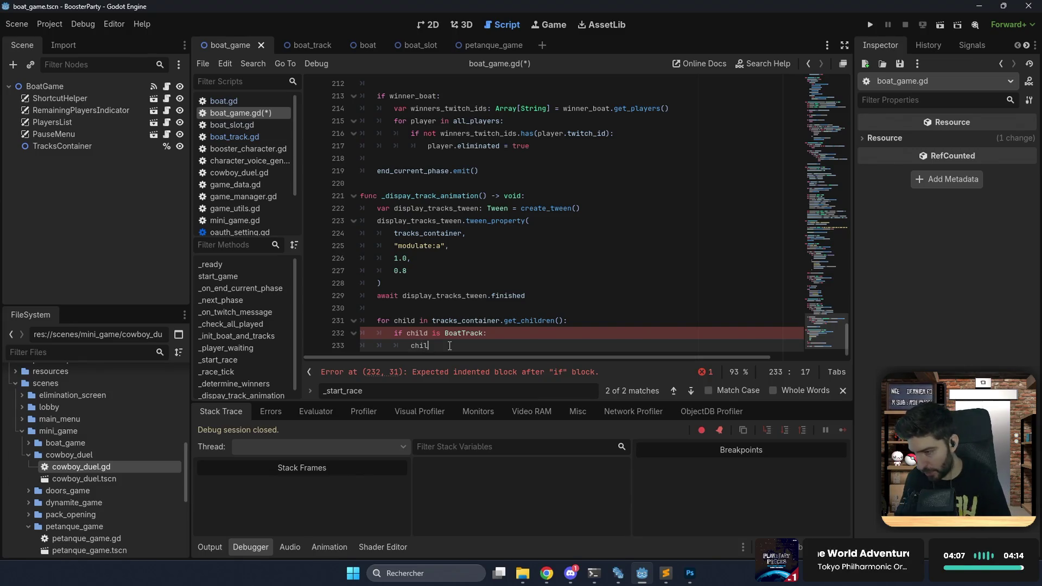
text(d.b)
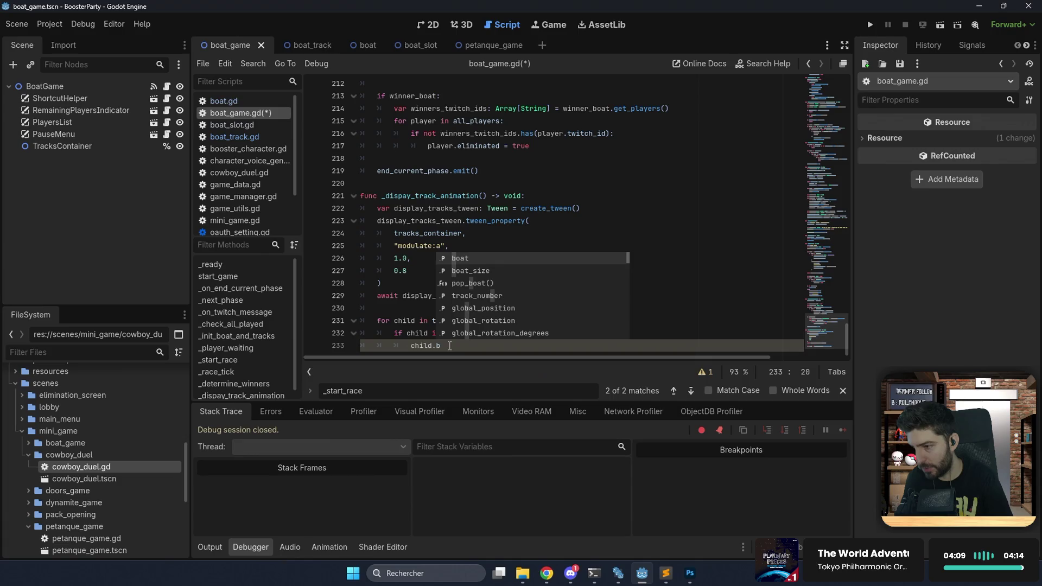
key(Return)
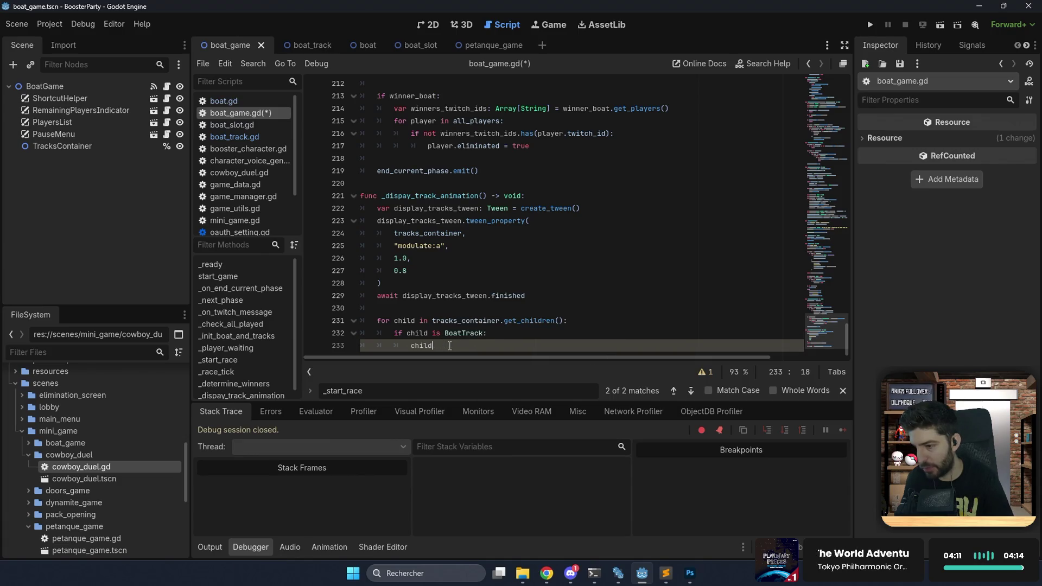
text(.po)
key(Return)
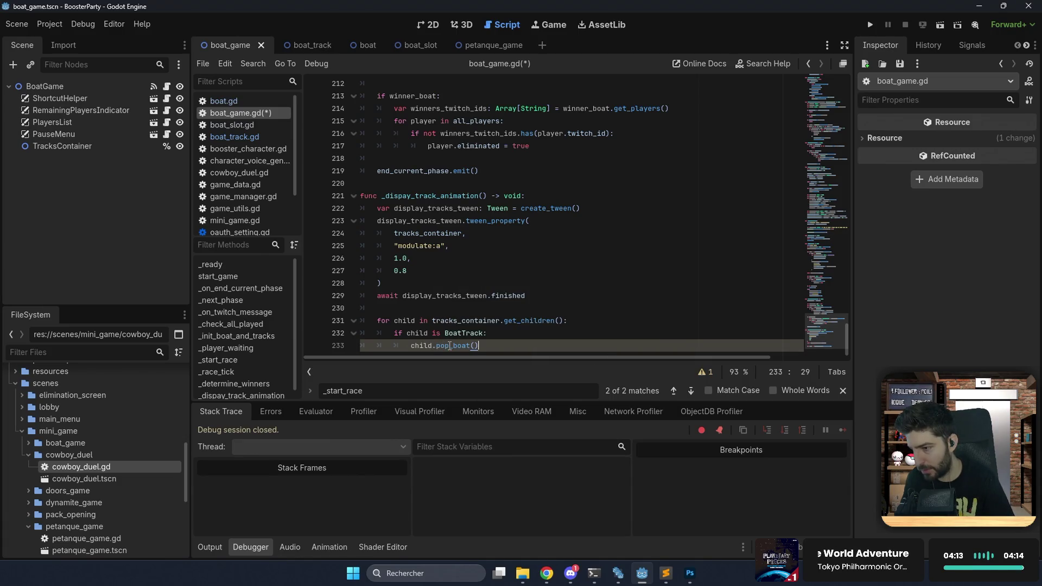
key(Return)
text(await get)
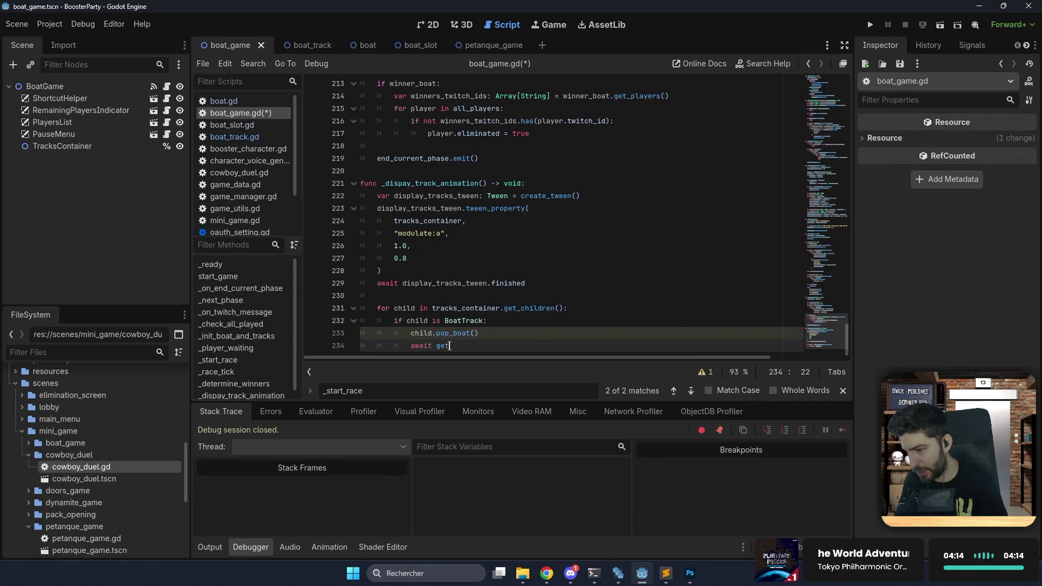
Inside the loop, await a 0.2 s get_tree().create_timer timeout.
text(_t)
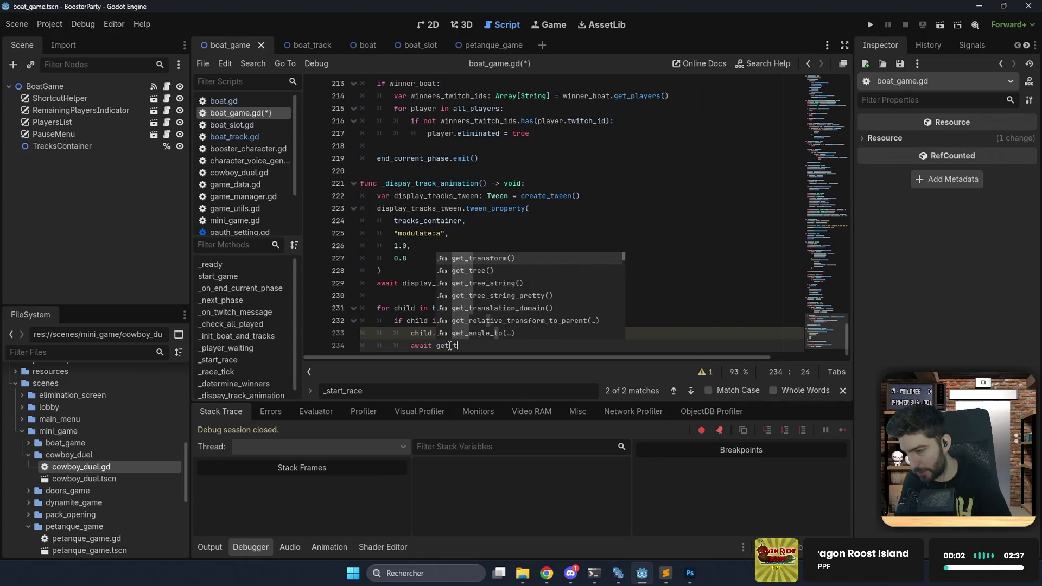
key(Down)
key(Return)
text(.cr)
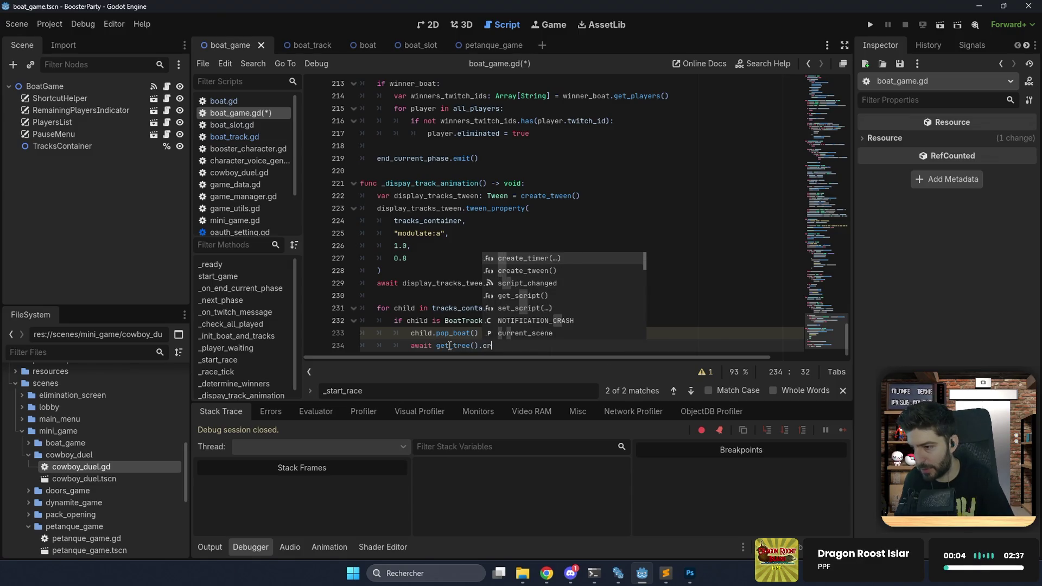
key(Return)
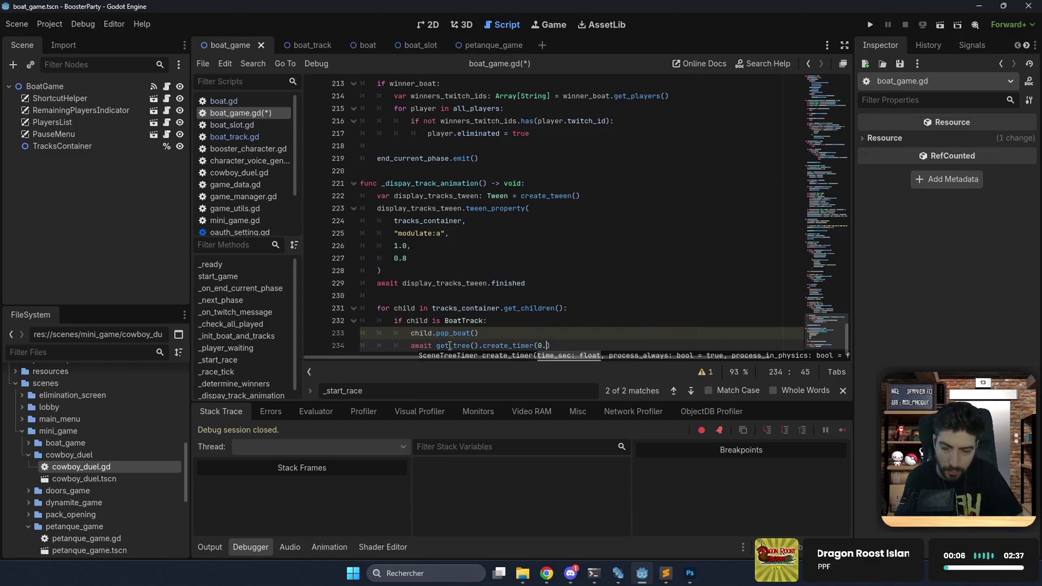
key(BackSpace)
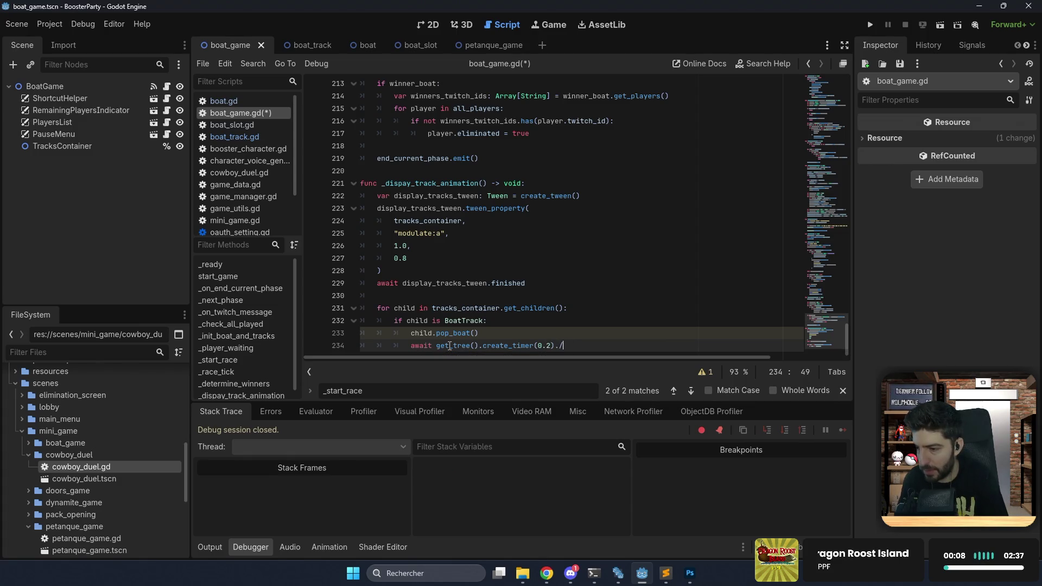
key(Return)
After the loop, await a 1.0 s get_tree().create_timer timeout and save the script.
key(Return)
key(BackSpace)
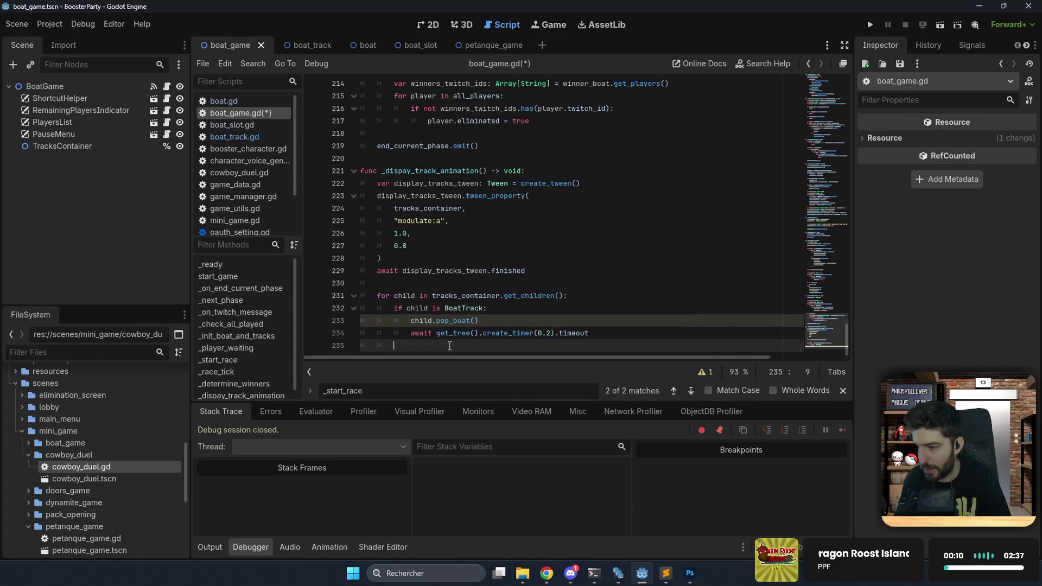
key(Return)
key(BackSpace)
text(ge)
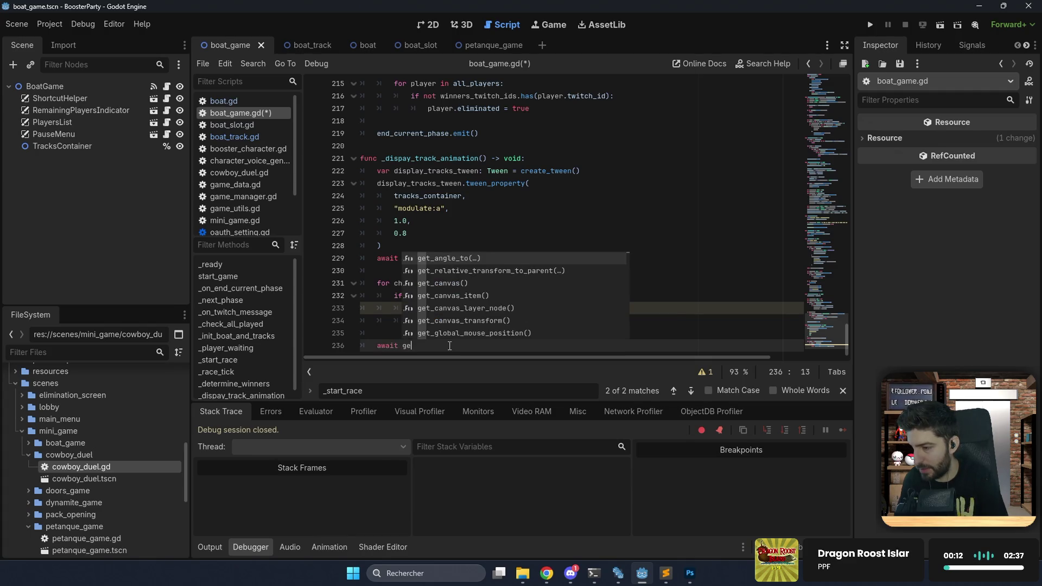
text(t_tr)
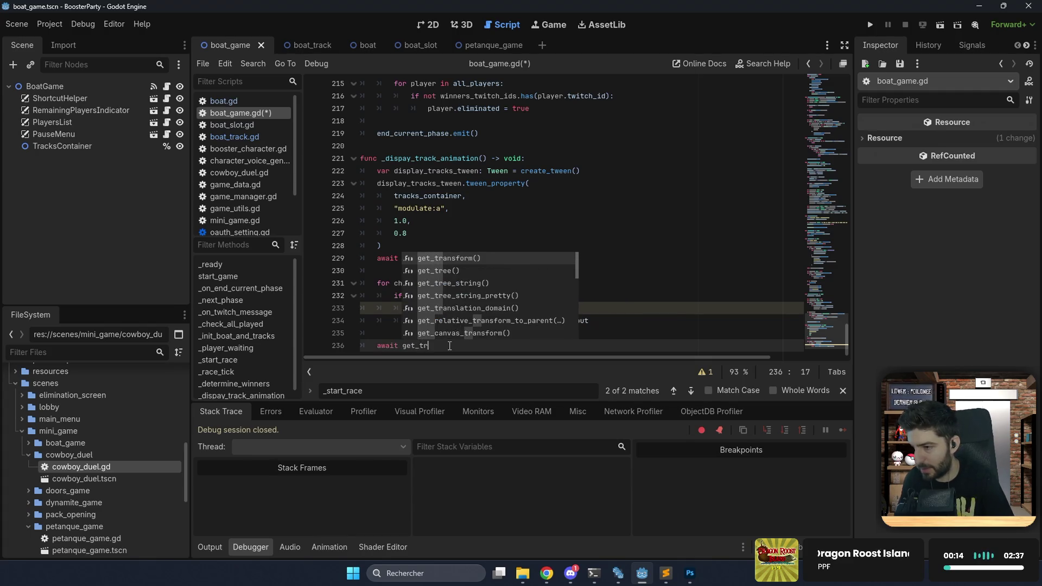
key(Down)
key(Return)
text(.cr)
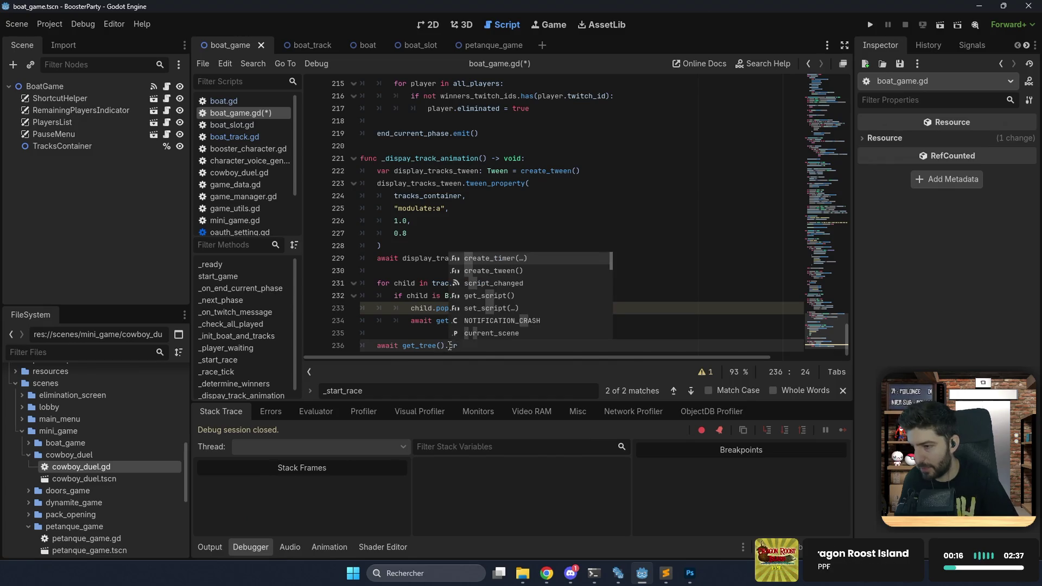
key(Return)
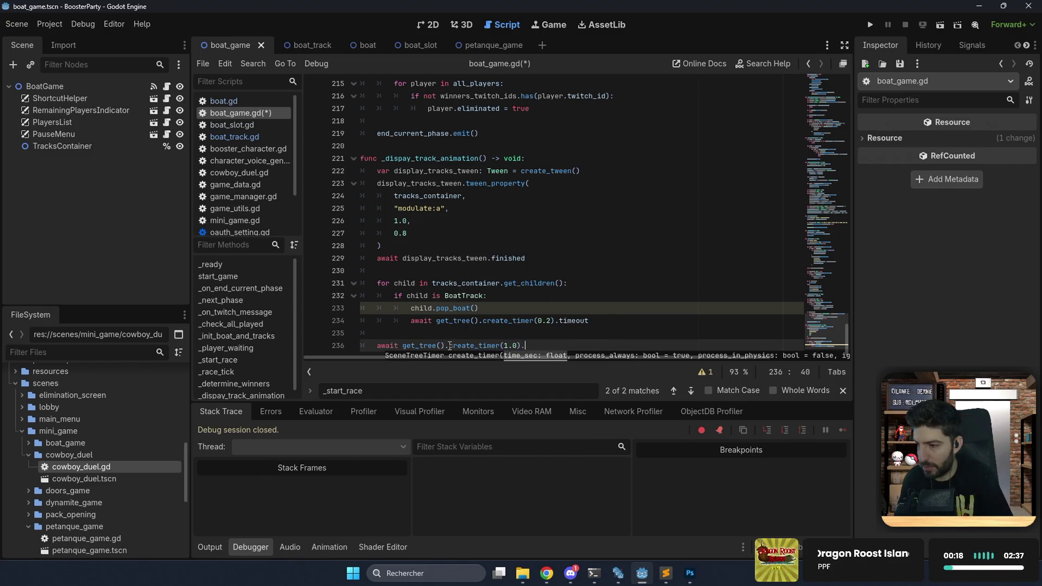
text(ti)
key(Return)
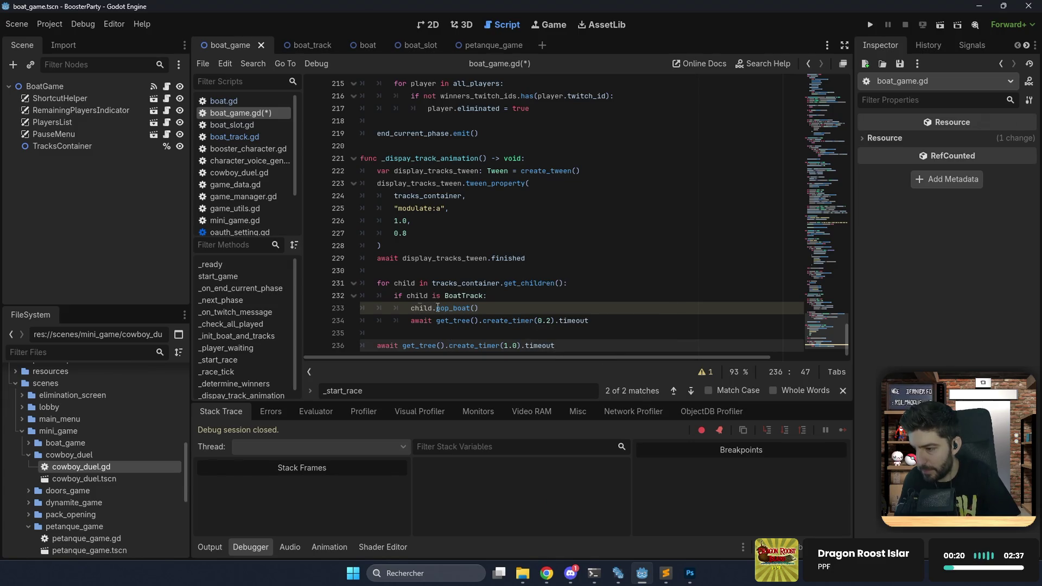
click(509, 310)
key(ctrl+s)
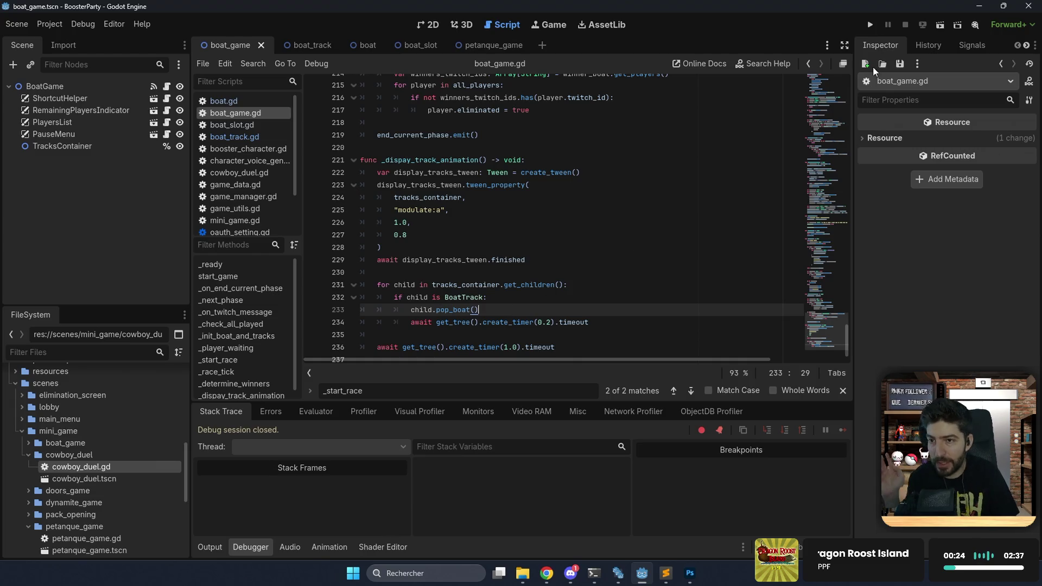
Run the game with bots in arcade mode to the boat race, then list the tween errors.
click(871, 26)
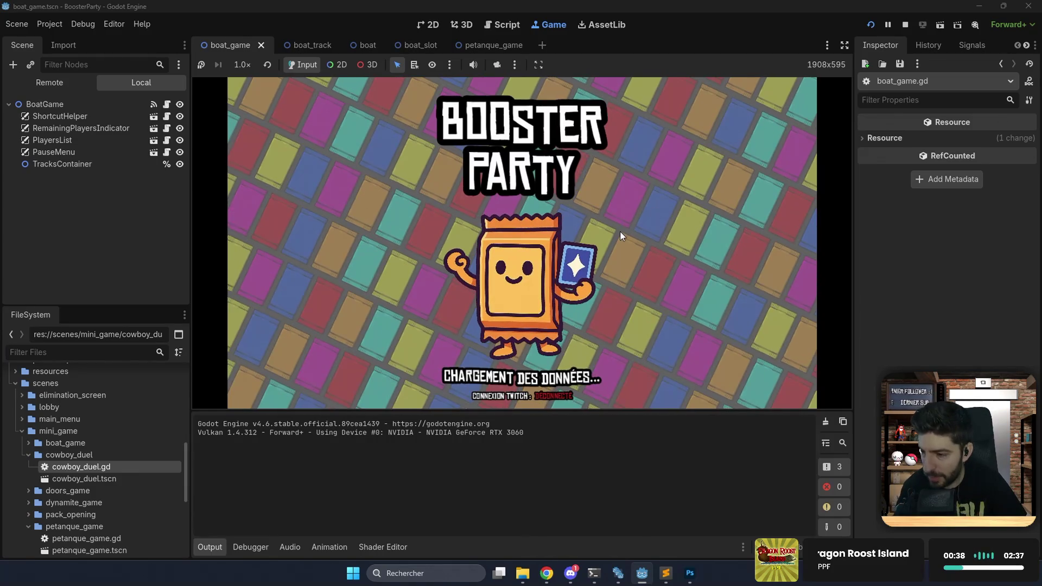
click(620, 232)
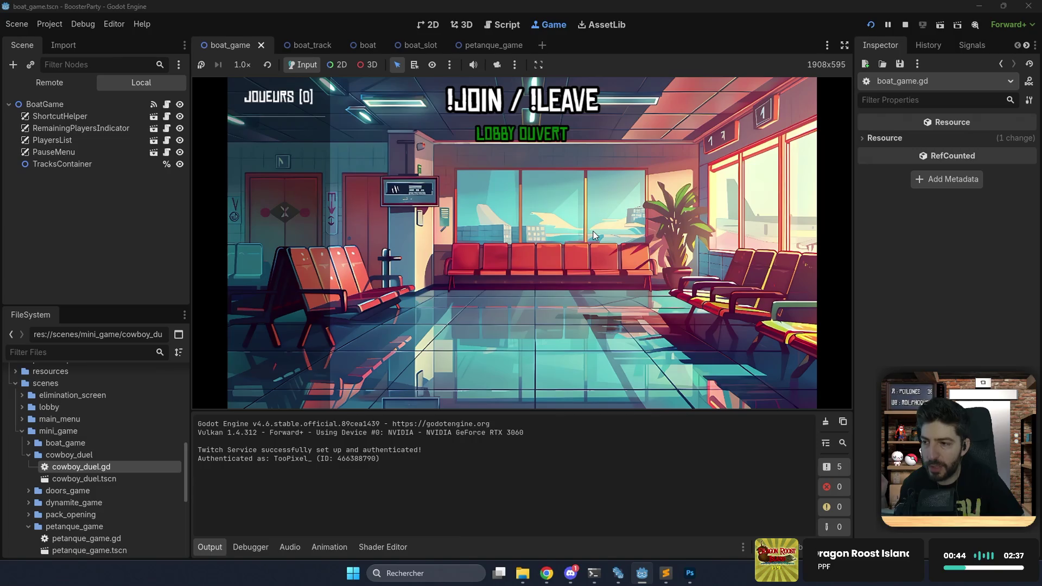
key(b)
key(b)
key(b)
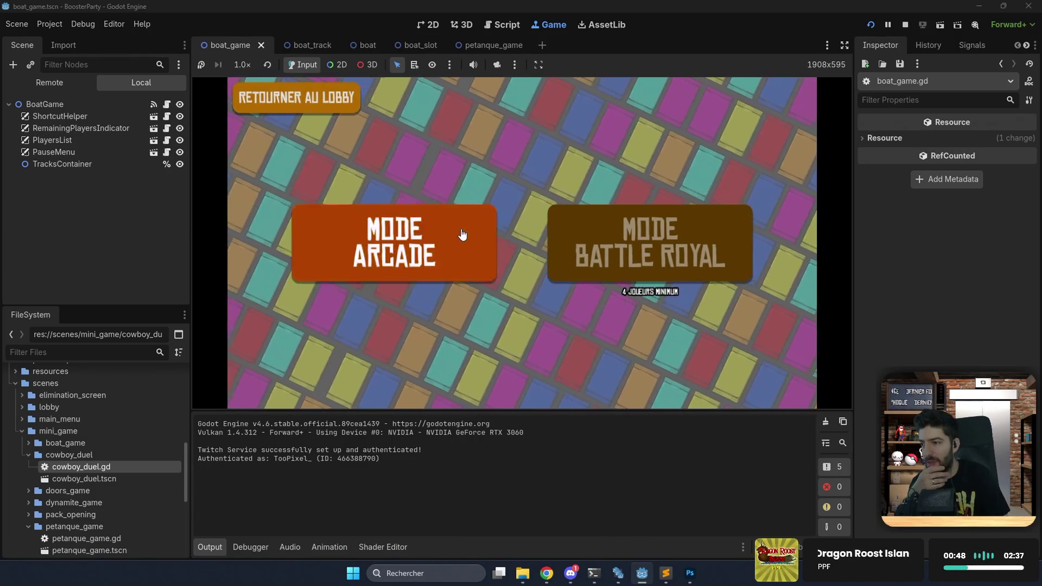
click(462, 234)
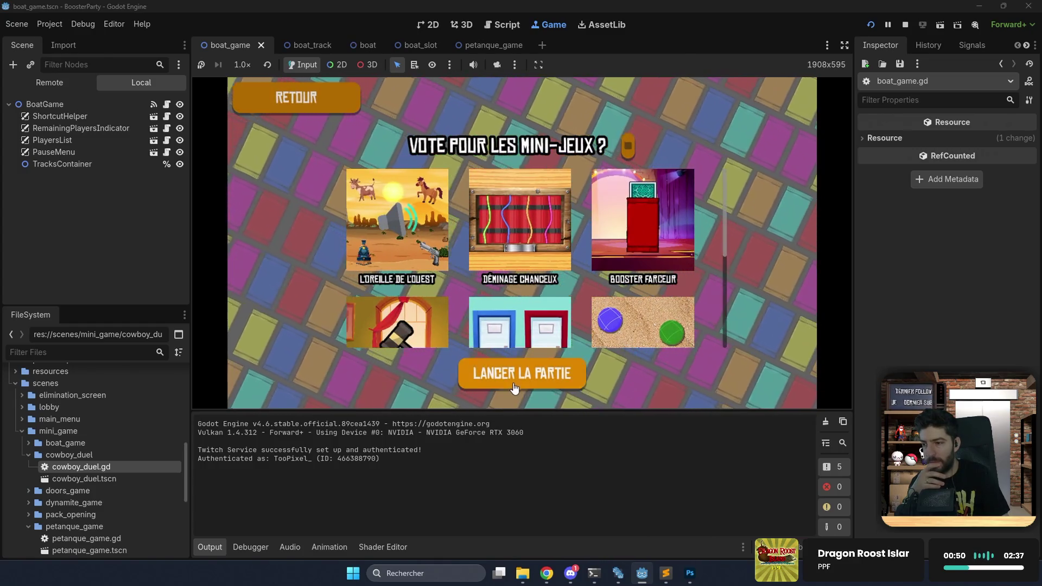
click(515, 388)
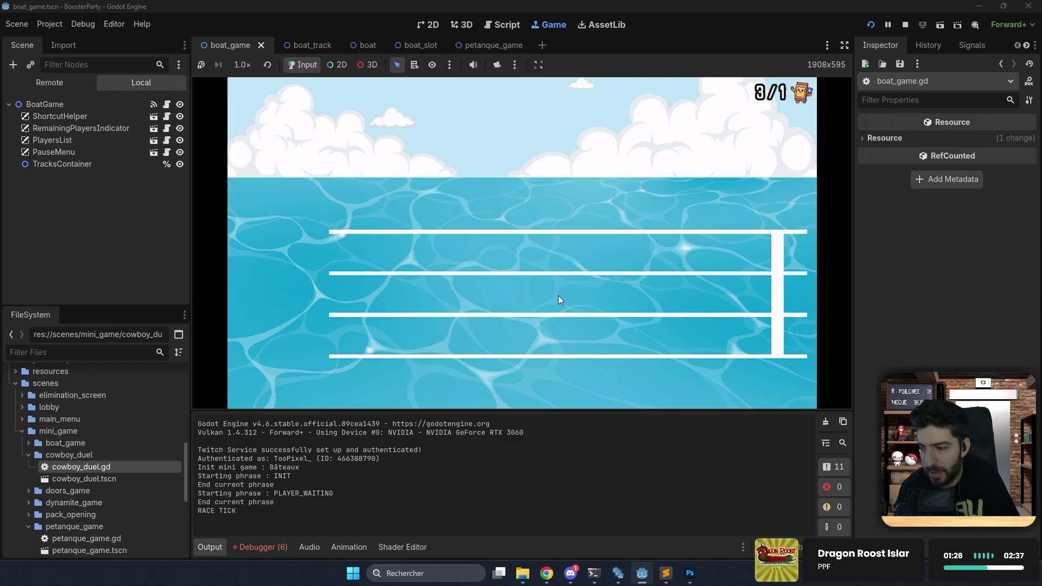
click(266, 545)
click(283, 410)
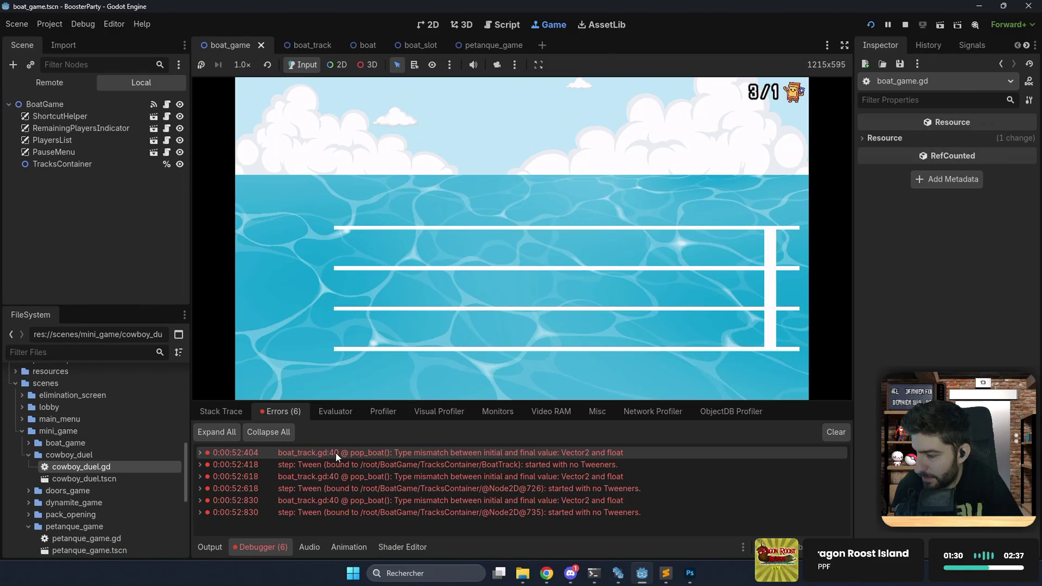
Jump to the boat_track.gd scale error, change the tween's end value to Vector2.ONE, and relaunch.
click(449, 451)
double_click(448, 451)
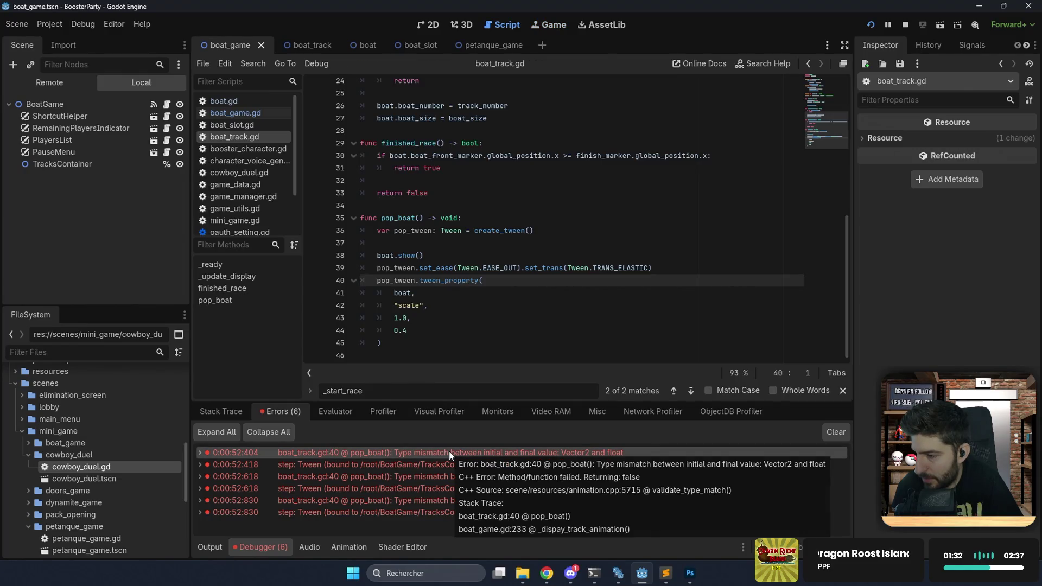
double_click(448, 450)
click(397, 318)
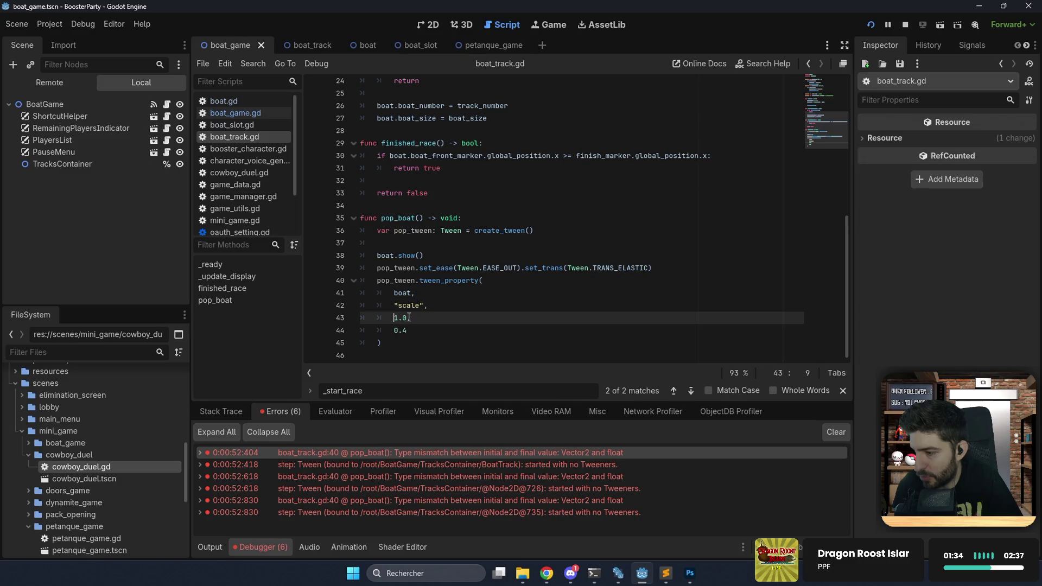
text(Vector)
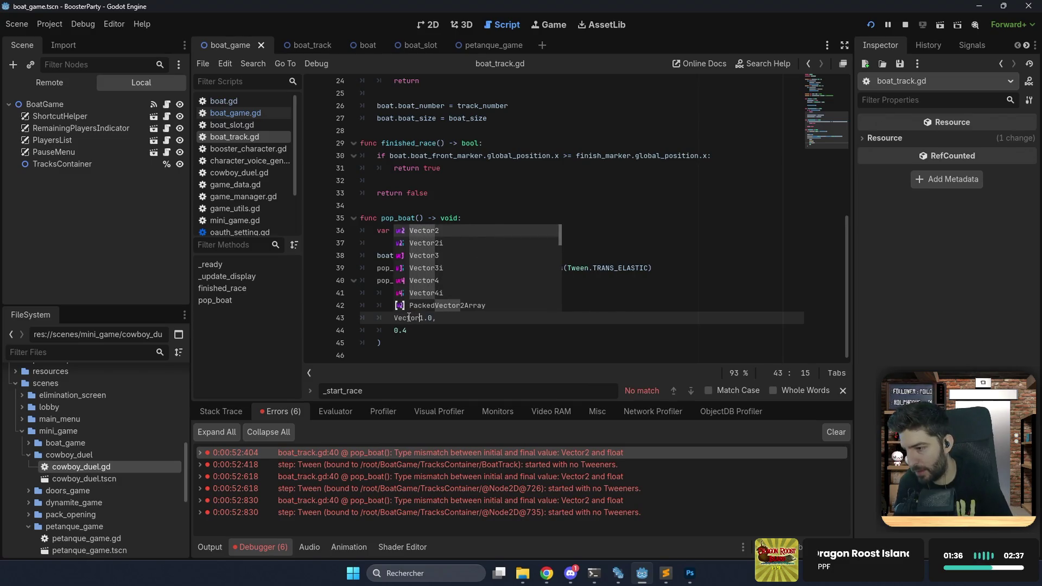
text(2.ON)
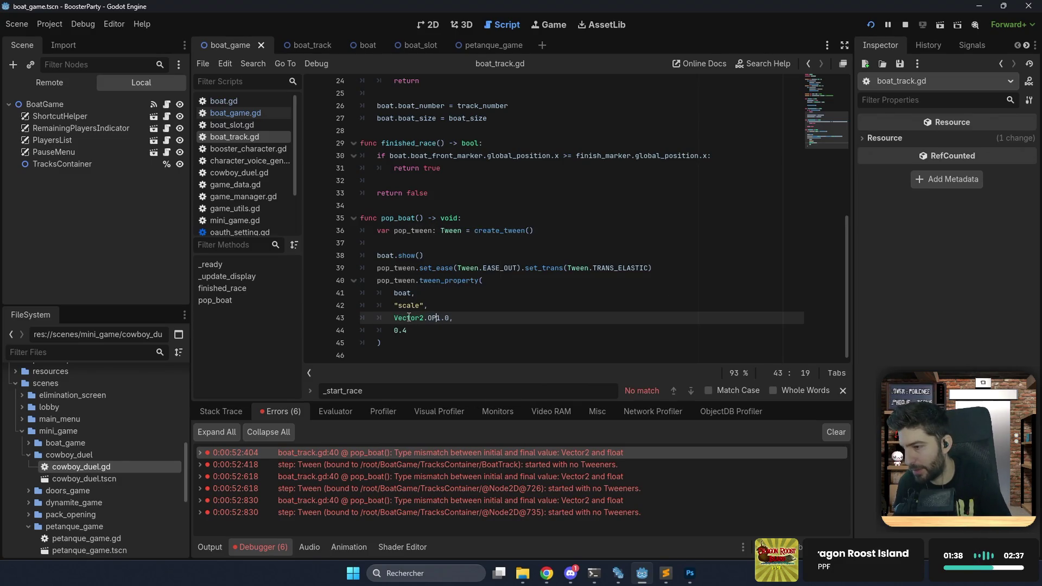
text(E)
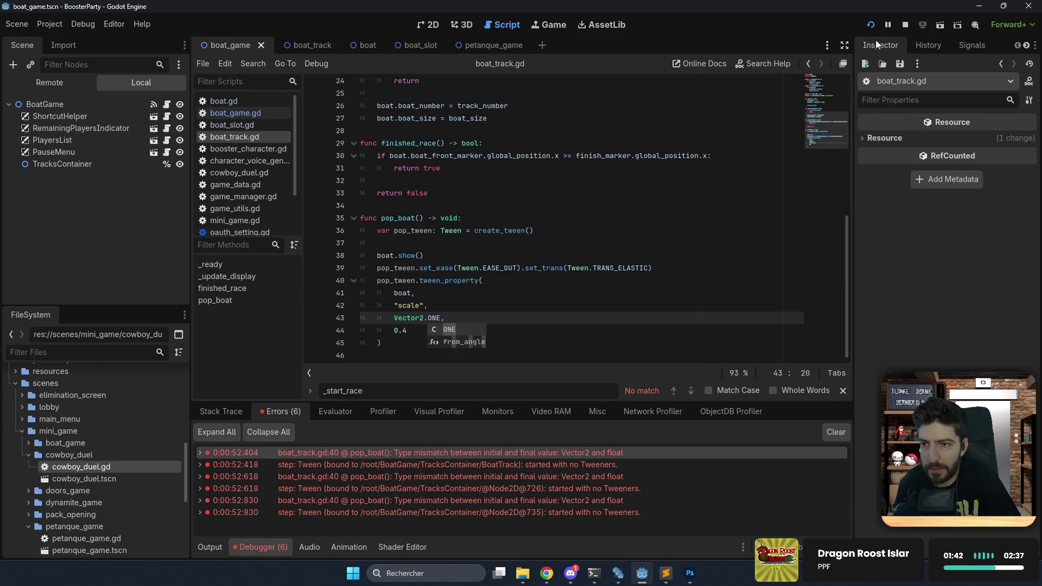
click(878, 25)
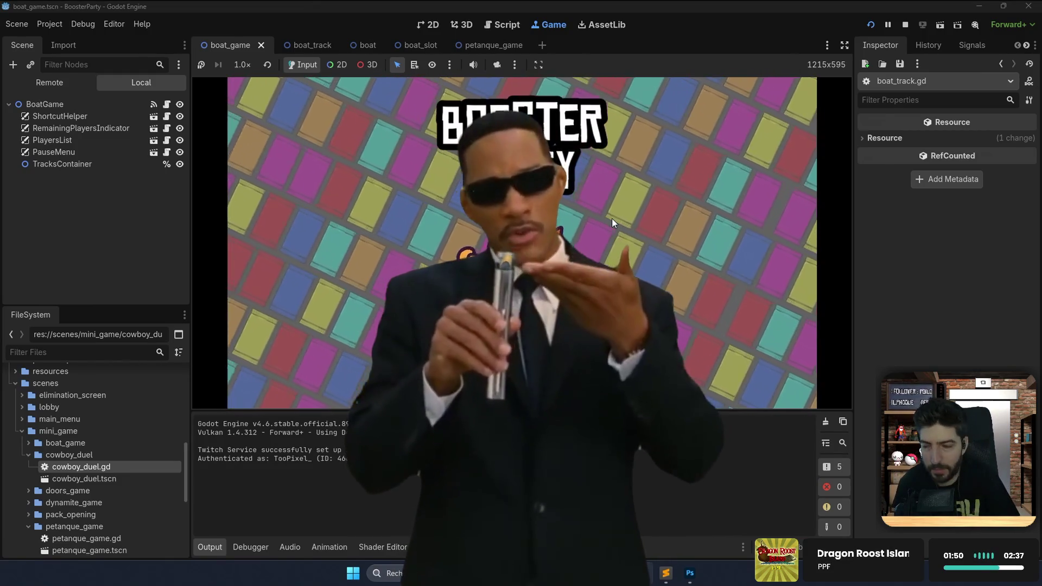
Start an arcade match without the mini-game vote, watch the three boats appear, then stop.
click(617, 221)
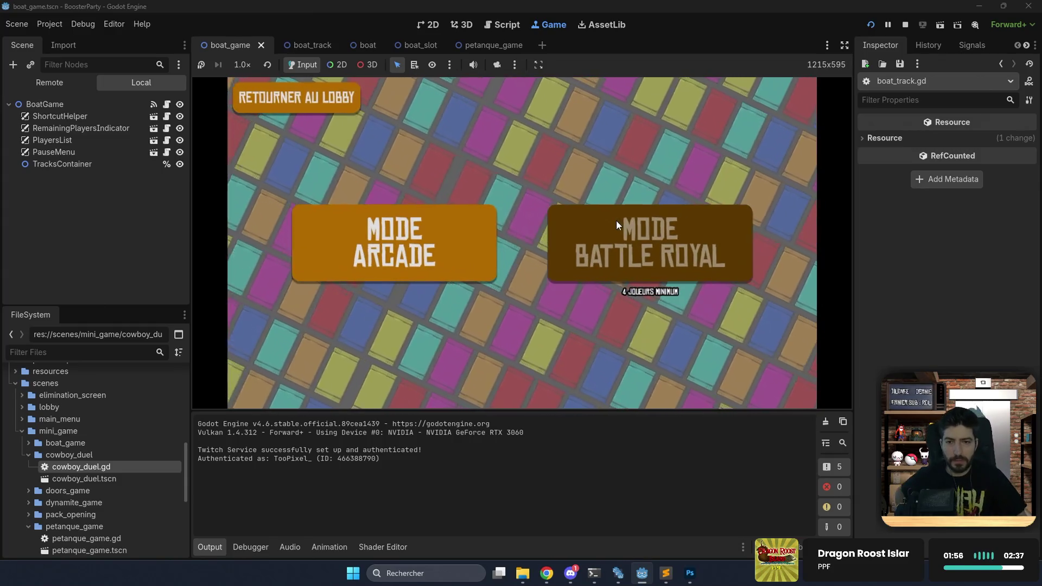
click(479, 236)
click(628, 145)
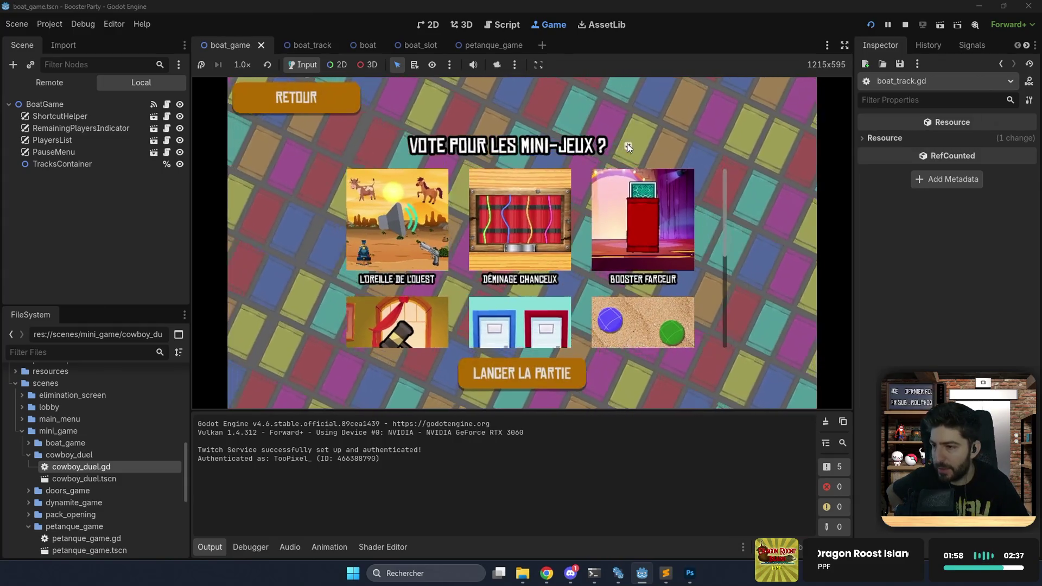
click(539, 372)
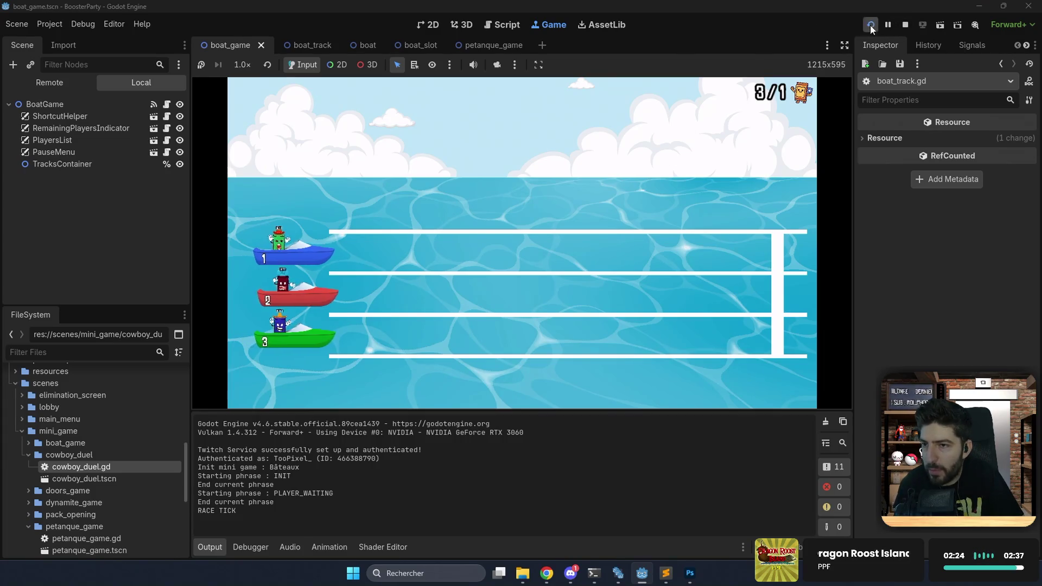
click(905, 25)
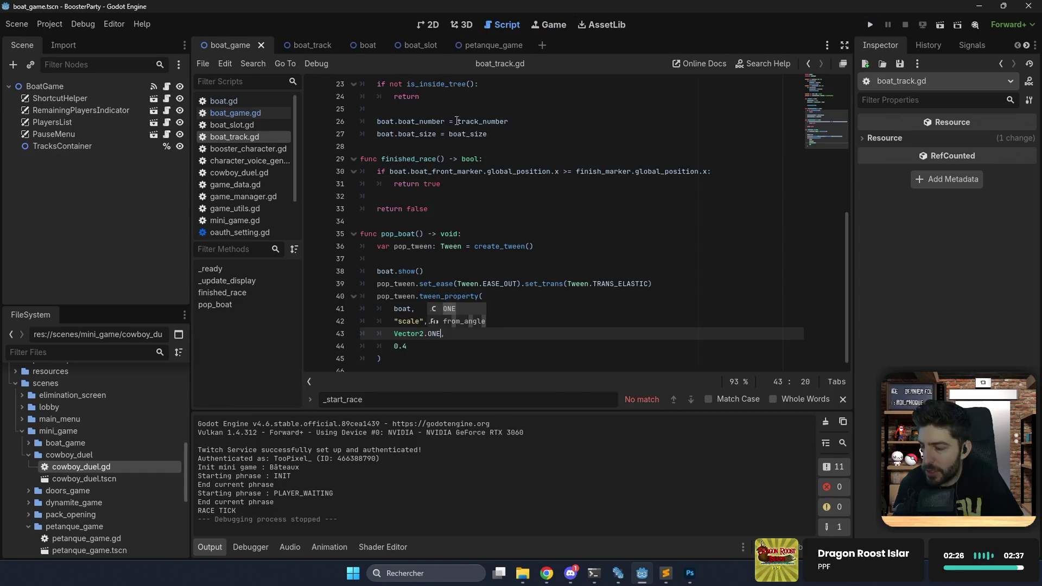
Change the pop_boat scale tween duration from 0.4 to 0.8 seconds.
key(Right)
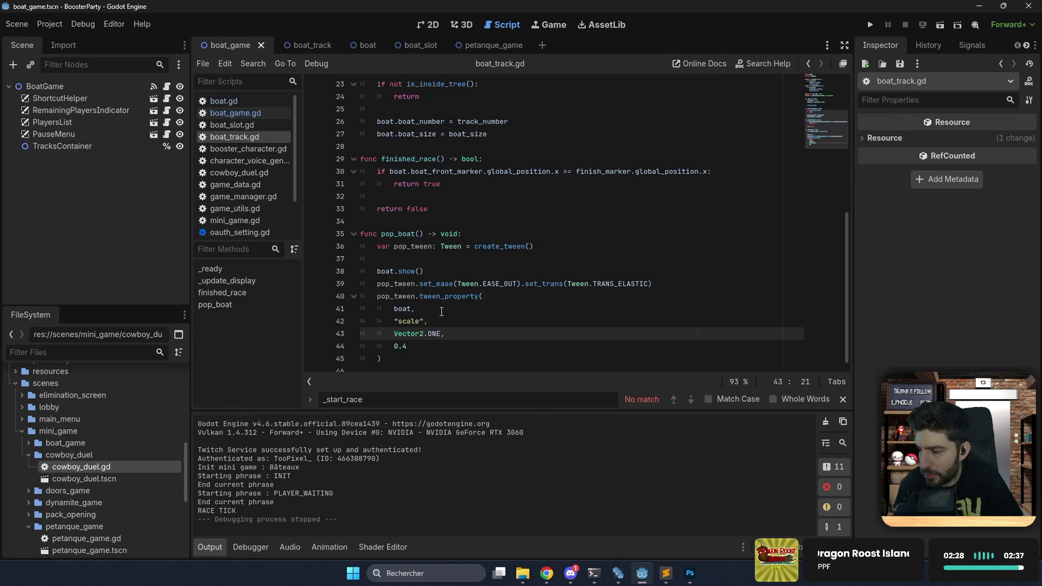
click(415, 348)
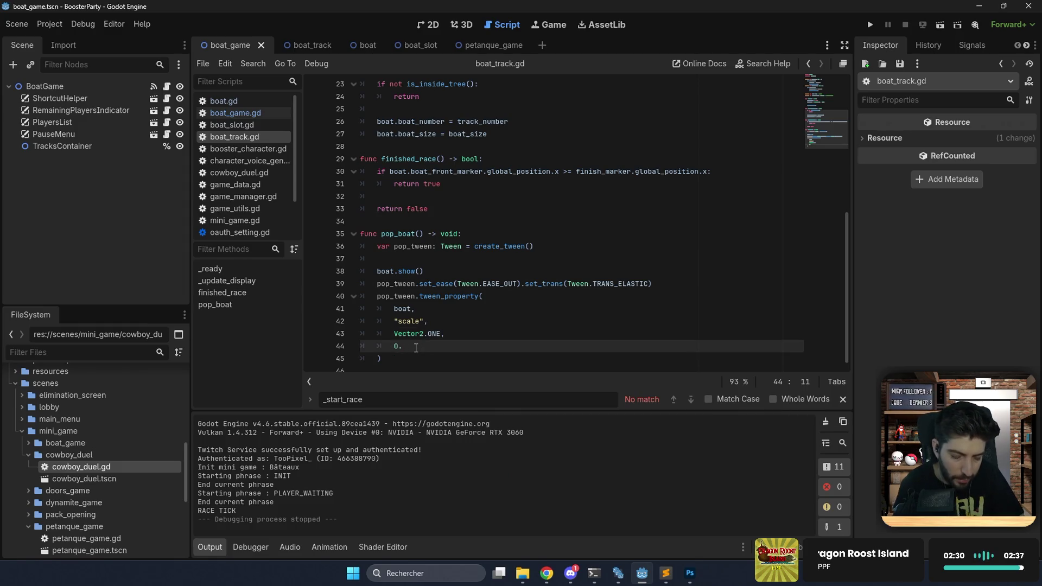
text(8)
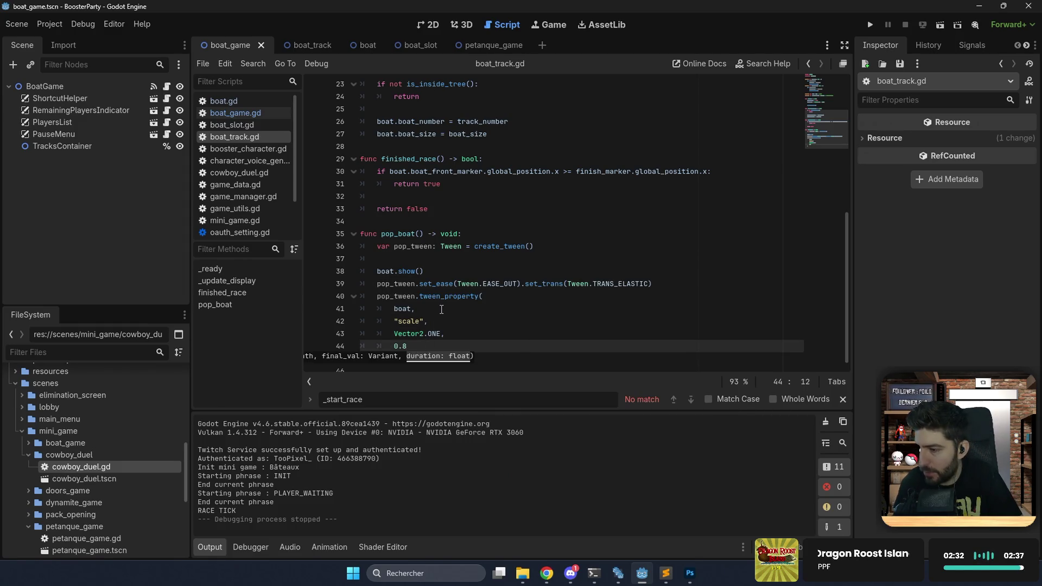
In boat_game.gd, paste a copy of the timer line after the fade await as a 0.6 s pause.
click(265, 114)
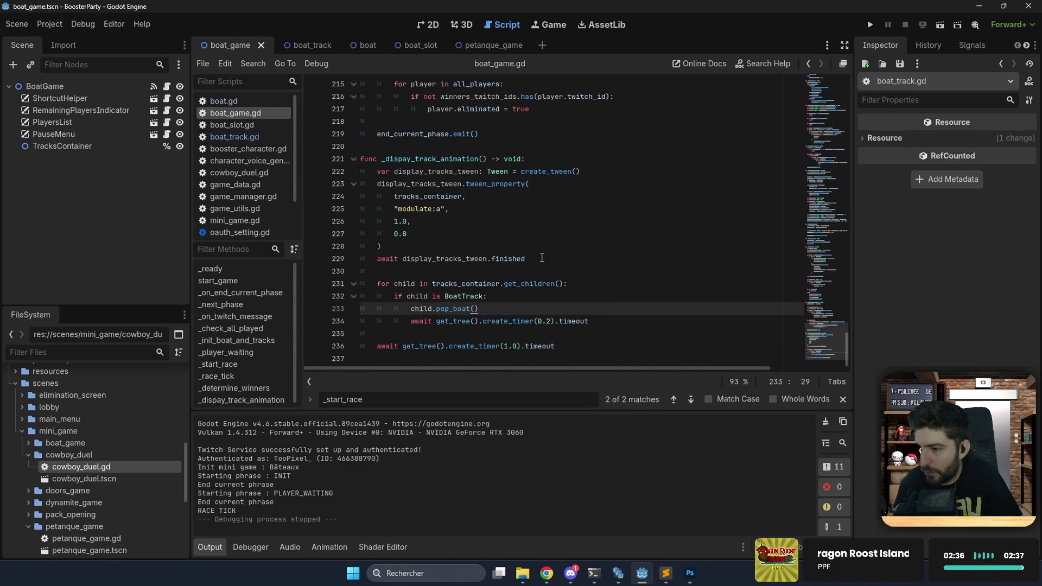
click(571, 347)
triple_click(577, 346)
key(ctrl+c)
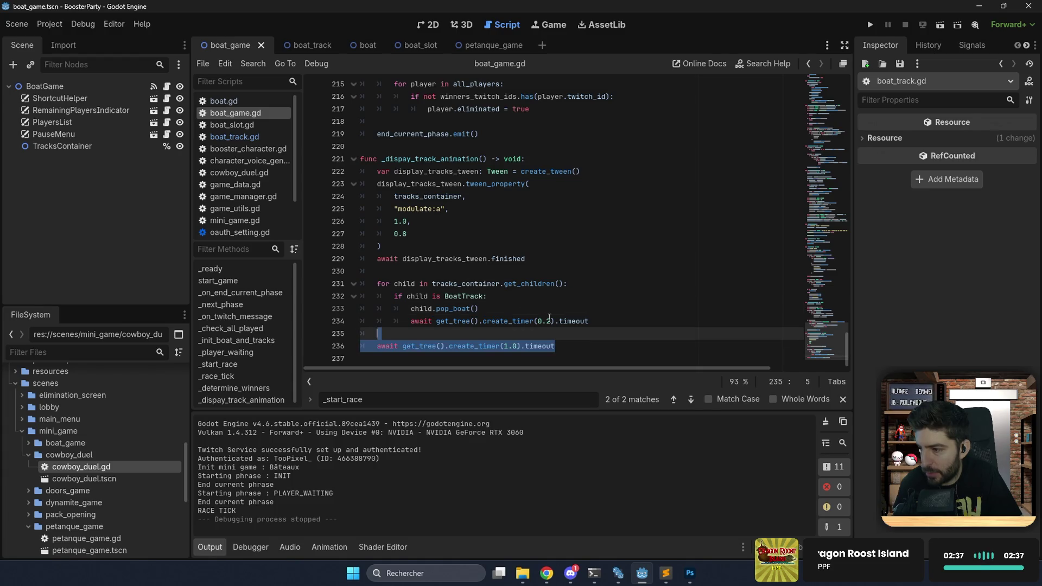
click(435, 271)
key(ctrl+v)
click(434, 233)
key(BackSpace)
key(BackSpace)
key(BackSpace)
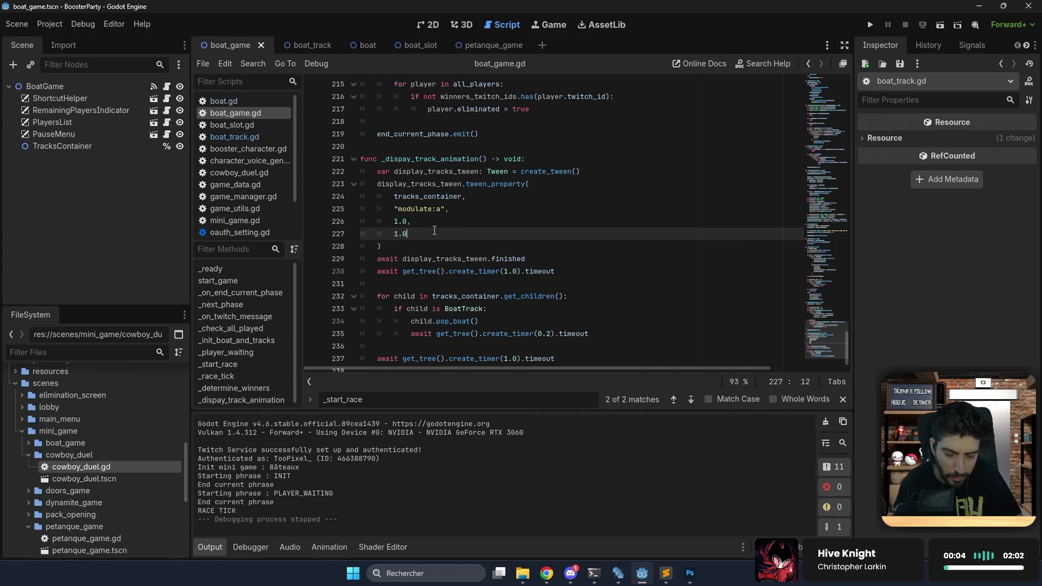
click(510, 271)
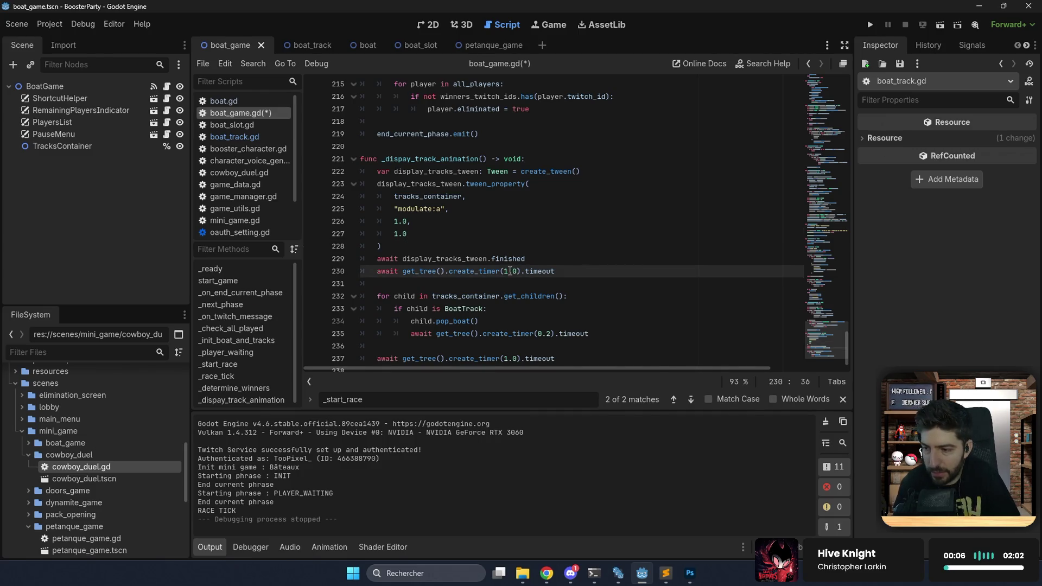
key(BackSpace)
text(0.)
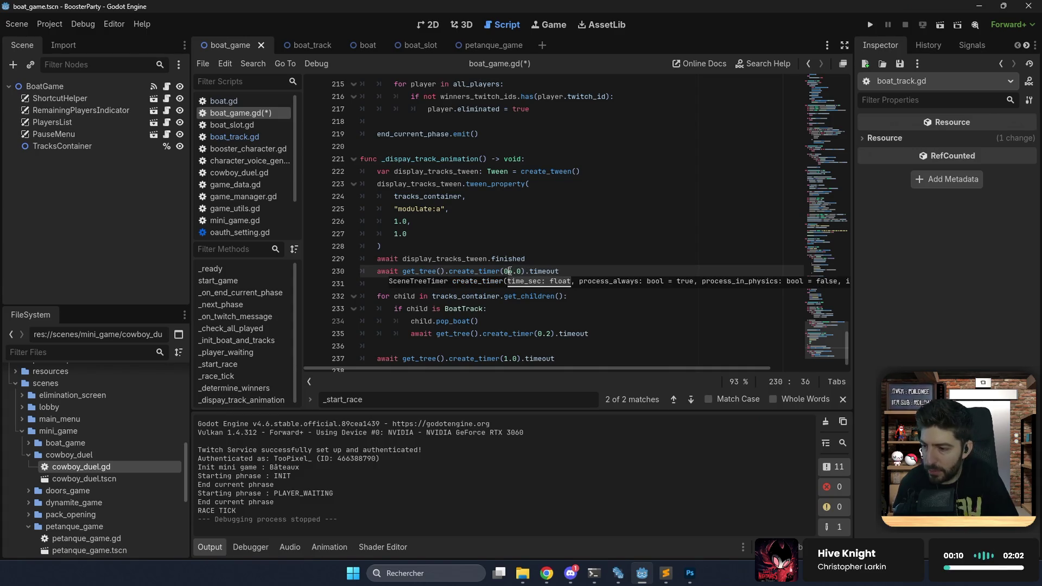
text(5)
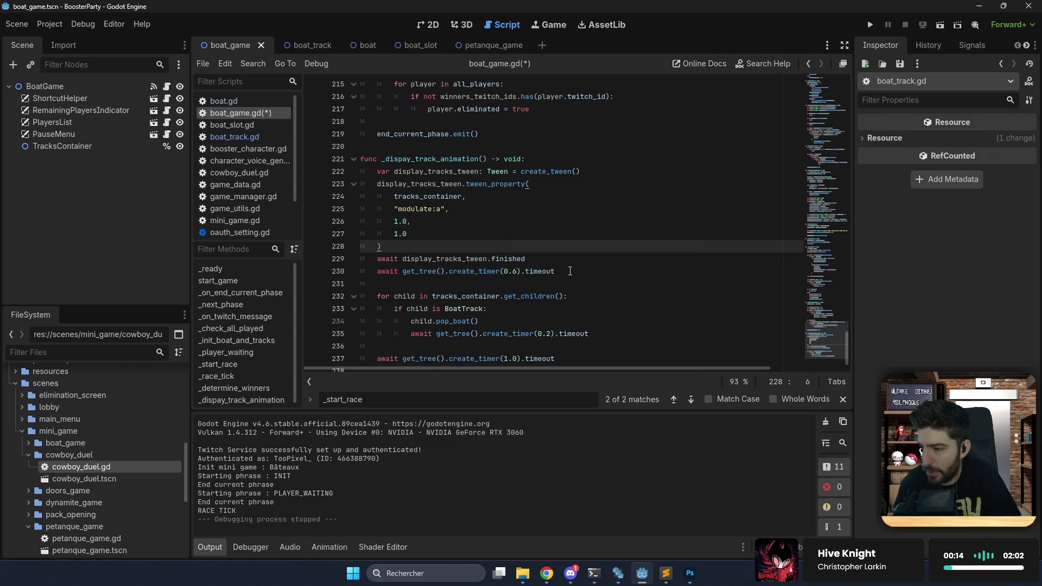
Raise the per-boat delay from 0.2 to 0.5 seconds, save, and run the project.
scroll(555, 295, down, 1)
click(551, 319)
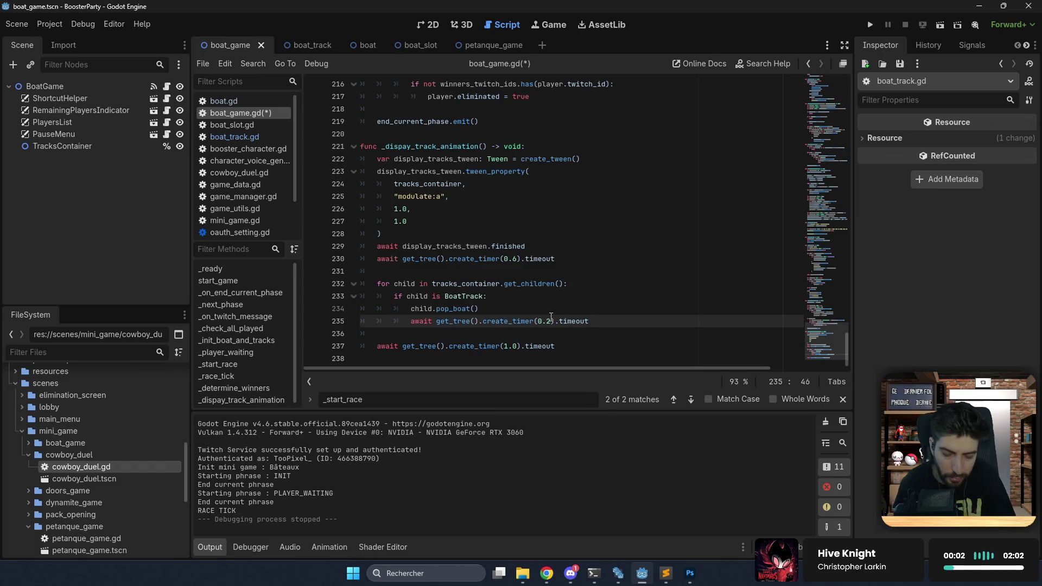
text(5)
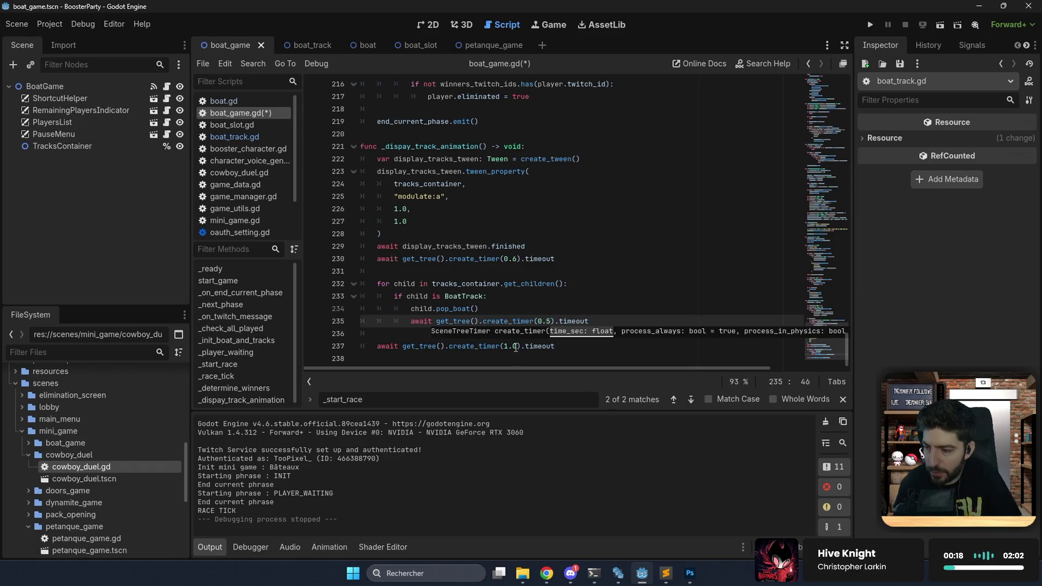
click(516, 347)
key(ctrl+s)
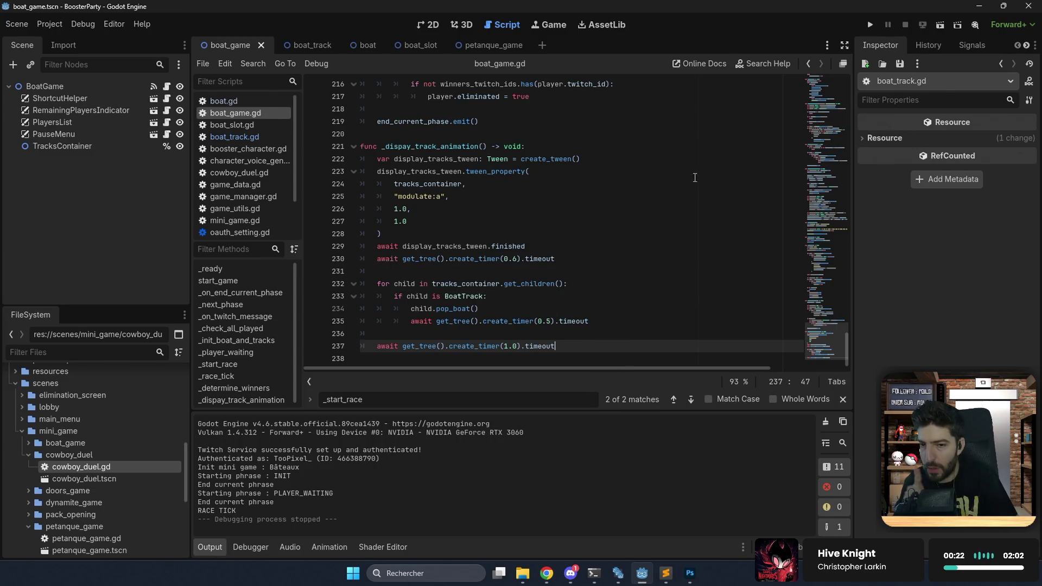
click(870, 26)
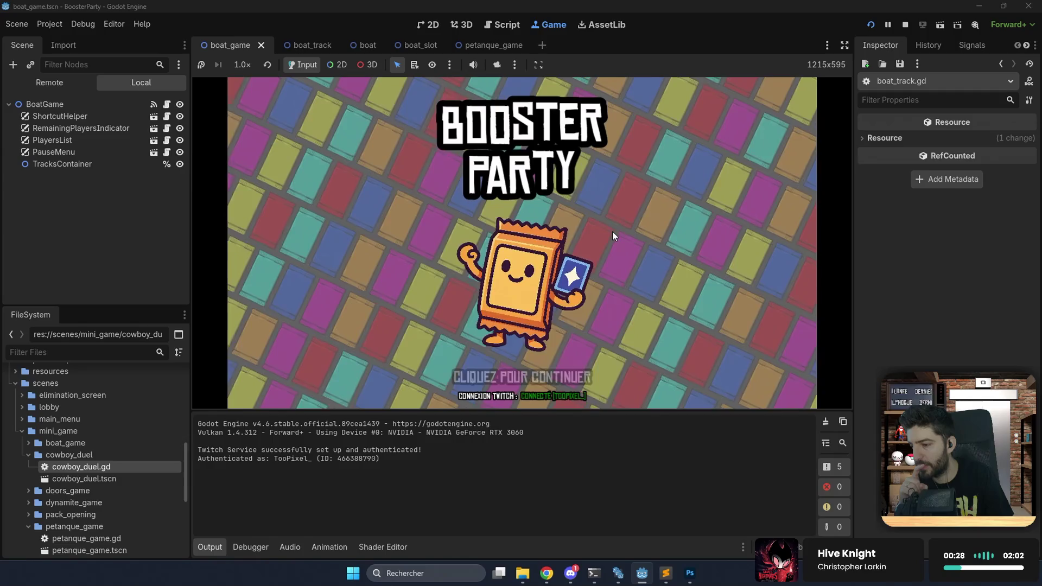
Launch an arcade match, watch the staggered boat pop-in on the tracks, then stop the game.
click(612, 232)
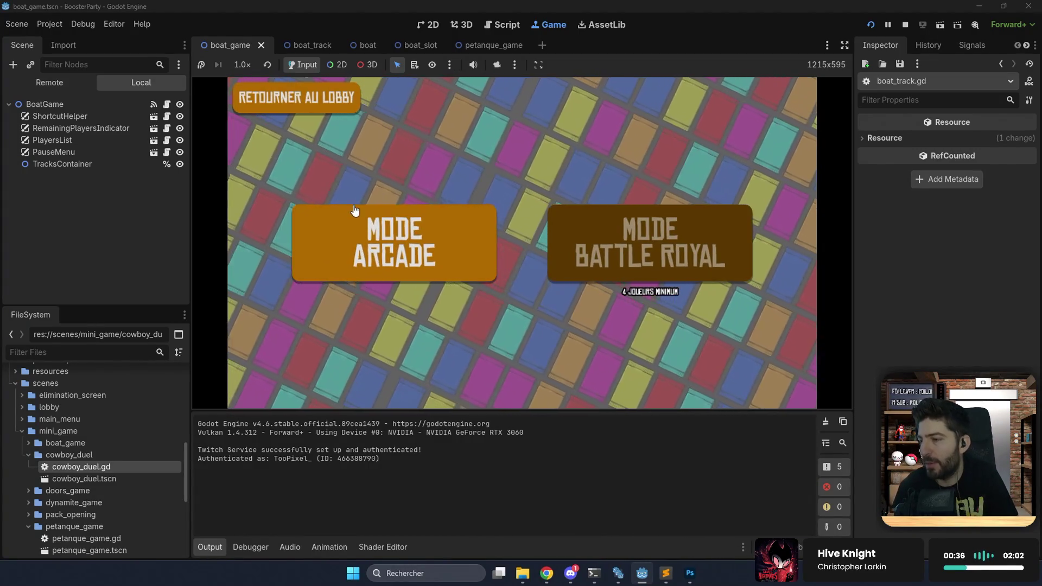
click(358, 214)
scroll(128, 418, up, 5)
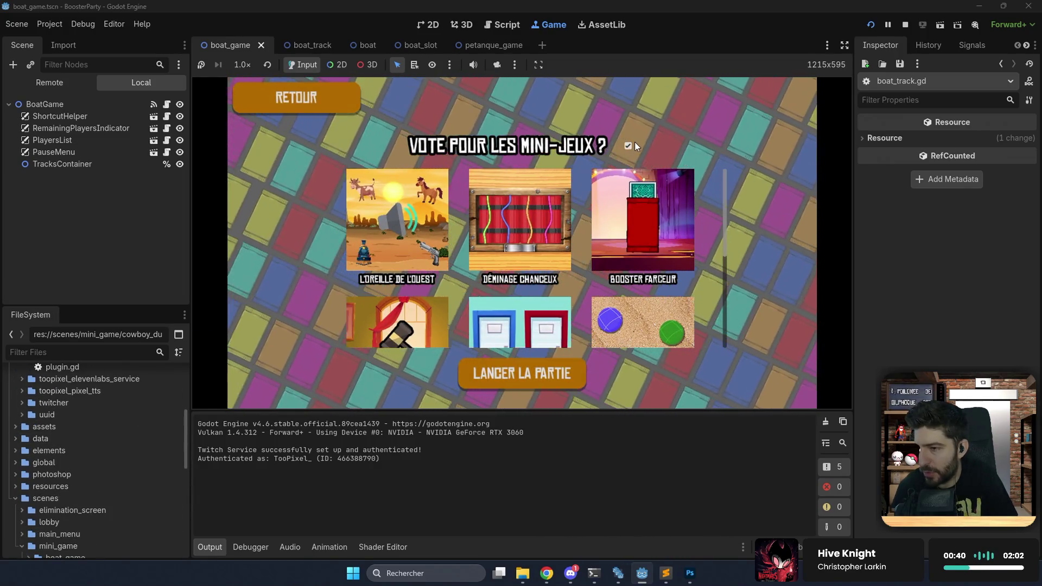
click(531, 382)
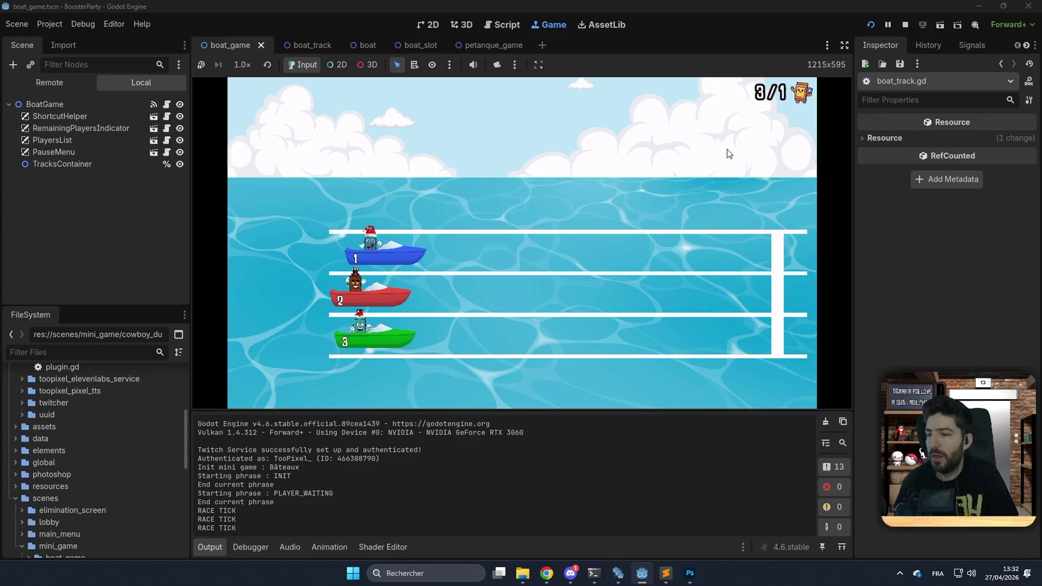
click(906, 25)
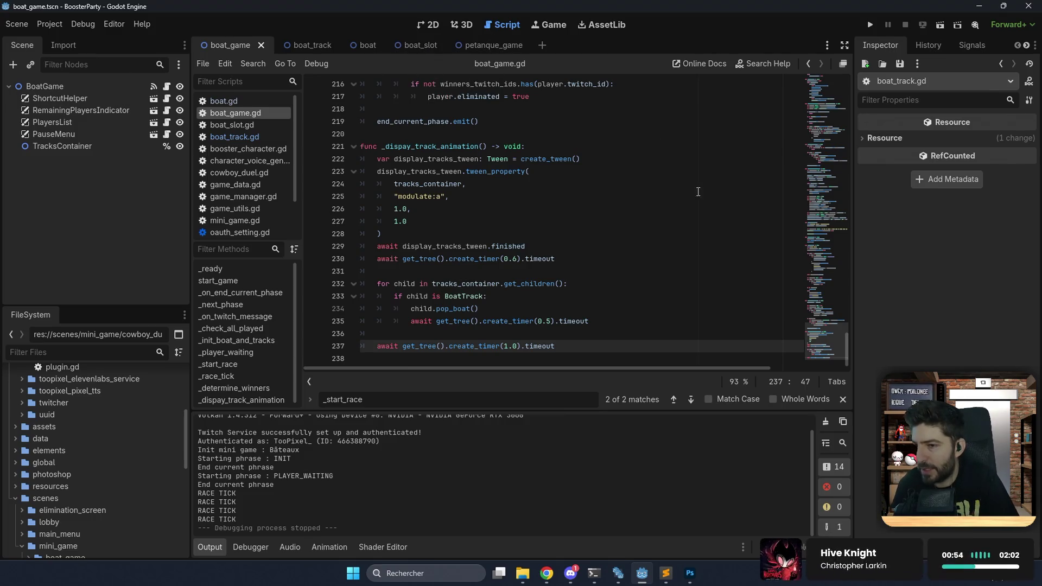
Replace the boat pop-in TODO on line 8 with a TODO reading "Ajouter des sons".
drag(823, 340, 832, 57)
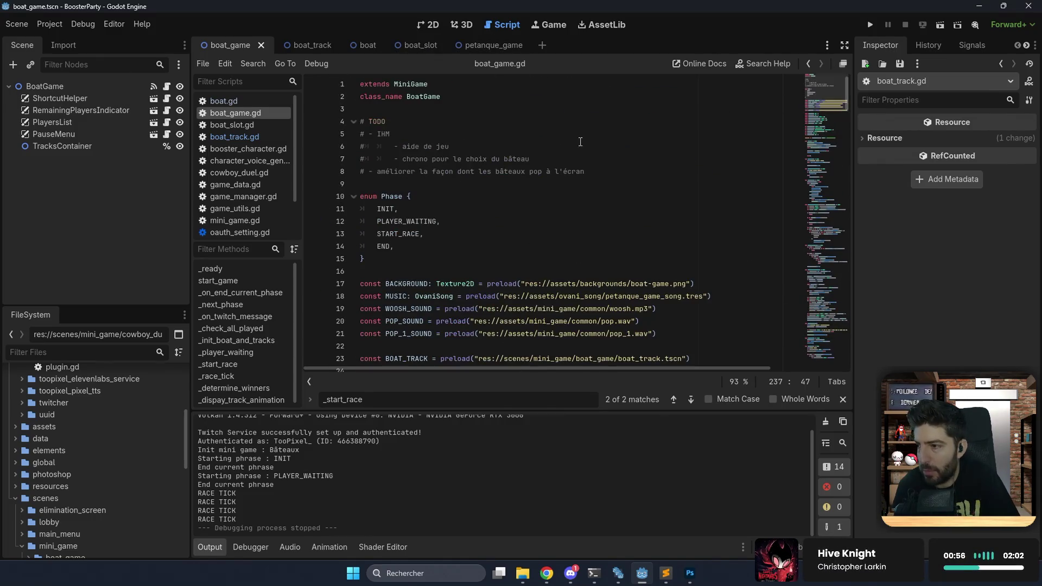
drag(598, 171, 618, 161)
key(BackSpace)
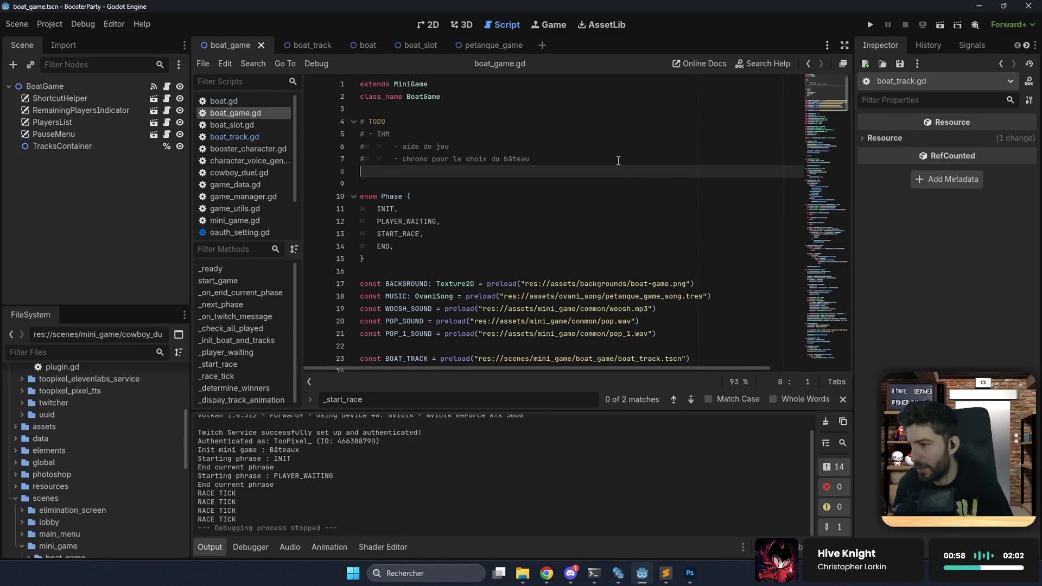
key(Return)
text(# - Ajouter des sons)
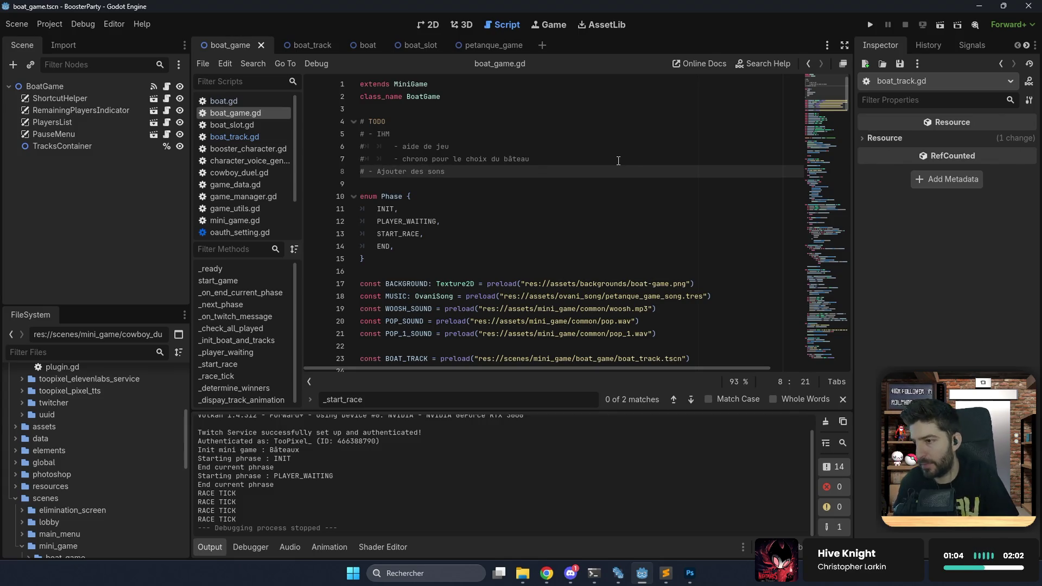
Select the two IHM TODO lines, then show the BoatGame scene in the 2D view.
click(566, 156)
drag(561, 155, 348, 144)
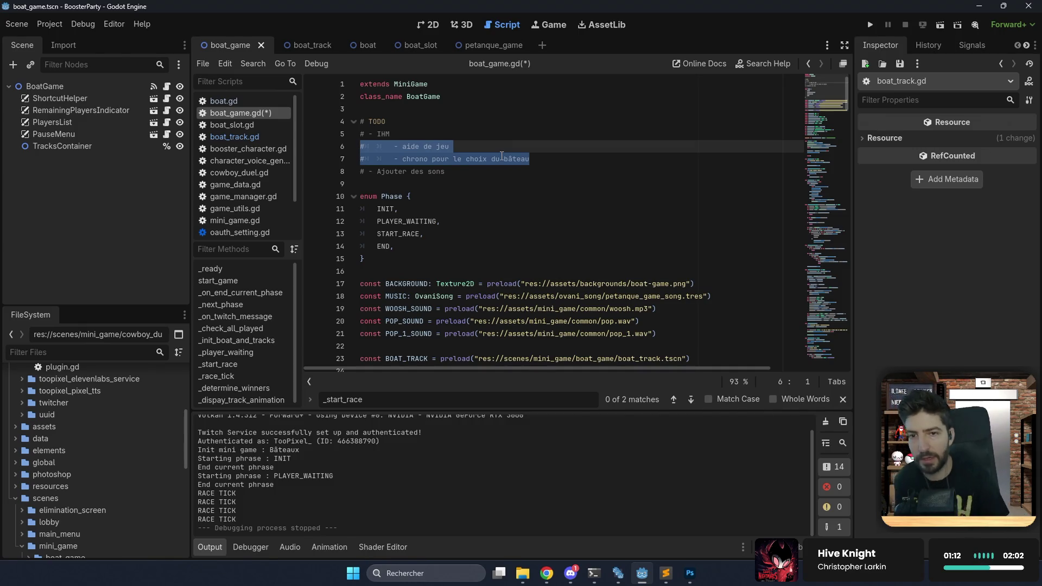
click(541, 159)
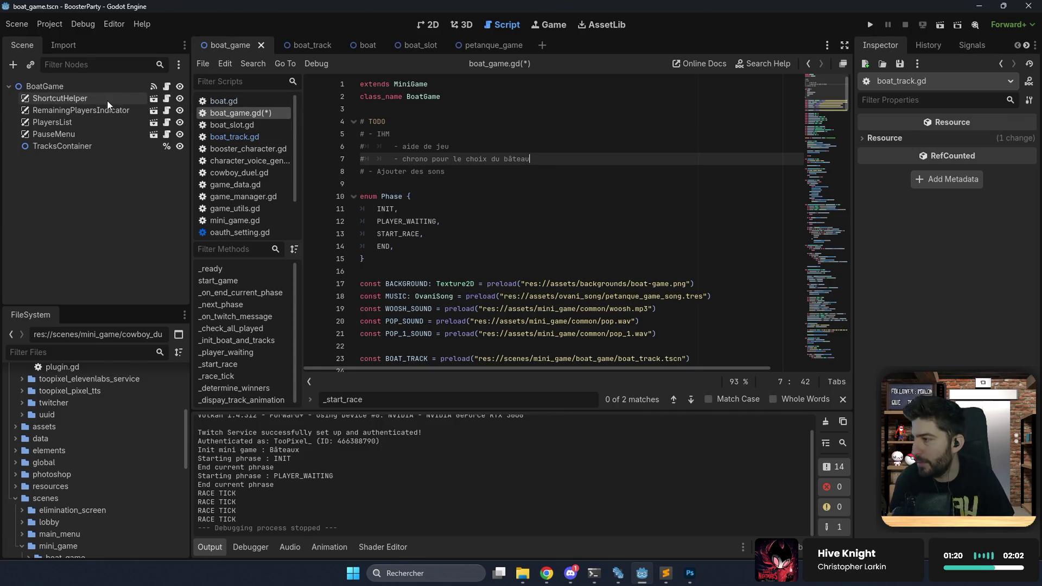
click(105, 86)
click(418, 24)
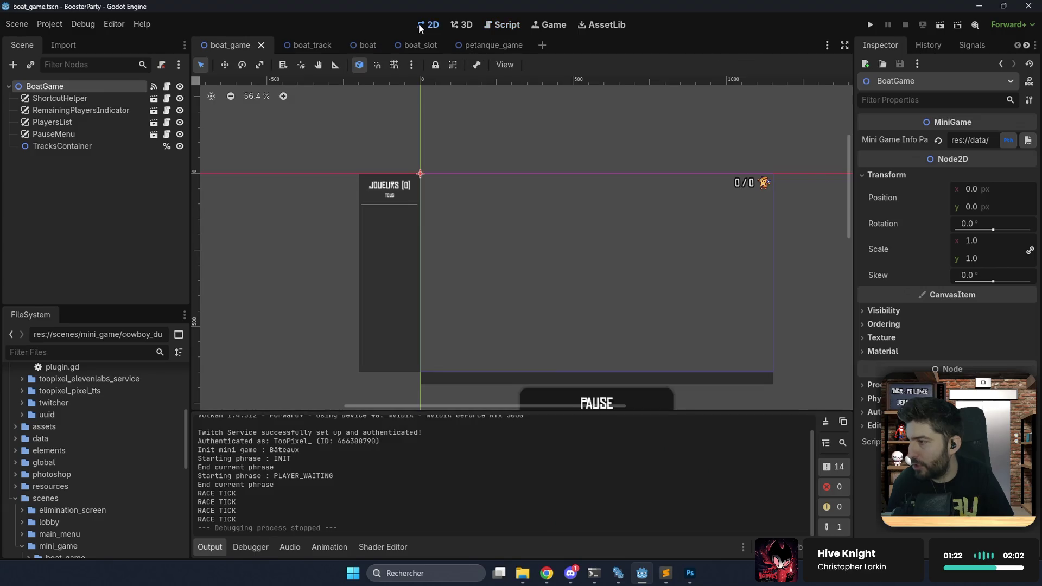
Add a CanvasLayer child named MainUI under BoatGame and save the scene.
right_click(90, 192)
click(147, 218)
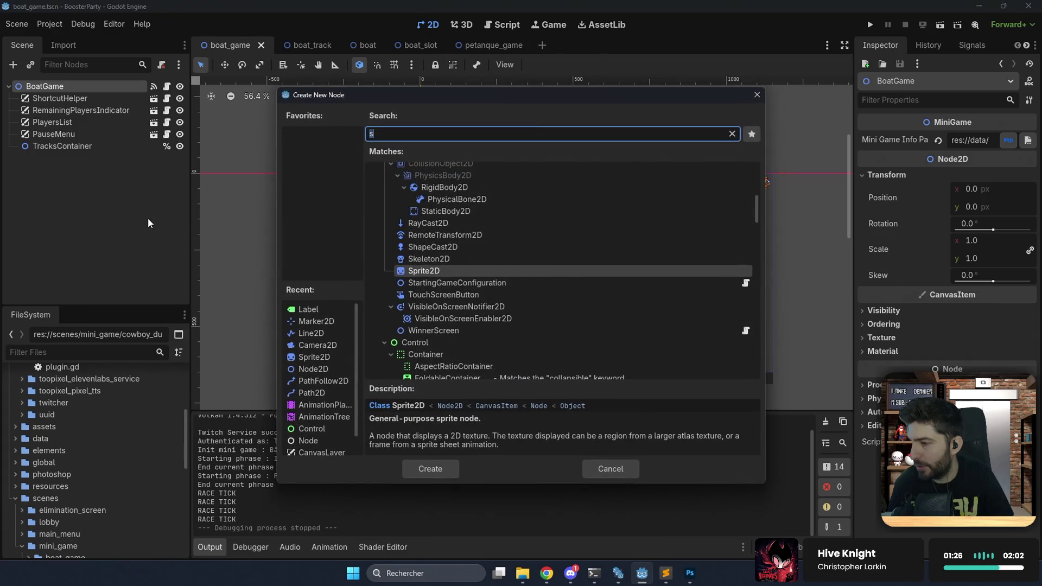
text(canv)
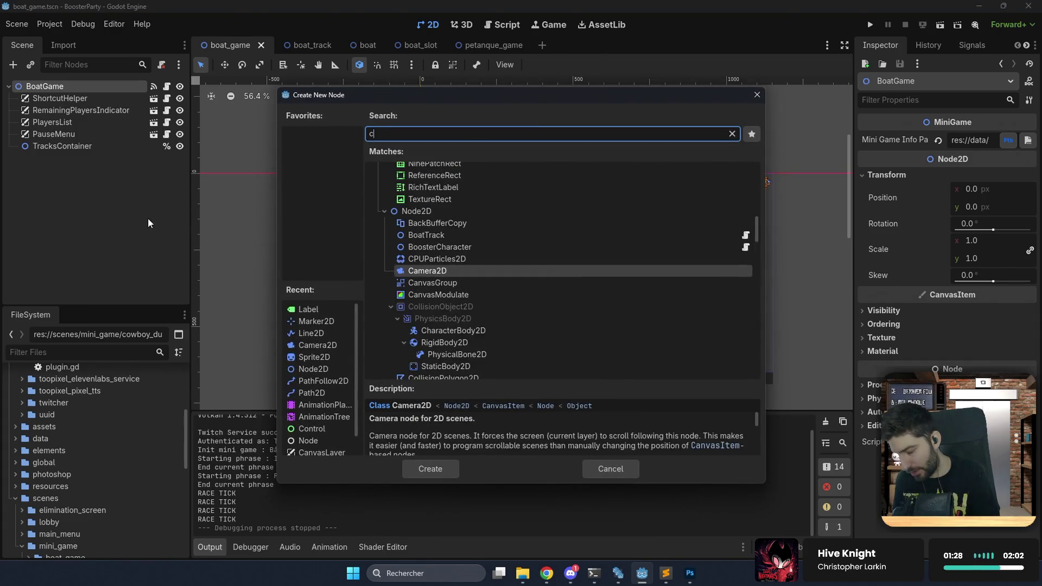
key(Down)
key(Down)
key(Return)
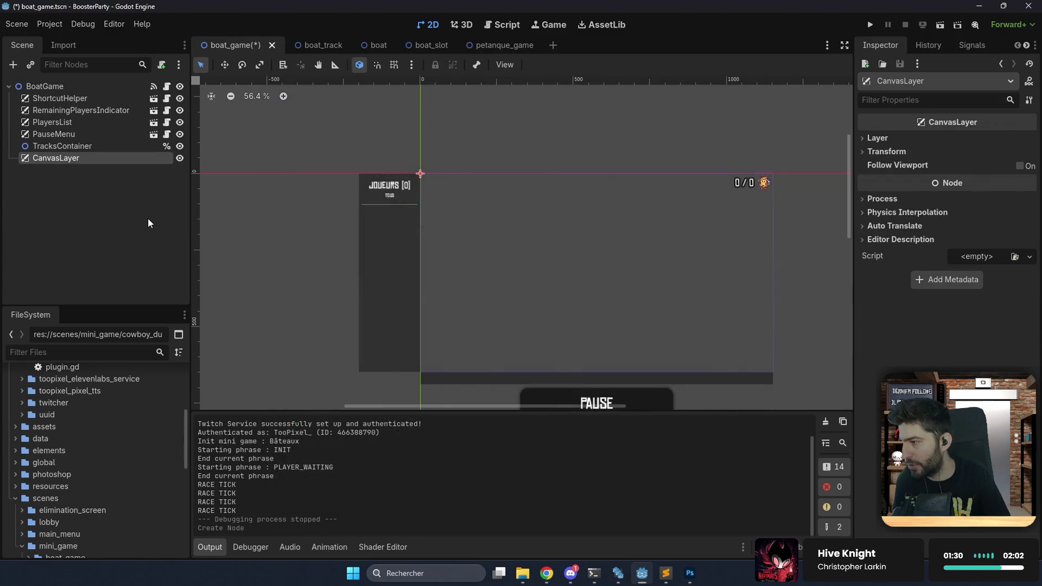
text(MainUI)
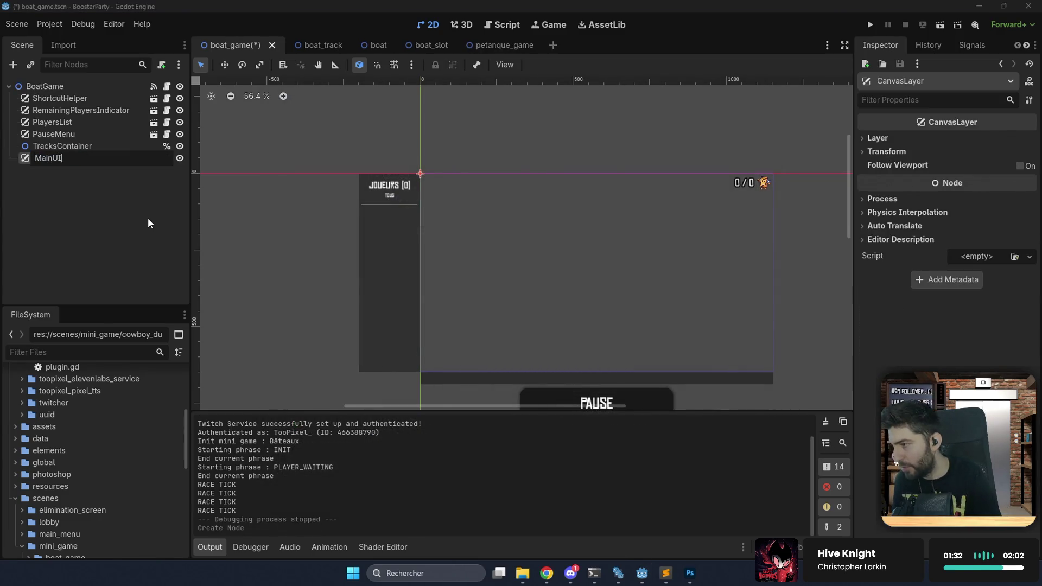
key(Return)
key(ctrl+s)
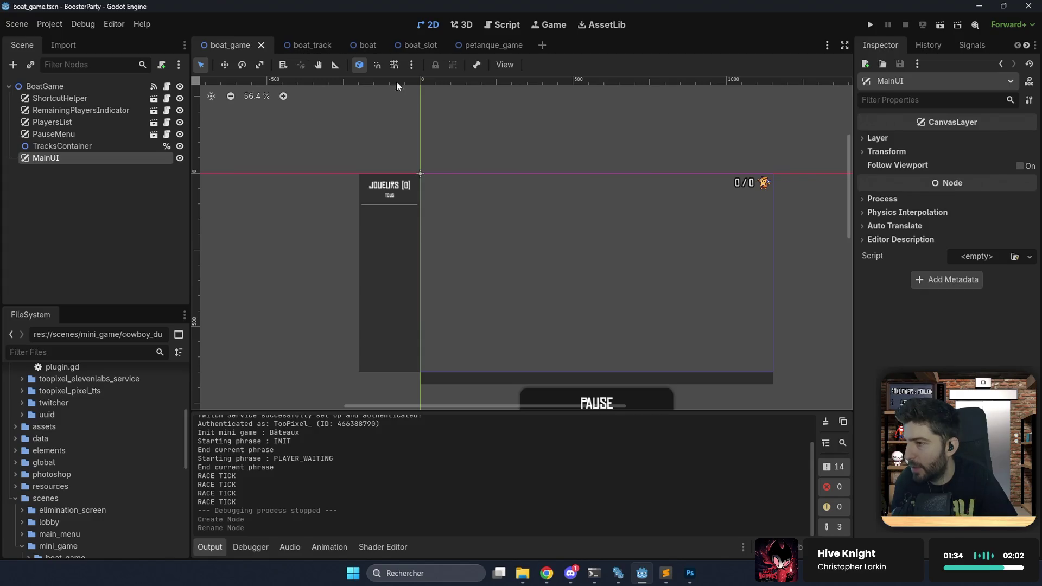
Check the petanque_game GameUI layer settings for reference, then return to boat_game.
click(464, 48)
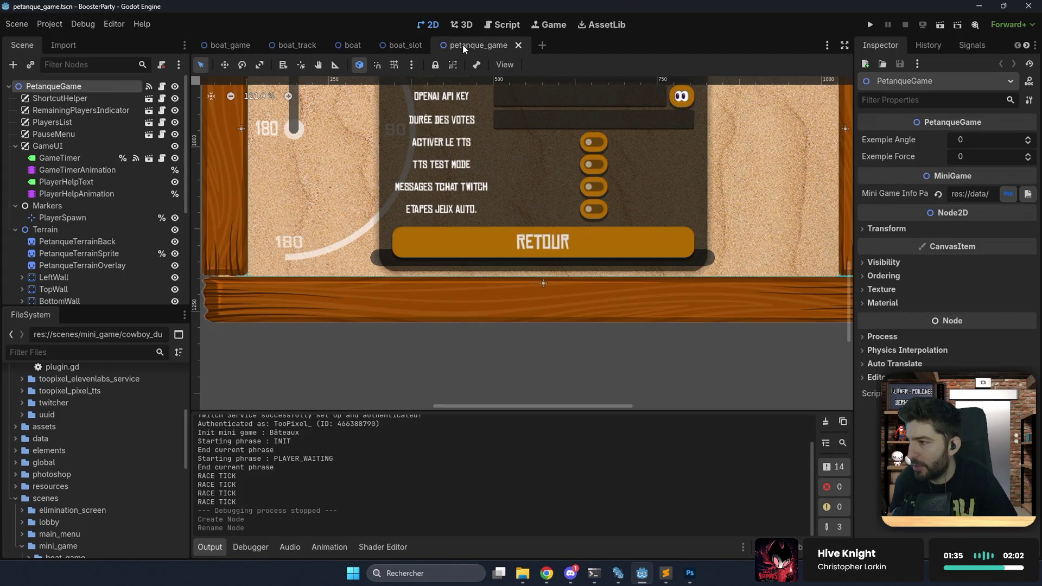
click(80, 147)
scroll(387, 184, down, 8)
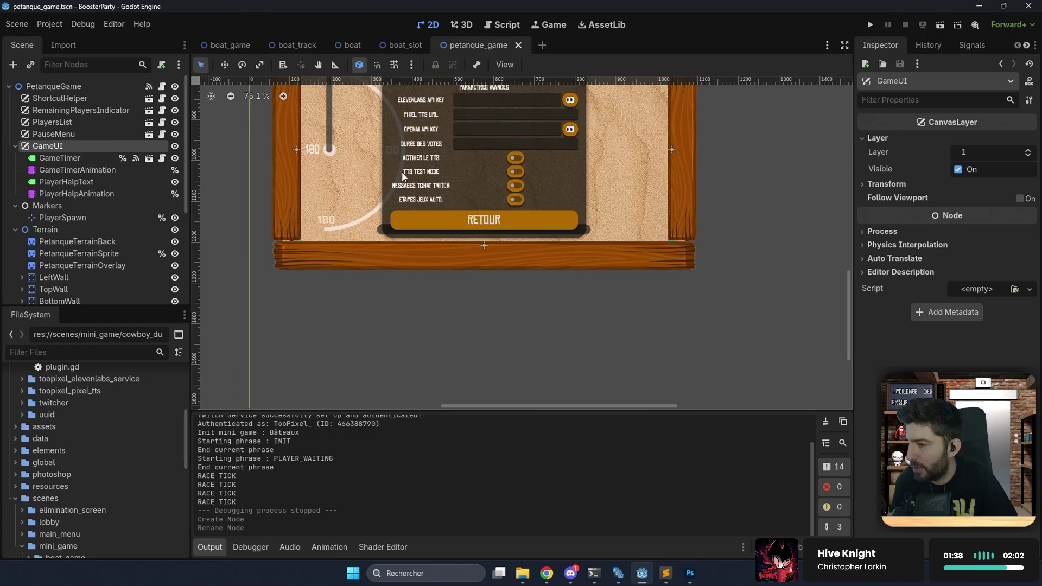
scroll(511, 231, up, 5)
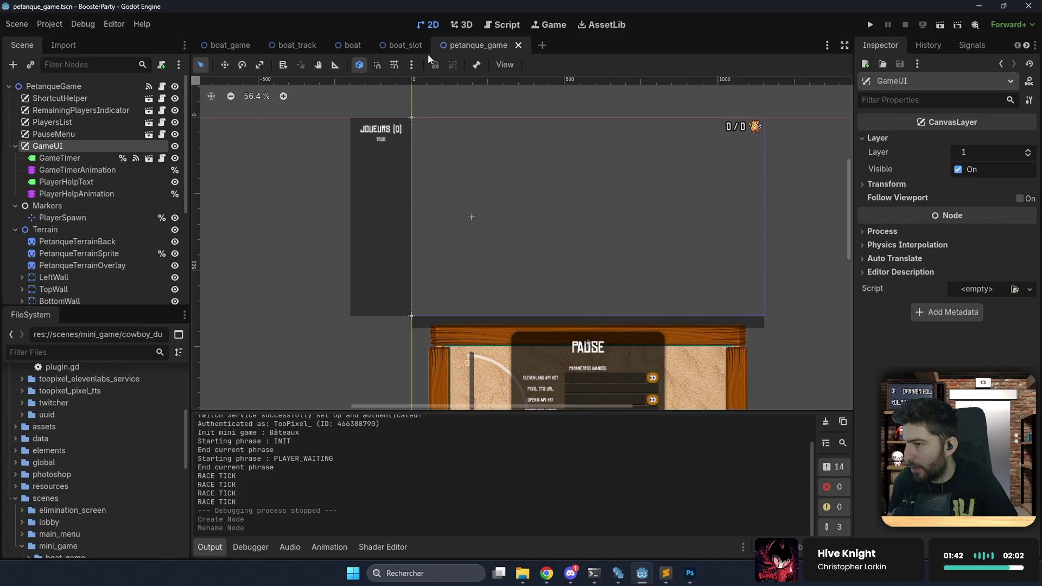
mouse_move(334, 49)
click(223, 47)
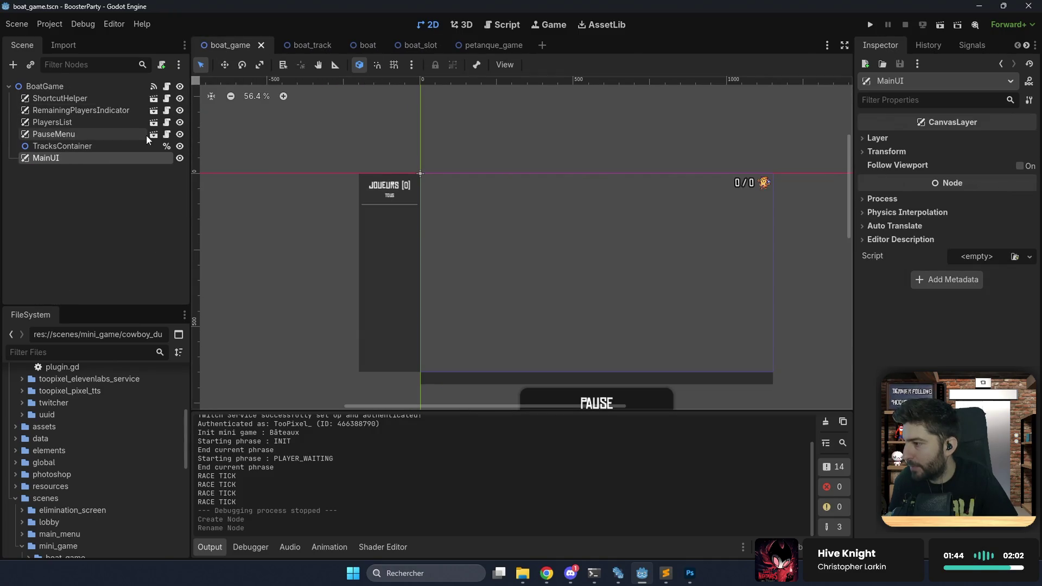
Rename MainUI to GameUI and move it above TracksContainer, matching the pétanque scene.
key(F2)
key(Home)
text(Game)
key(Delete)
key(Delete)
key(Delete)
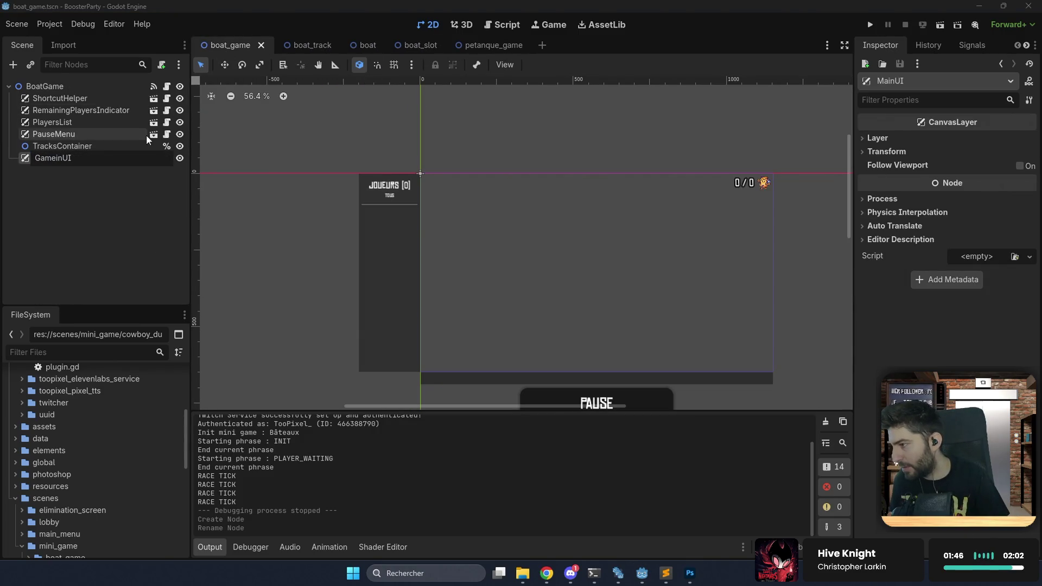
key(Return)
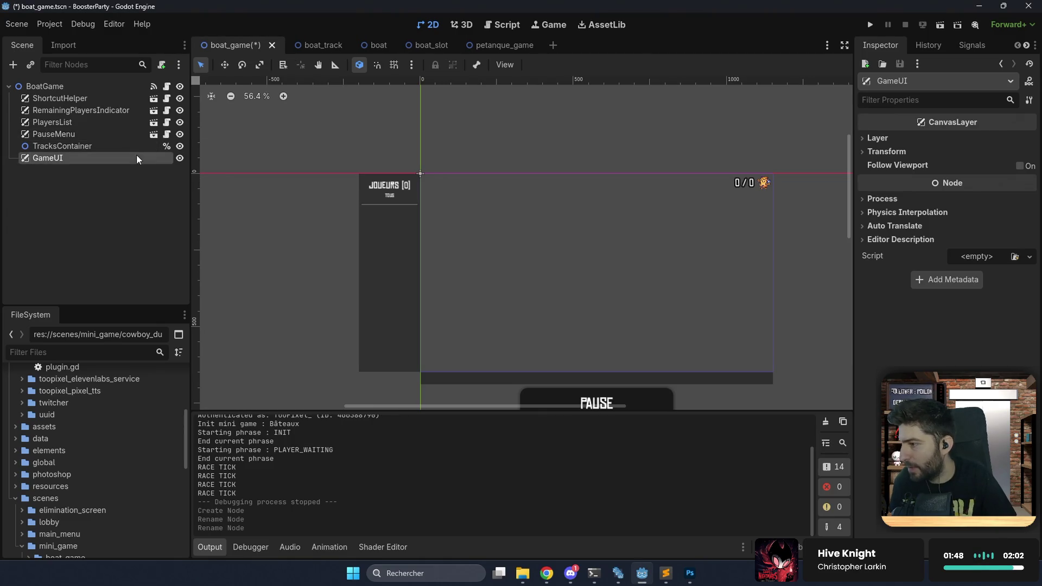
drag(142, 144, 141, 142)
click(500, 45)
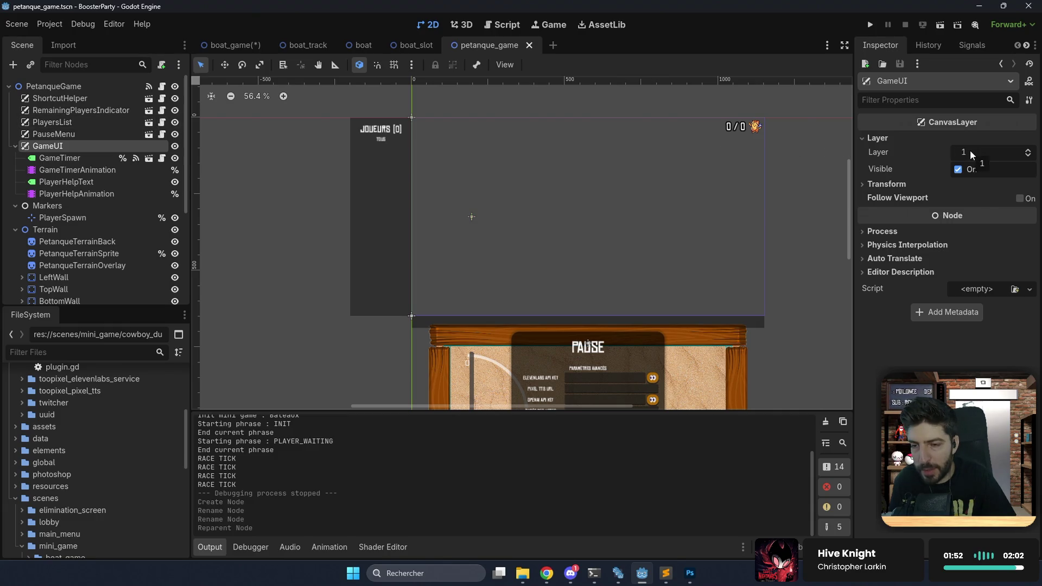
click(240, 42)
right_click(73, 146)
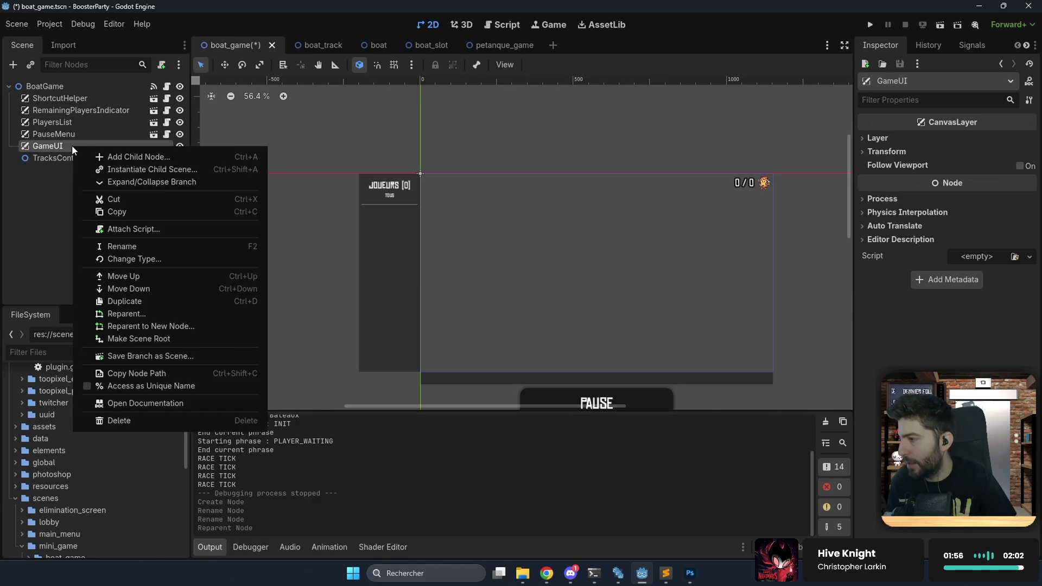
Cancel the new node and review the petanque_game GameUI children and their settings.
click(114, 156)
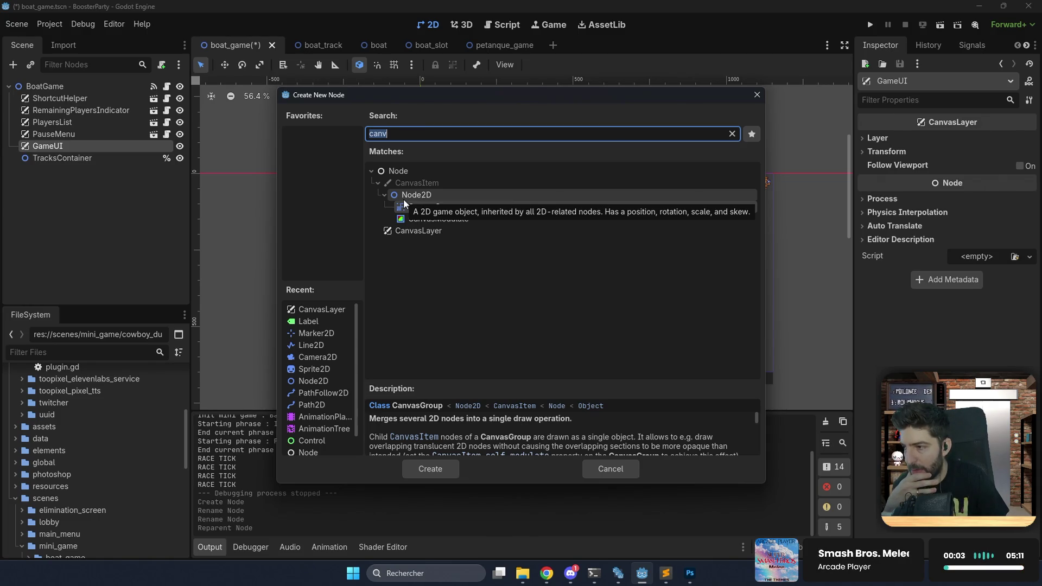
click(612, 462)
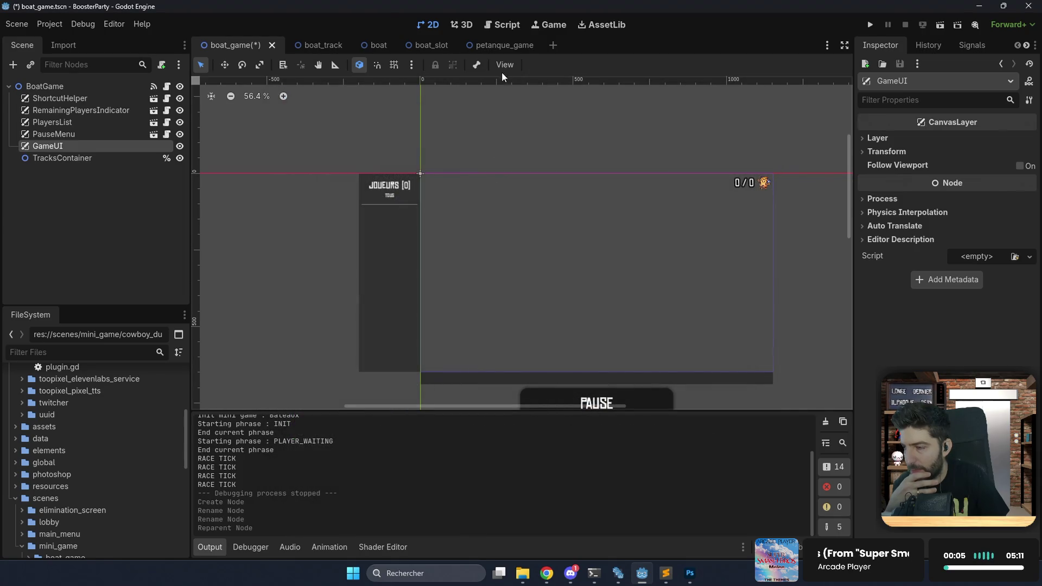
click(503, 48)
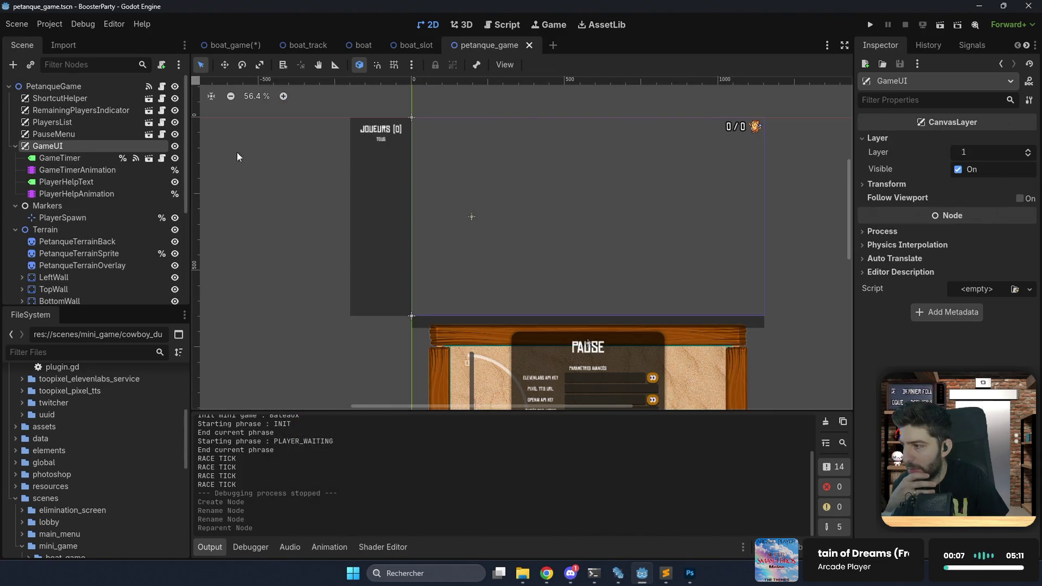
click(94, 181)
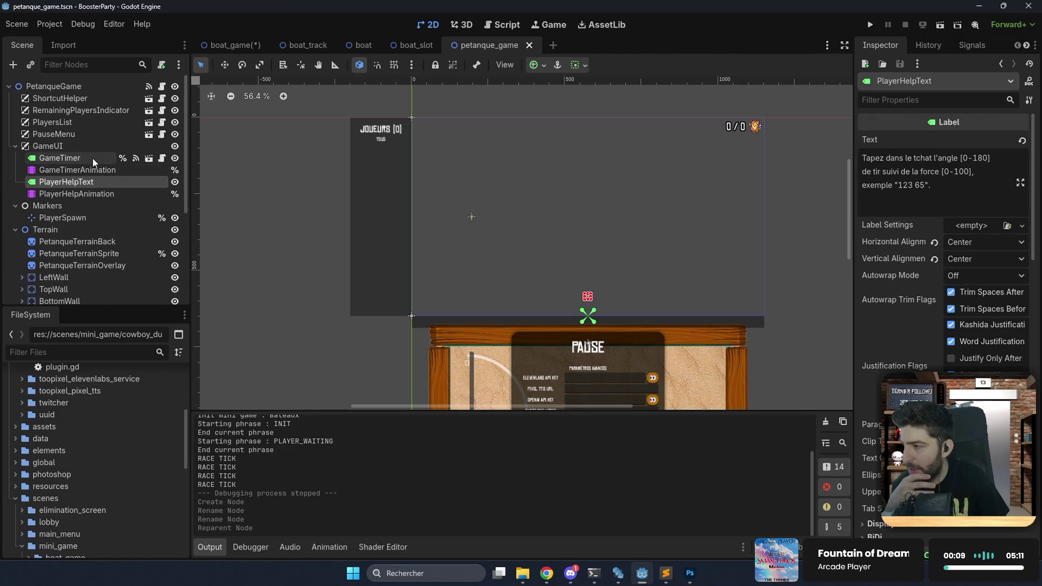
click(93, 157)
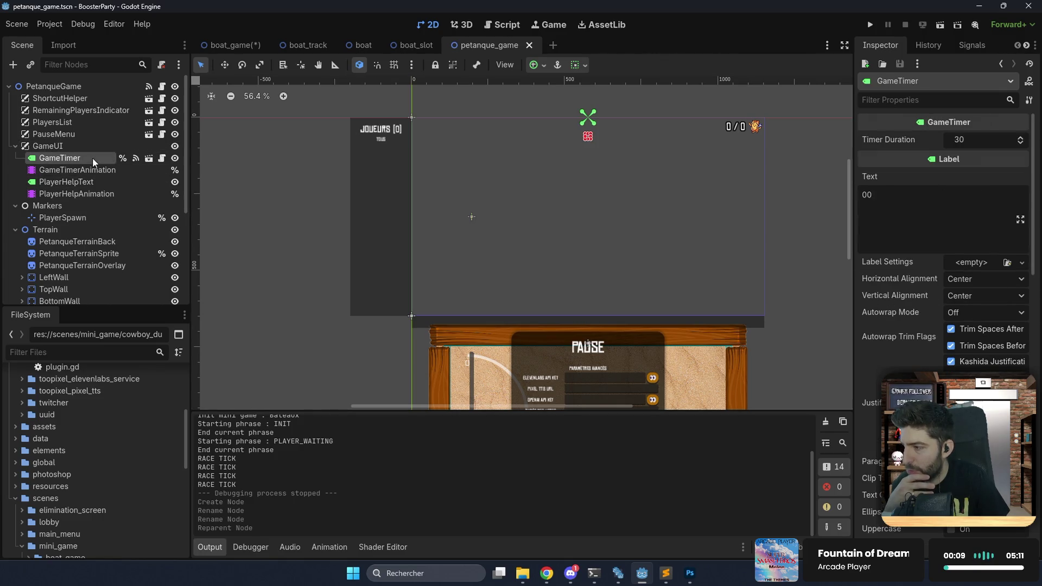
shift+click(95, 191)
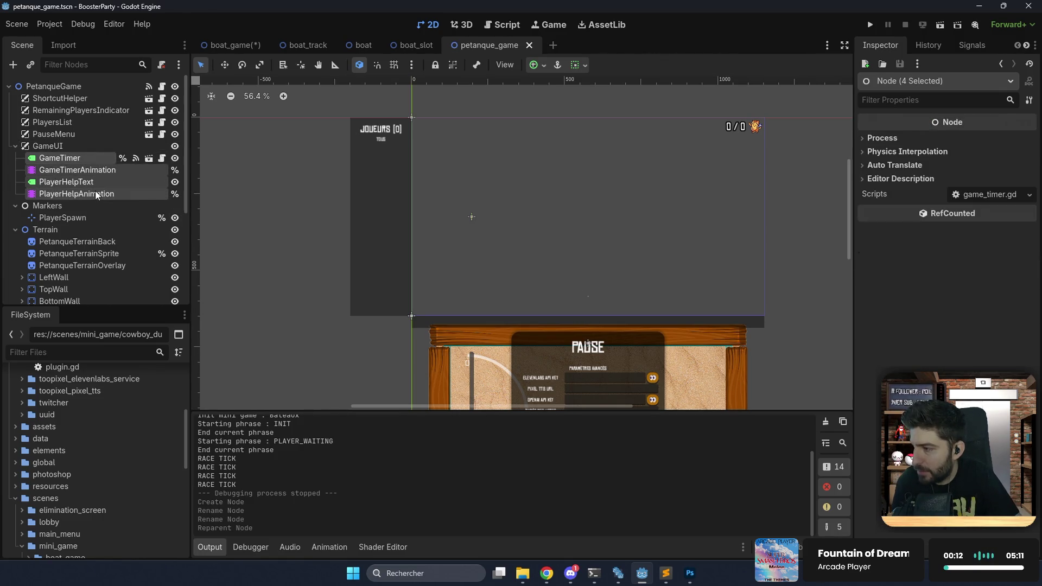
click(86, 157)
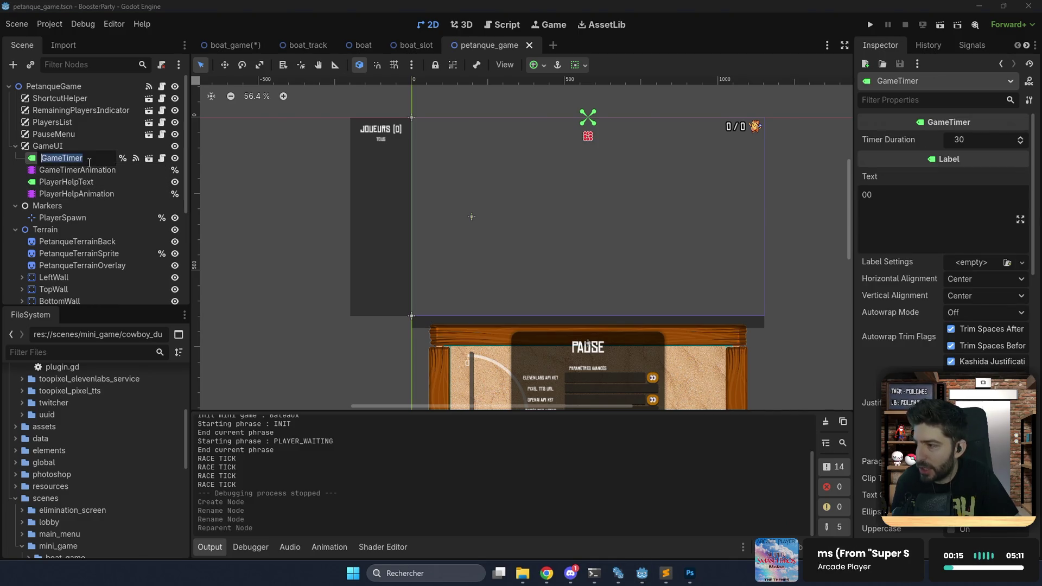
ctrl+click(95, 196)
ctrl+click(90, 180)
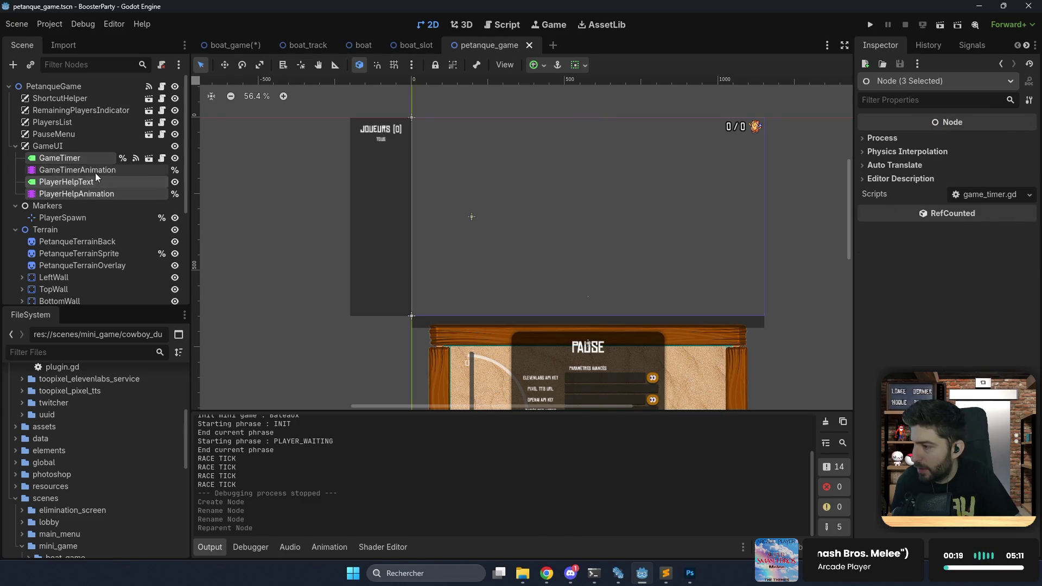
ctrl+click(96, 172)
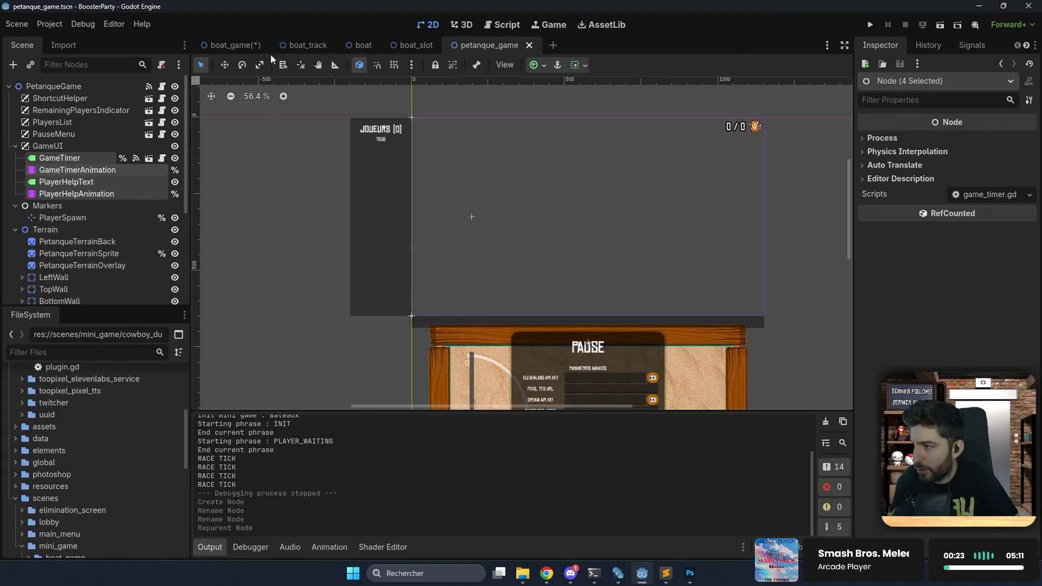
Copy GameTimer and PlayerHelpText from petanque_game and paste them into boat_game's GameUI.
click(226, 50)
click(100, 158)
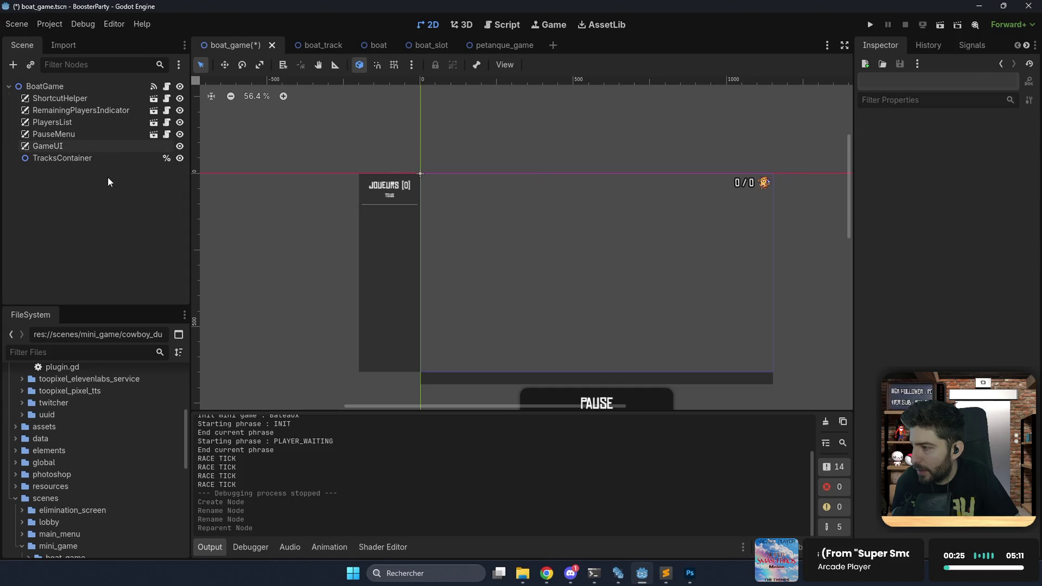
click(58, 148)
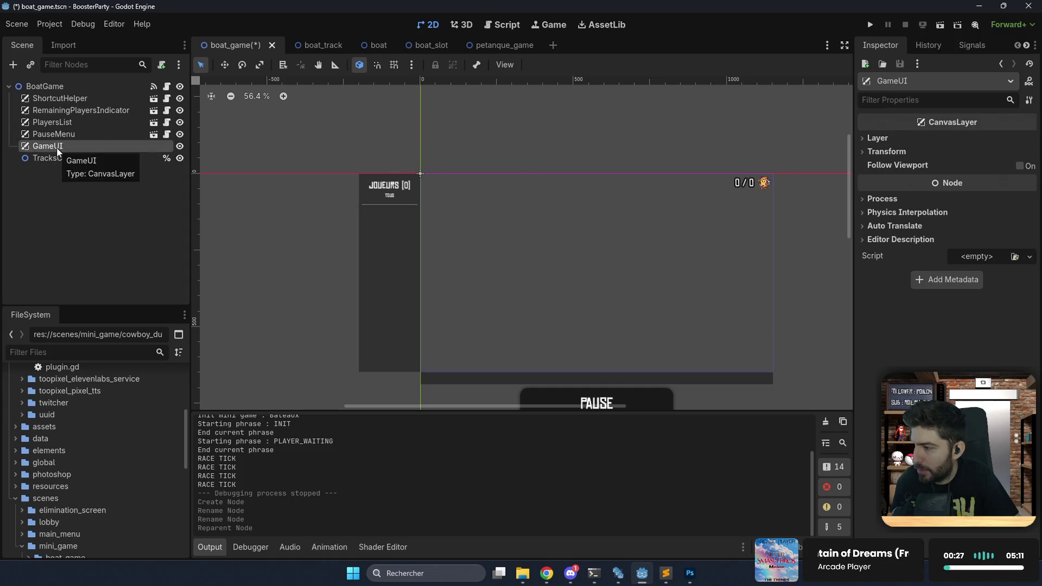
click(491, 44)
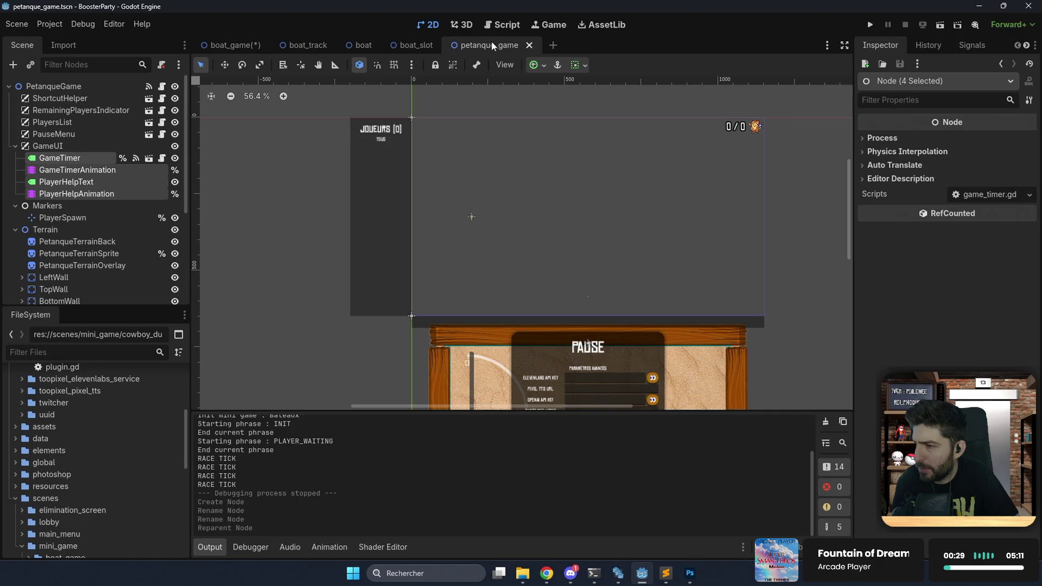
click(99, 157)
ctrl+click(72, 181)
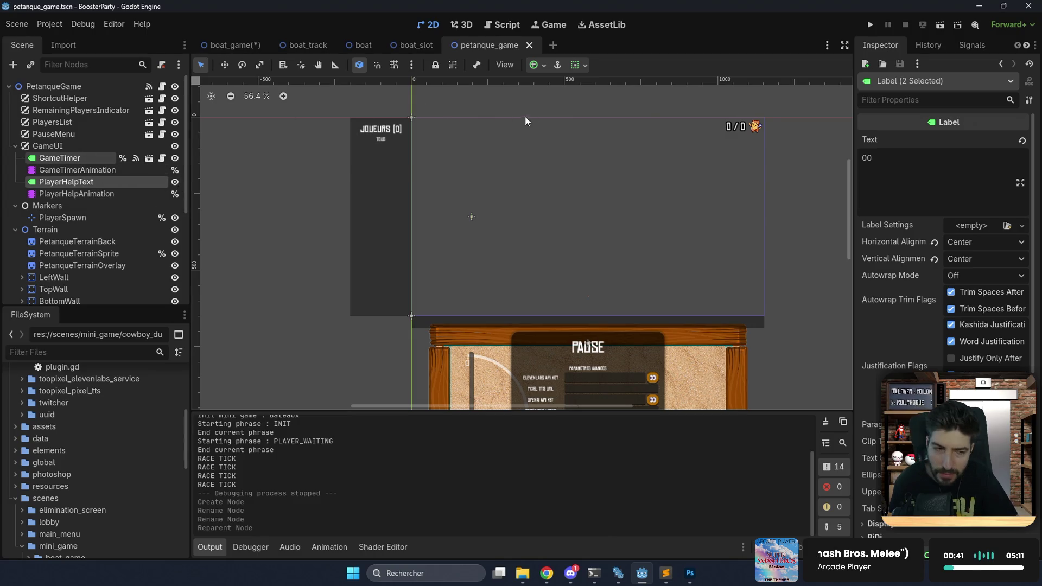
click(231, 45)
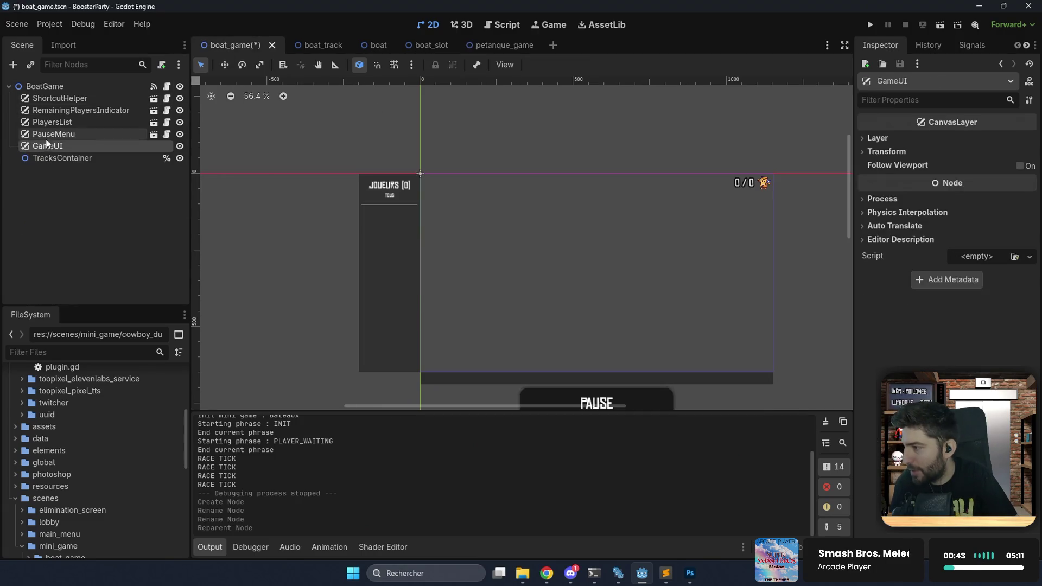
mouse_move(49, 148)
mouse_down()
mouse_move(494, 46)
mouse_move(291, 106)
mouse_up()
click(249, 45)
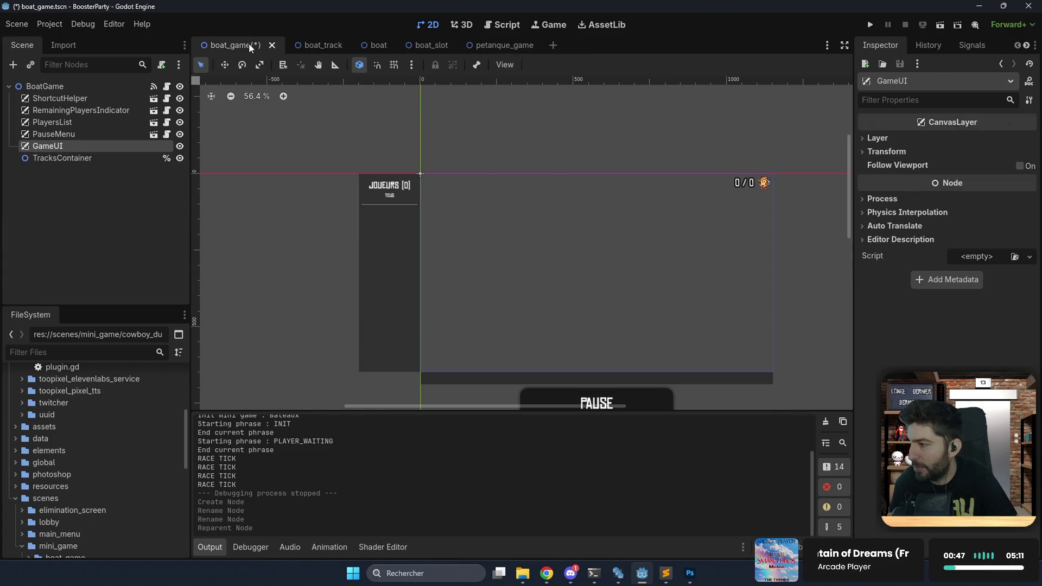
key(ctrl+v)
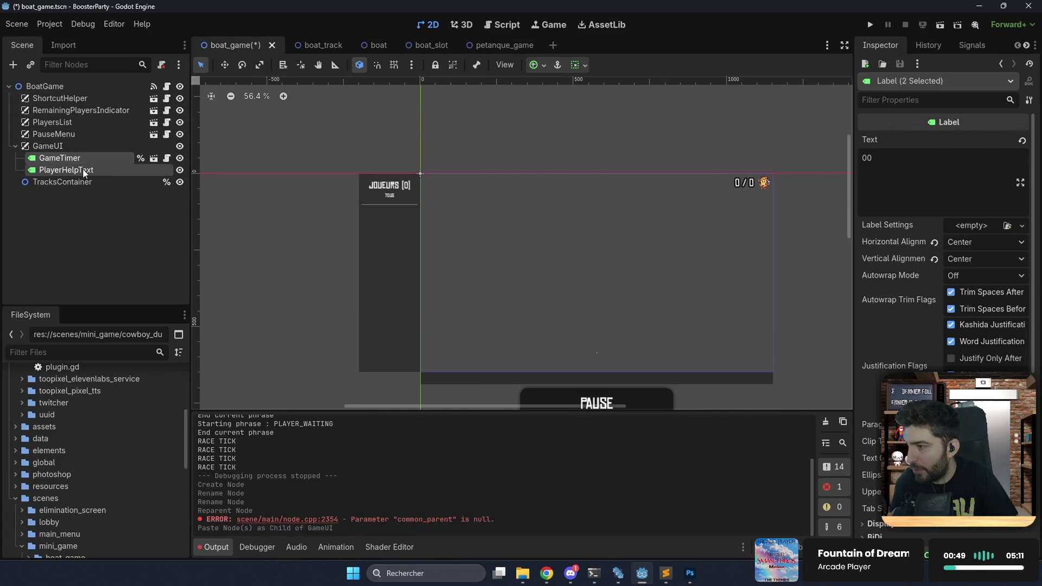
Revert the pasted PlayerHelpText's scale back to 1.
click(94, 169)
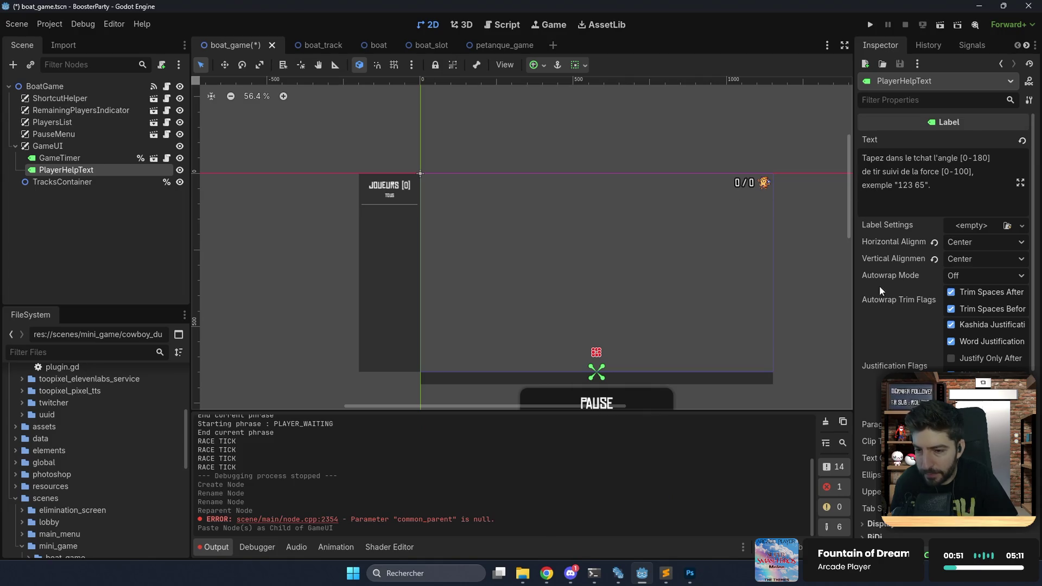
scroll(882, 293, down, 5)
click(901, 357)
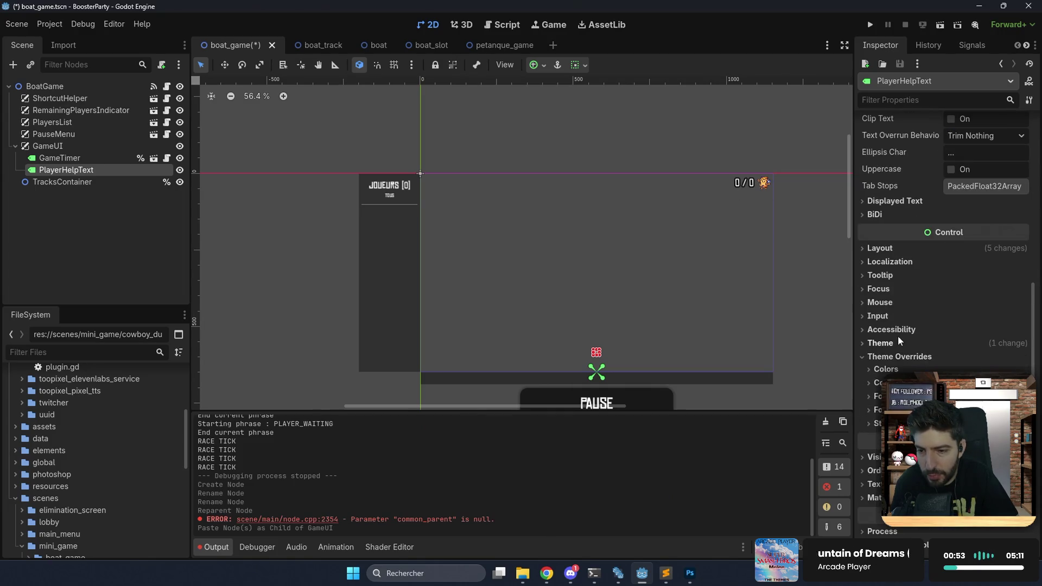
click(905, 249)
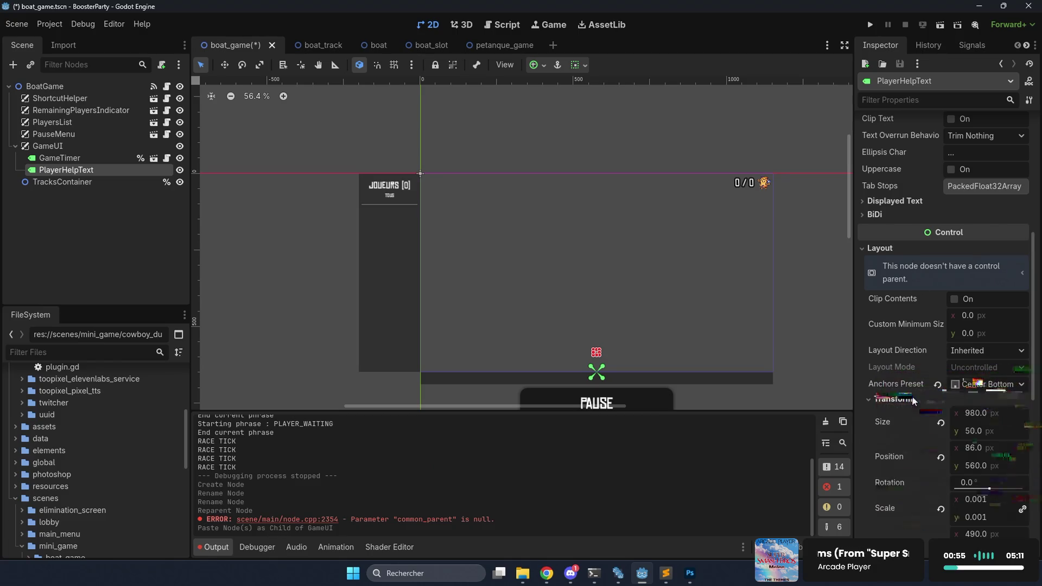
scroll(917, 399, down, 4)
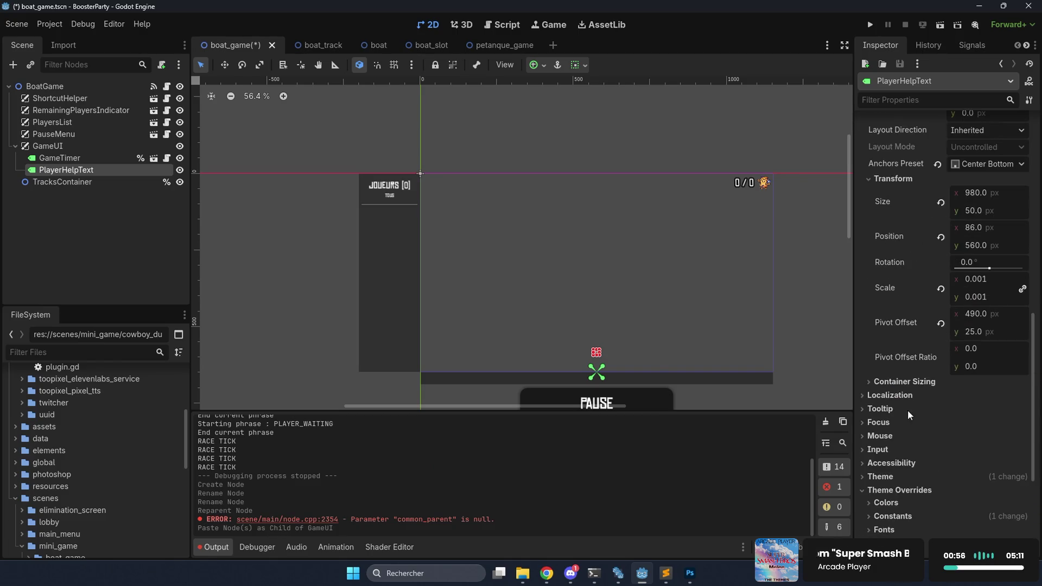
click(945, 290)
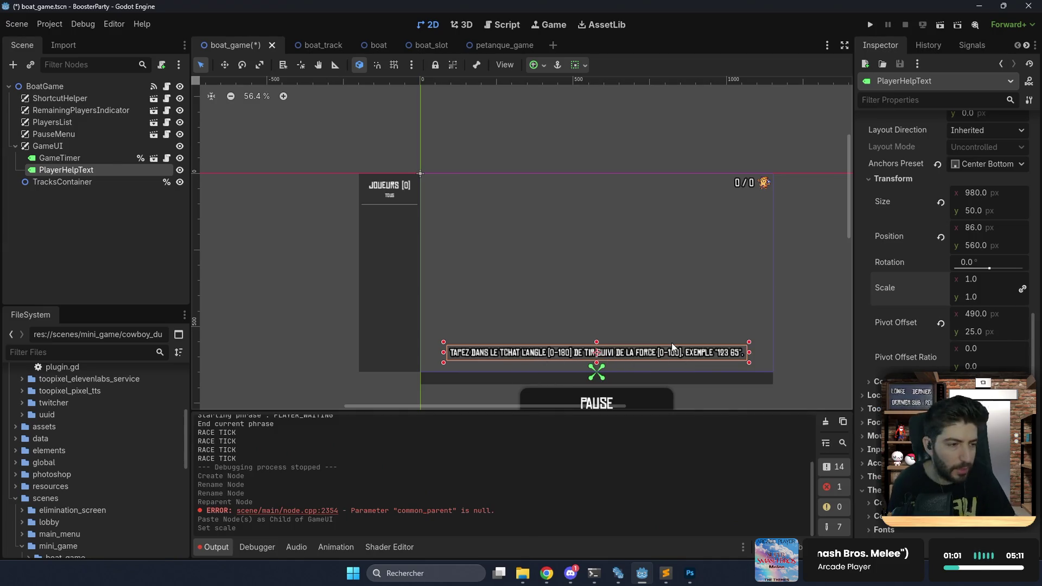
Replace the help text with 'Embarquez dans le bâteau de votre choix en tapant son numéro dans le tchat'.
scroll(913, 242, up, 5)
mouse_move(946, 200)
mouse_down()
mouse_move(912, 179)
mouse_move(835, 160)
mouse_up()
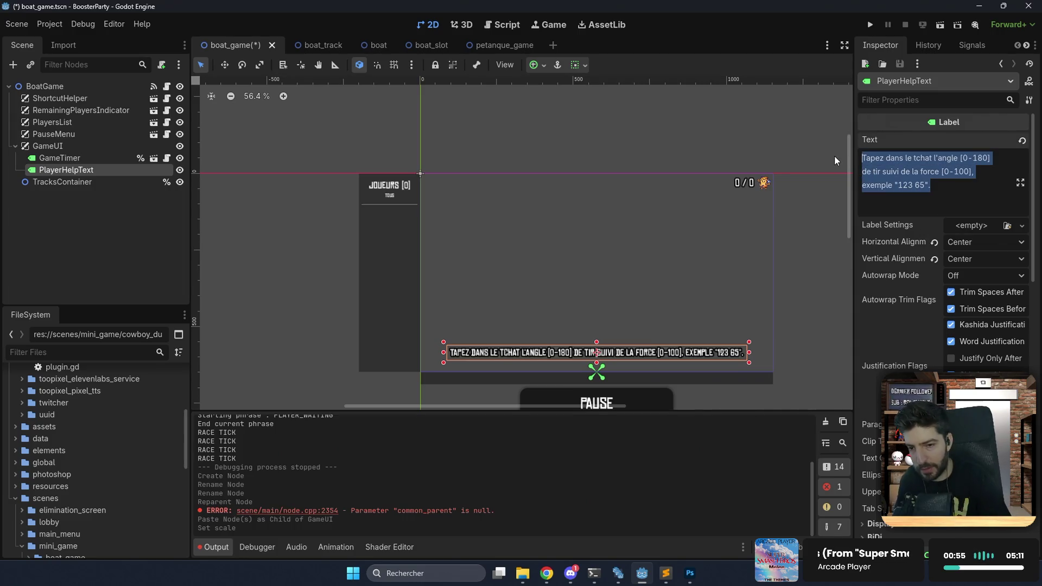
text(Choisi)
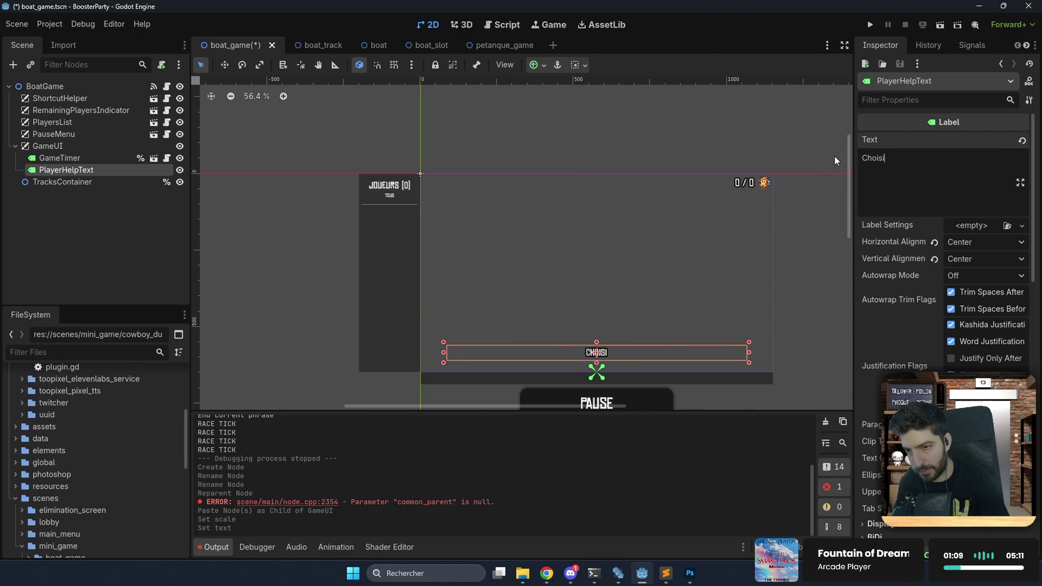
text(ssez votre )
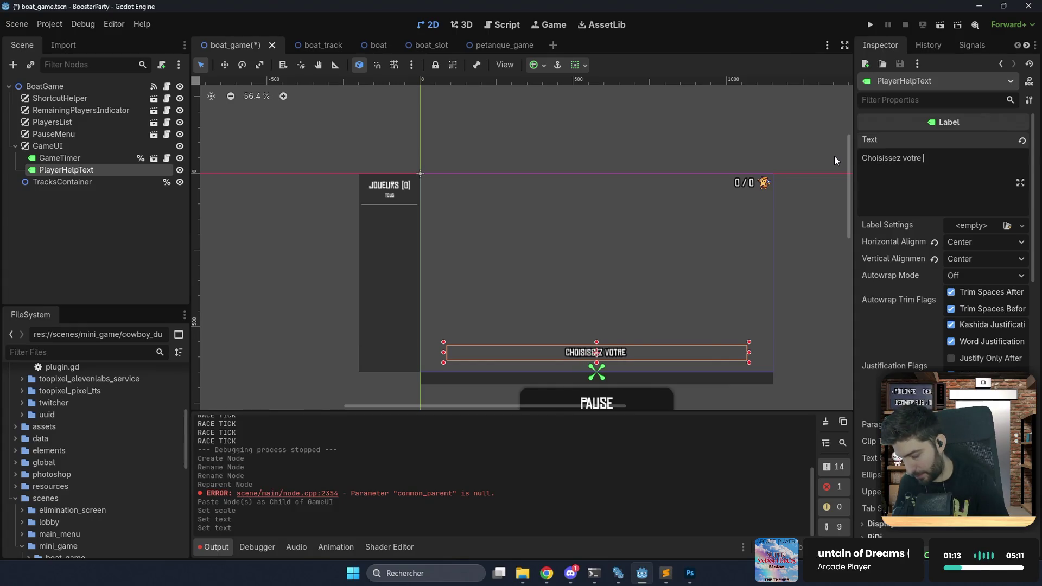
text(m)
key(BackSpace)
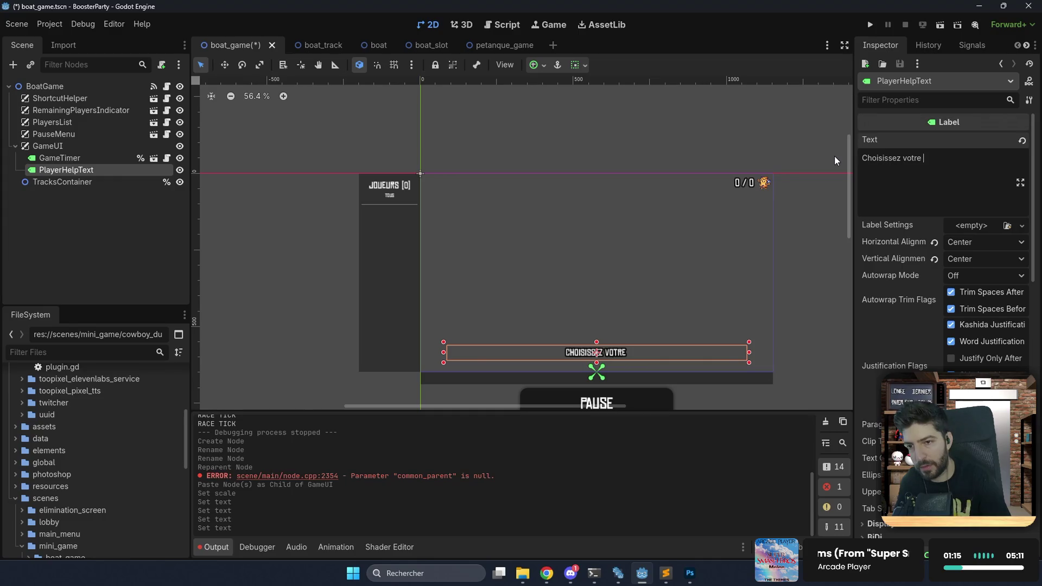
key(ctrl+BackSpace)
key(ctrl+BackSpace)
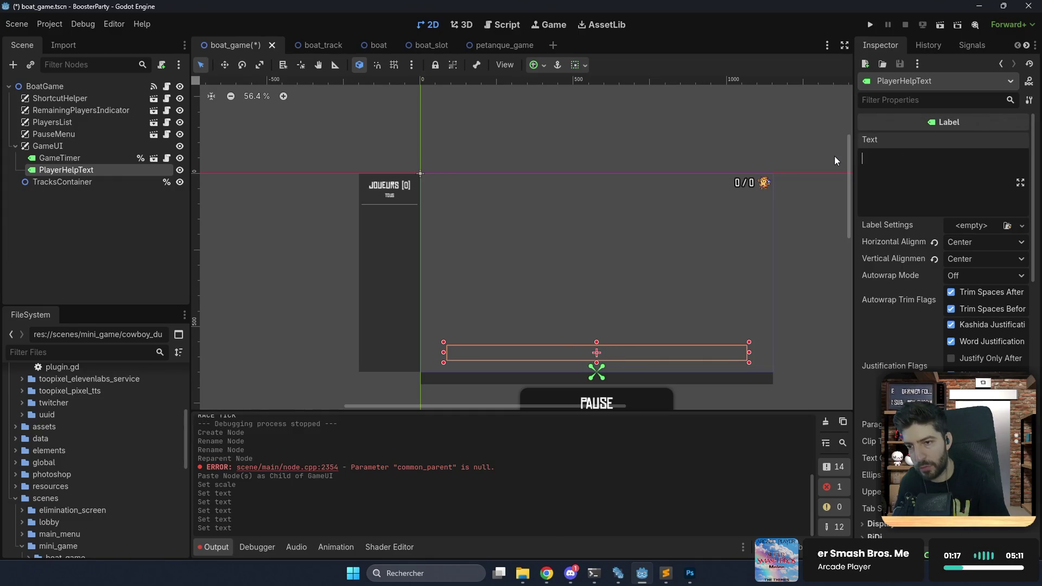
text(Embarquez dans)
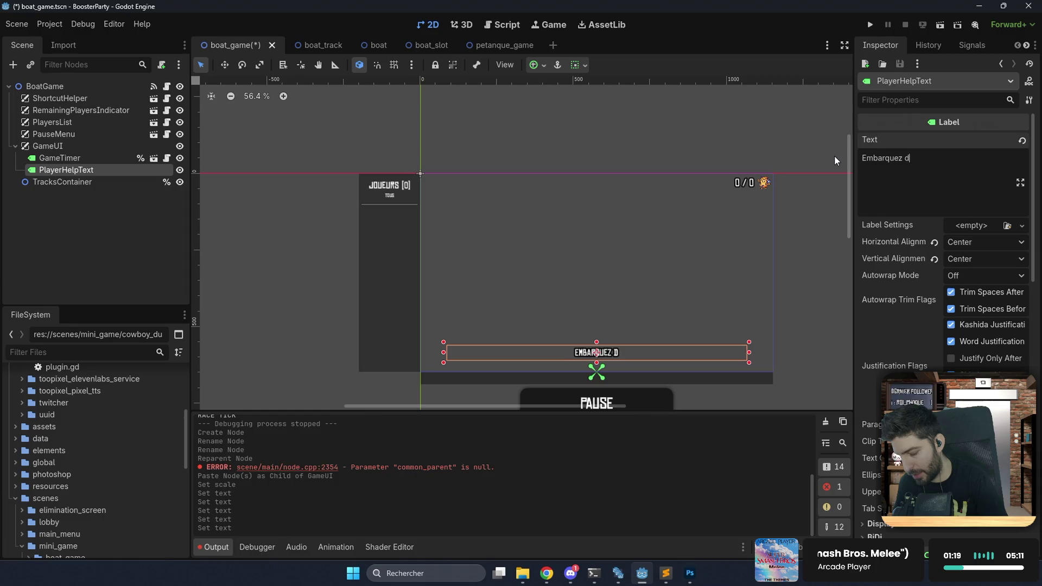
text( le )
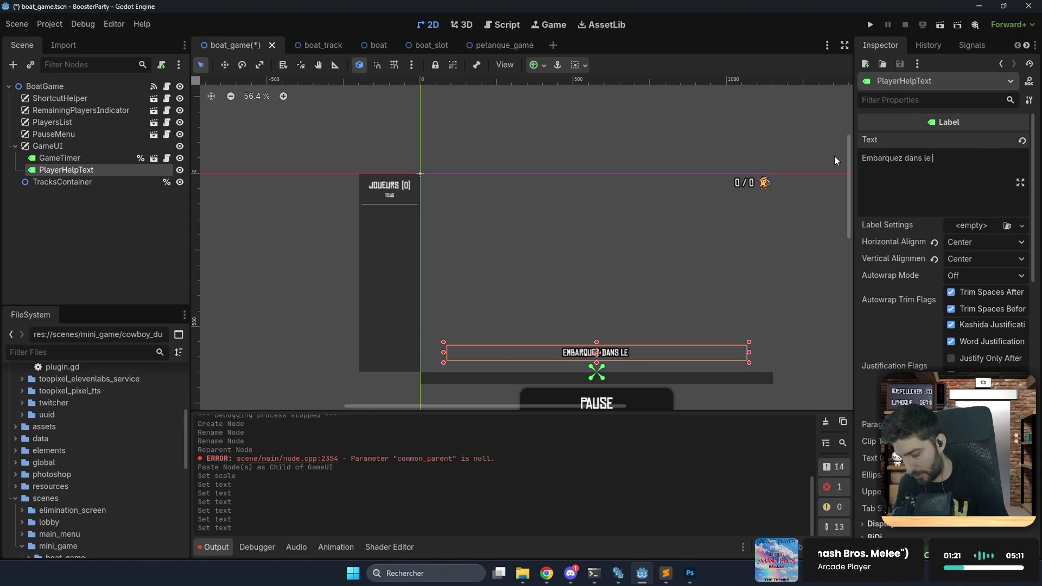
text(bat)
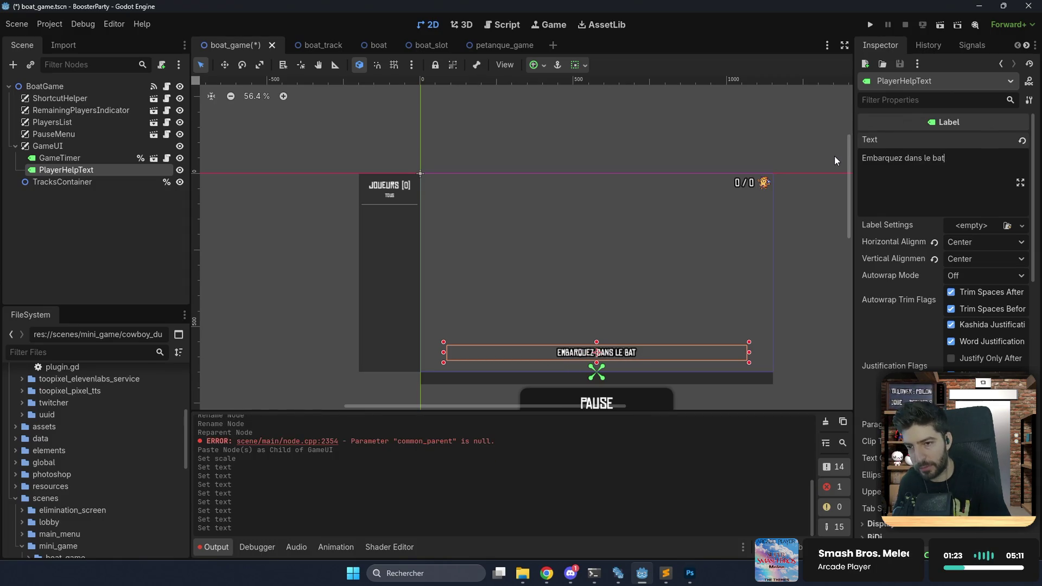
key(BackSpace)
key(BackSpace)
text(âteau d)
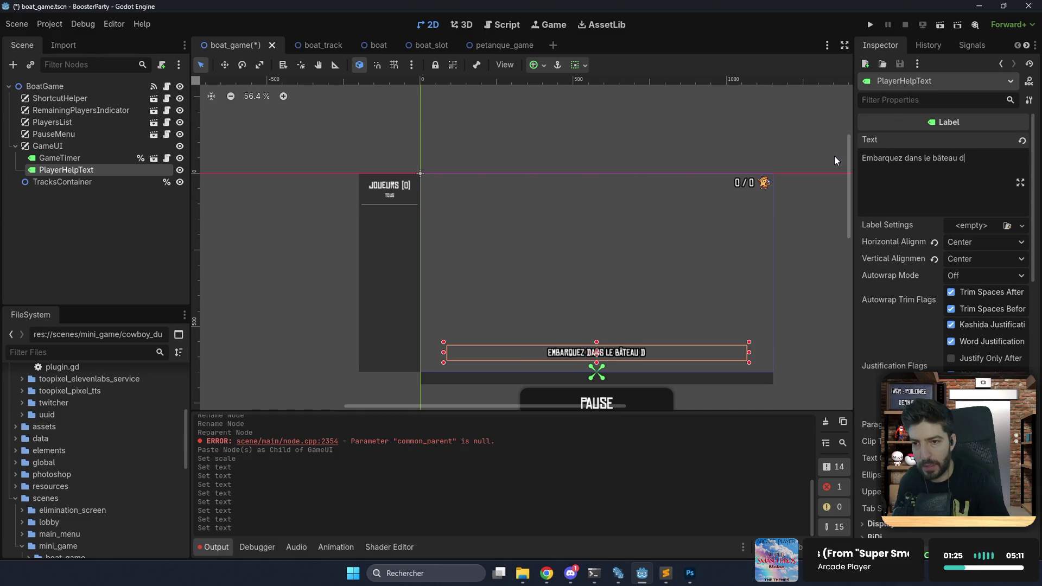
text(e votre )
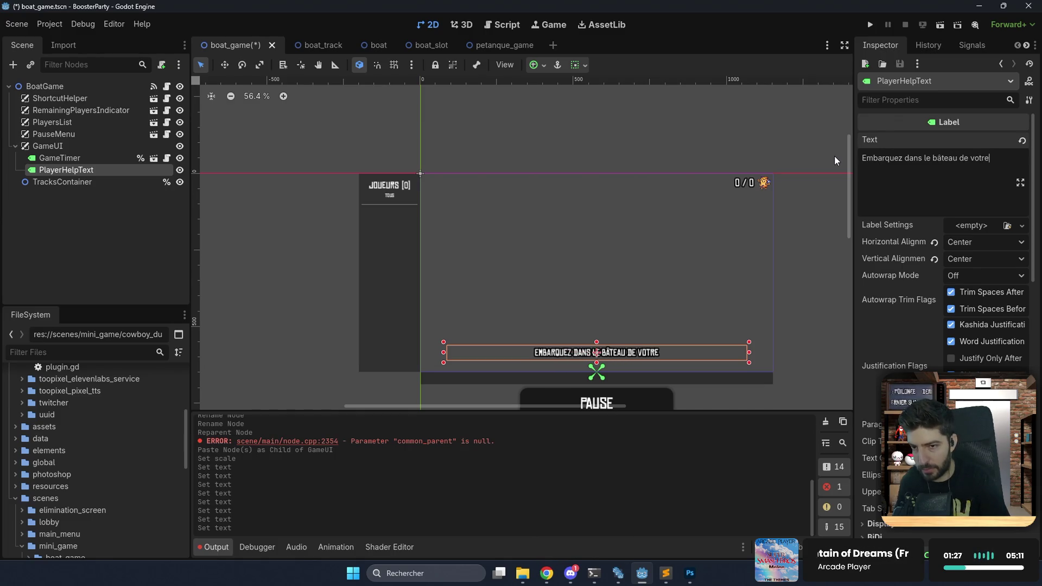
text(choix en tapand)
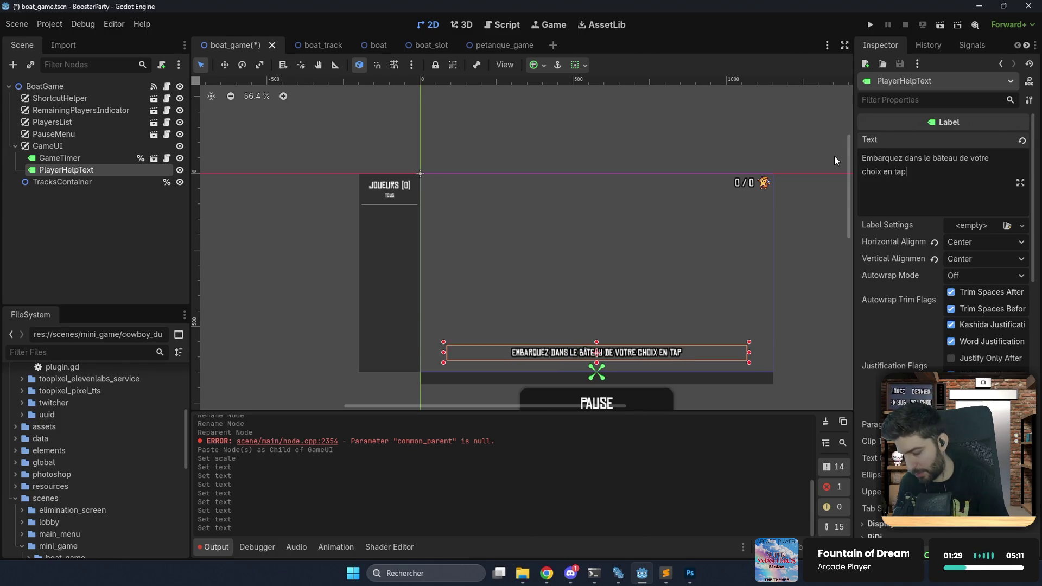
key(BackSpace)
text(t son n)
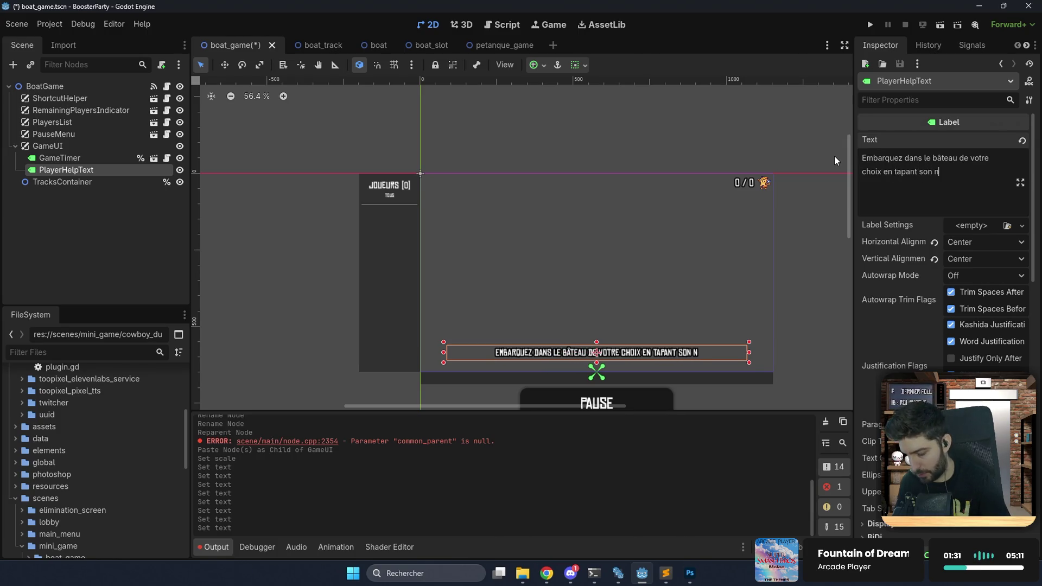
text(uméro dans le tchat)
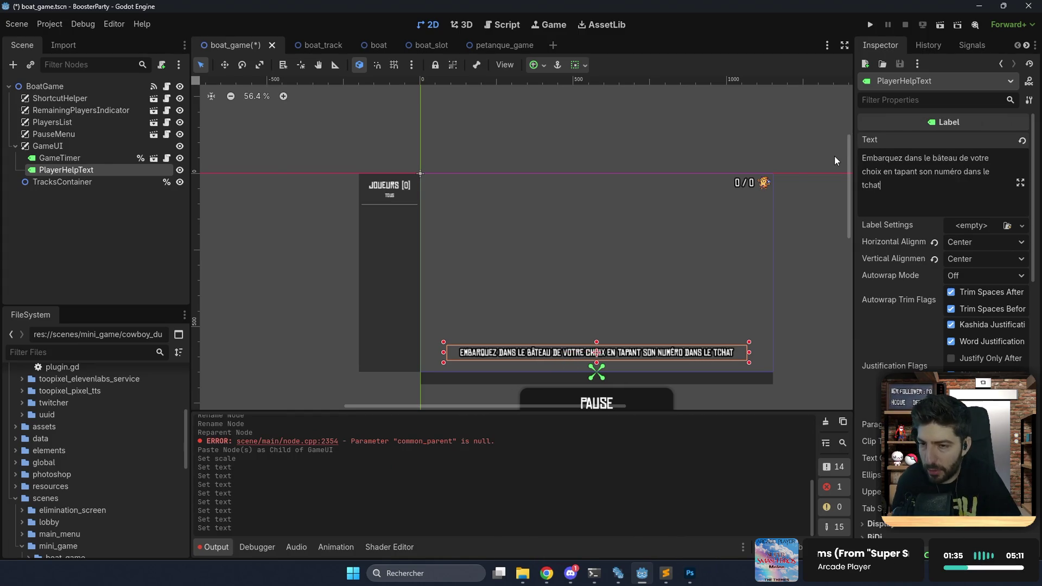
Anchor PlayerHelpText at Center Top and set its position y to 100.
click(538, 64)
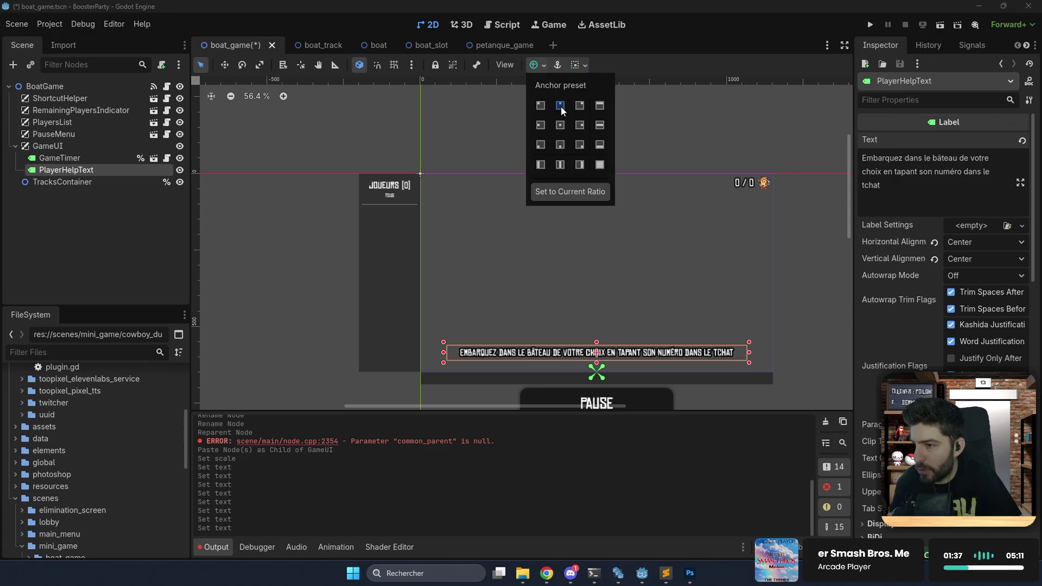
click(562, 106)
click(884, 254)
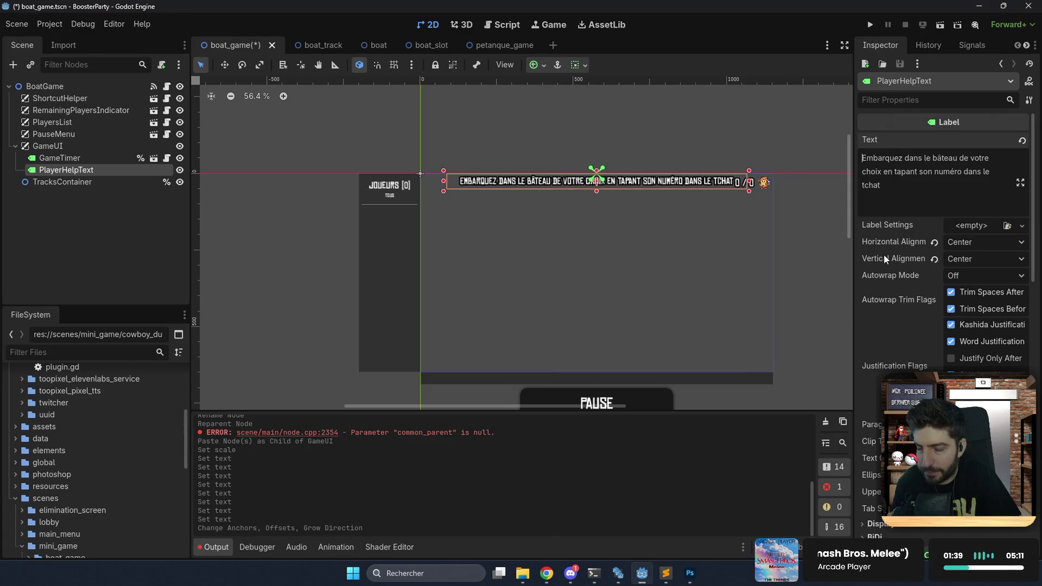
scroll(891, 261, down, 5)
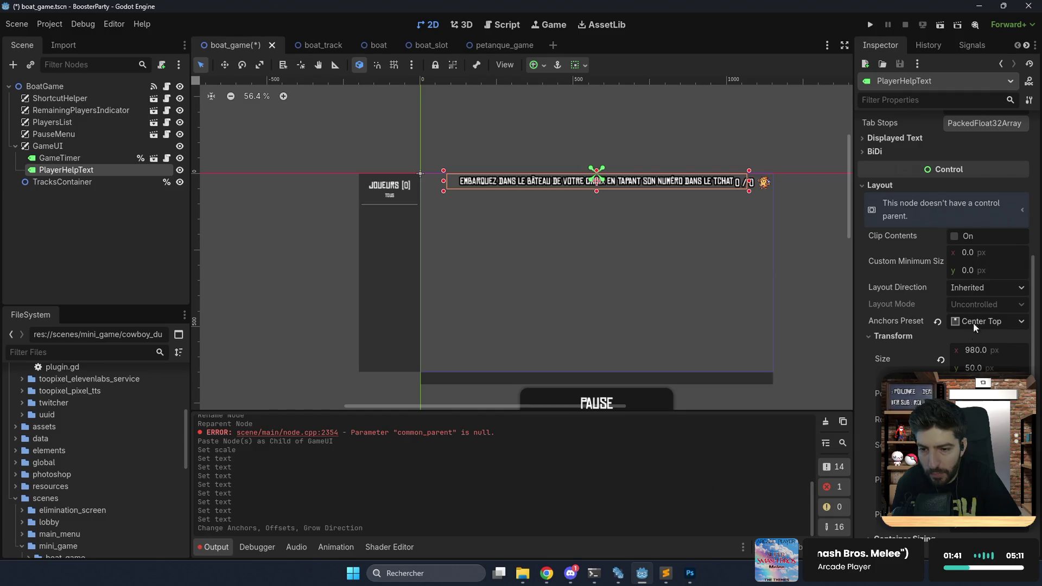
drag(973, 403, 1011, 403)
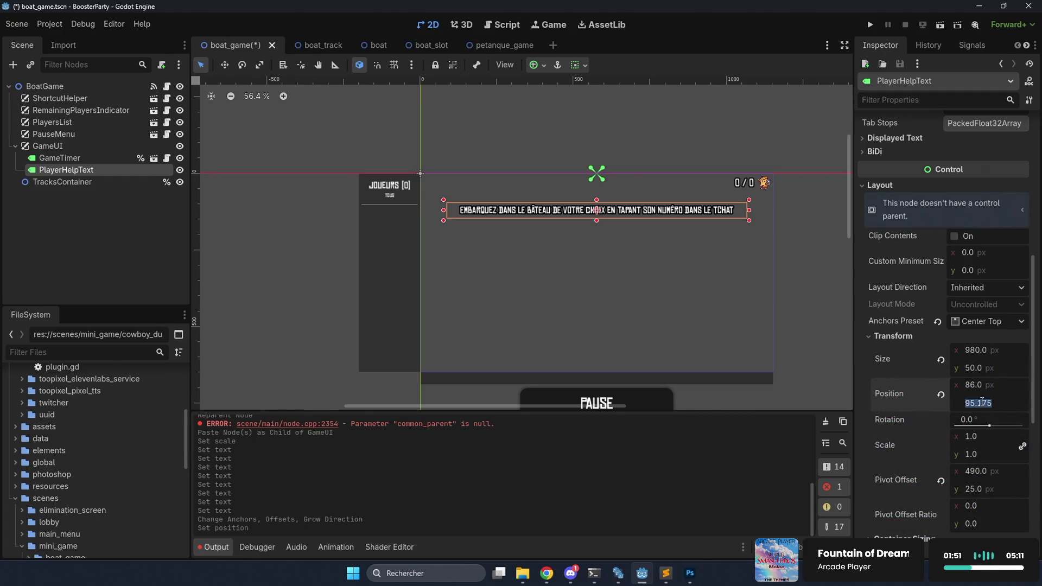
key(Return)
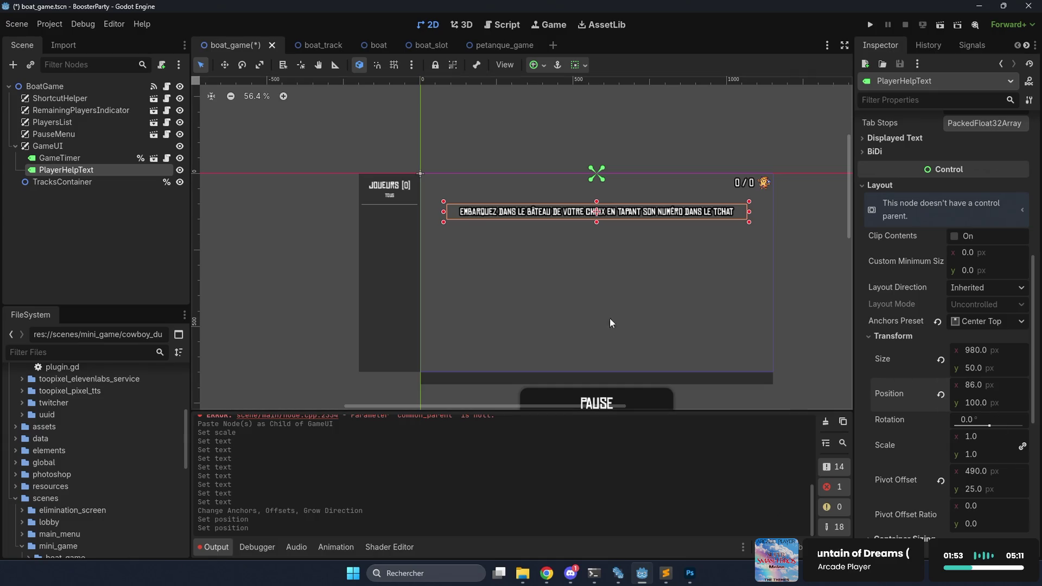
click(116, 157)
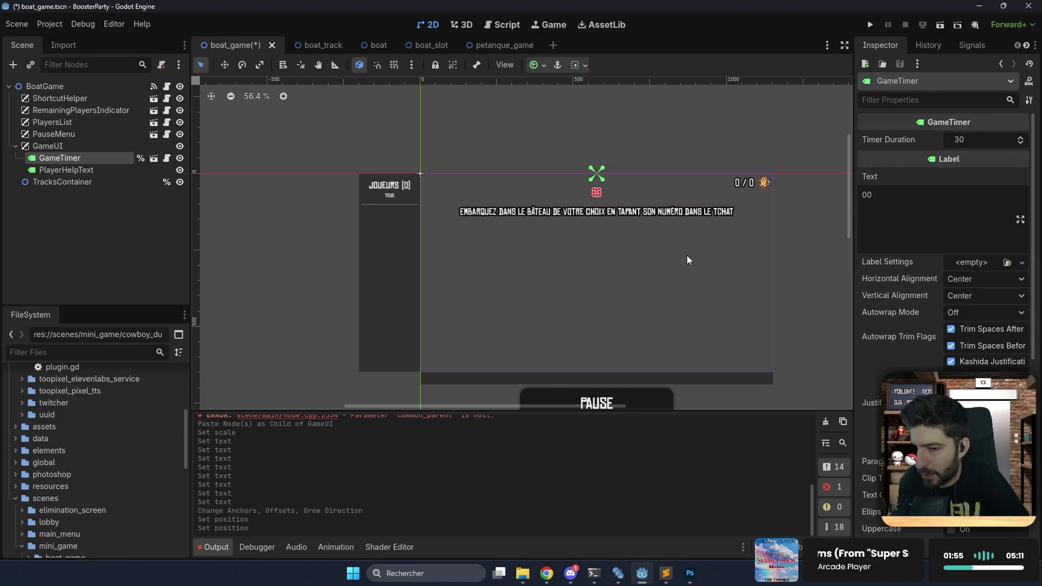
Set GameTimer's scale to 0.001 and save the scene.
scroll(896, 317, down, 5)
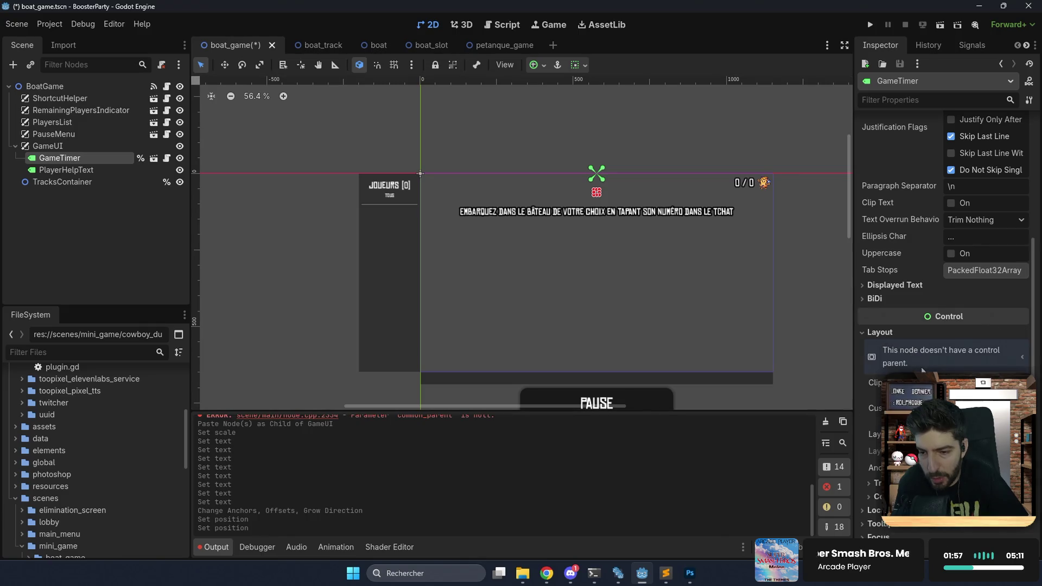
click(893, 483)
scroll(954, 491, down, 3)
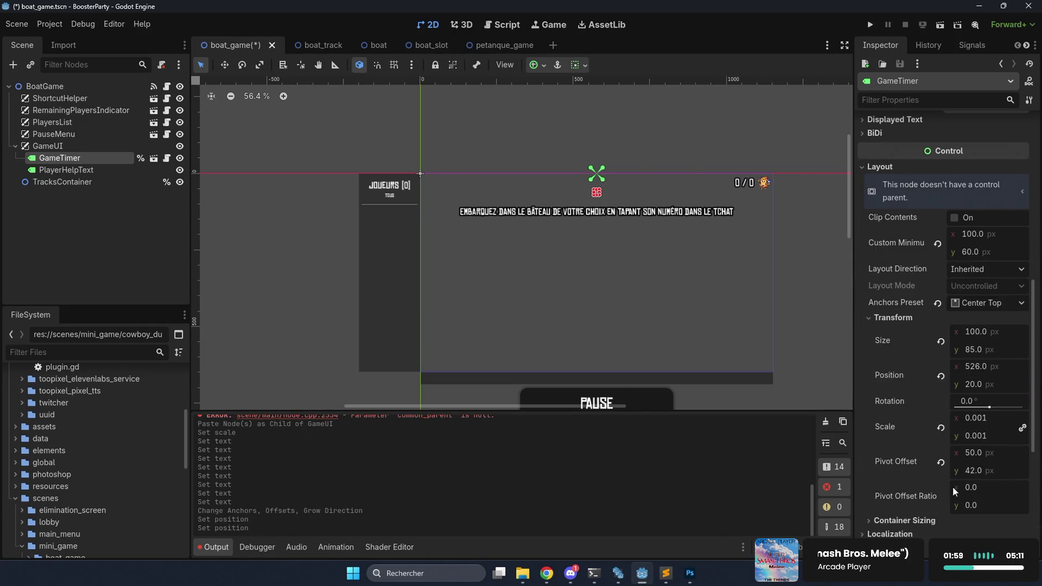
click(942, 428)
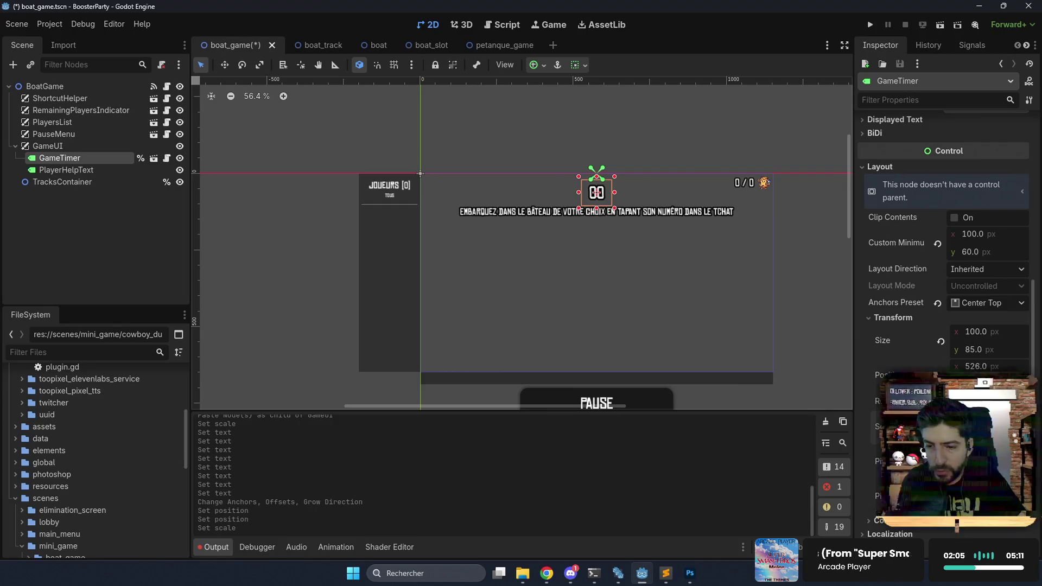
click(977, 417)
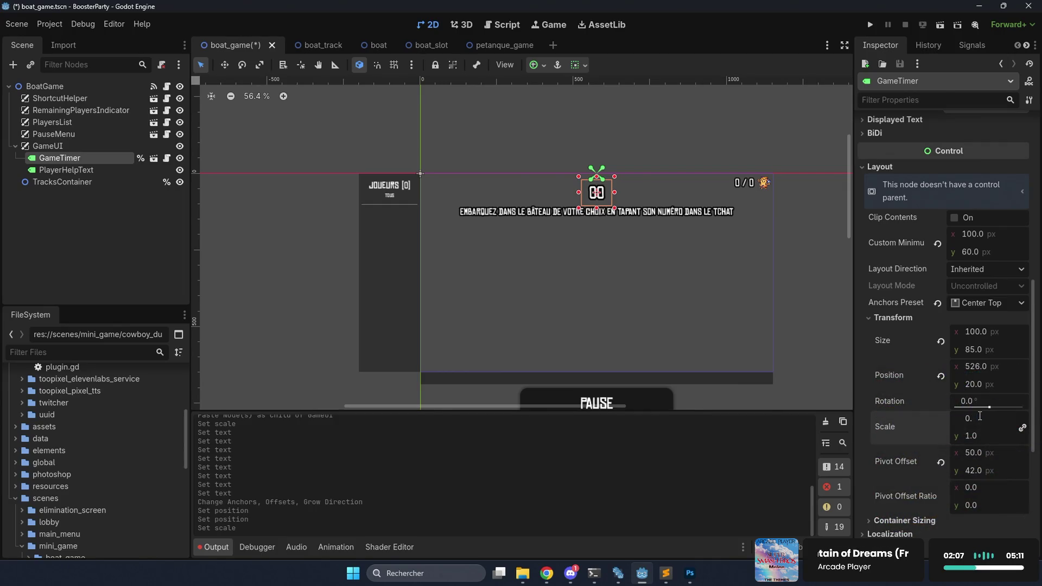
text(001)
key(Return)
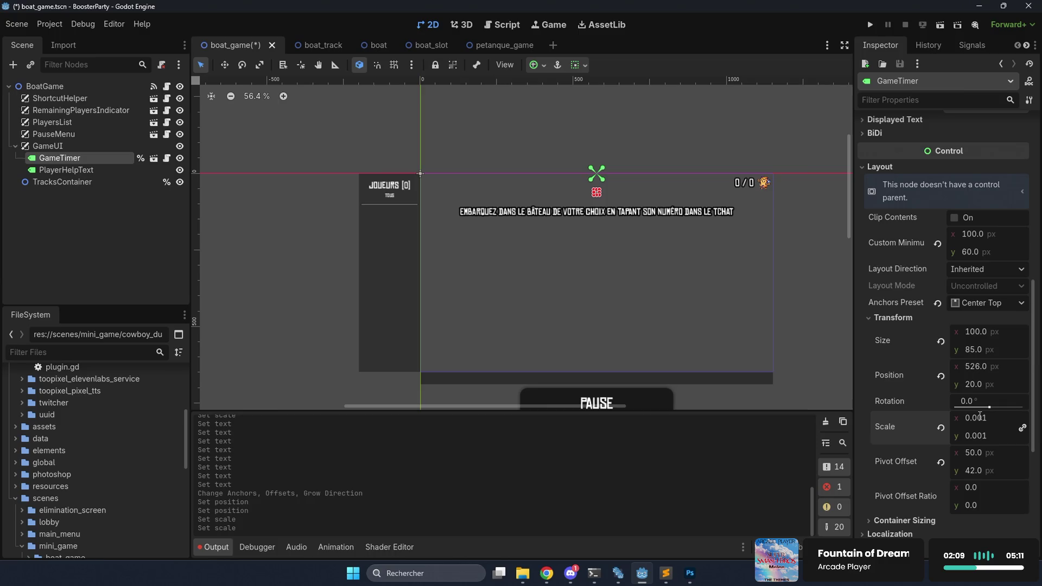
key(ctrl+s)
Set PlayerHelpText's scale to 0.001 and save the scene again.
click(65, 170)
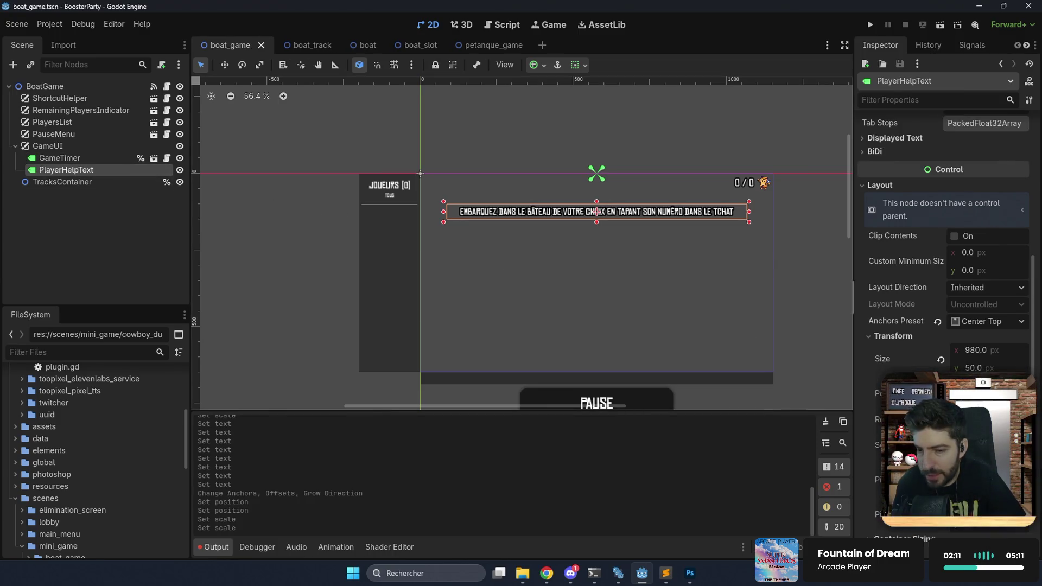
click(977, 436)
text(0.001)
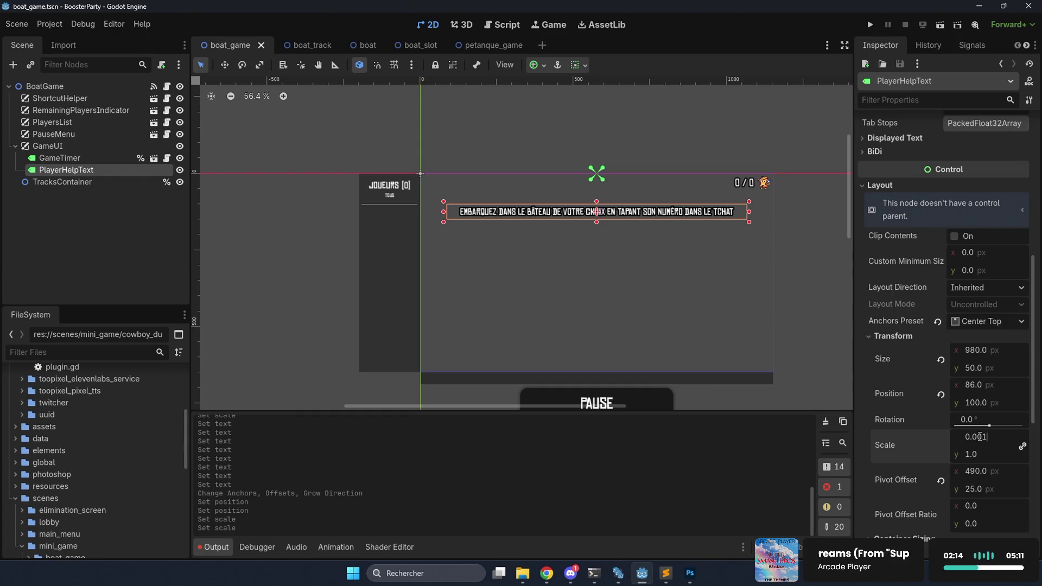
key(Return)
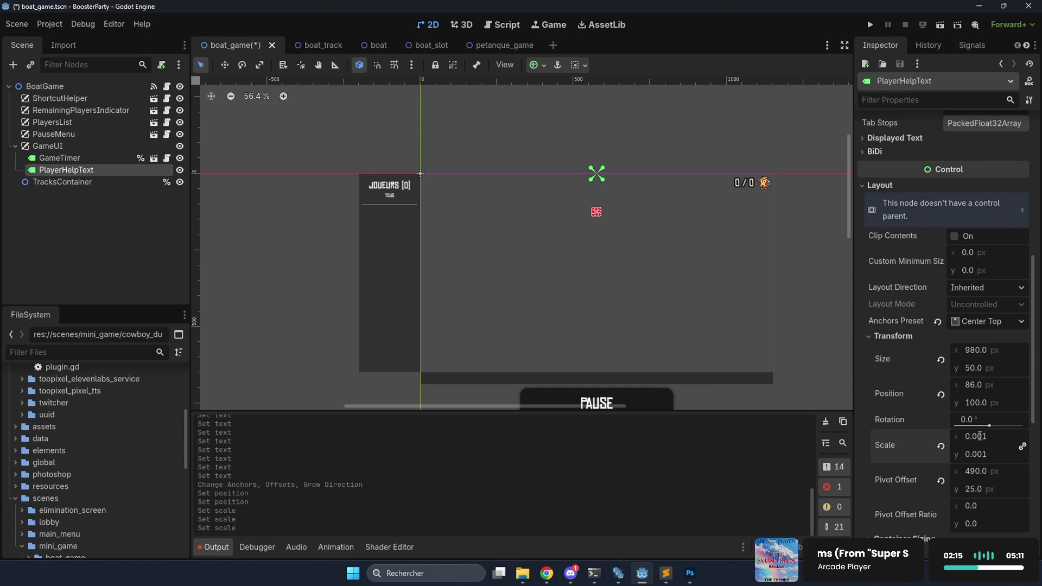
key(ctrl+s)
click(73, 145)
key(ctrl+a)
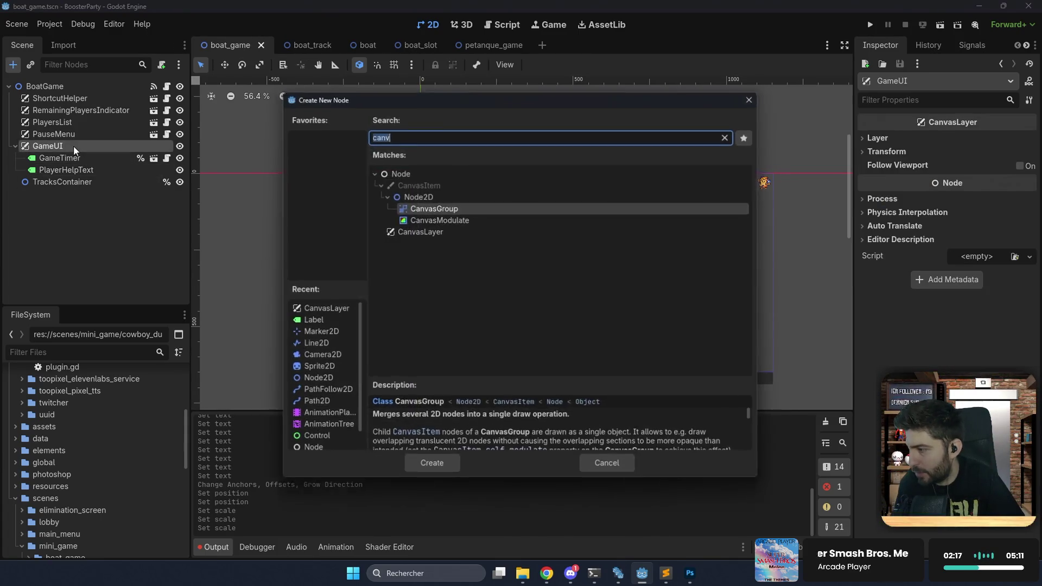
Add an AnimationPlayer under GameUI and rename it PlayerHelpAnimation.
text(anima)
key(Up)
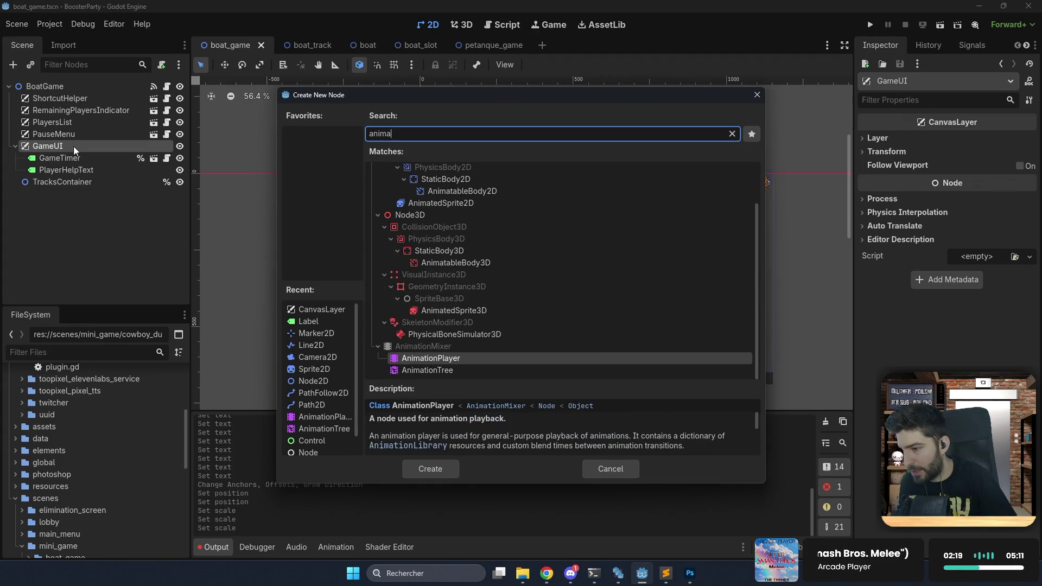
key(Return)
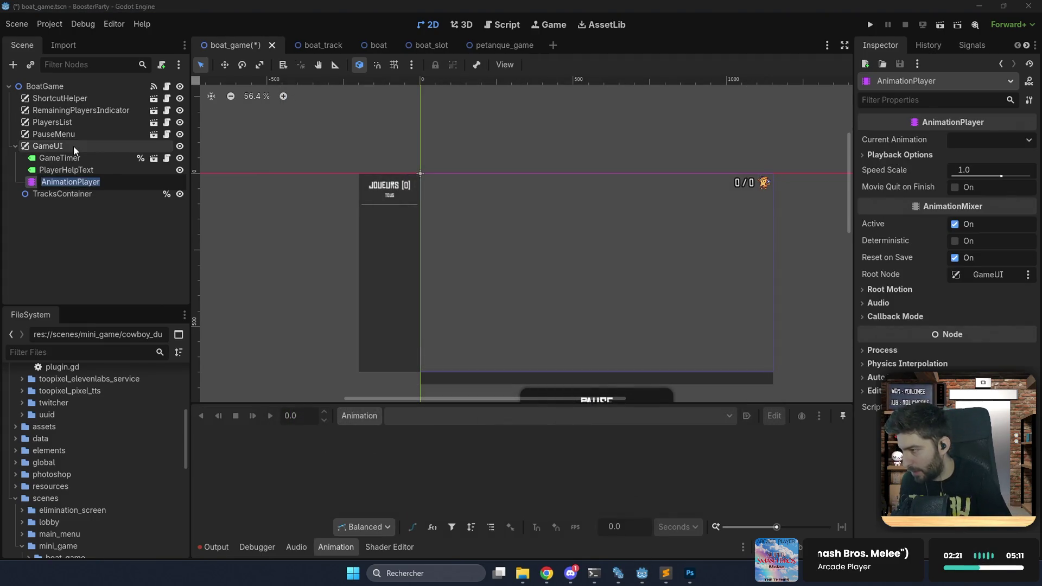
key(Home)
text(Pla)
text(yerHelp)
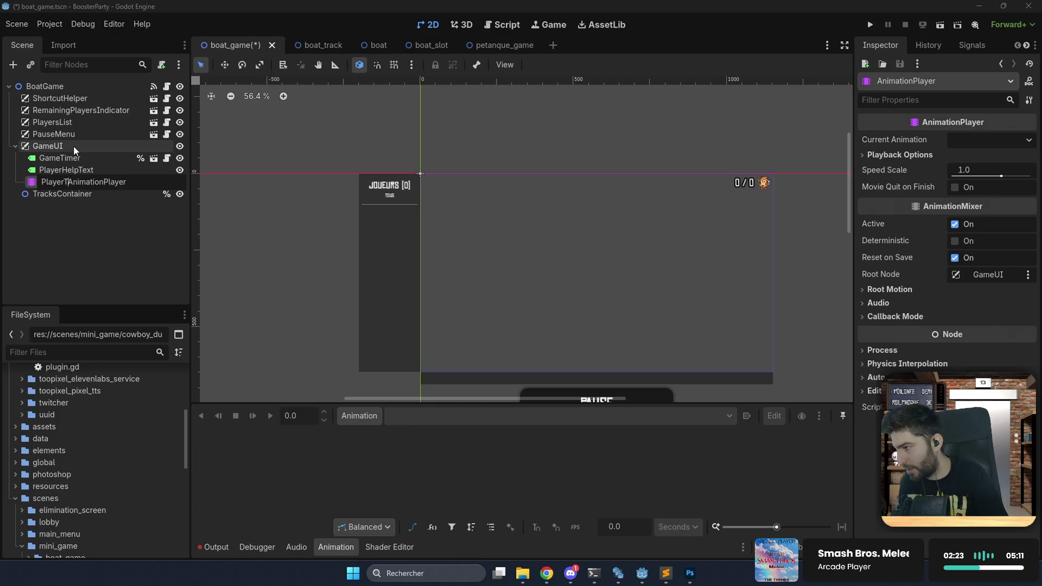
key(Right)
key(Right)
key(Right)
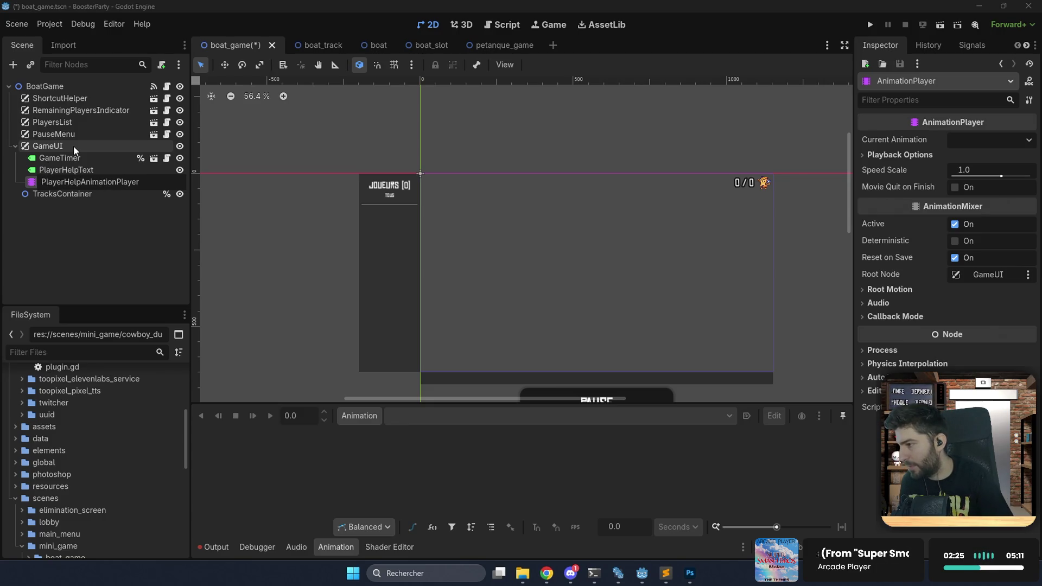
key(shift+End)
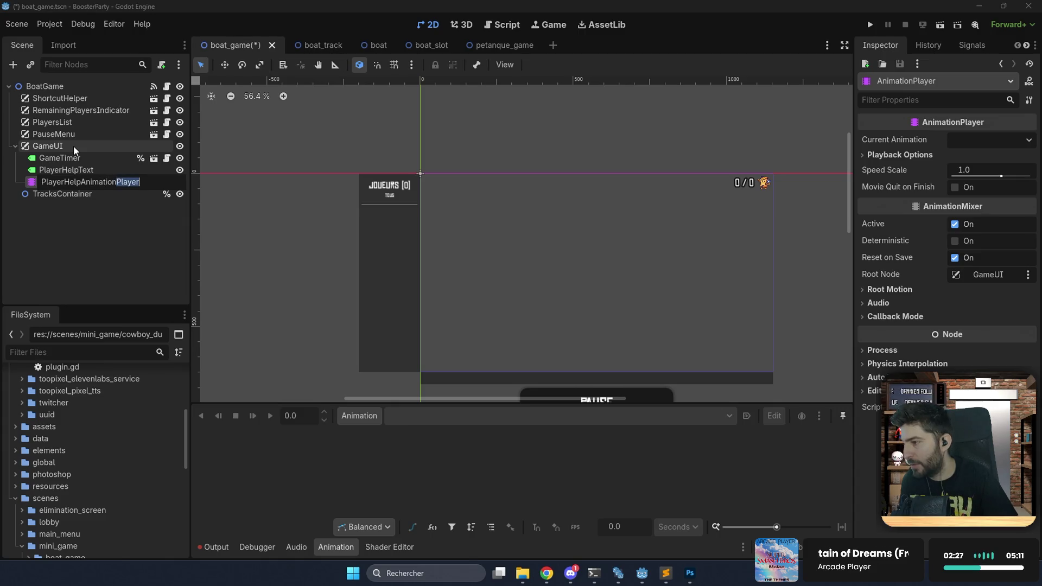
key(Delete)
key(Return)
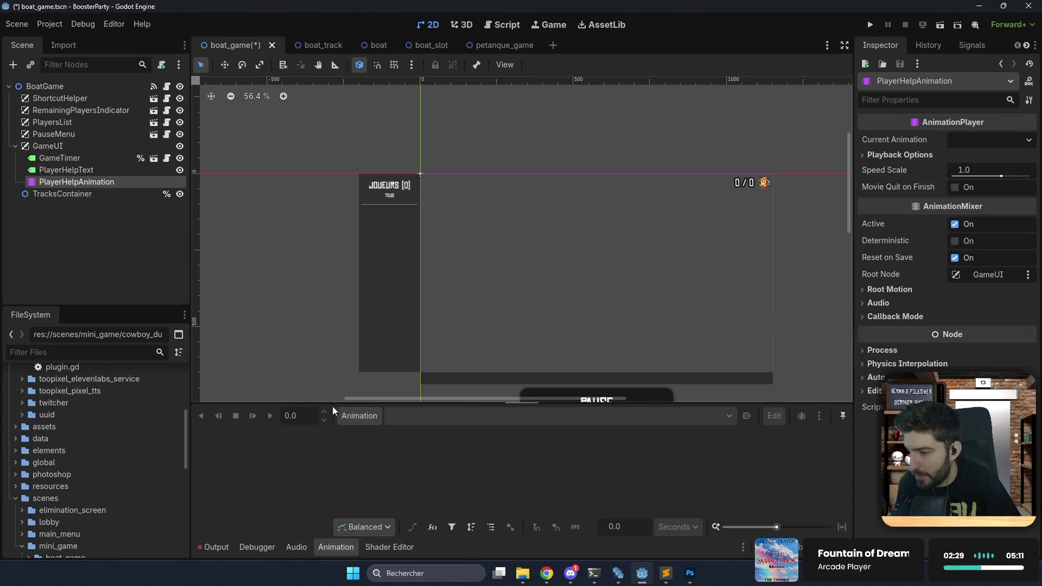
Create a 0.4-second 'display' animation with a PlayerHelpText scale track keyed at 0.
click(359, 416)
click(372, 430)
text(disp)
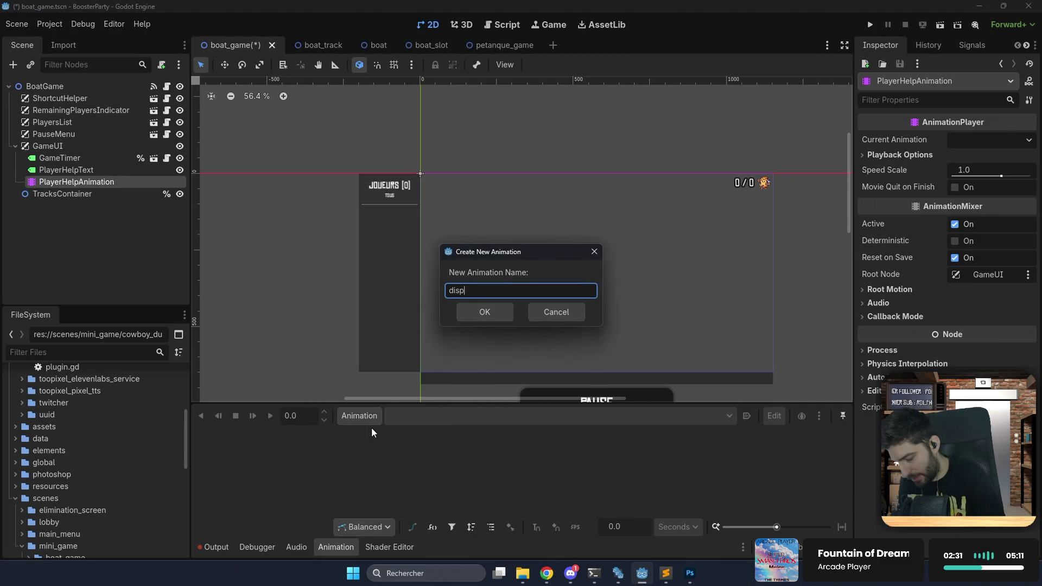
text(lay)
key(Return)
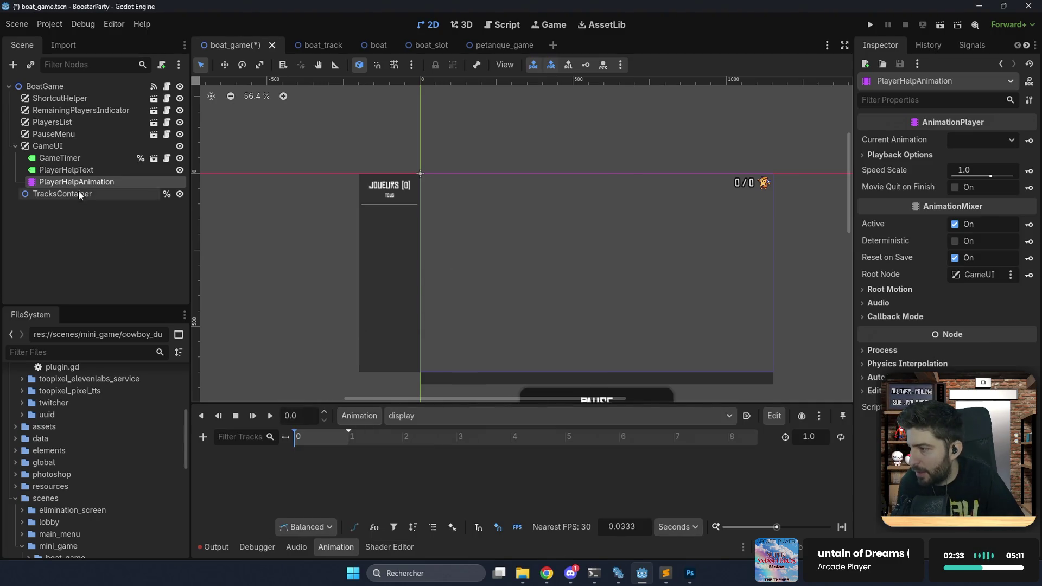
click(79, 170)
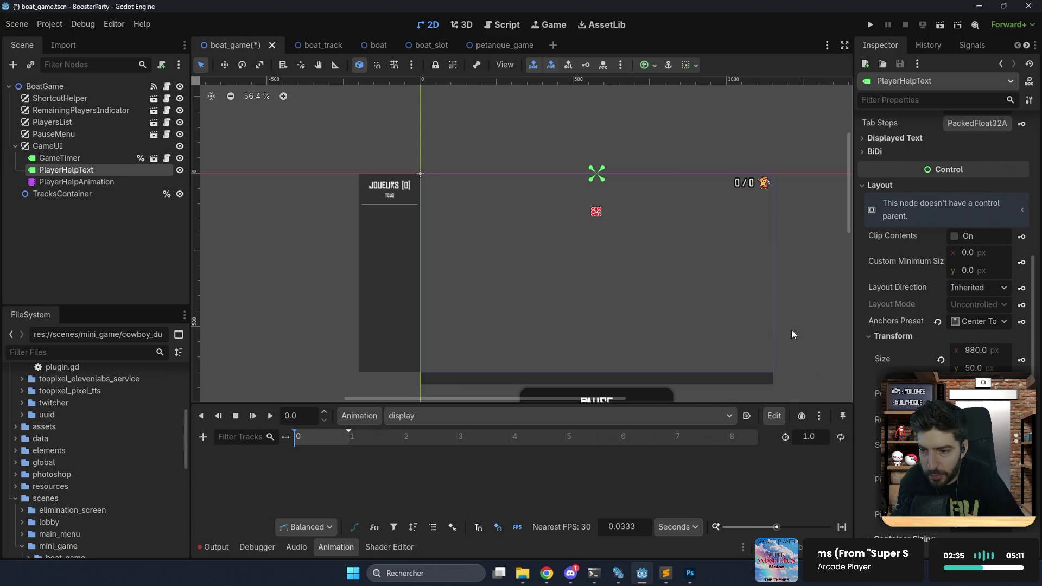
click(1022, 448)
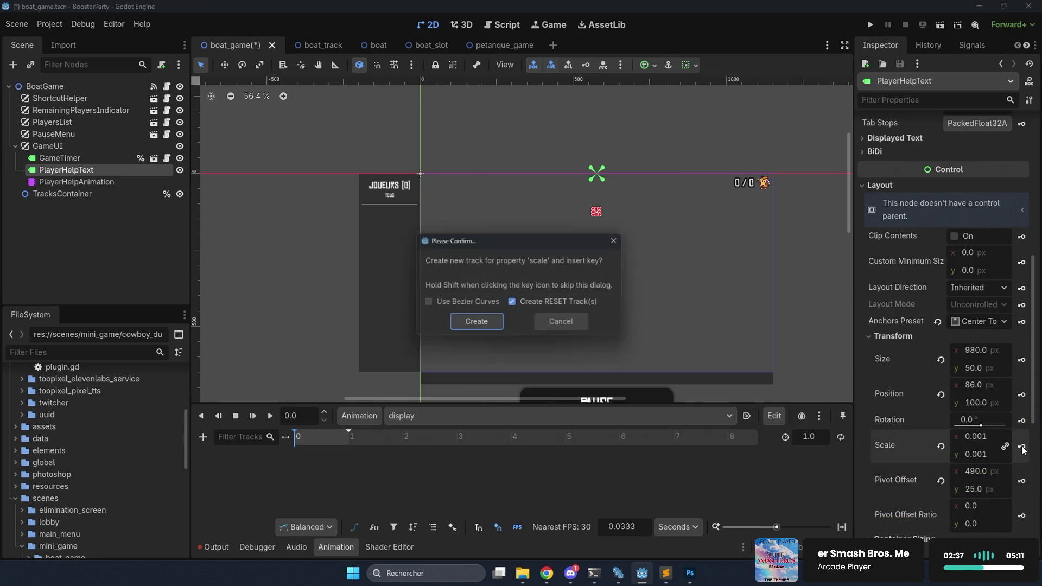
click(483, 324)
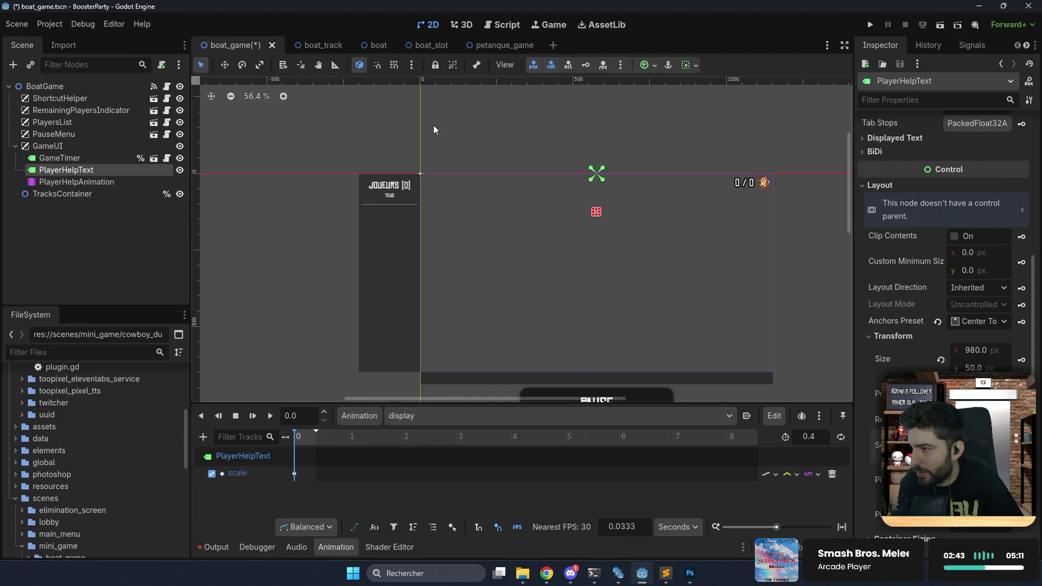
Review the petanque PlayerHelpAnimation's display keyframes, then reselect boat_game's PlayerHelpAnimation.
click(499, 45)
click(105, 193)
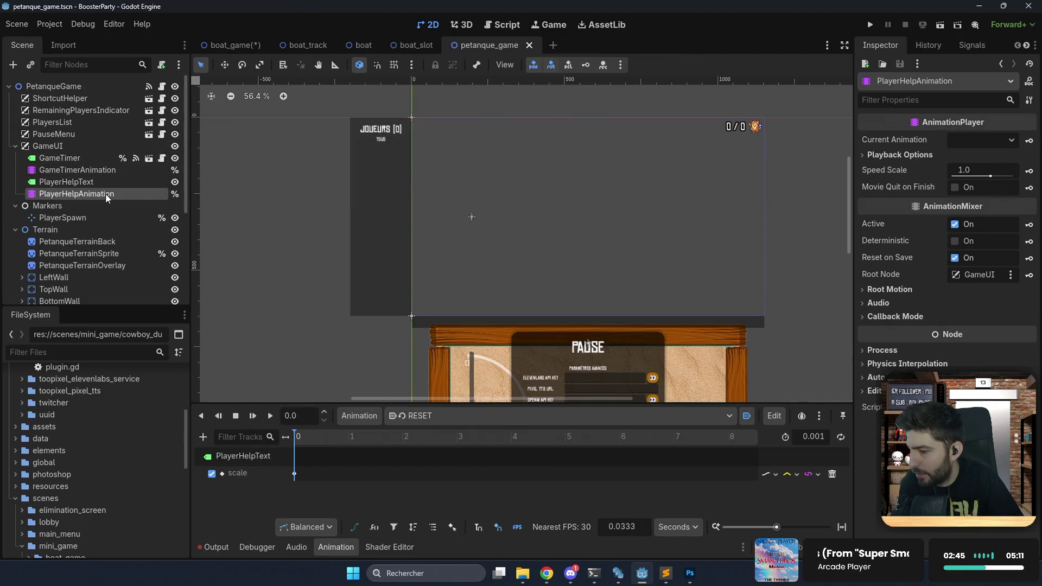
click(421, 419)
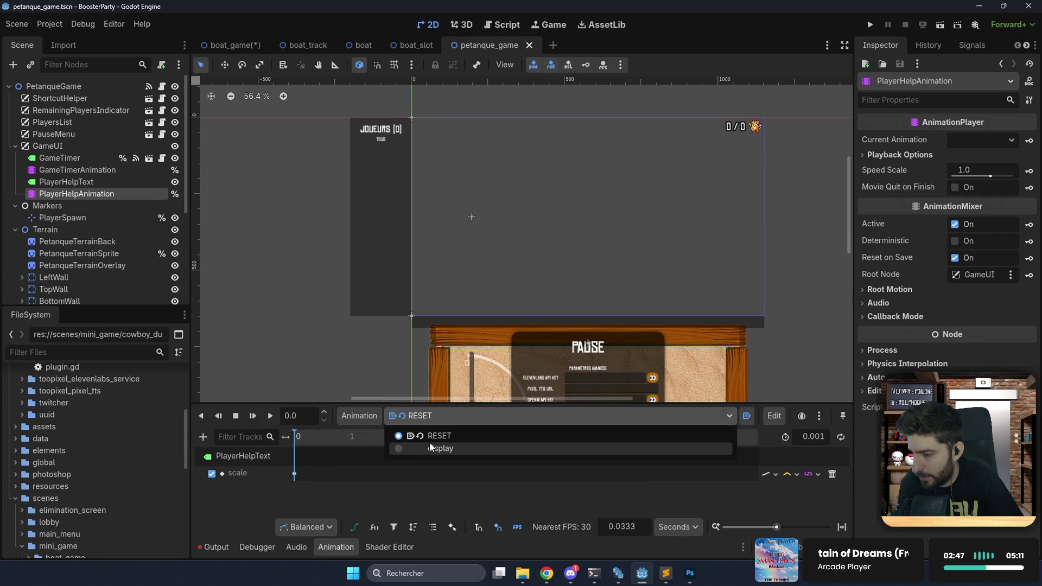
click(430, 441)
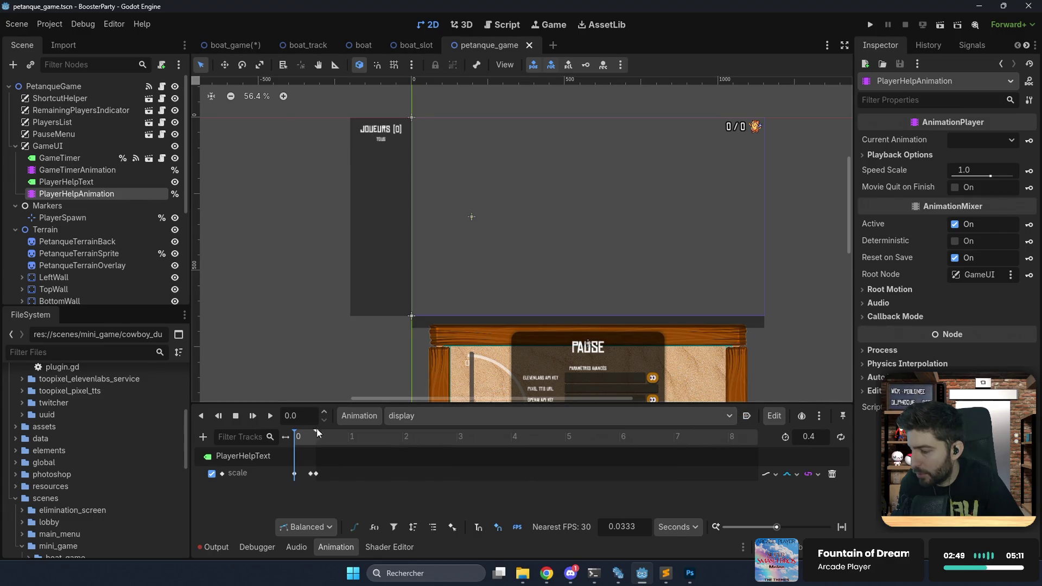
scroll(326, 456, up, 5)
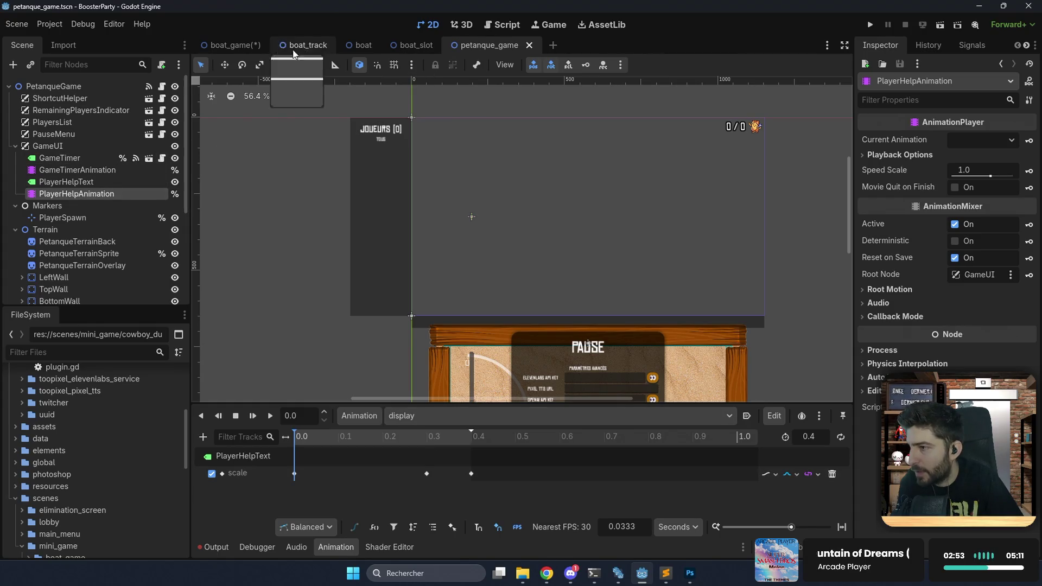
click(235, 45)
click(87, 183)
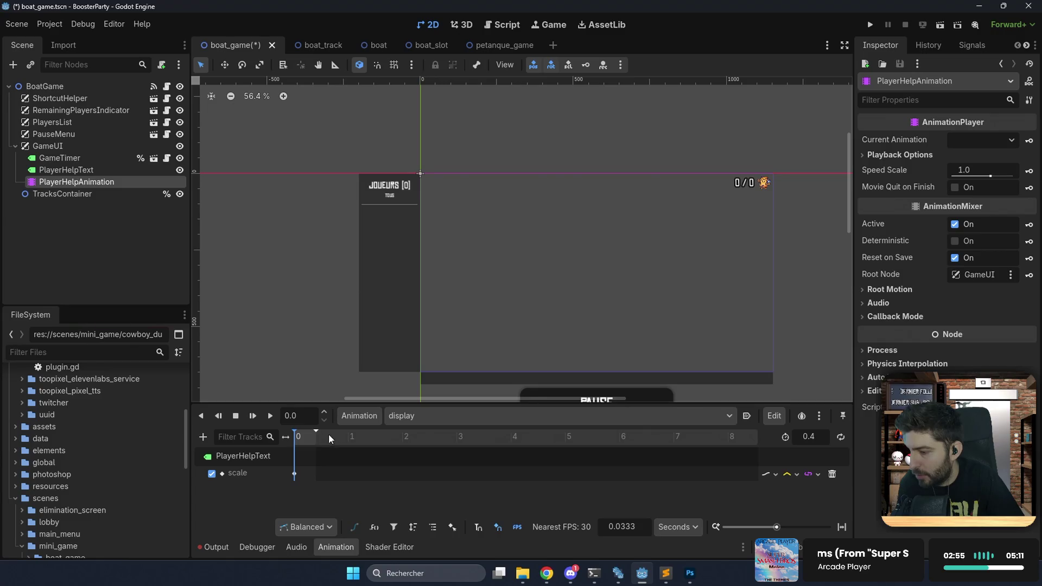
Key PlayerHelpText's scale at 1.1 at 0.3 s and 1.0 at 0.4 s, and change the track interpolation.
scroll(311, 444, up, 5)
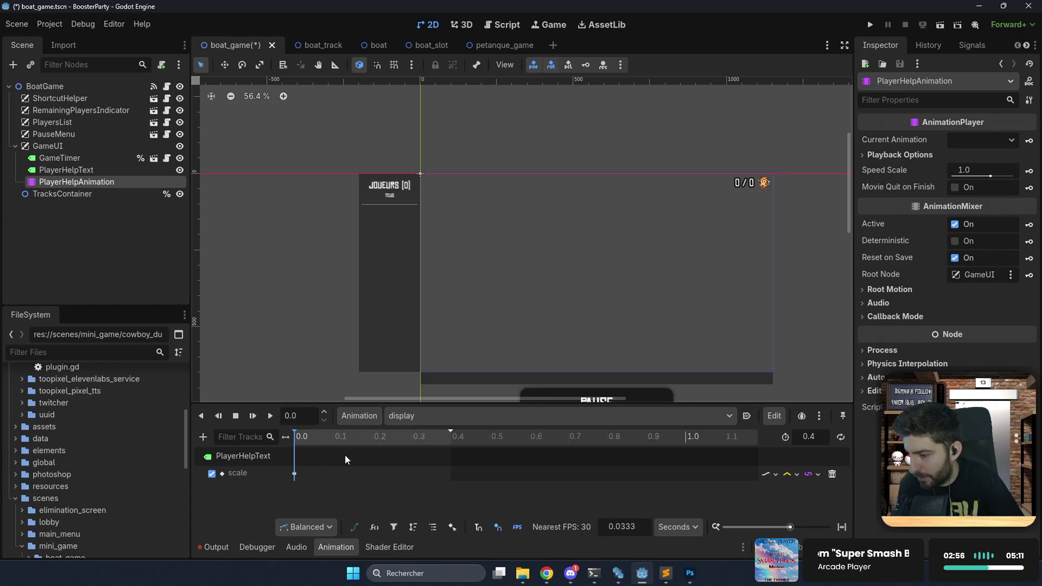
click(463, 438)
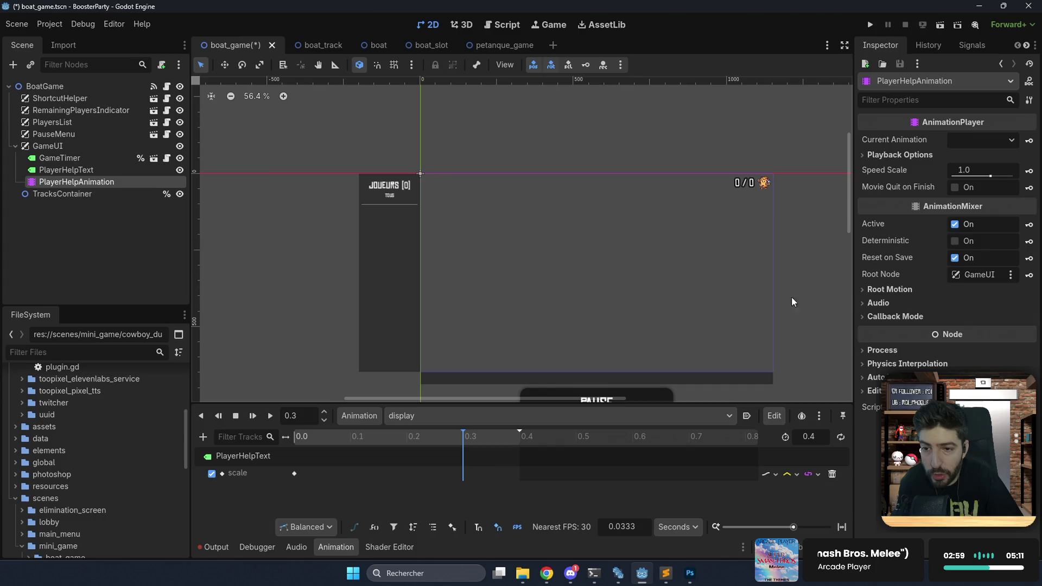
click(102, 170)
click(976, 438)
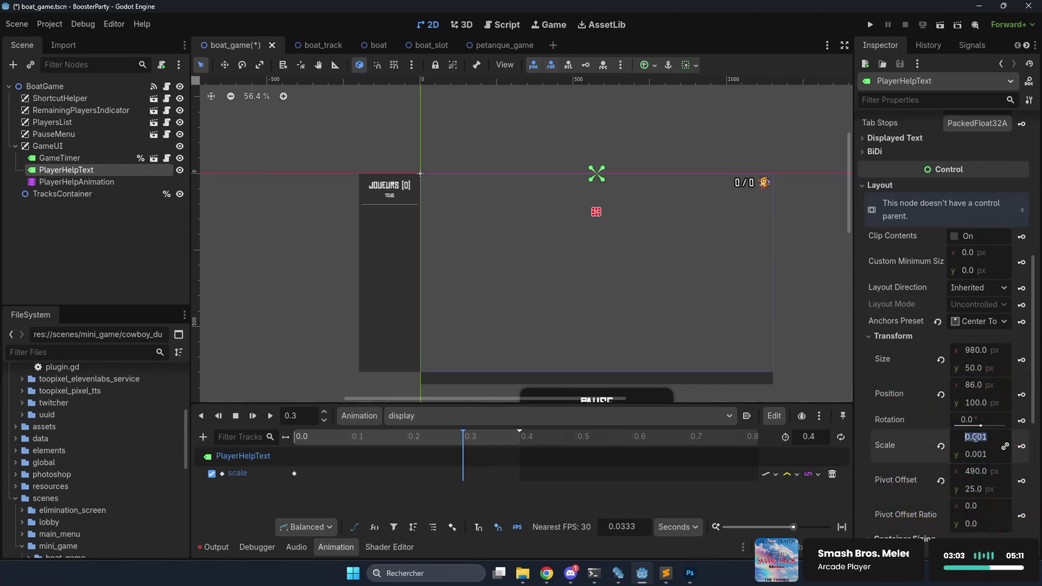
key(Return)
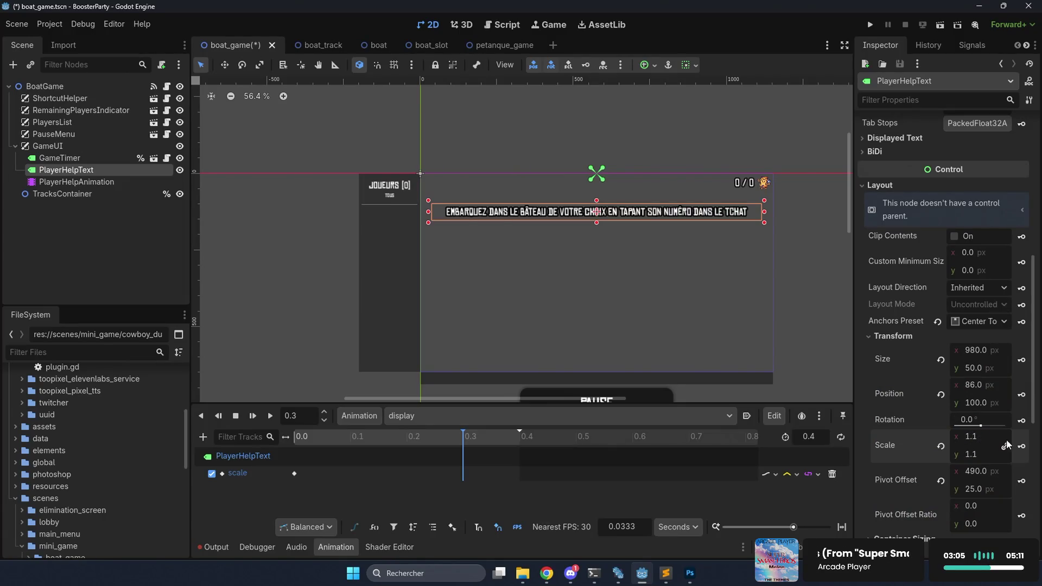
drag(500, 435, 519, 435)
click(972, 438)
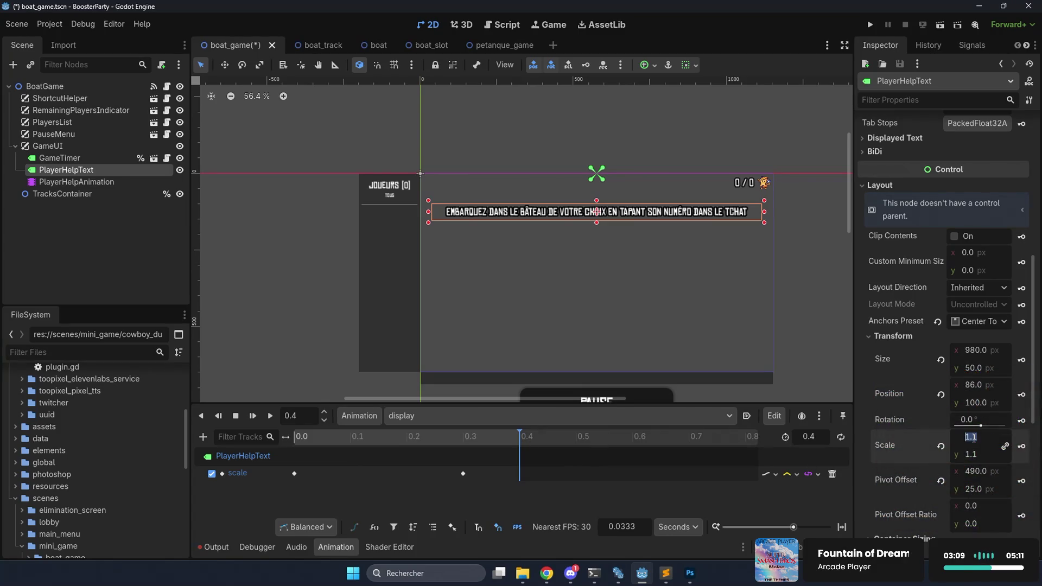
text(1)
key(Return)
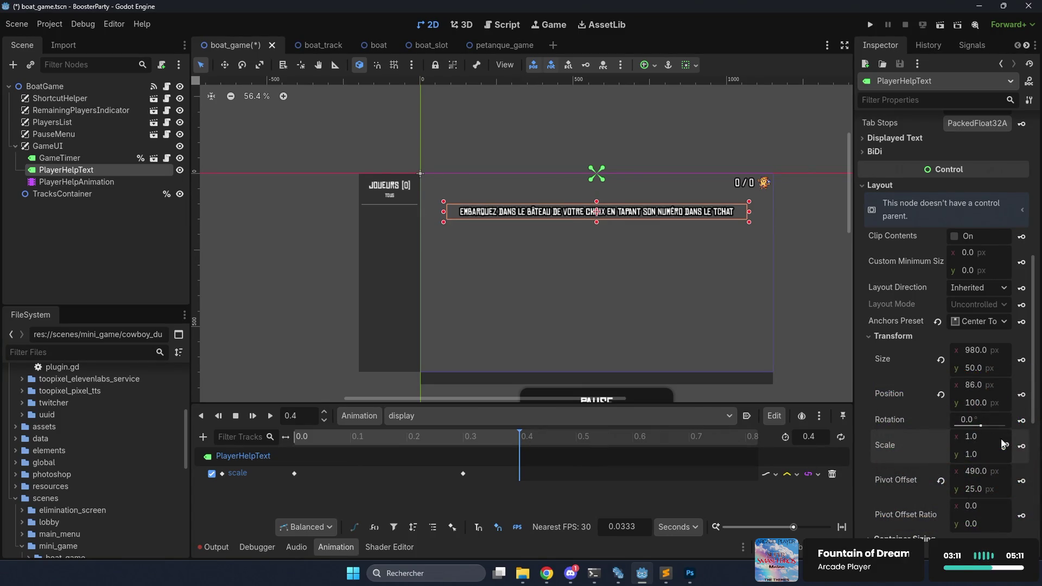
click(795, 476)
click(806, 495)
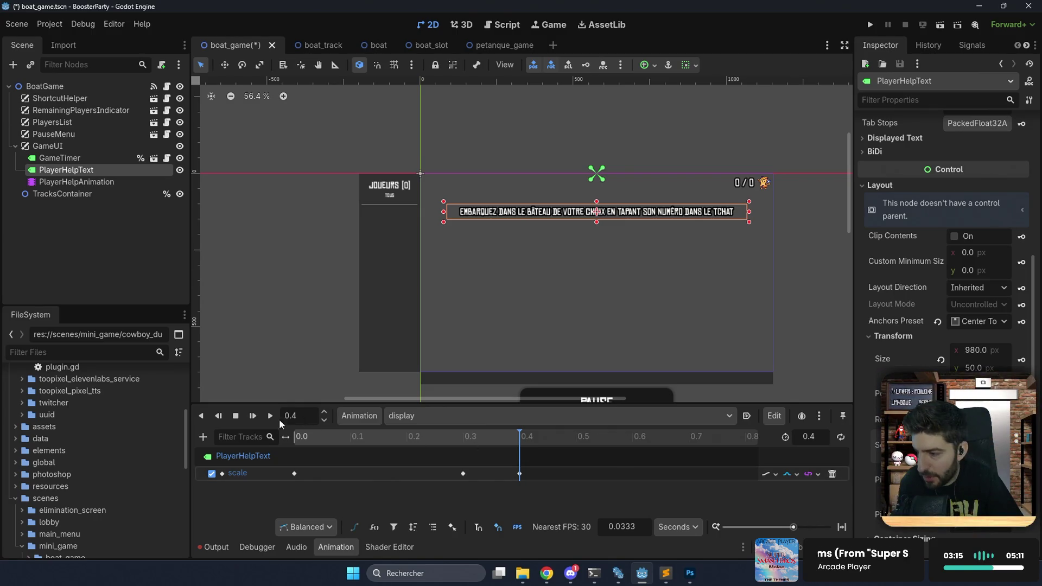
Preview the display animation forwards and backwards, adjusting PlayerHelpText's horizontal pivot offset.
click(201, 416)
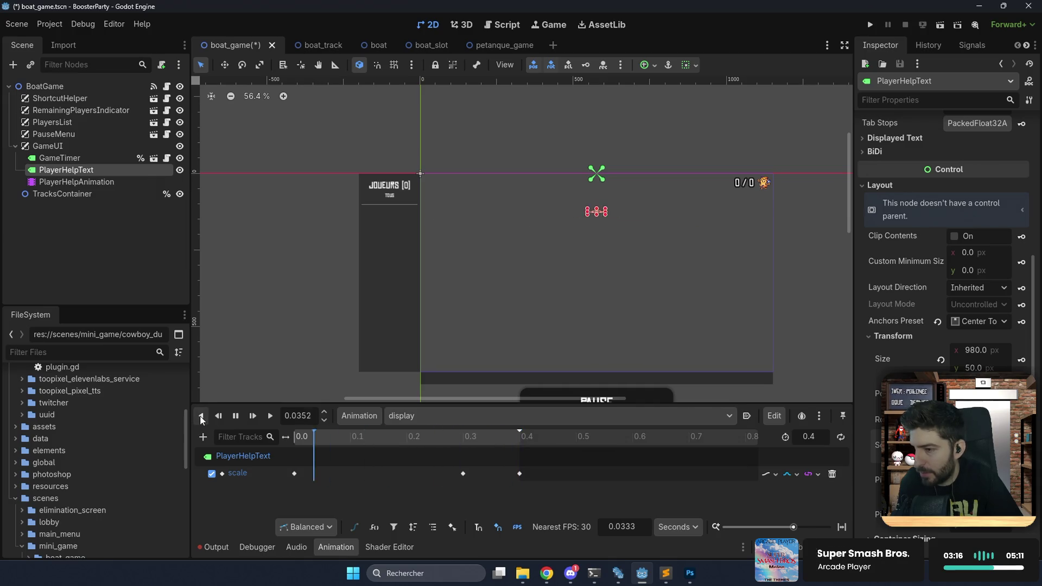
click(271, 417)
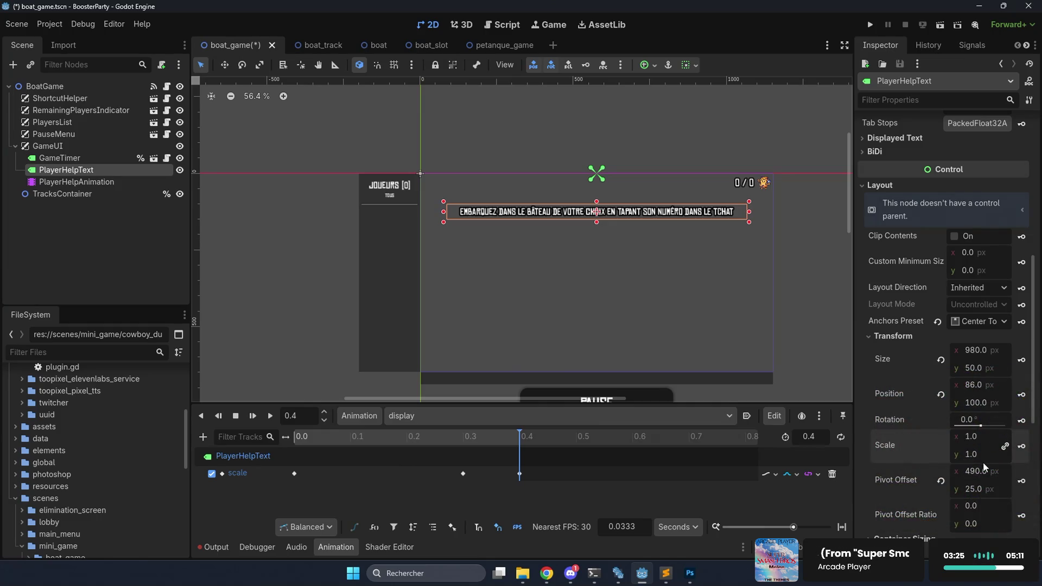
click(982, 468)
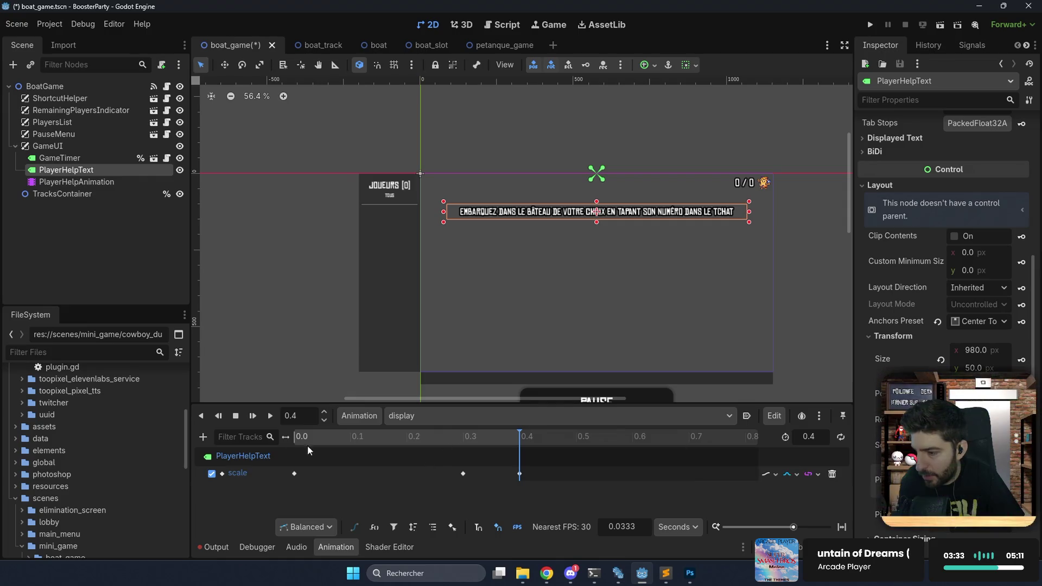
click(201, 416)
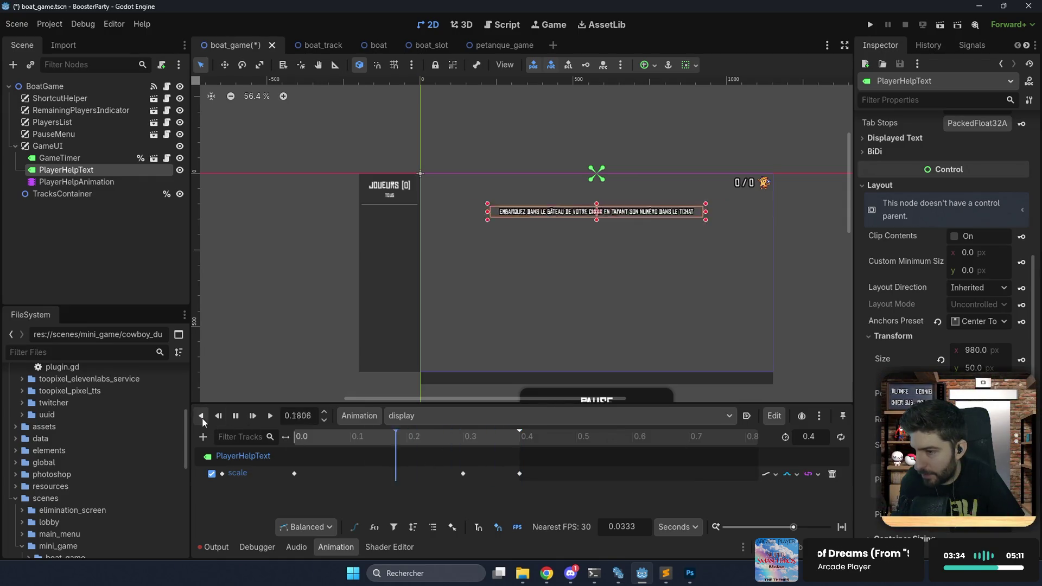
click(268, 417)
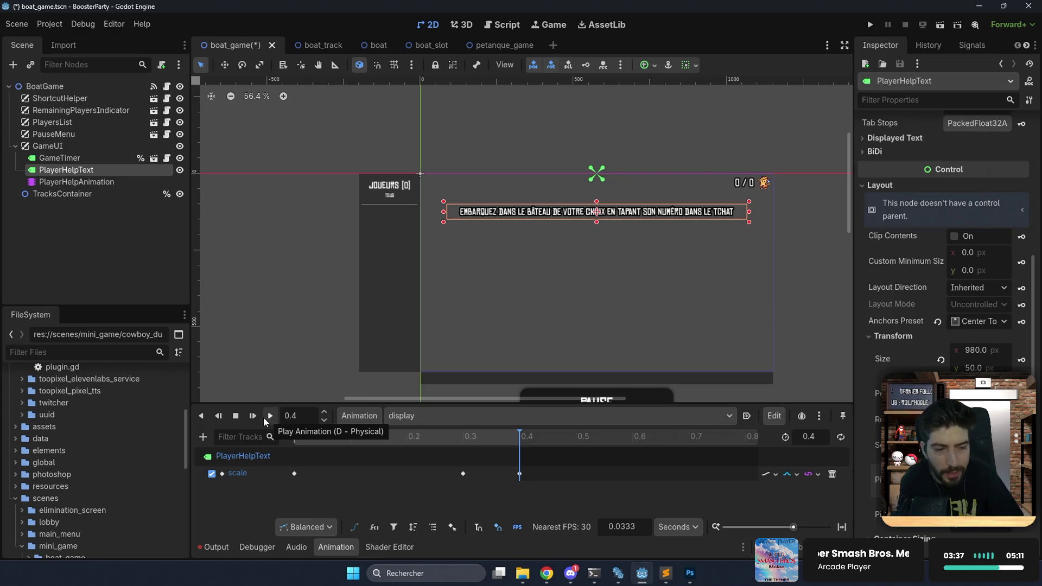
click(200, 417)
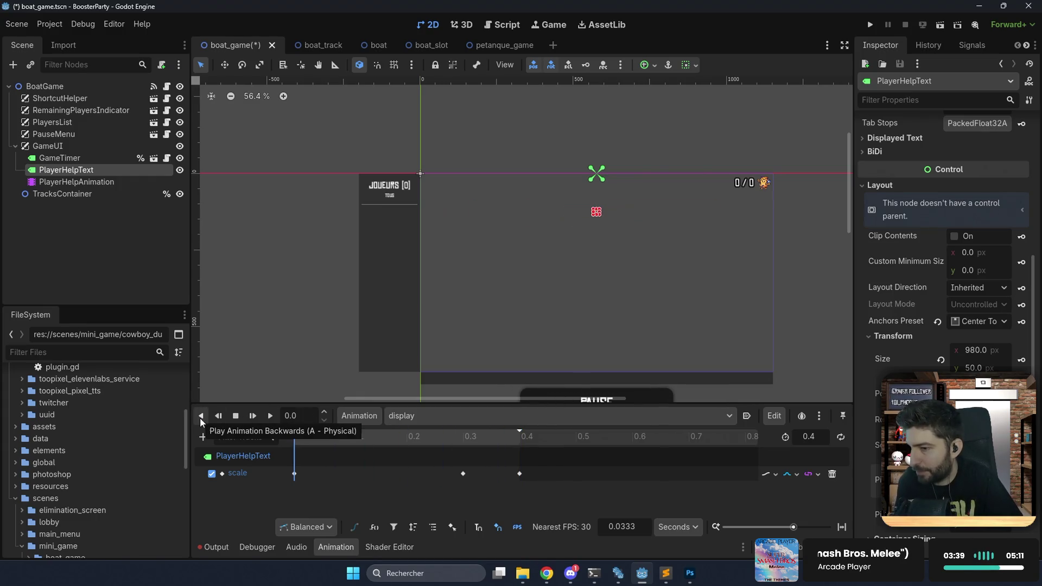
click(73, 149)
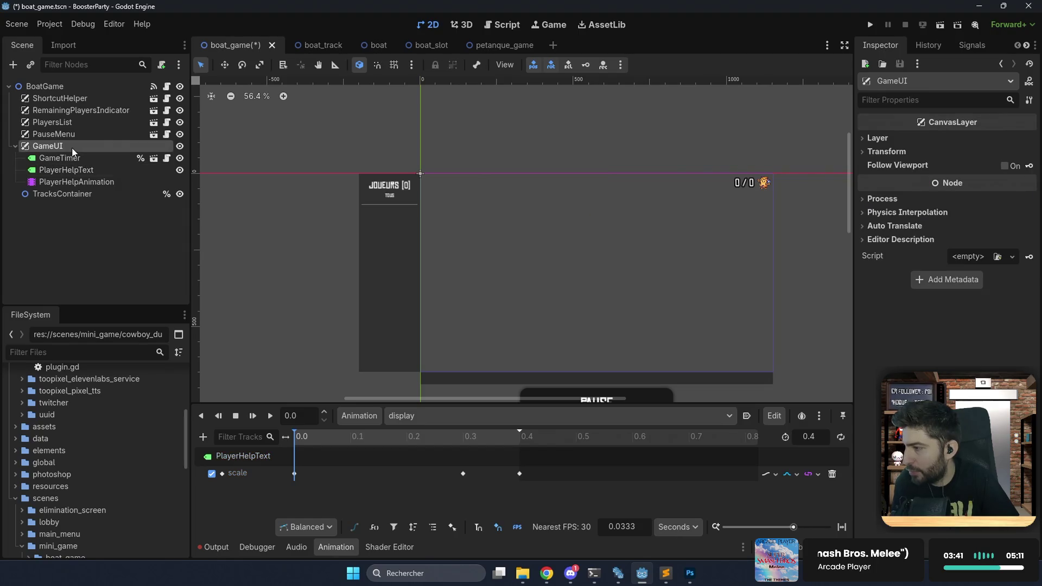
Add an AnimationPlayer named GameTimeAnimation under GameUI, placed just below GameTimer.
key(ctrl+a)
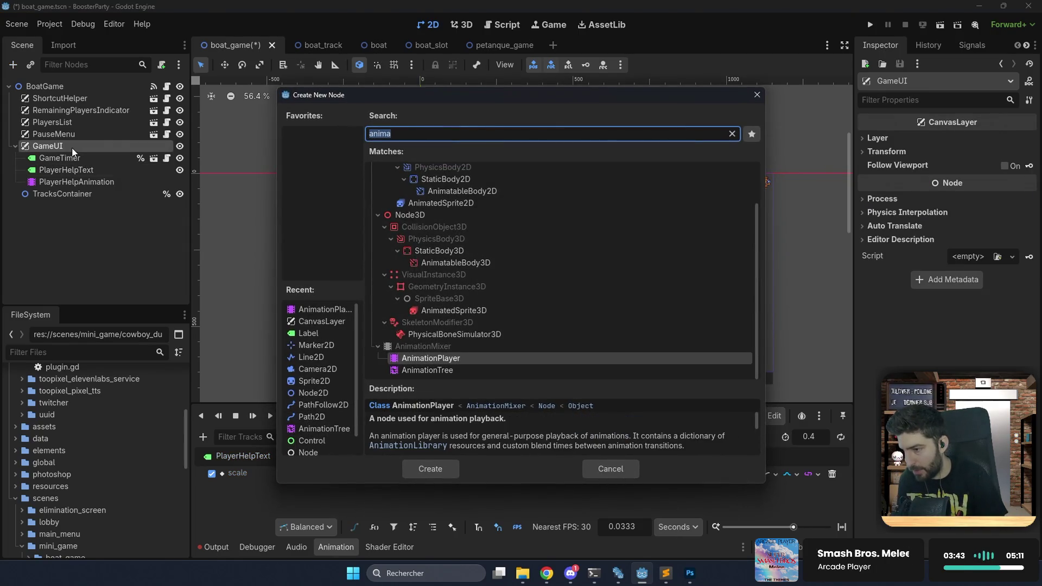
key(Return)
text(GameTimeA)
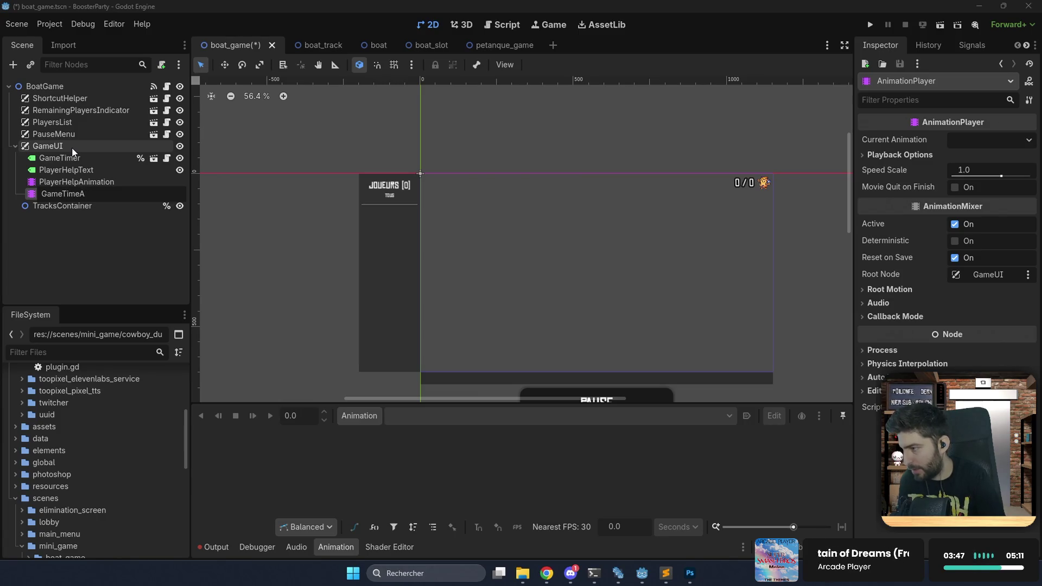
text(tion)
key(Return)
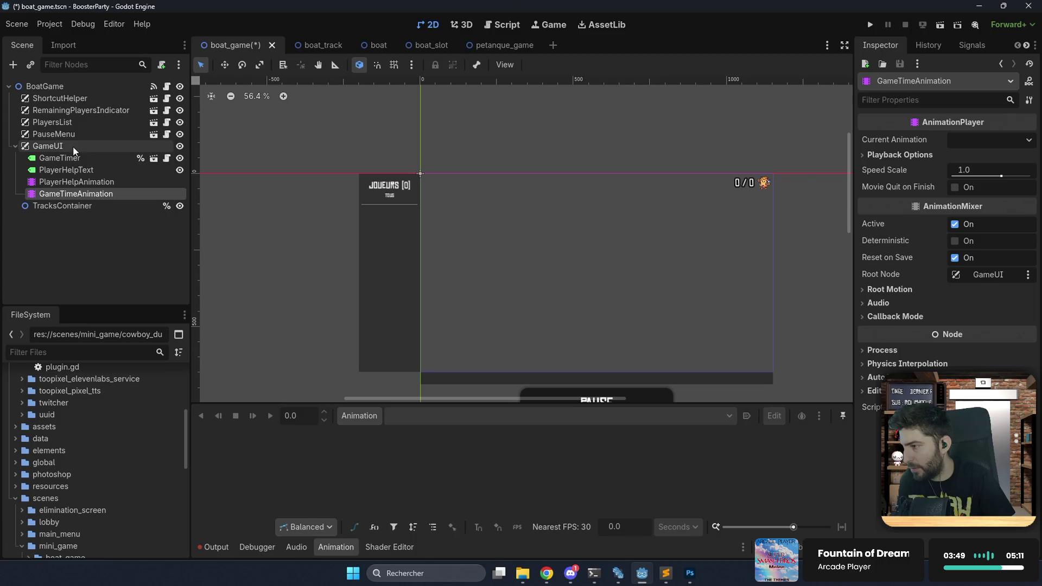
drag(76, 194, 82, 165)
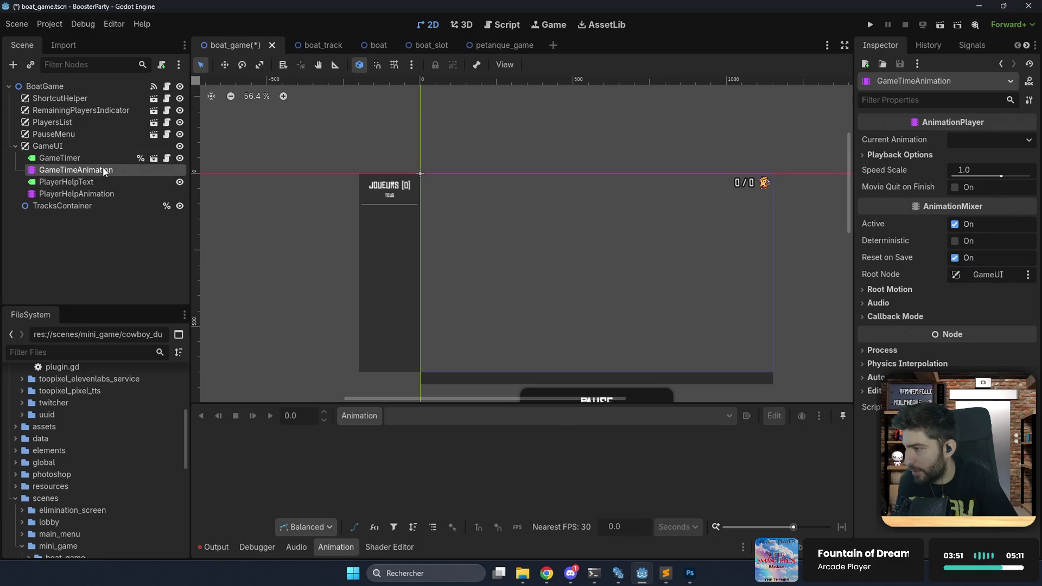
click(60, 158)
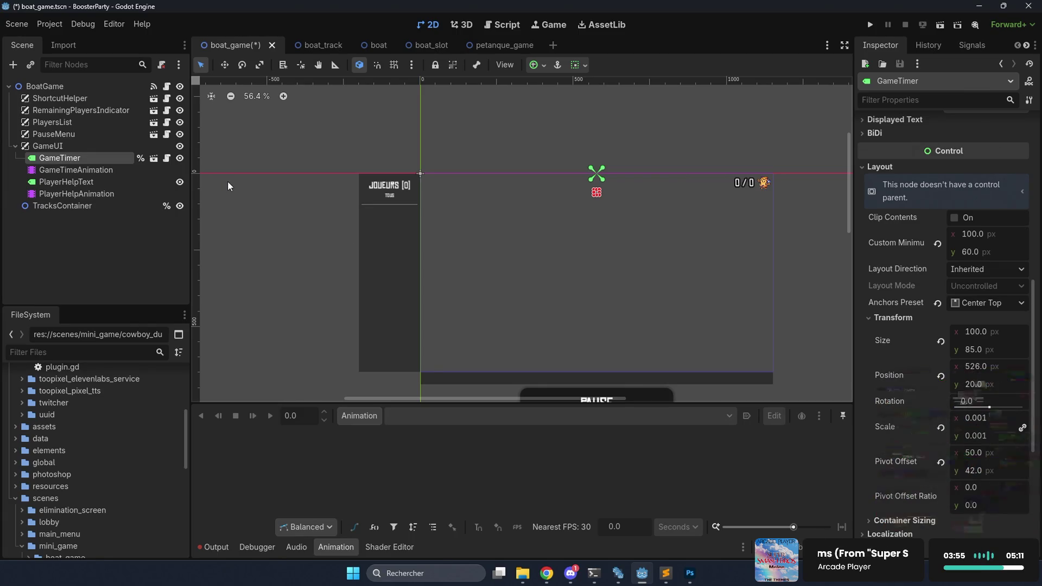
click(114, 170)
click(355, 416)
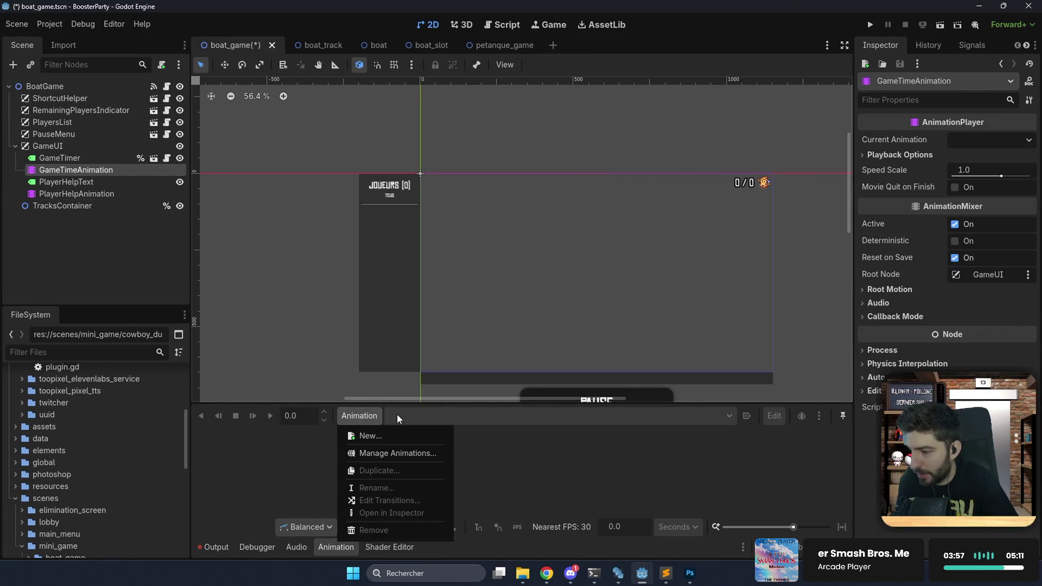
Create a new animation named 'display' with a length of 0.4 seconds.
click(396, 432)
text(display)
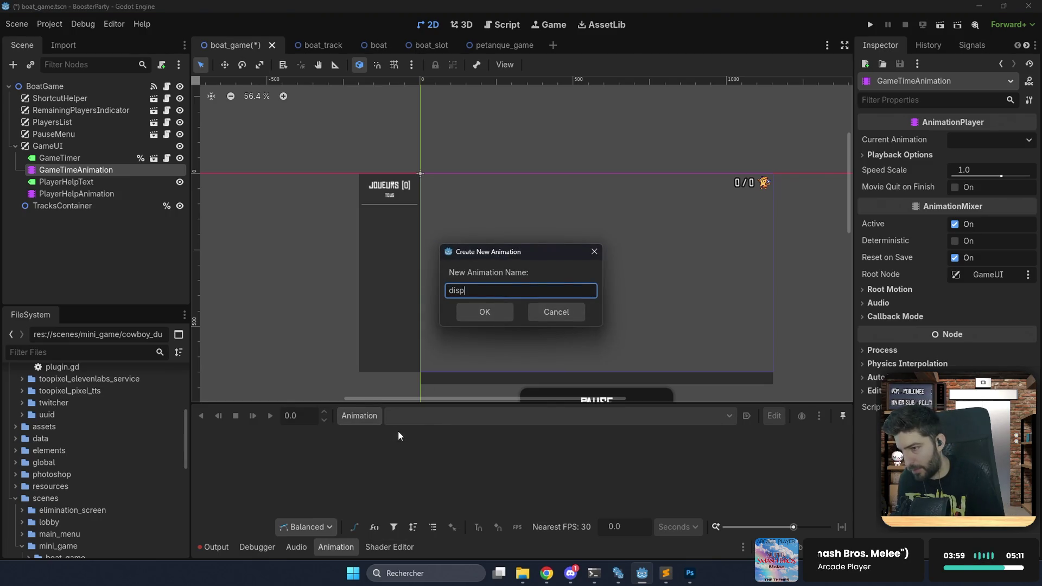
key(Return)
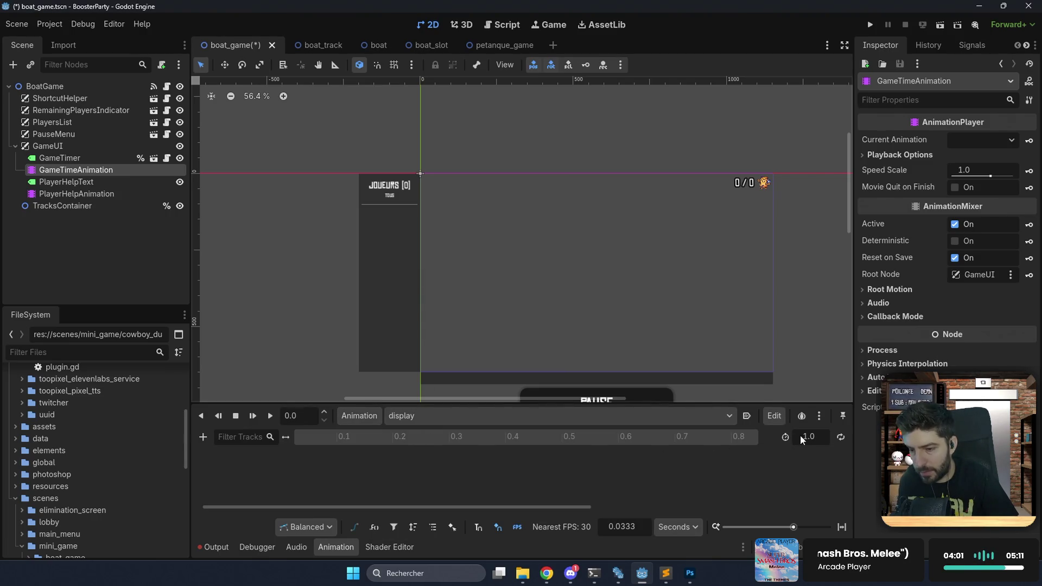
double_click(800, 435)
text(0.4)
key(Return)
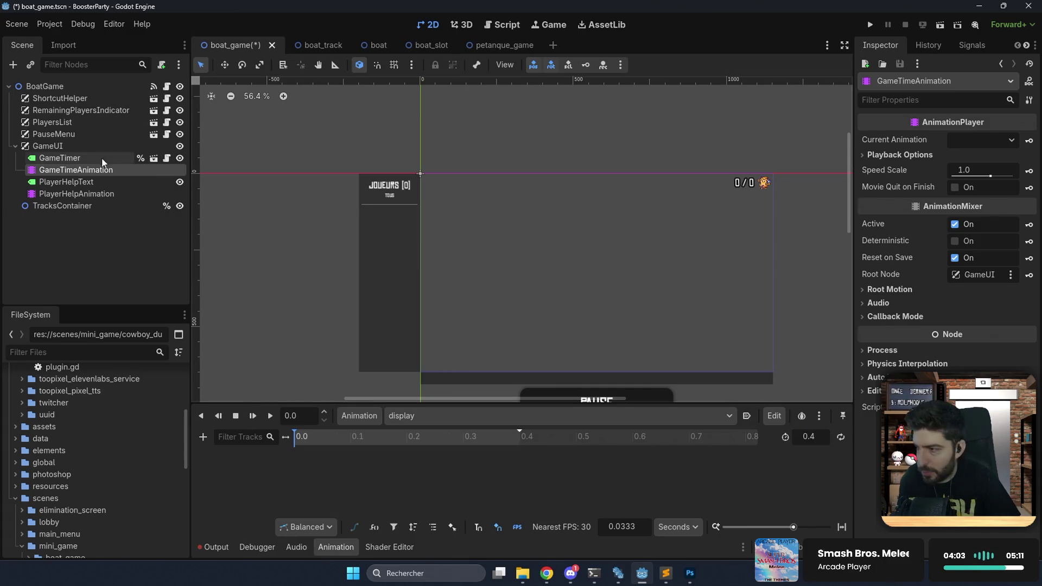
Key GameTimer's scale at 0 s (0.001) and at 0.3 s (1.1).
click(65, 158)
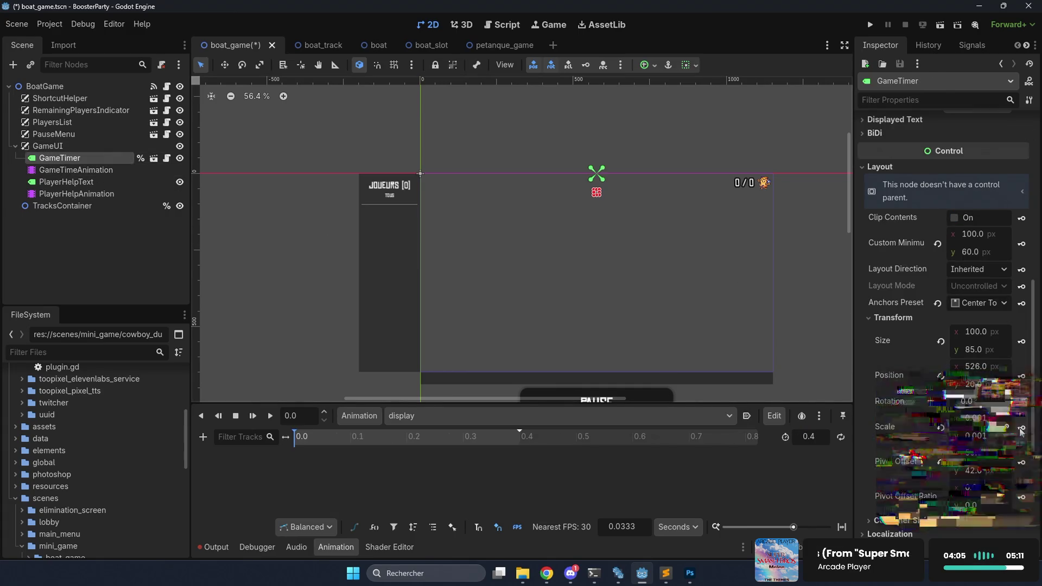
click(1021, 429)
click(476, 322)
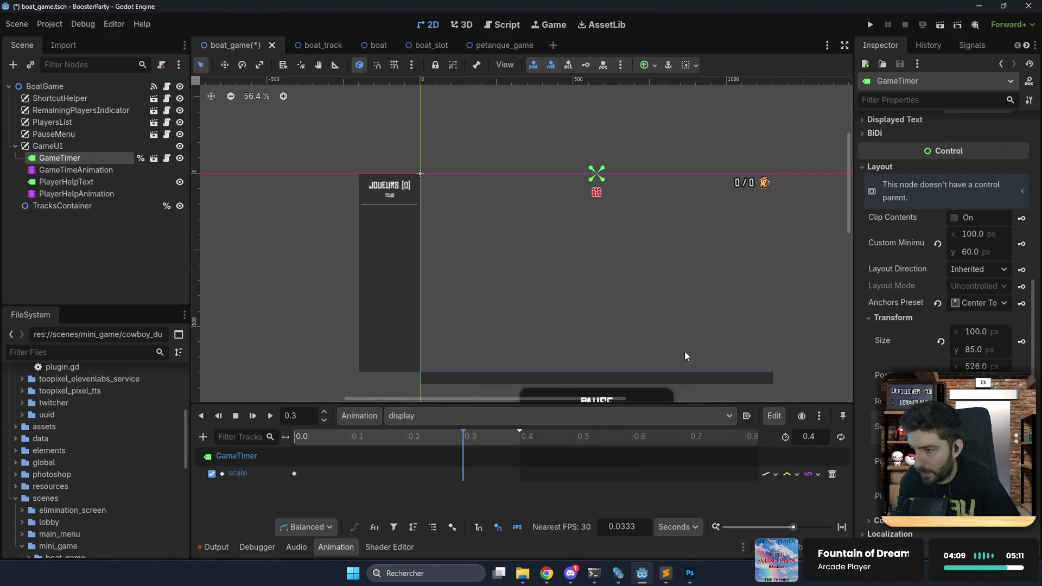
click(992, 420)
key(Return)
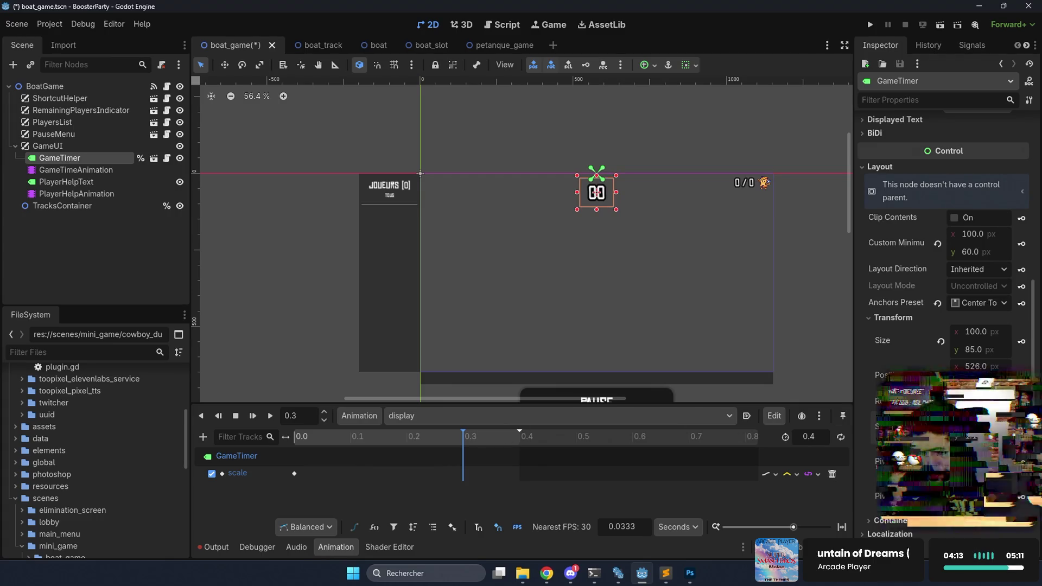
click(1022, 427)
Key GameTimer's scale back to 1.0 at 0.4 s and preview the pop-in animation.
click(505, 433)
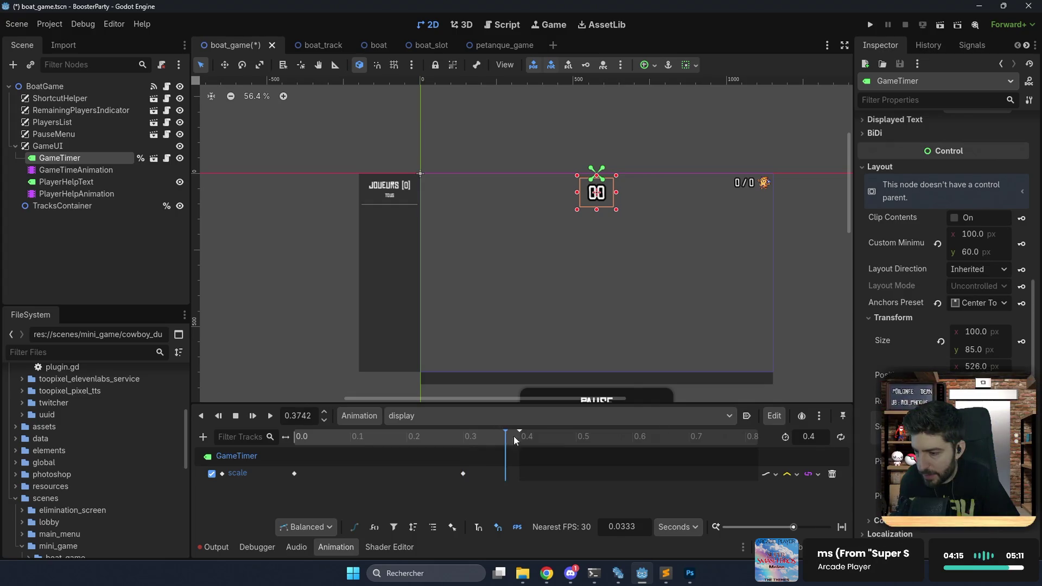
click(971, 419)
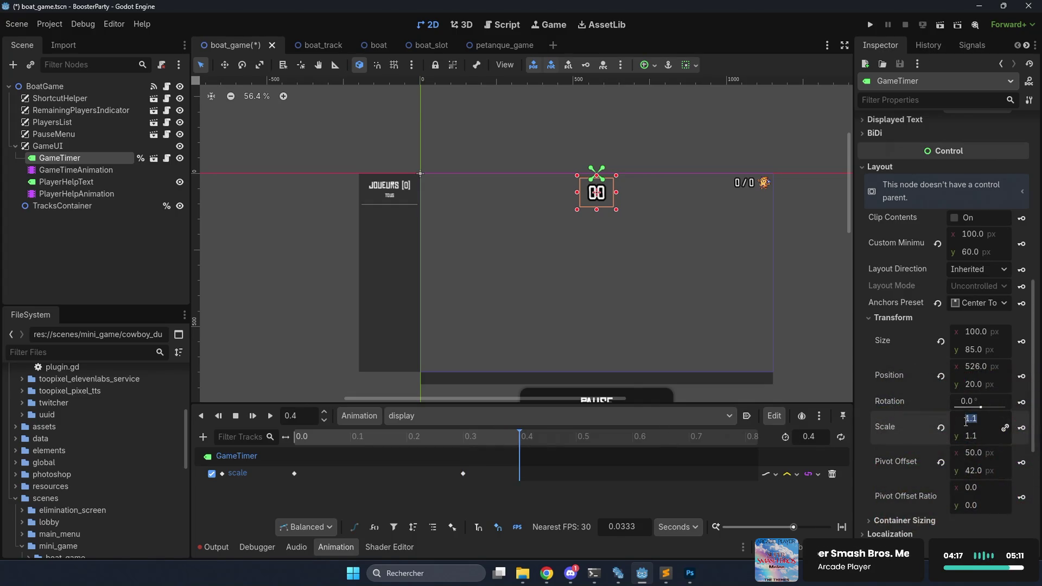
text(1)
key(Return)
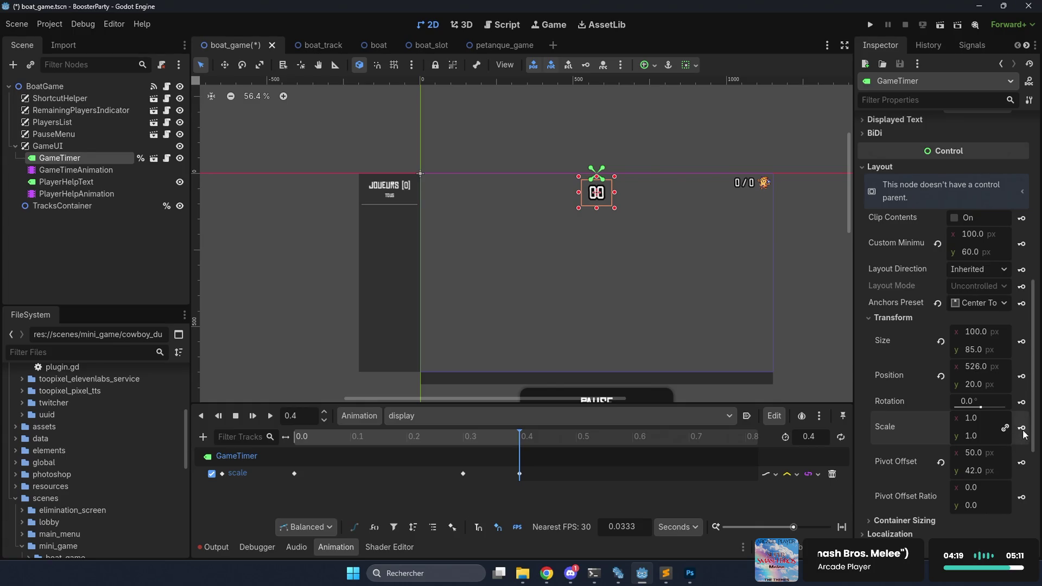
click(204, 416)
click(273, 416)
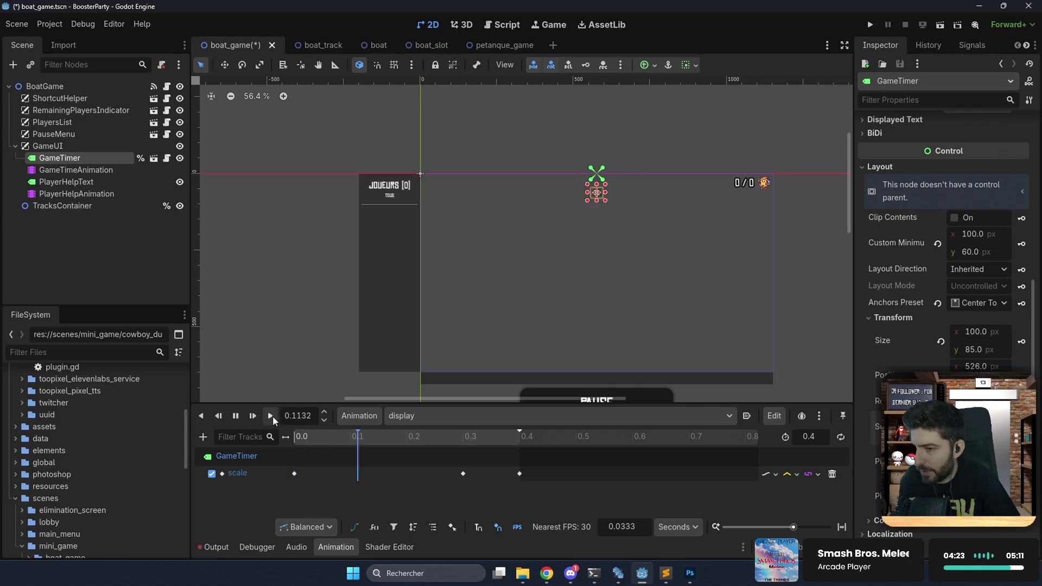
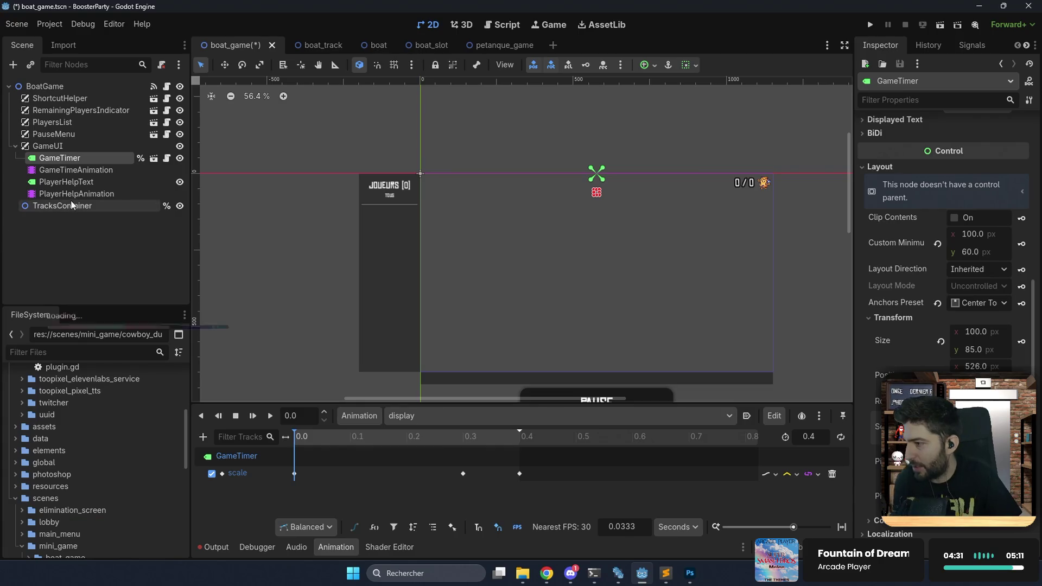
Make GameTimeAnimation and PlayerHelpAnimation unique-name nodes, save the scene, and open boat_game.gd.
click(93, 170)
ctrl+click(79, 182)
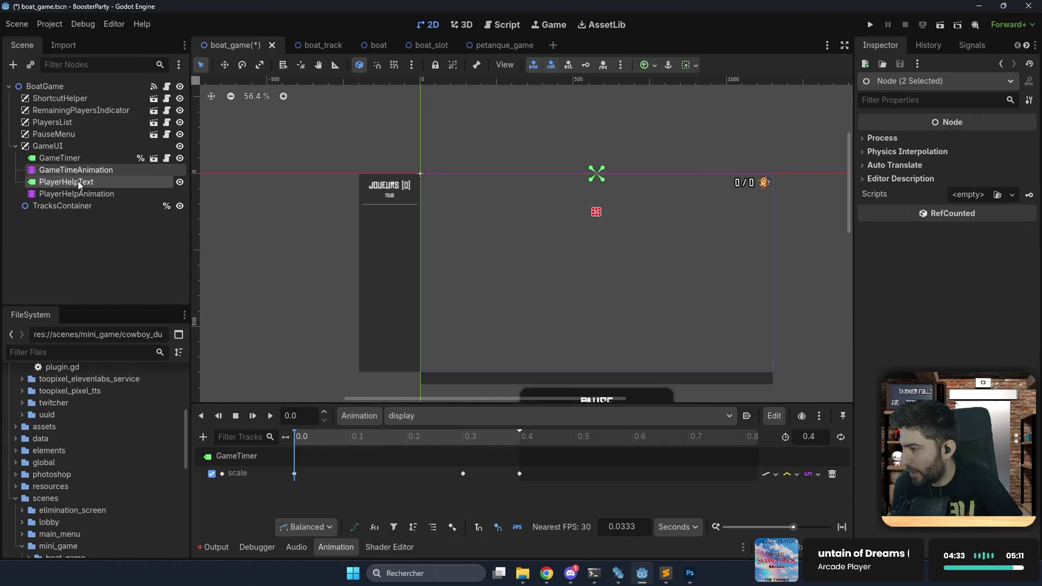
ctrl+click(82, 182)
ctrl+click(90, 194)
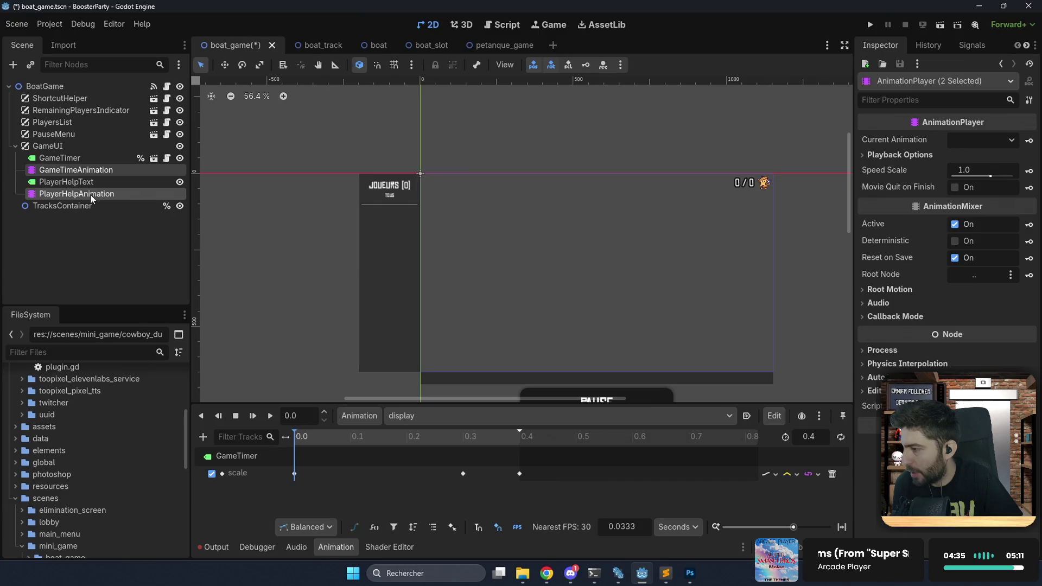
right_click(90, 195)
click(168, 333)
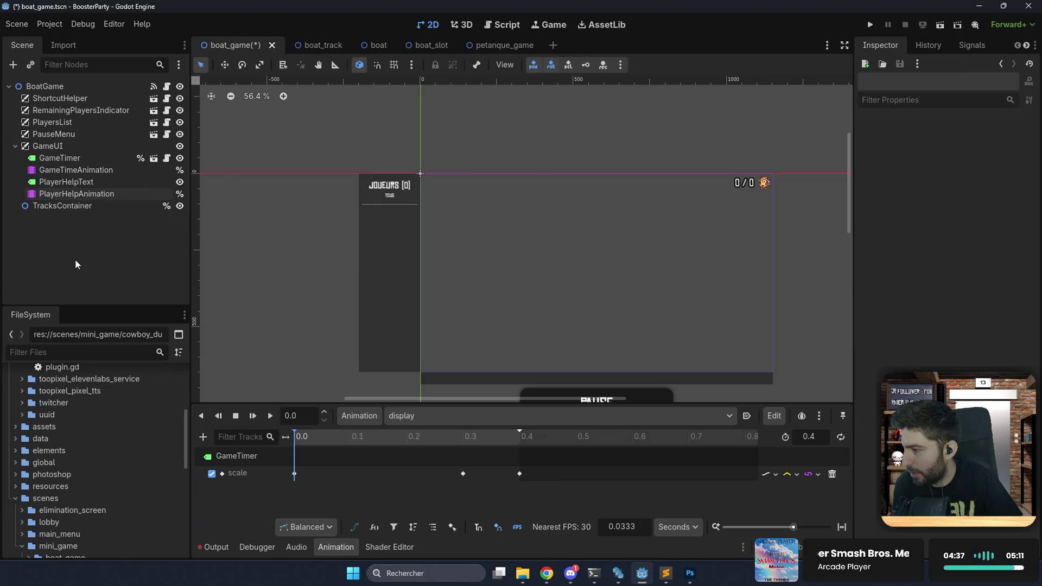
key(ctrl+s)
click(491, 24)
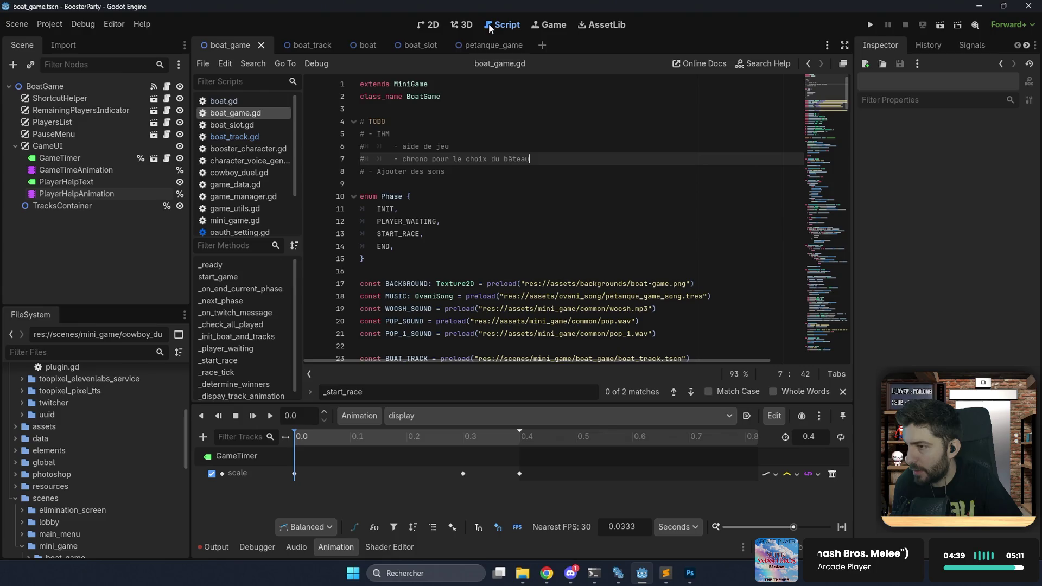
Add onready references for GameTimer, GameTimeAnimation and PlayerHelpAnimation at line 41.
click(95, 156)
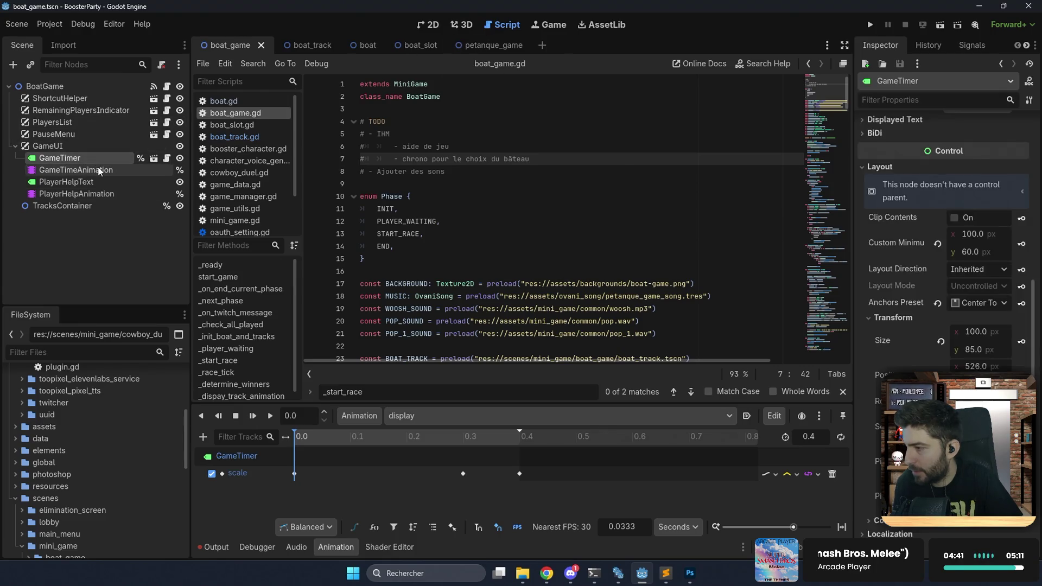
ctrl+click(98, 168)
ctrl+click(99, 193)
scroll(381, 214, down, 8)
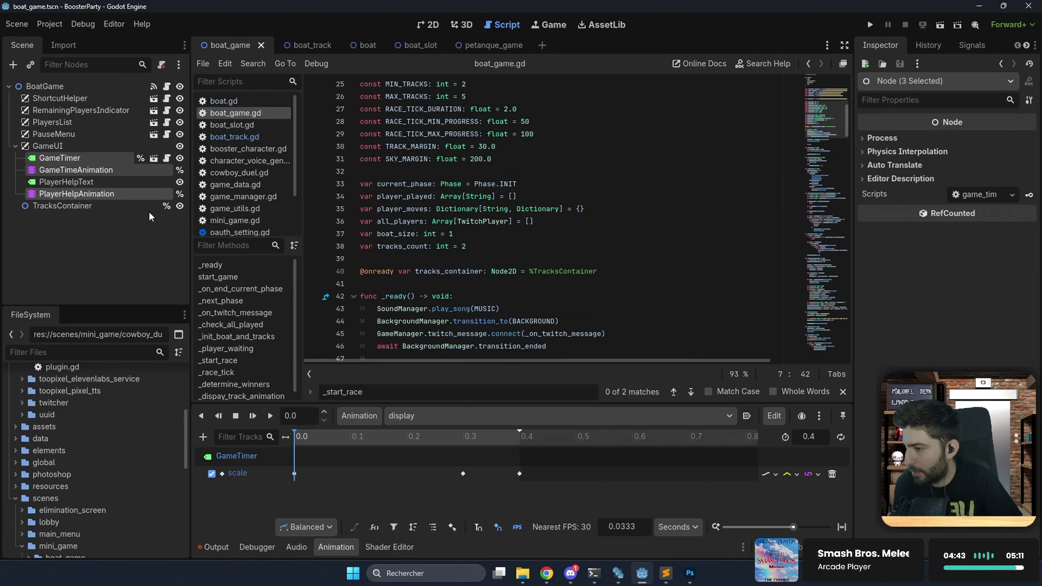
mouse_move(109, 196)
mouse_down()
mouse_move(233, 205)
mouse_move(363, 284)
mouse_up()
scroll(467, 212, down, 6)
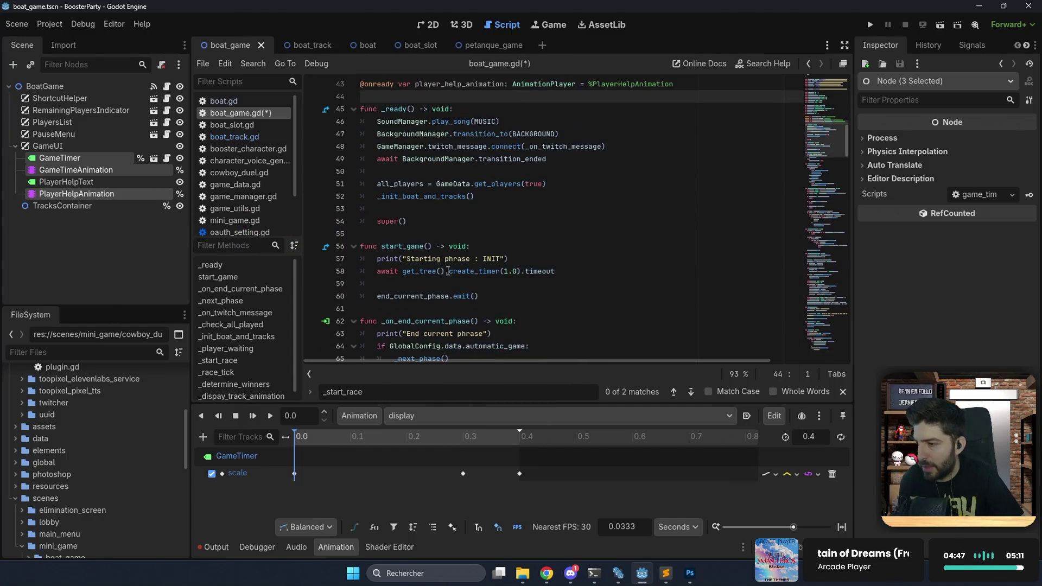
click(486, 197)
scroll(487, 198, down, 5)
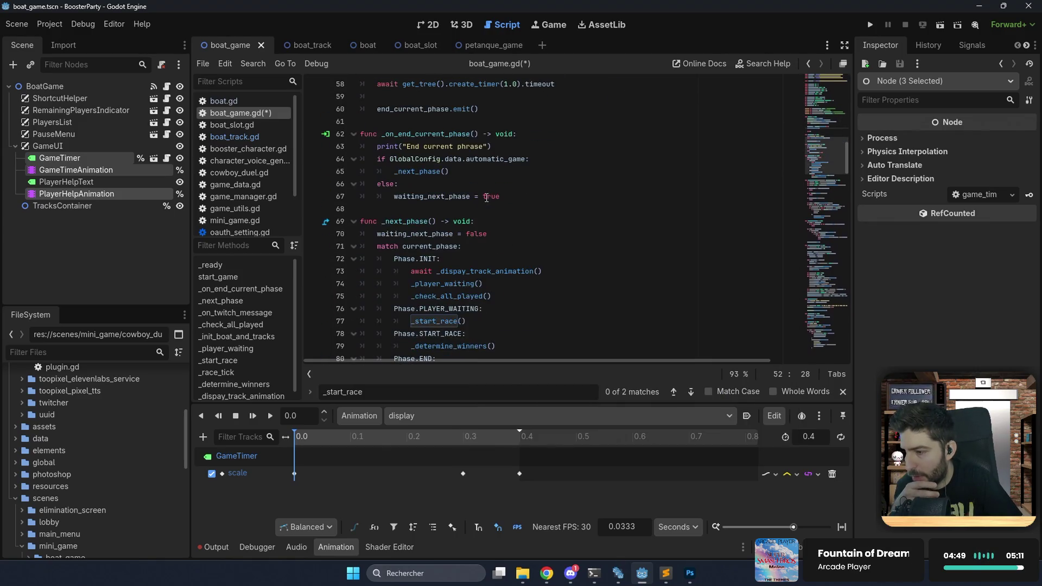
Add player_help_animation.play("display") to _player_waiting and save the script.
ctrl+click(447, 283)
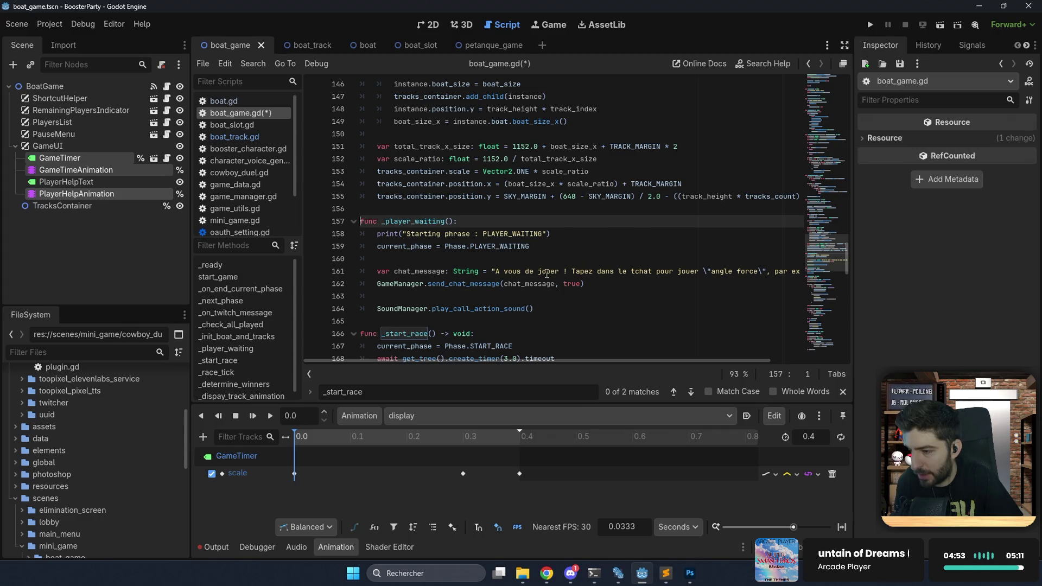
click(539, 306)
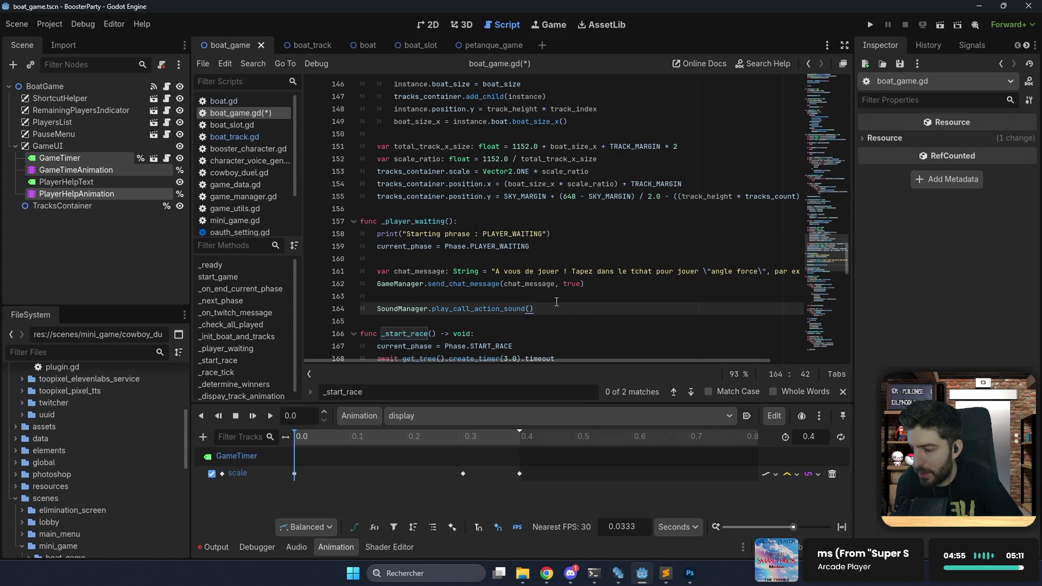
click(383, 285)
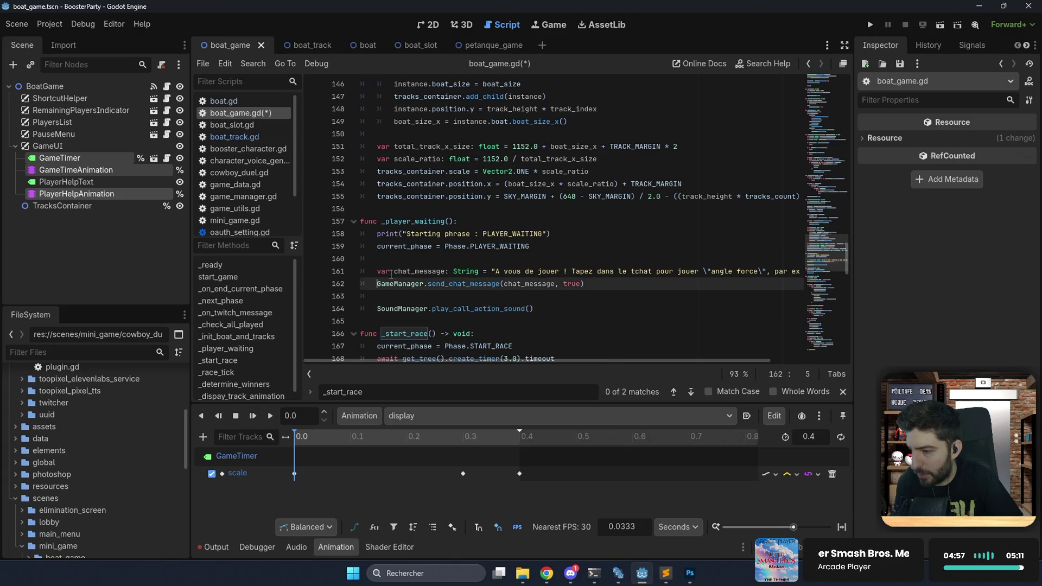
click(395, 260)
key(Return)
key(Return)
key(Up)
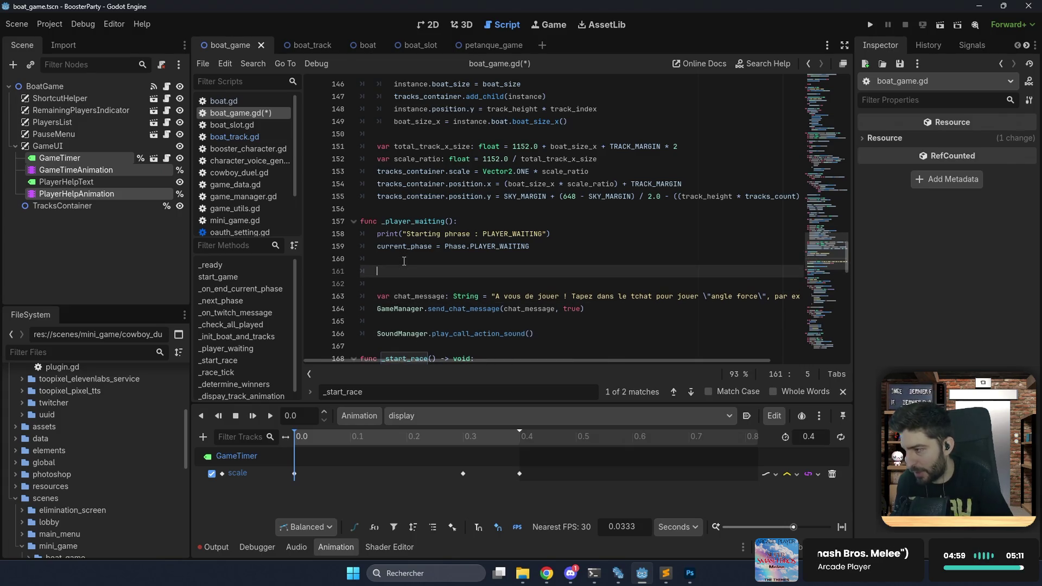
key(Return)
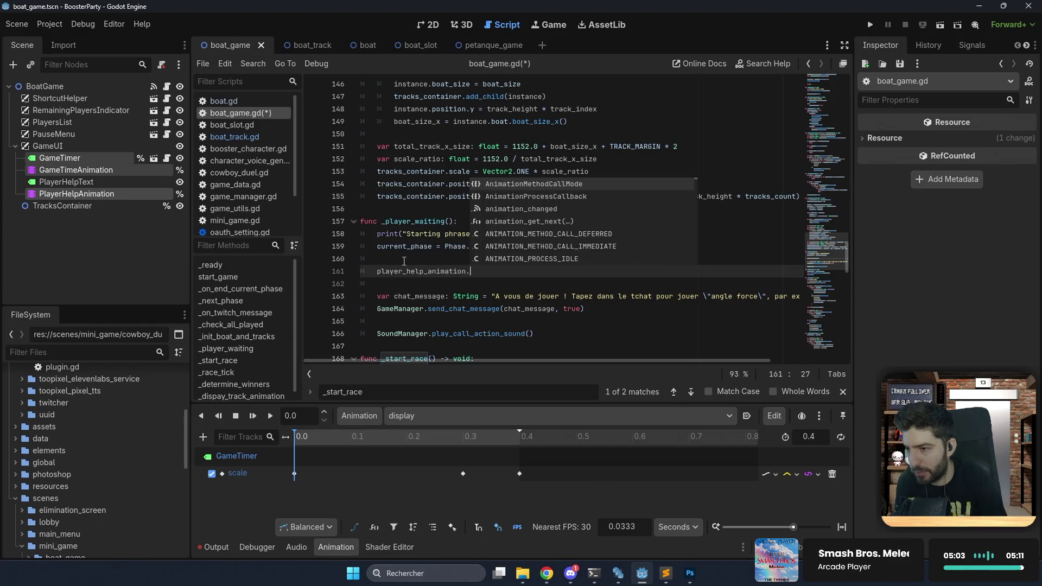
text(pla)
key(Return)
key(Return)
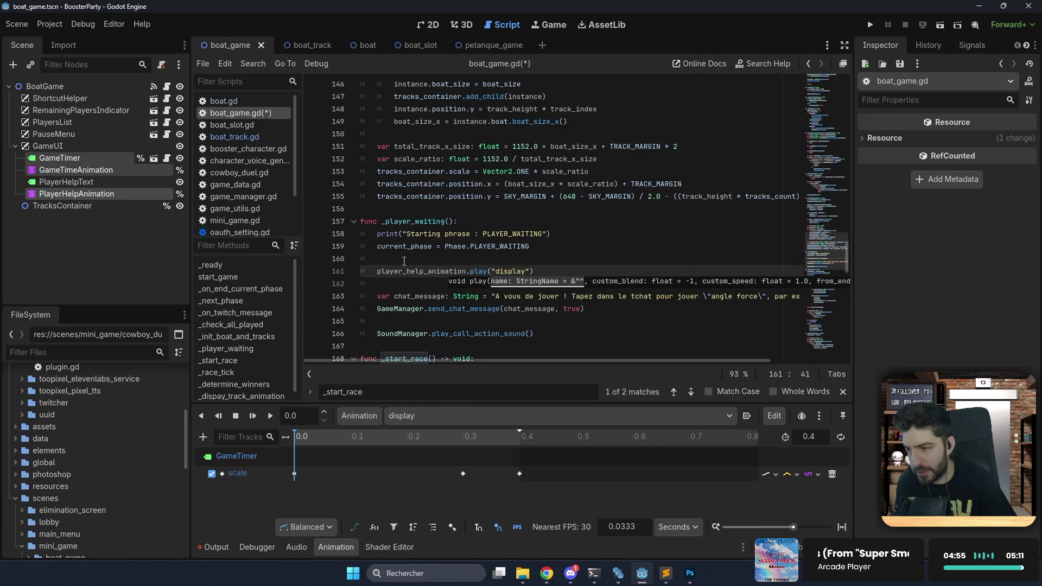
click(559, 275)
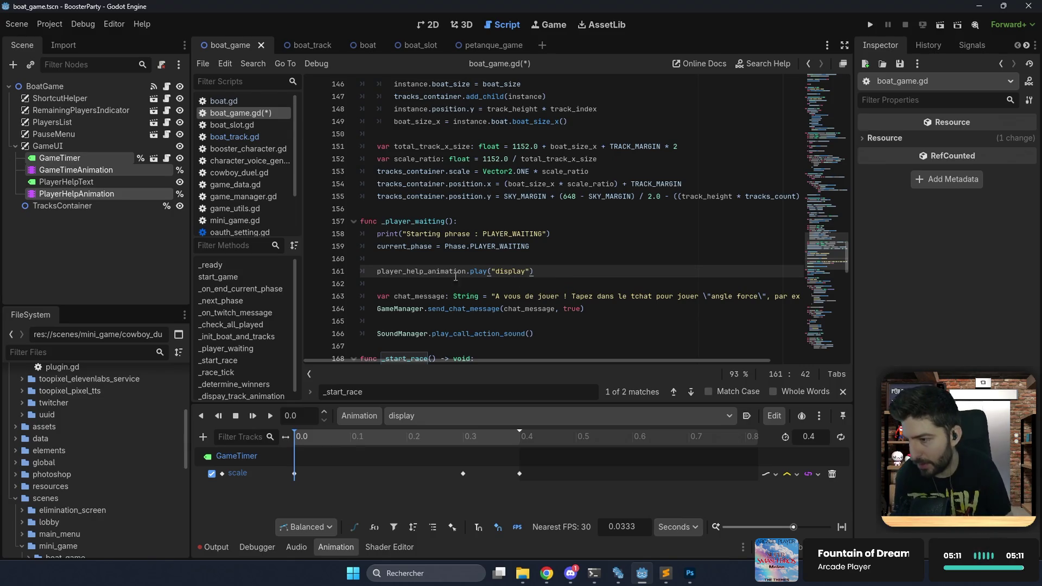
key(shift+Up)
key(ctrl+c)
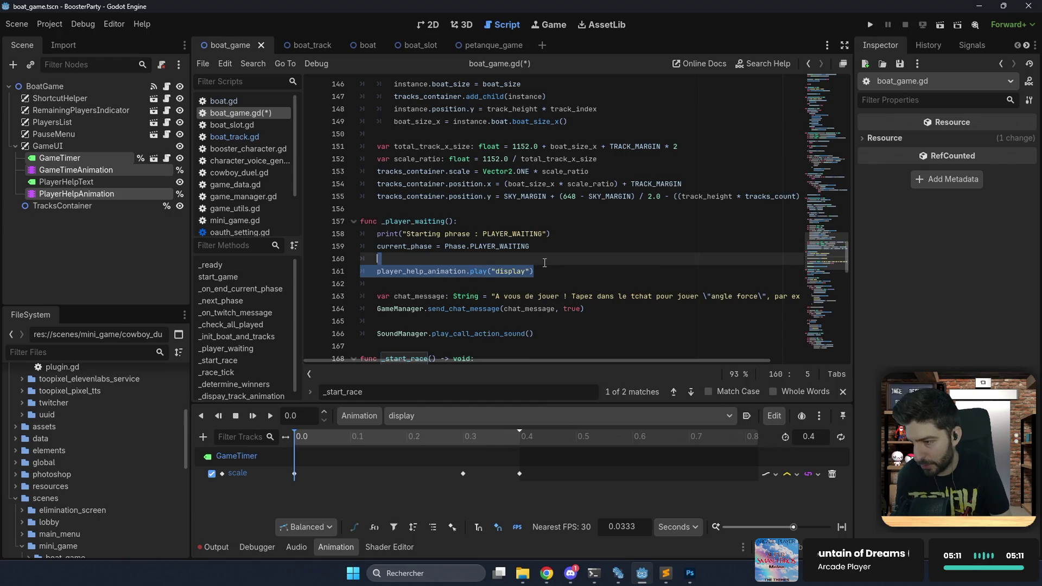
key(ctrl+s)
Paste the help-animation call into _check_all_played as play_backwards("display") before end_current_phase.emit().
scroll(479, 244, up, 15)
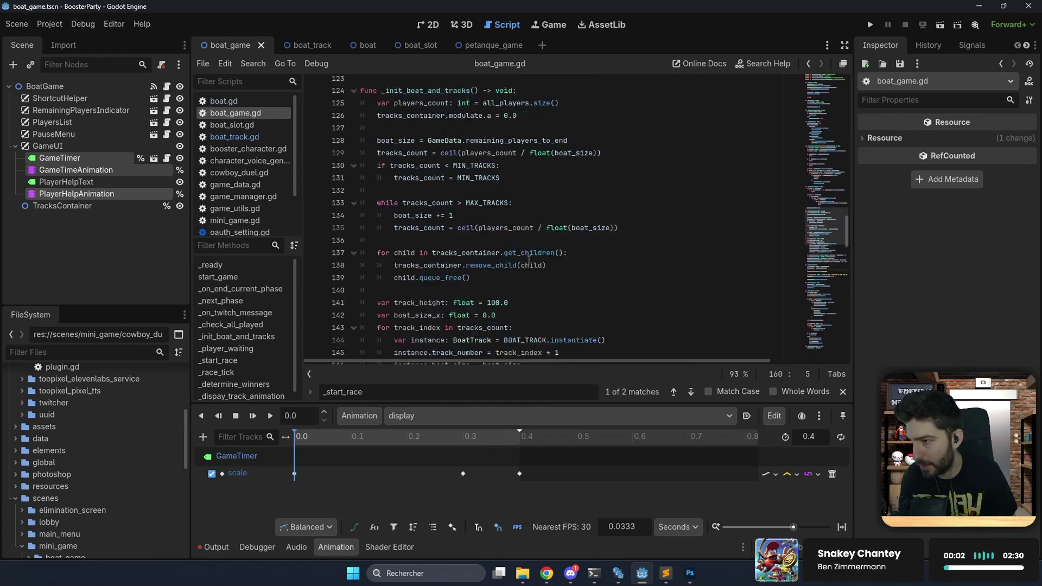
scroll(479, 244, up, 8)
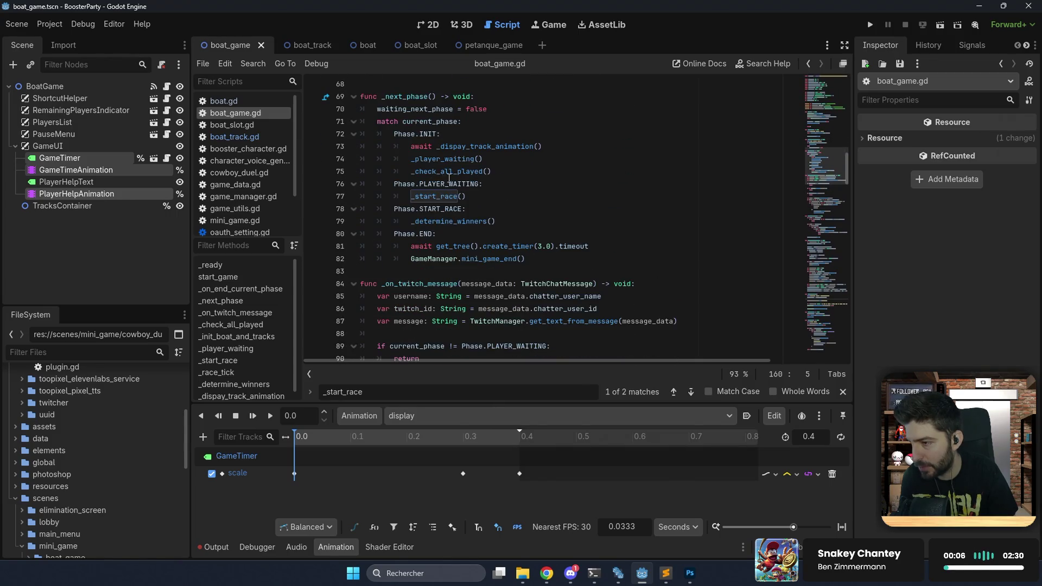
ctrl+click(456, 172)
scroll(464, 234, down, 4)
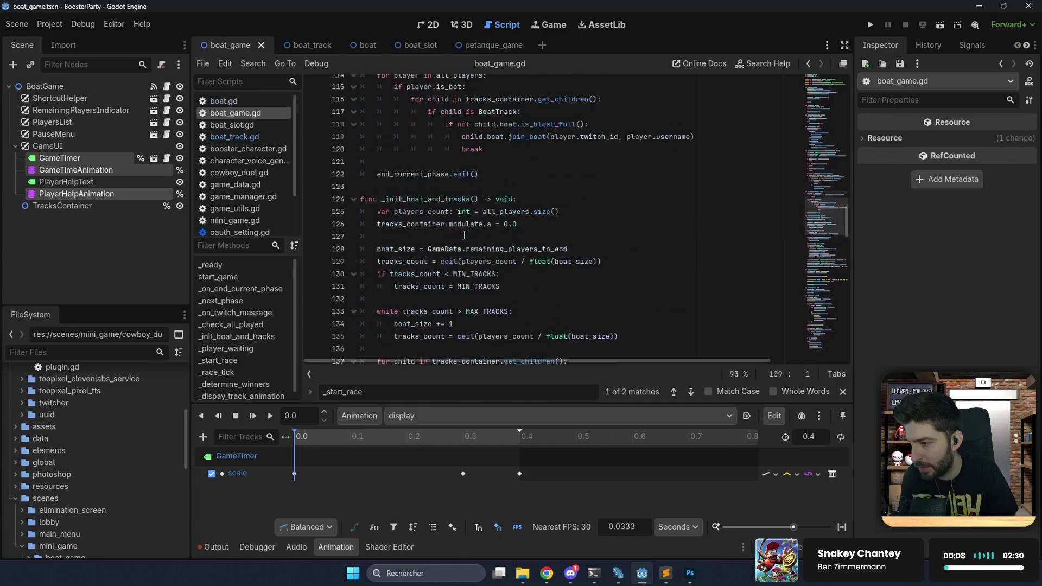
scroll(438, 194, down, 1)
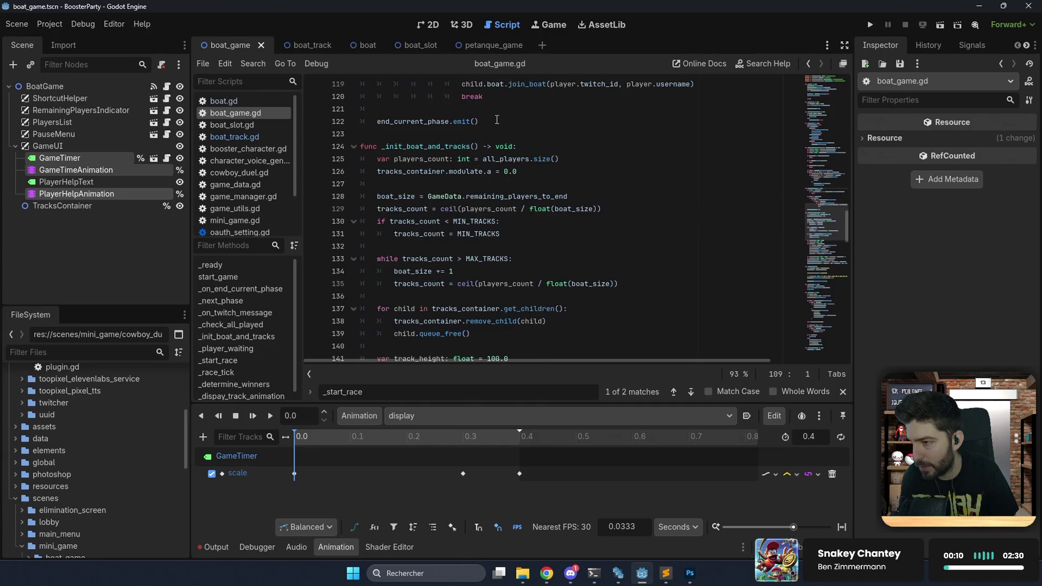
click(493, 110)
key(Return)
key(ctrl+v)
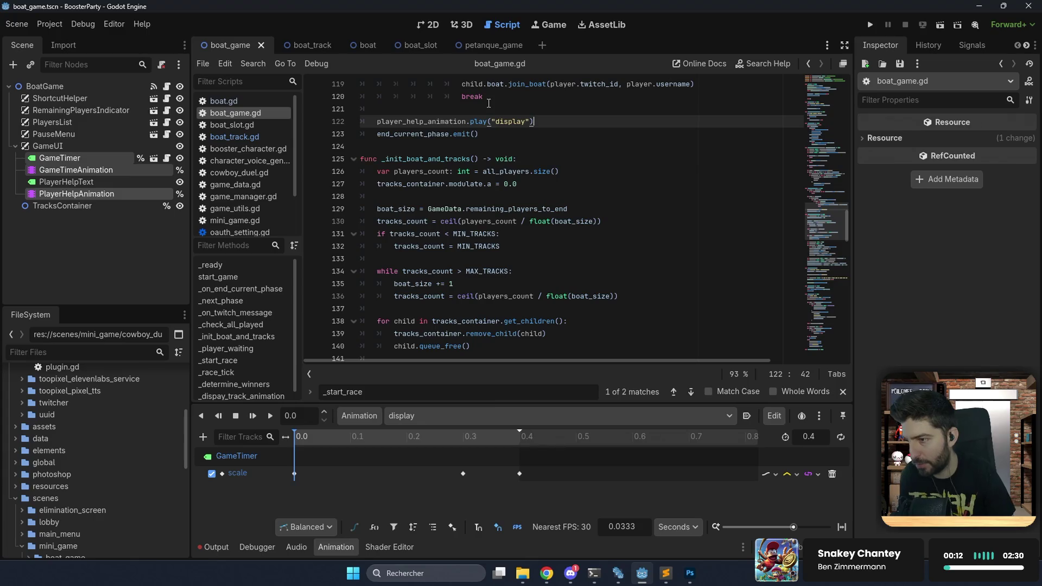
text(_b)
key(Return)
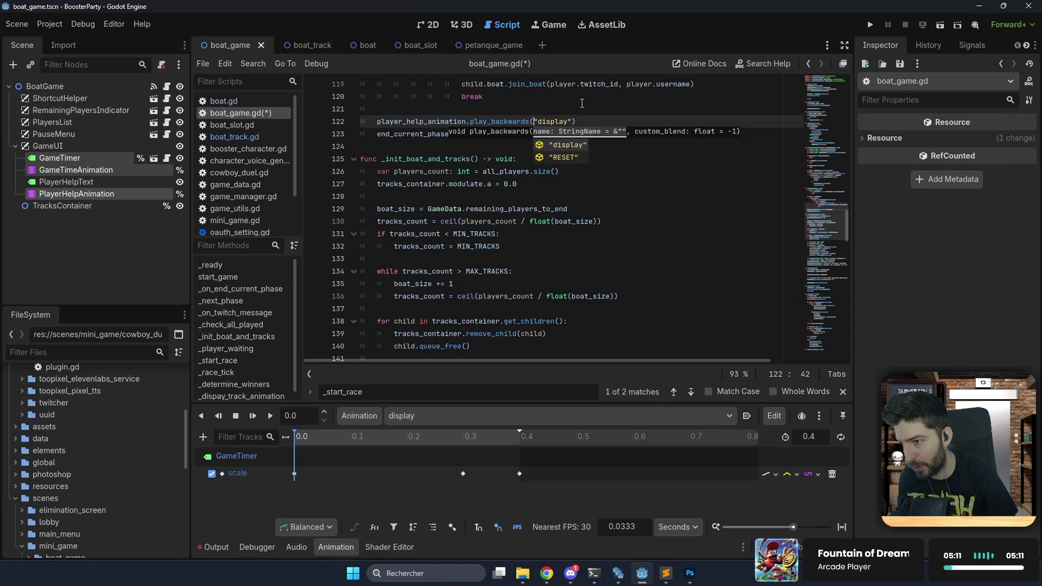
Add 'await player_help_animation.animation_finished' below the backwards play call and save.
click(588, 120)
key(Return)
text(ai)
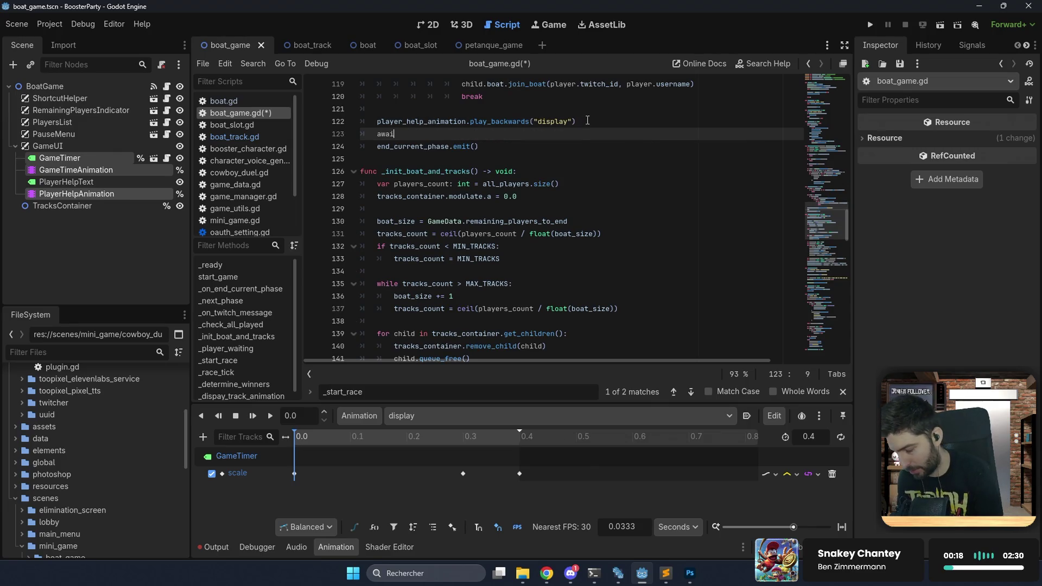
text(t play)
key(Return)
text(.)
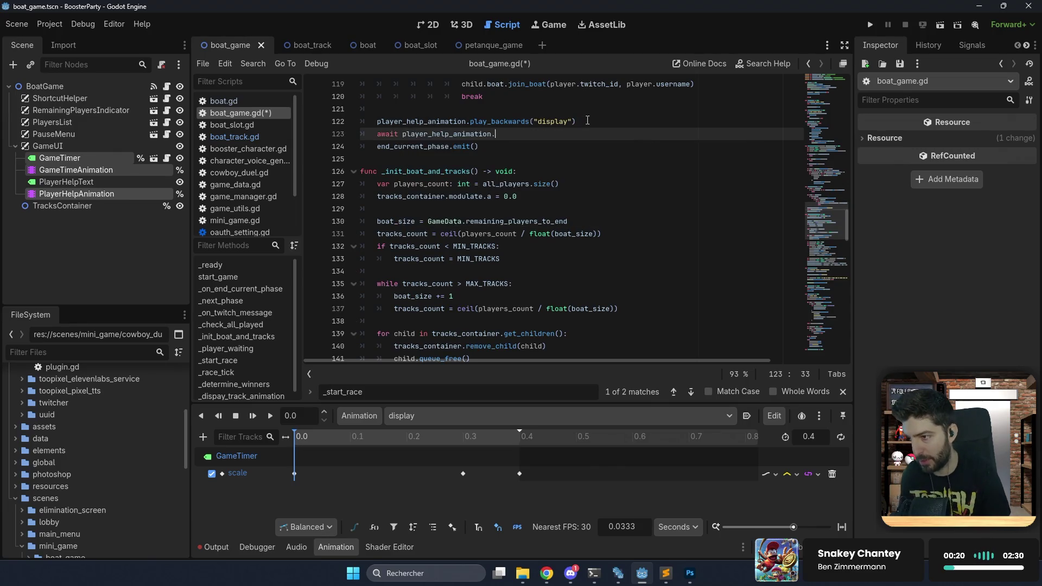
text(fini)
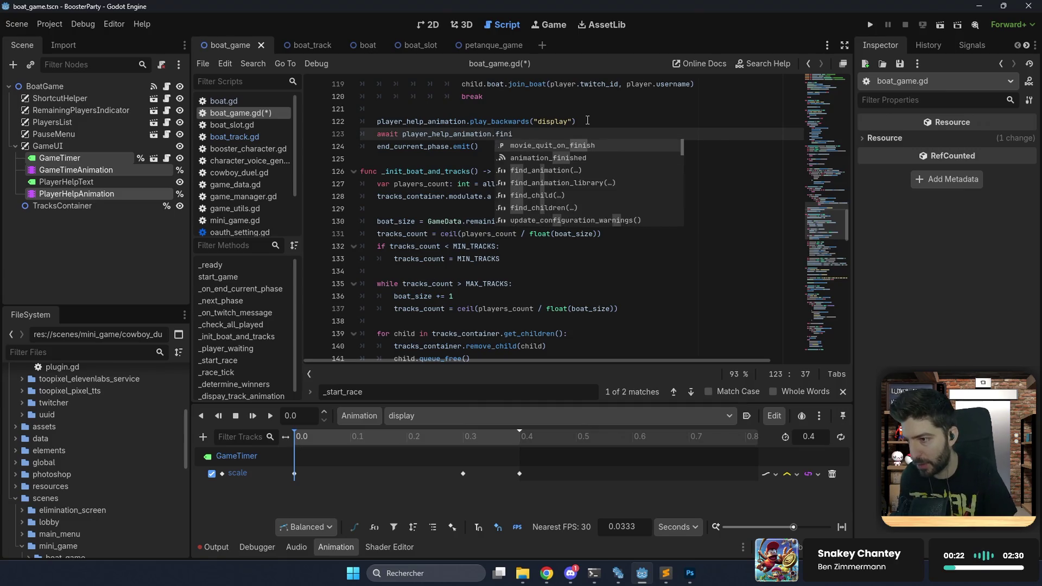
key(Down)
key(Return)
key(ctrl+s)
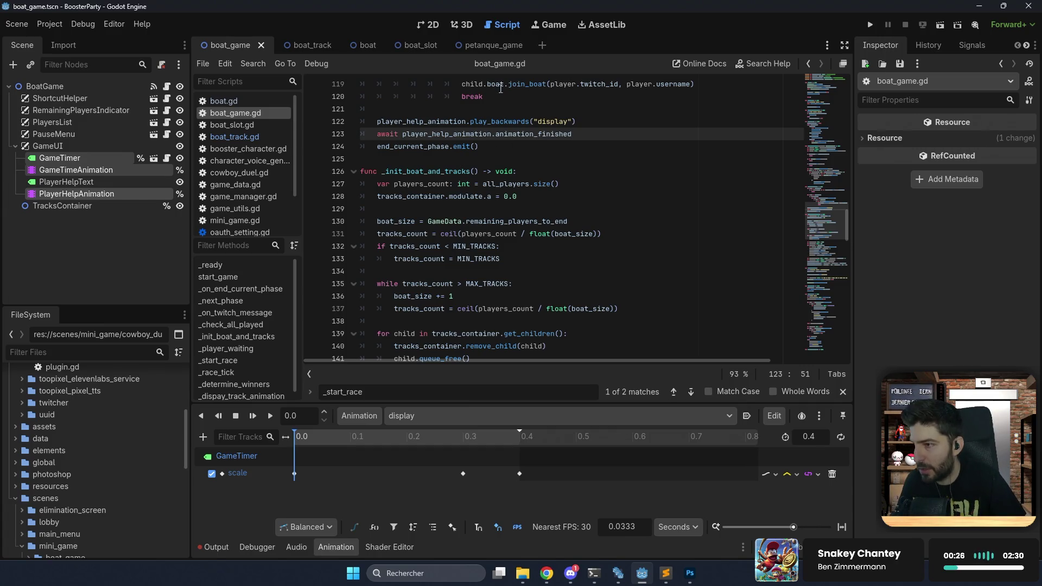
click(480, 45)
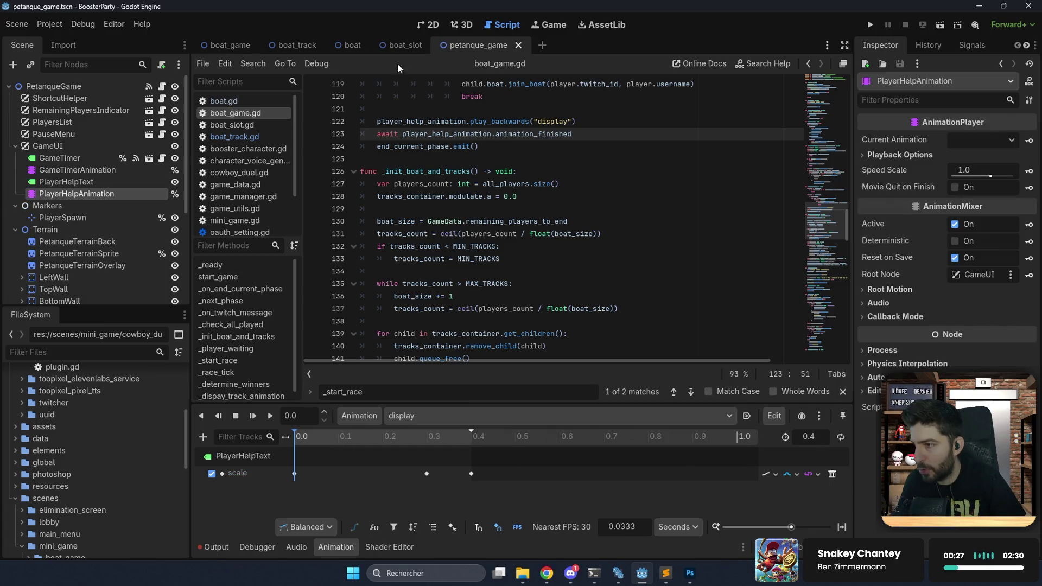
Look up line 21 of petanque_game.gd, then return to boat_game.gd.
click(162, 87)
drag(825, 182, 828, 79)
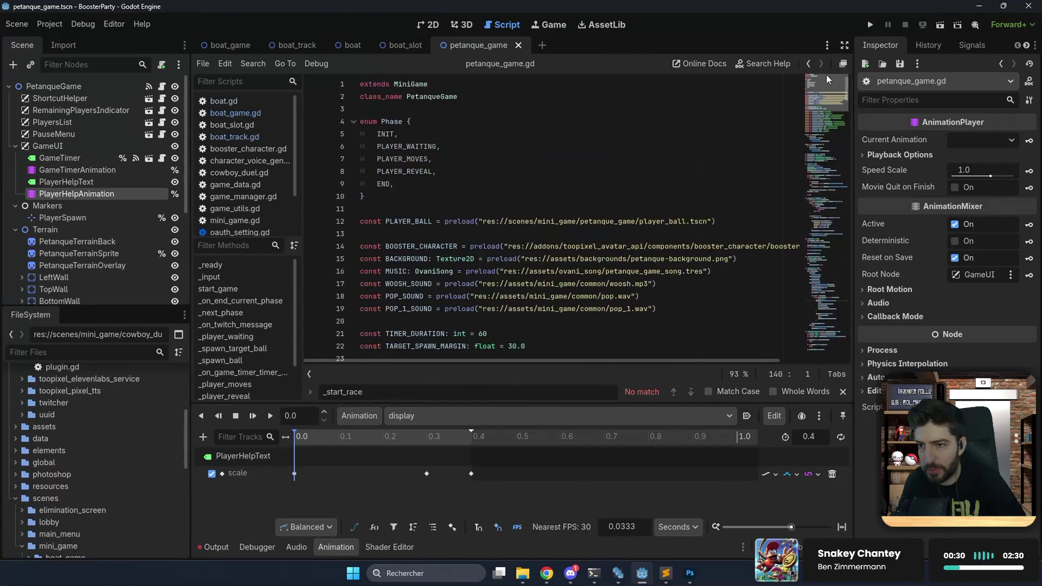
scroll(503, 198, down, 4)
mouse_move(497, 184)
mouse_down()
mouse_move(361, 184)
mouse_move(360, 172)
mouse_up()
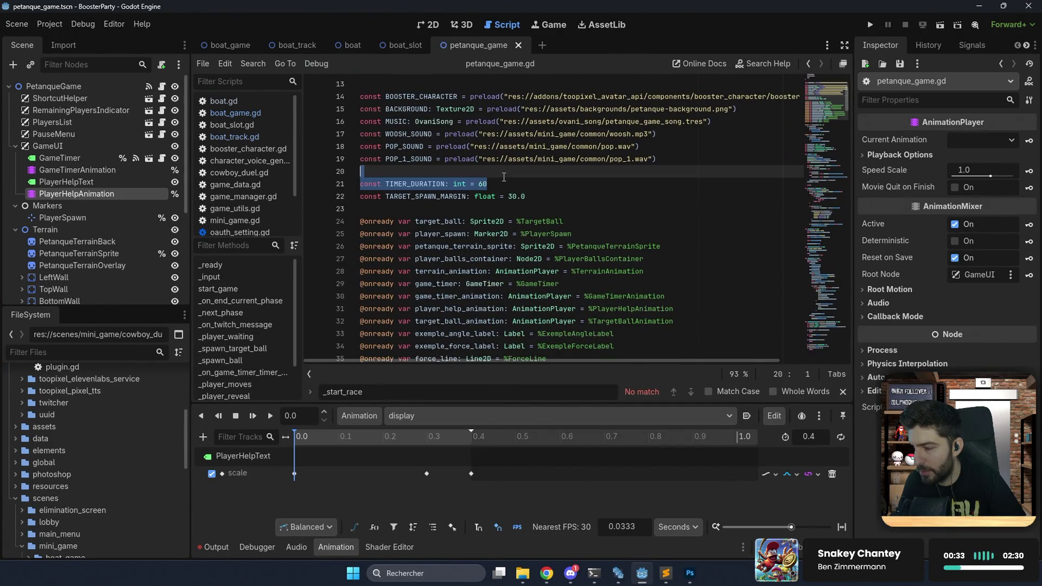
click(229, 44)
click(167, 86)
Add 'const TIMER_DURATION: int = 60' to boat_game.gd's constants block.
scroll(438, 139, up, 1)
scroll(438, 140, up, 20)
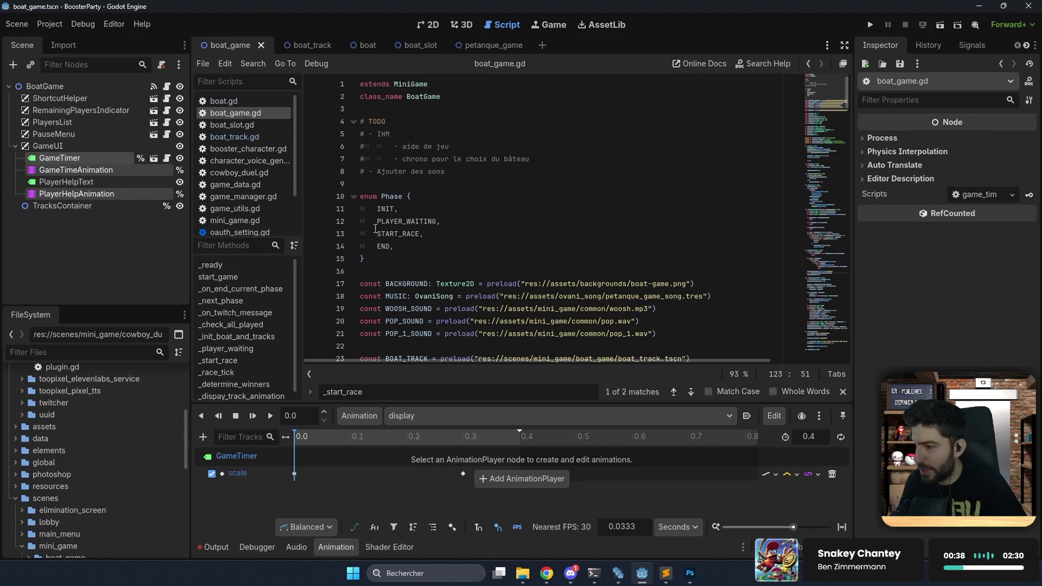
scroll(389, 261, down, 4)
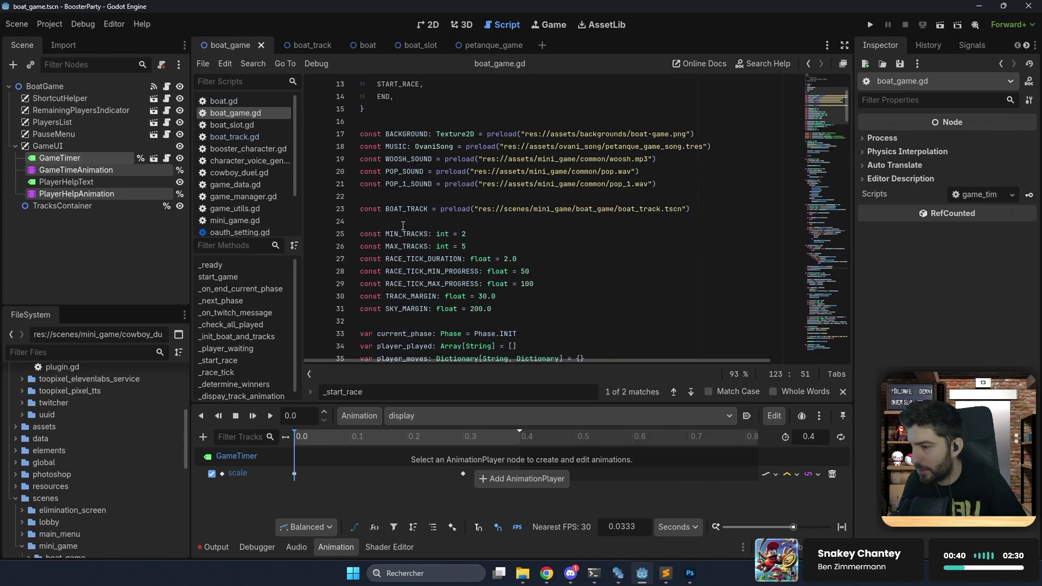
click(429, 321)
key(Return)
text(const TIMER_DURATION: int = 60)
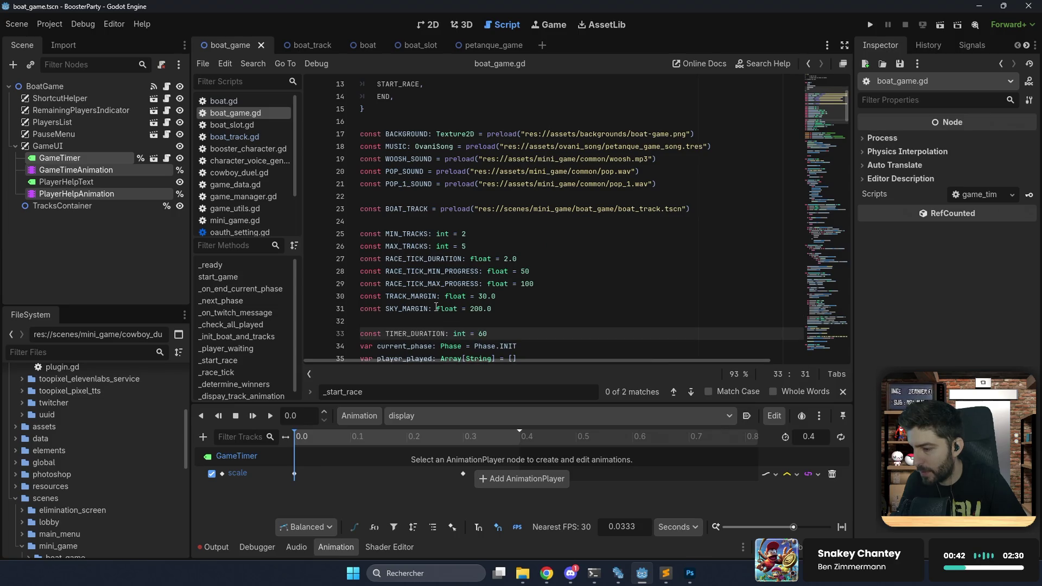
key(alt+Up)
key(Up)
key(End)
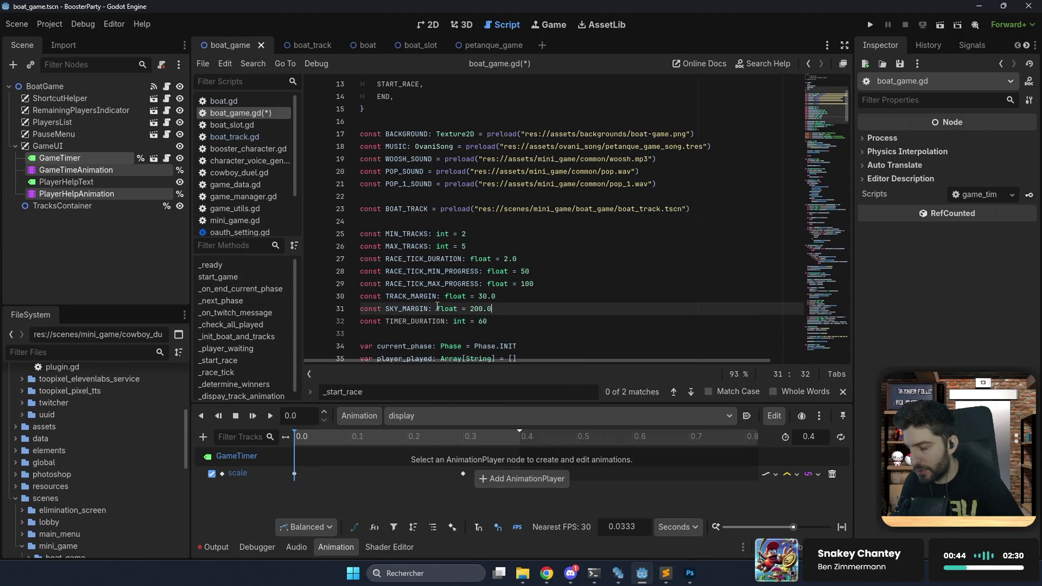
click(485, 322)
Find TIMER_DURATION in petanque_game.gd and copy the timer-start lines 205–207.
scroll(520, 313, down, 4)
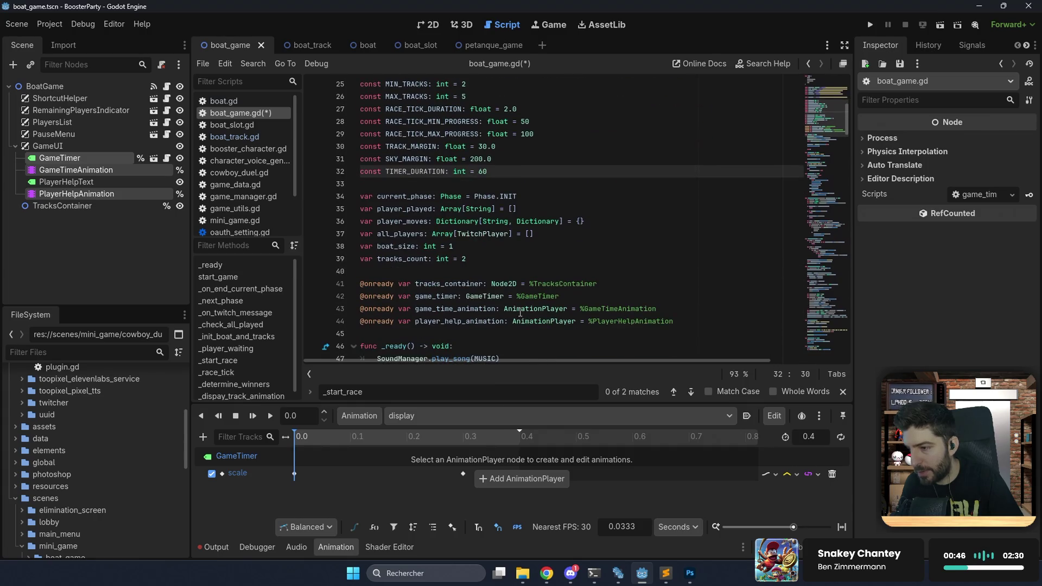
double_click(415, 171)
key(ctrl+c)
click(487, 45)
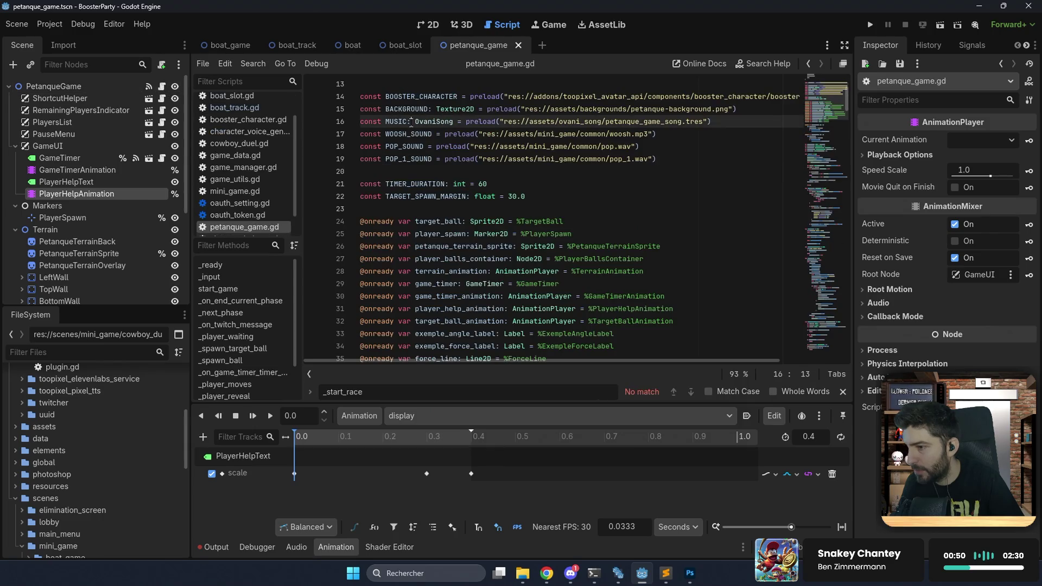
key(ctrl+f)
key(ctrl+v)
key(Return)
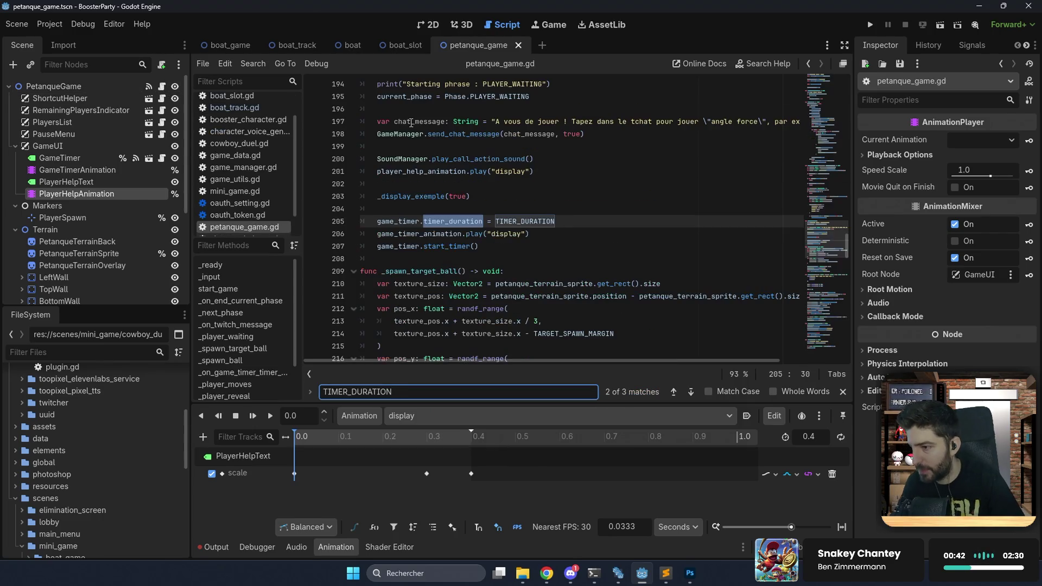
scroll(535, 171, up, 3)
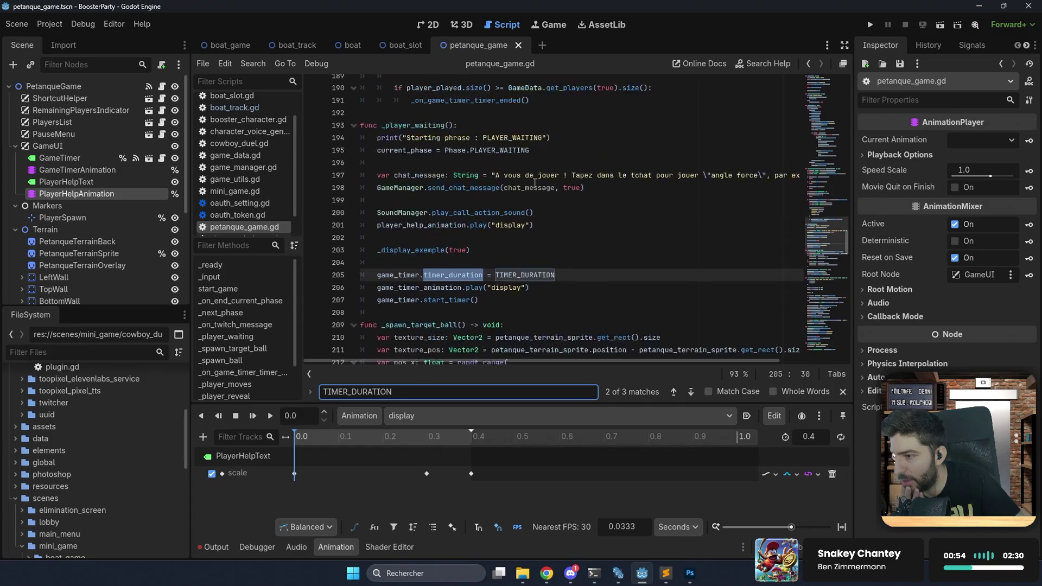
scroll(487, 244, down, 3)
drag(490, 248, 350, 226)
key(ctrl+c)
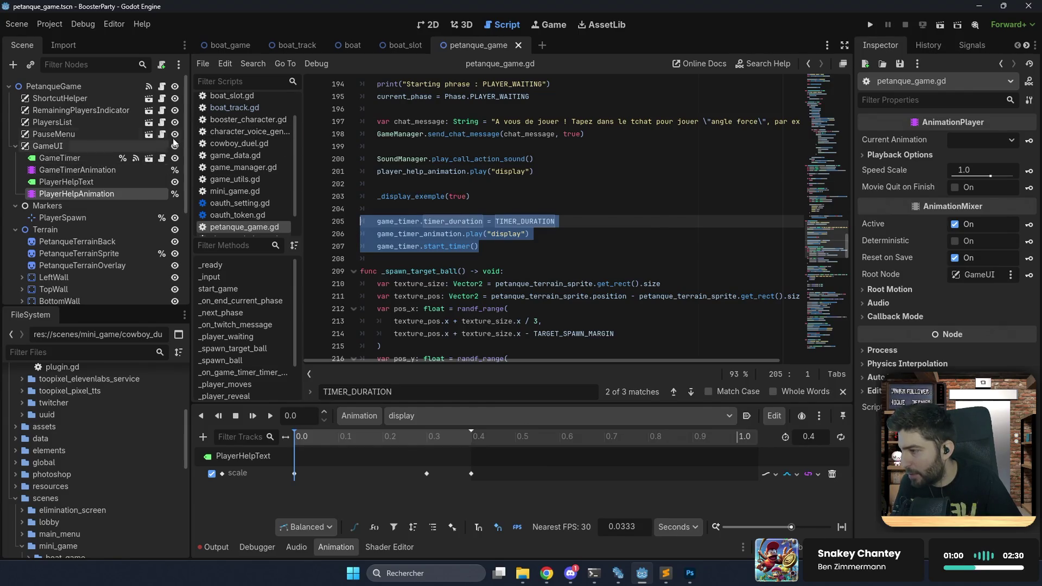
Paste the three timer-start lines into boat_game.gd's _player_waiting function.
click(228, 45)
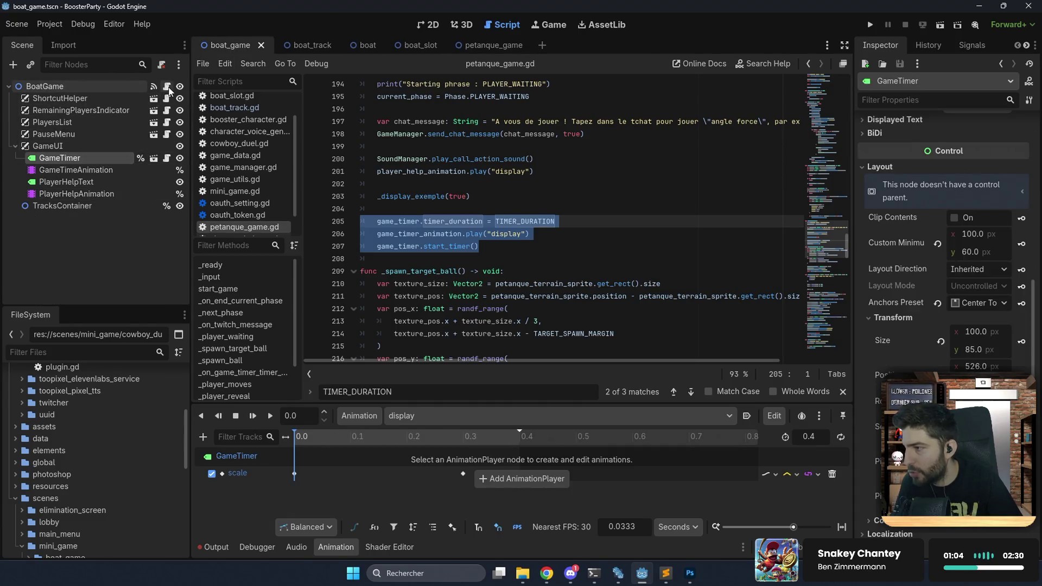
click(167, 87)
scroll(492, 193, down, 1)
scroll(491, 193, down, 8)
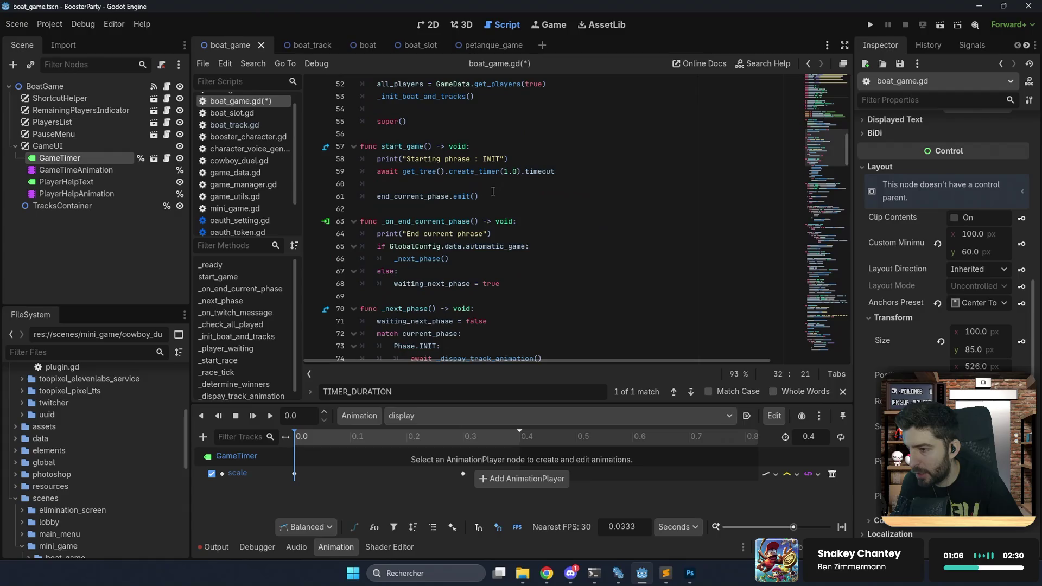
scroll(465, 191, up, 8)
scroll(462, 189, down, 12)
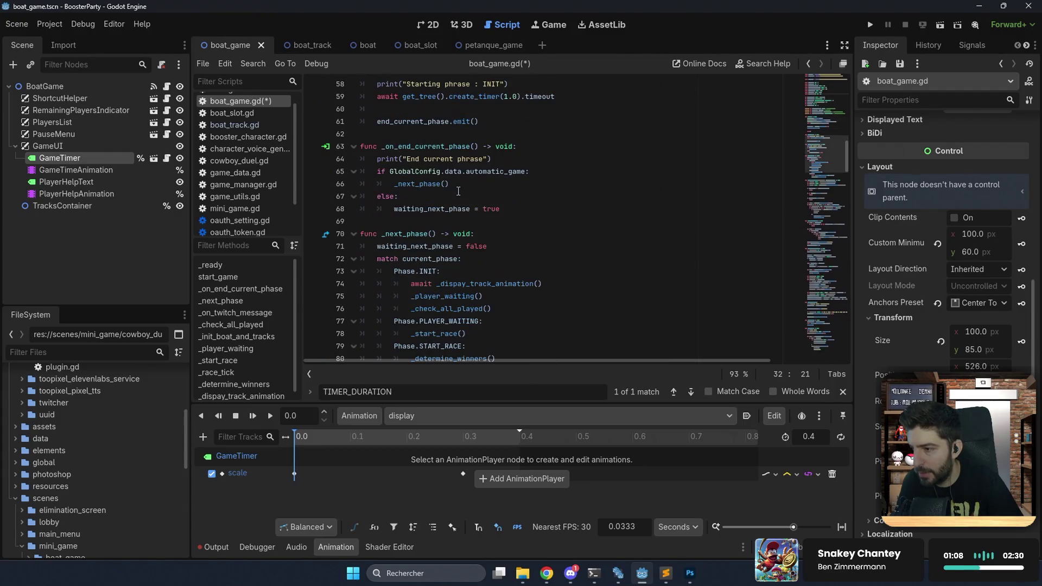
scroll(458, 187, down, 20)
click(434, 220)
key(ctrl+v)
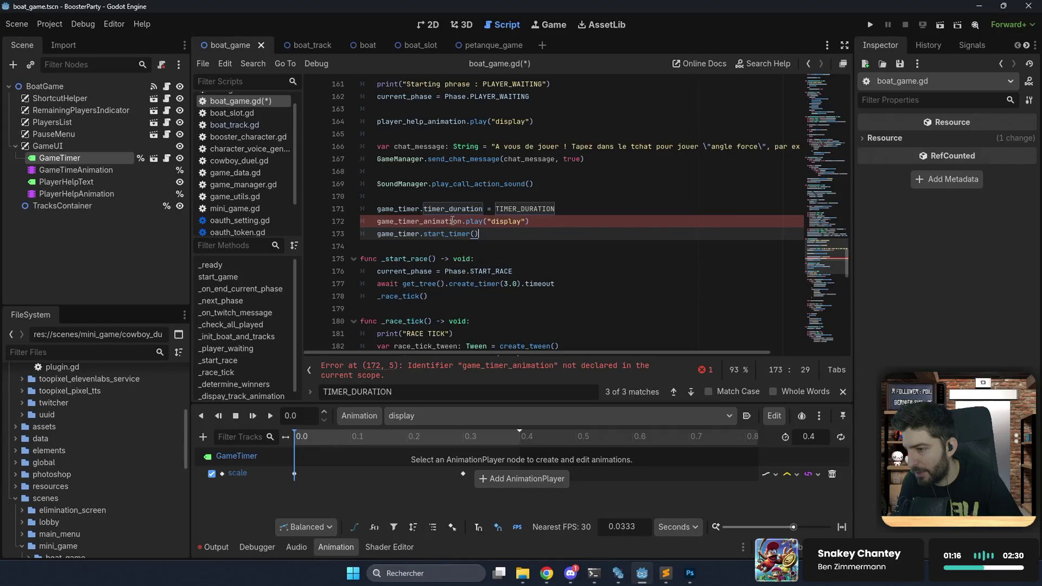
click(434, 220)
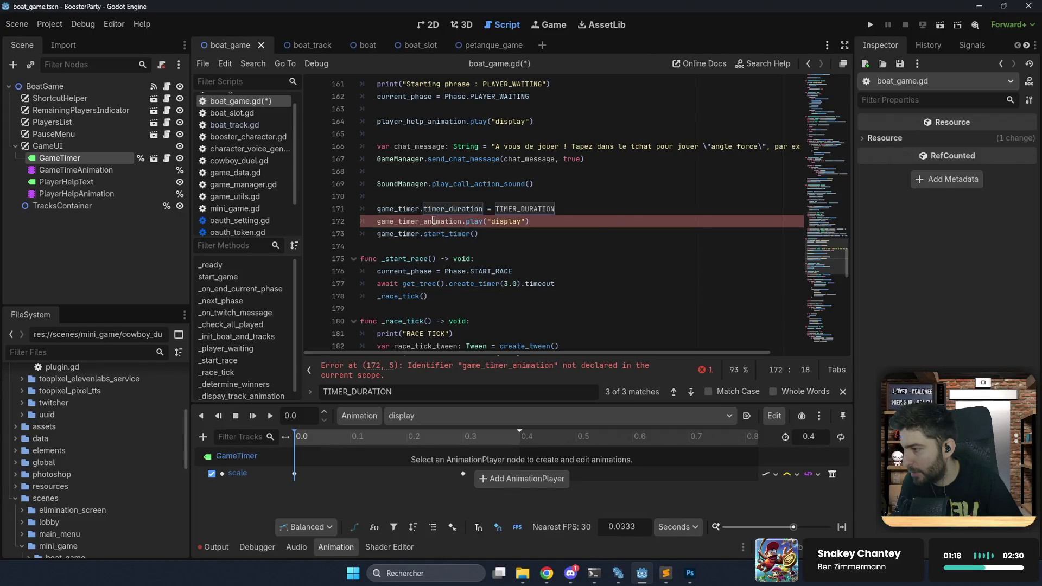
Rename the GameTimeAnimation node to GameTimerAnimation.
click(102, 171)
click(102, 170)
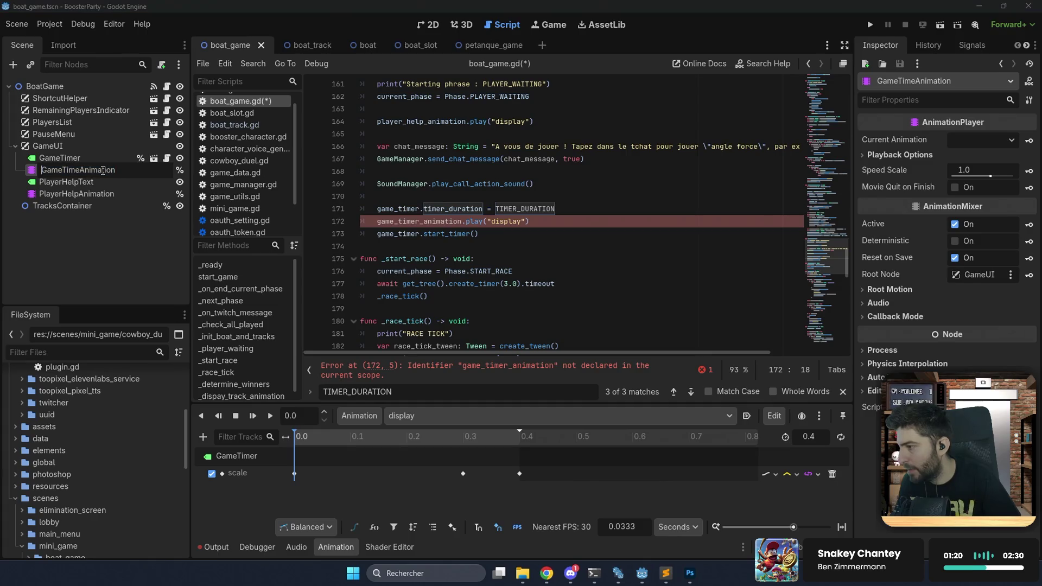
text(r3)
key(Return)
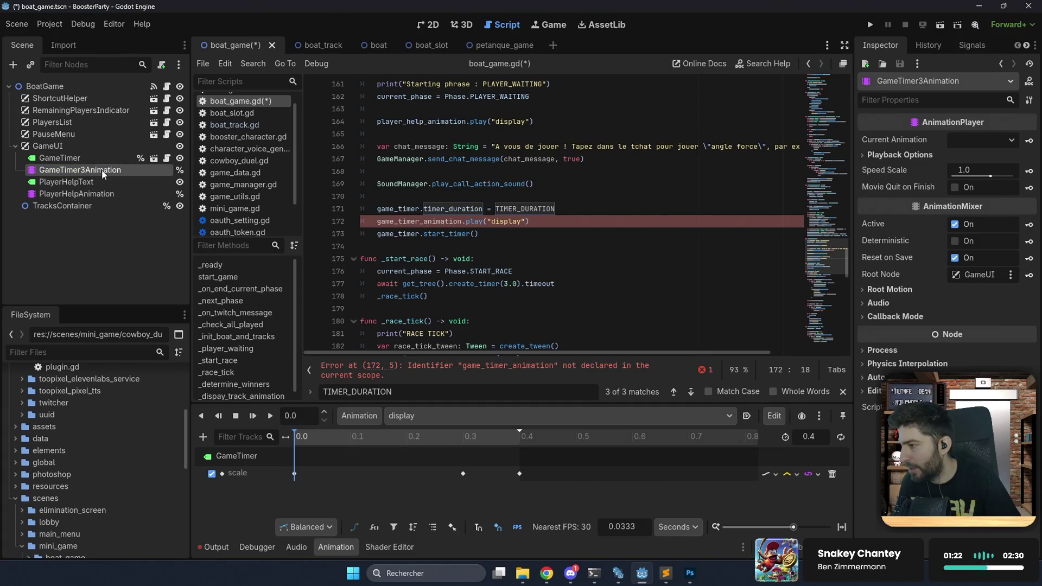
click(102, 170)
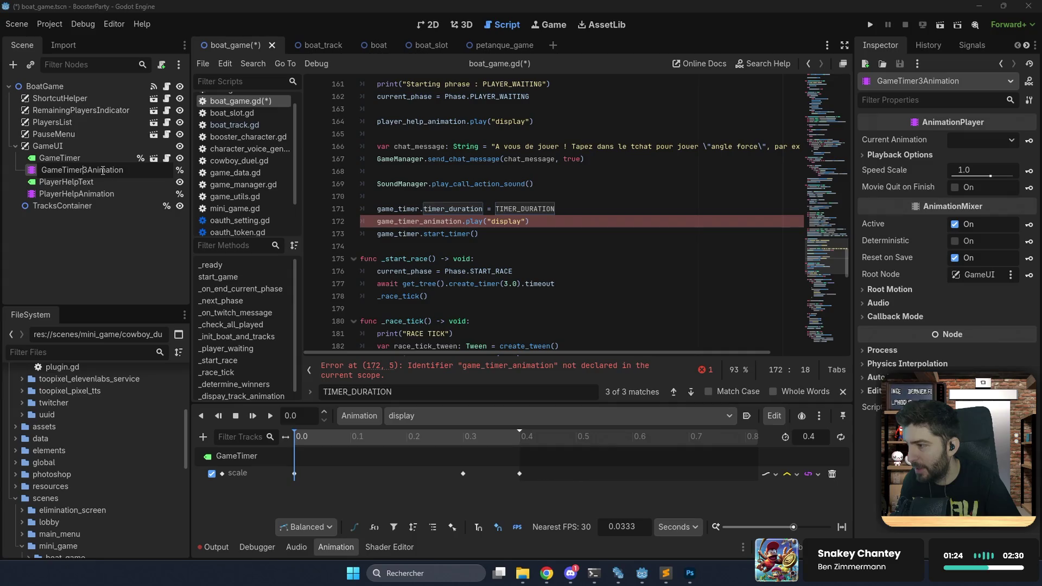
key(BackSpace)
key(Return)
Change line 43 to game_timer_animation = %GameTimerAnimation and save.
scroll(476, 158, up, 7)
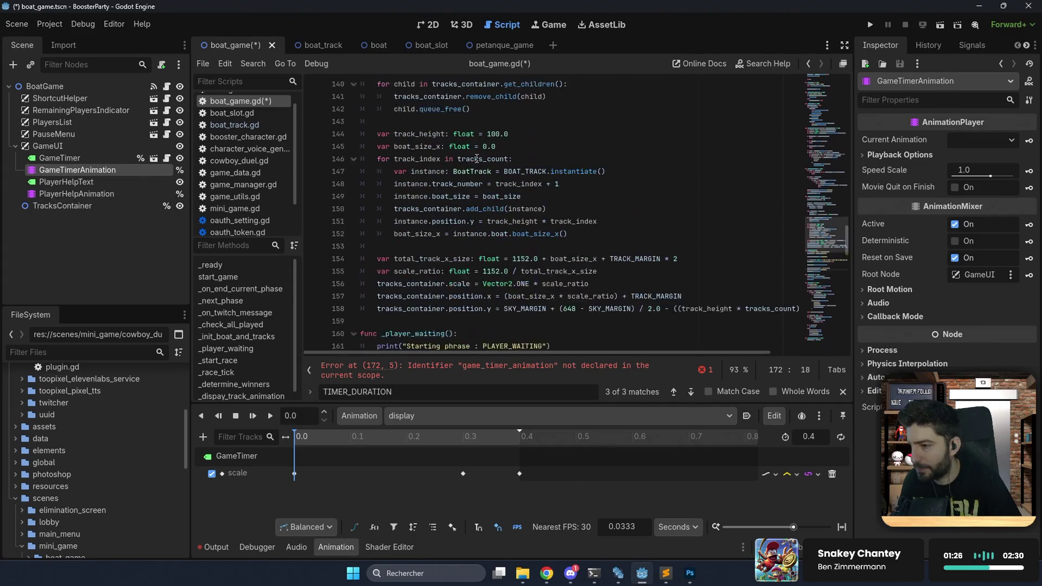
scroll(476, 158, up, 13)
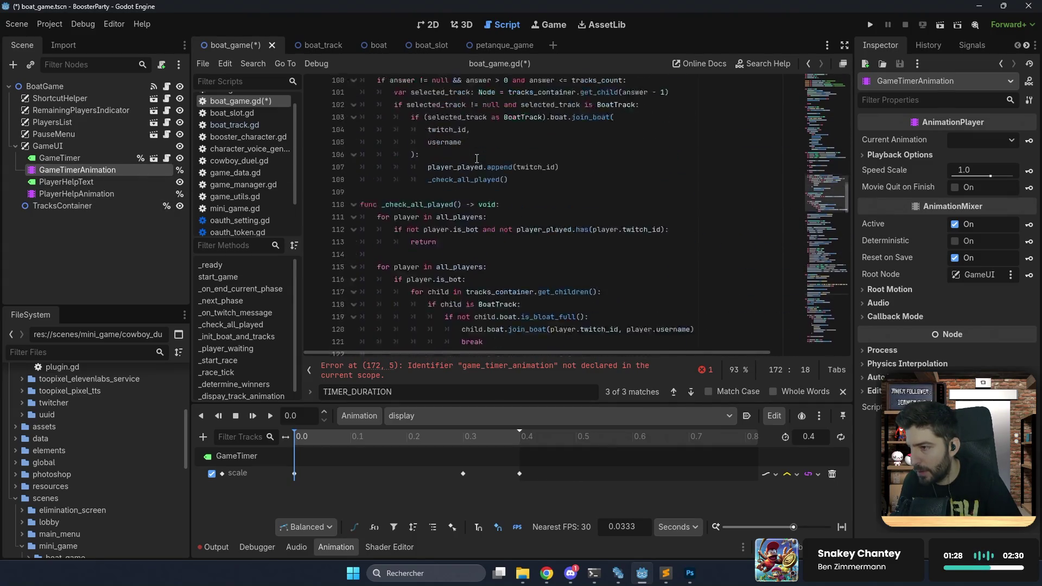
scroll(702, 118, up, 5)
click(808, 103)
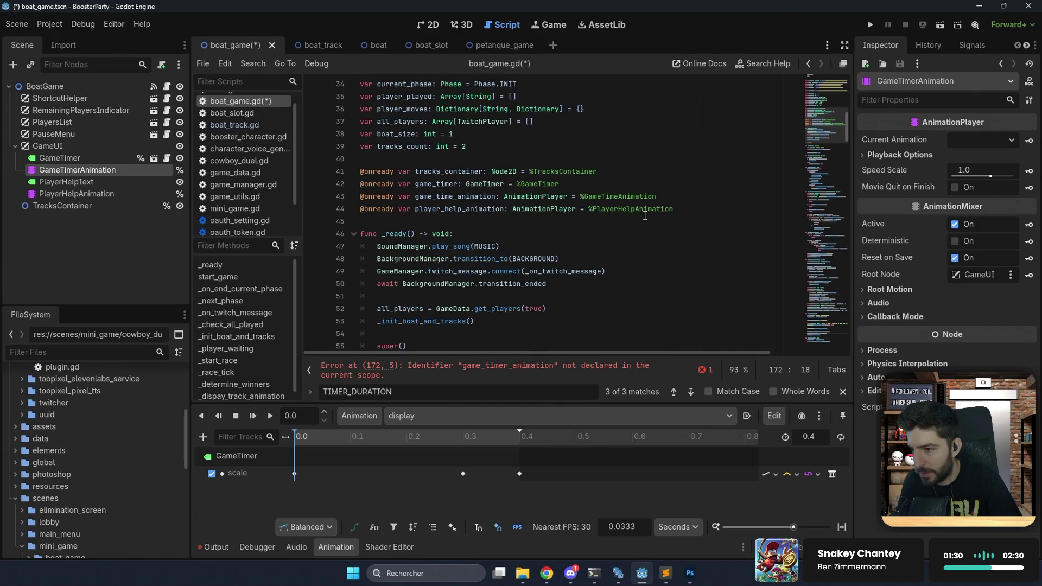
click(623, 196)
text(r)
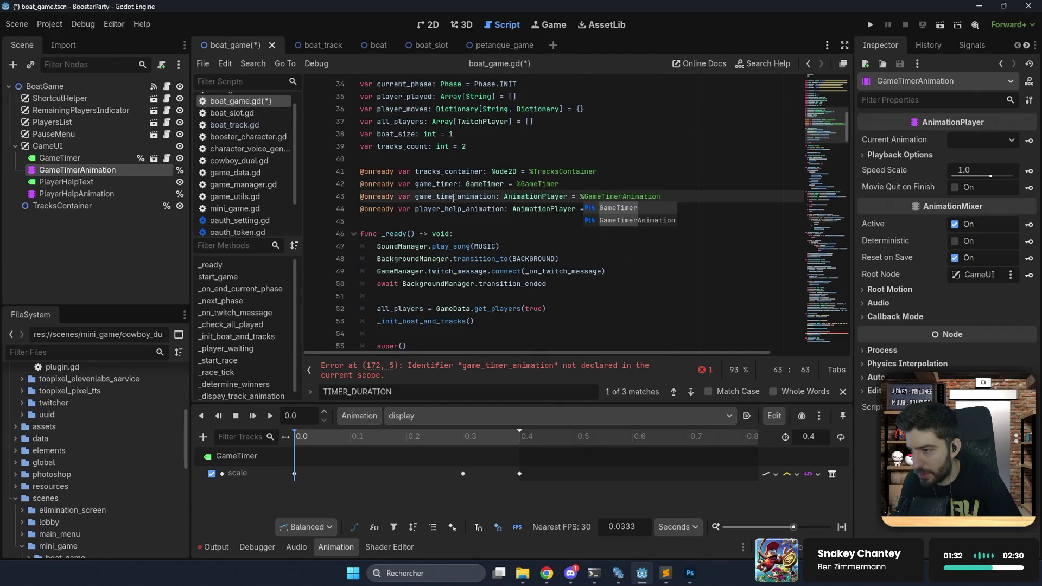
click(453, 197)
text(r)
key(ctrl+s)
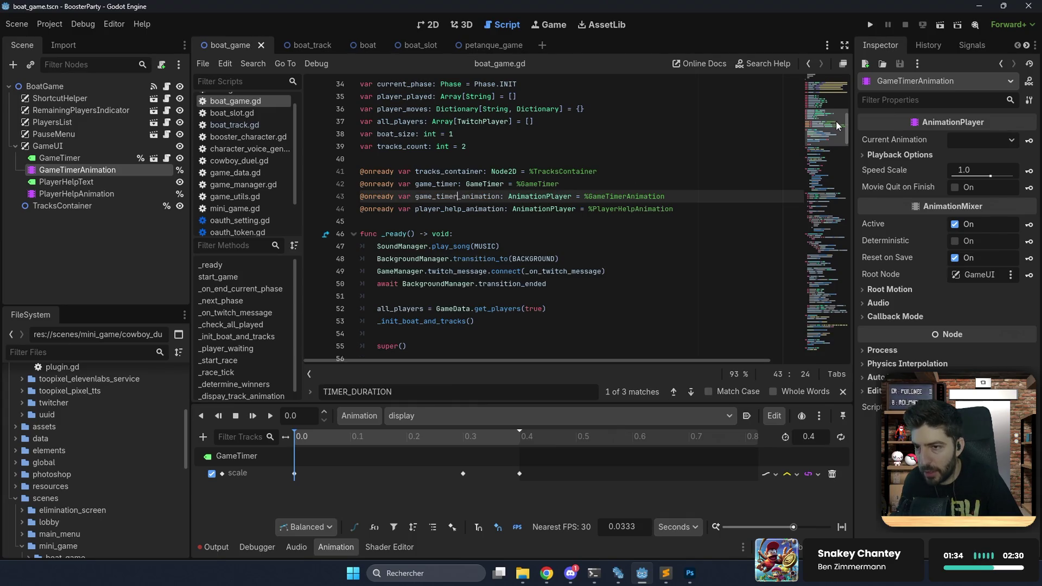
Jump to petanque's _on_game_timer_timer_ended handler via GameTimer's signals and select lines 256–264.
click(494, 46)
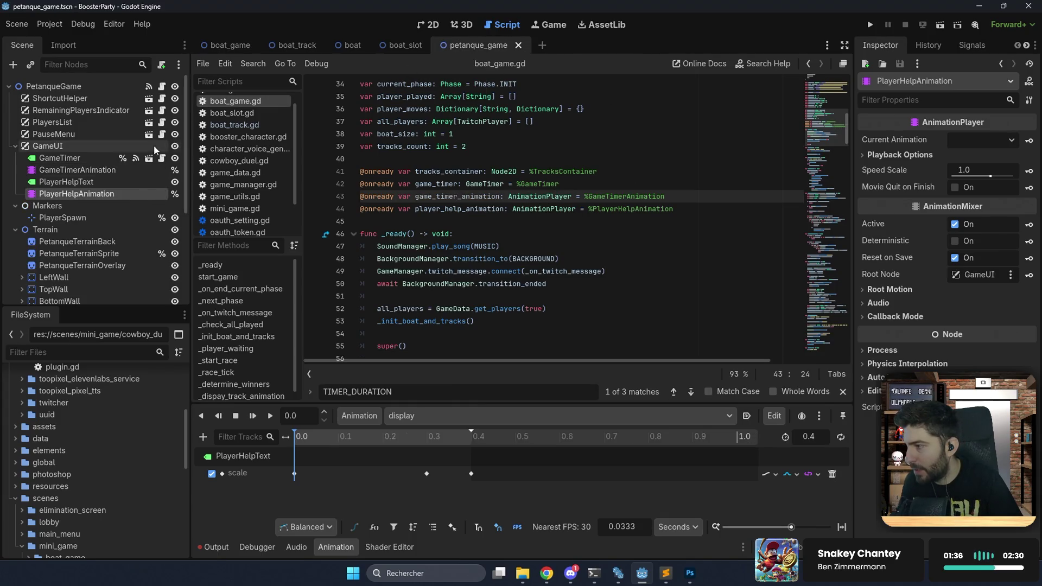
click(139, 155)
double_click(943, 112)
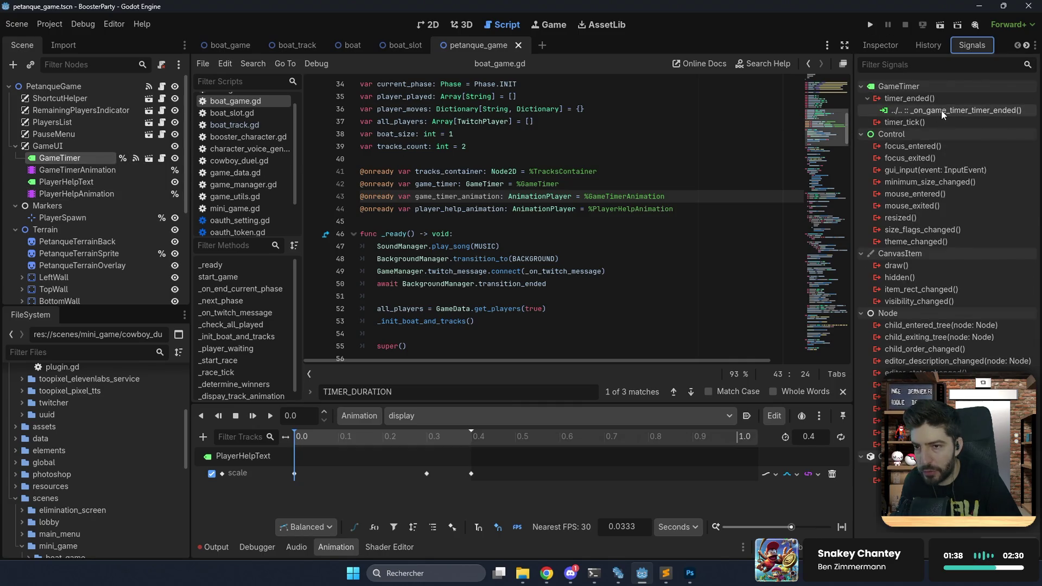
scroll(552, 231, down, 5)
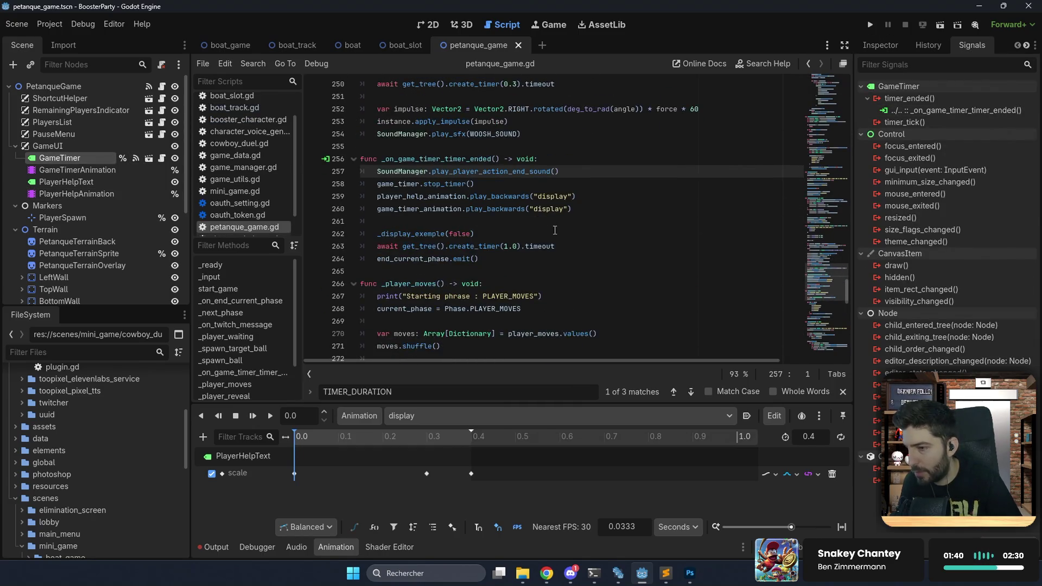
click(436, 238)
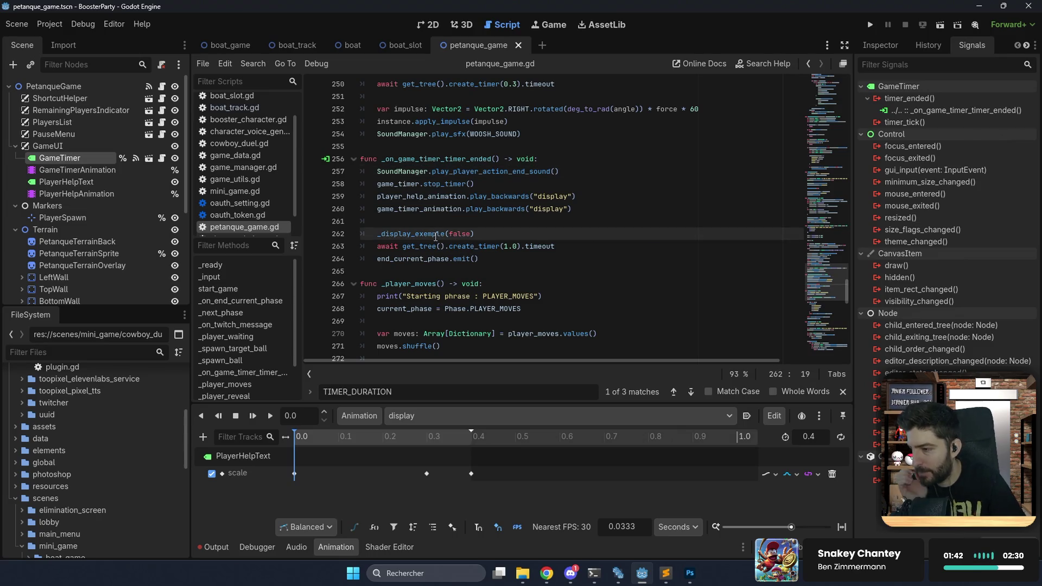
click(422, 258)
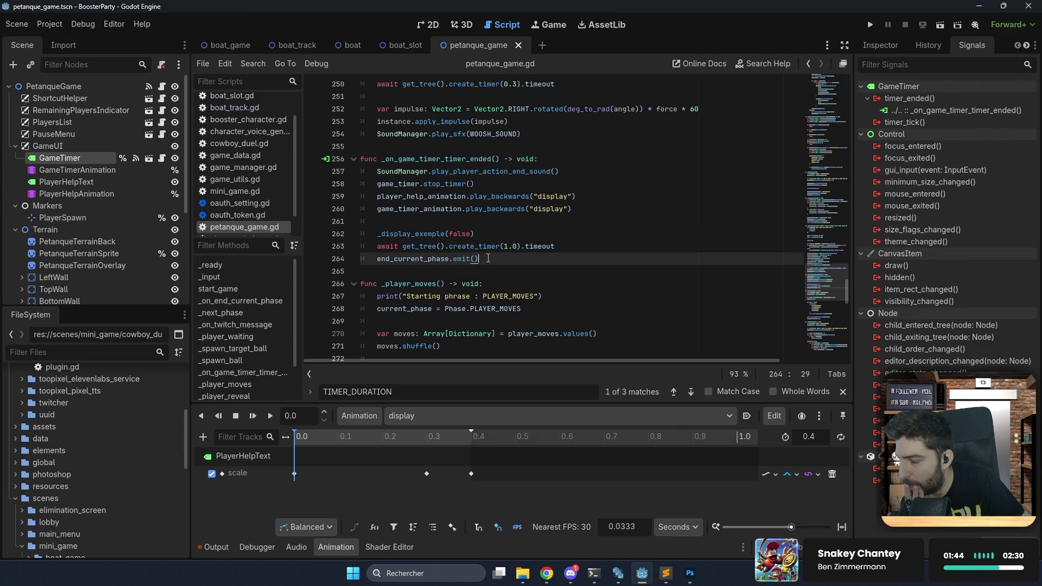
mouse_move(488, 258)
mouse_down()
mouse_move(413, 245)
mouse_move(375, 220)
mouse_move(336, 161)
mouse_up()
key(ctrl+c)
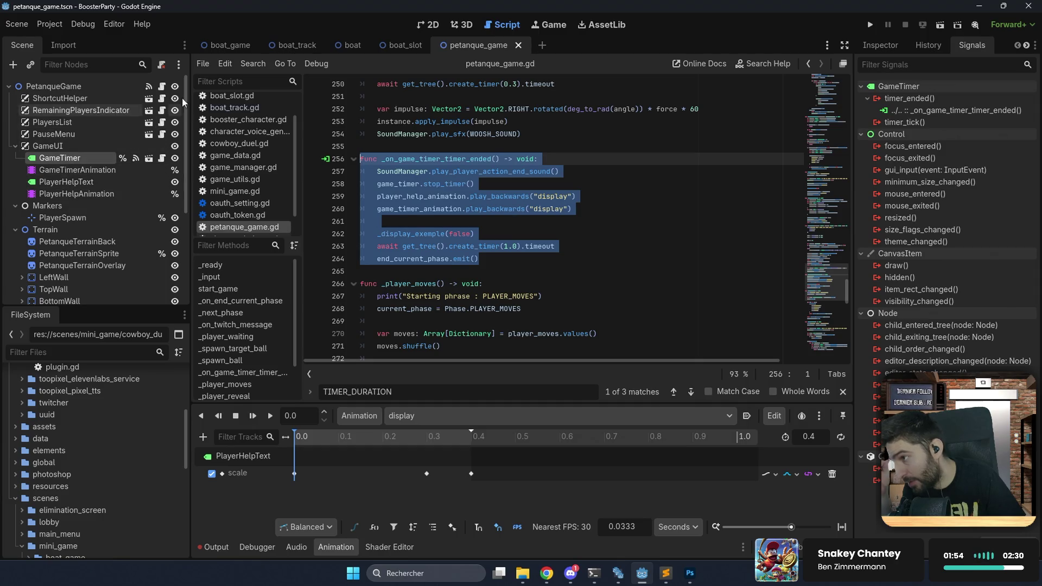
click(216, 48)
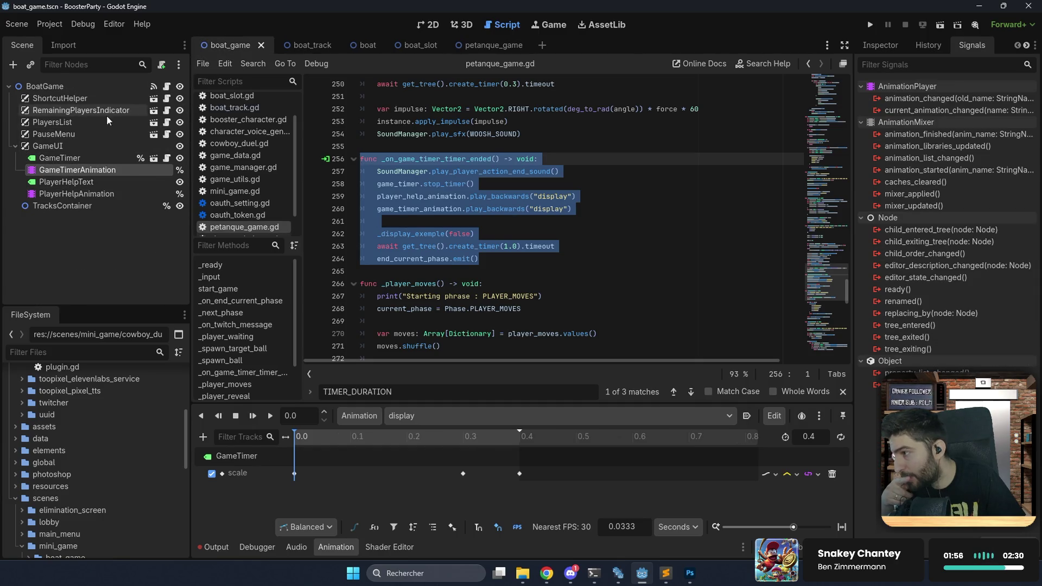
Connect GameTimer's timer_ended signal to a new boat_game.gd handler and paste the copied code.
click(80, 157)
double_click(927, 96)
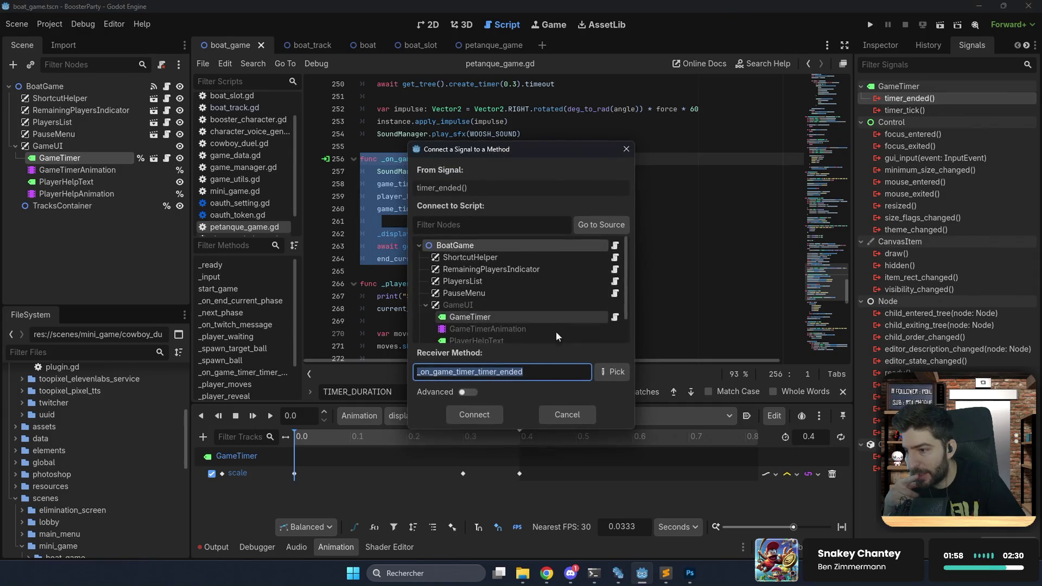
click(488, 410)
scroll(514, 246, down, 20)
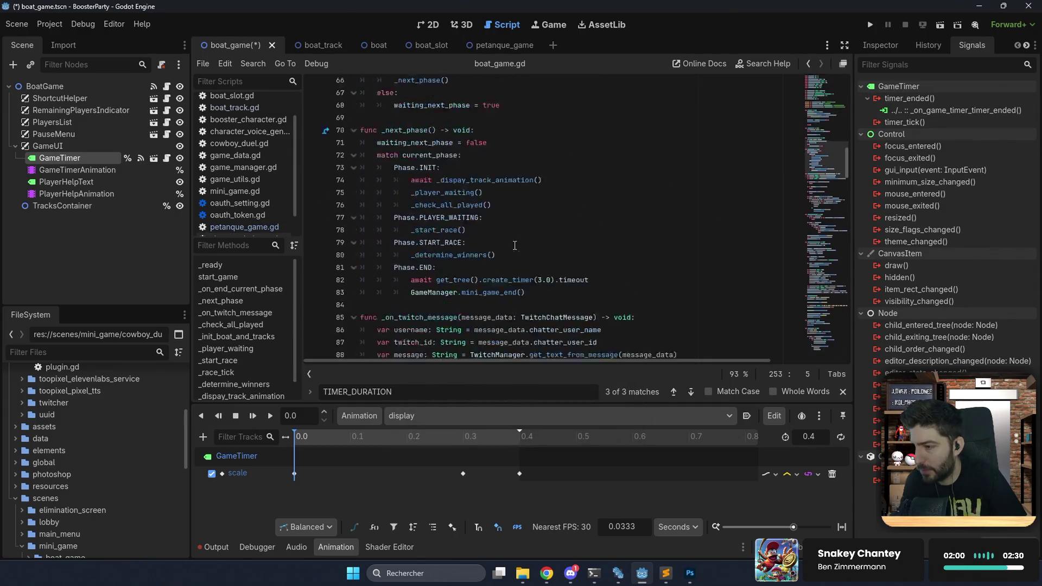
drag(818, 249, 816, 348)
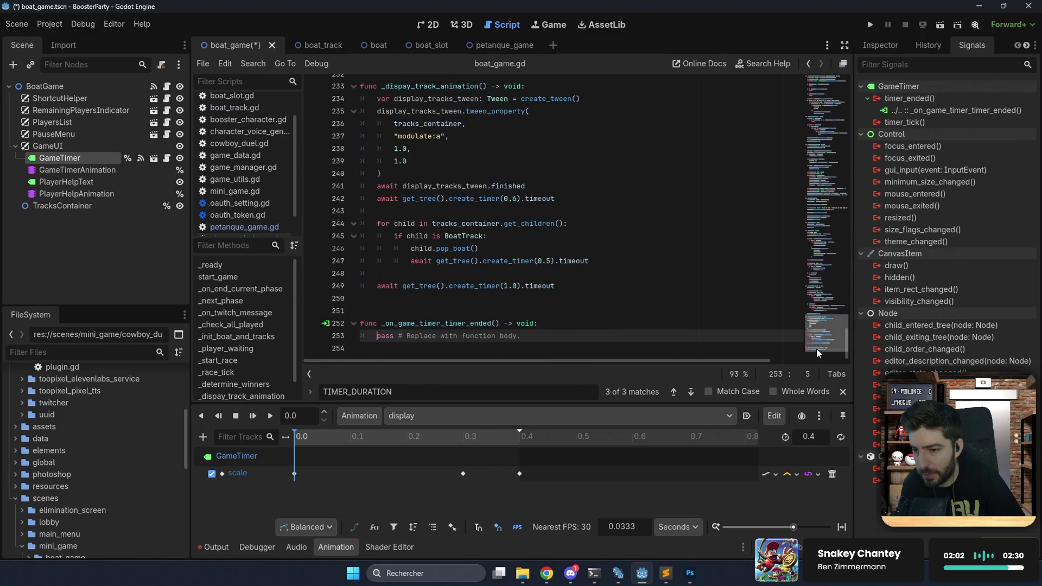
key(ctrl+v)
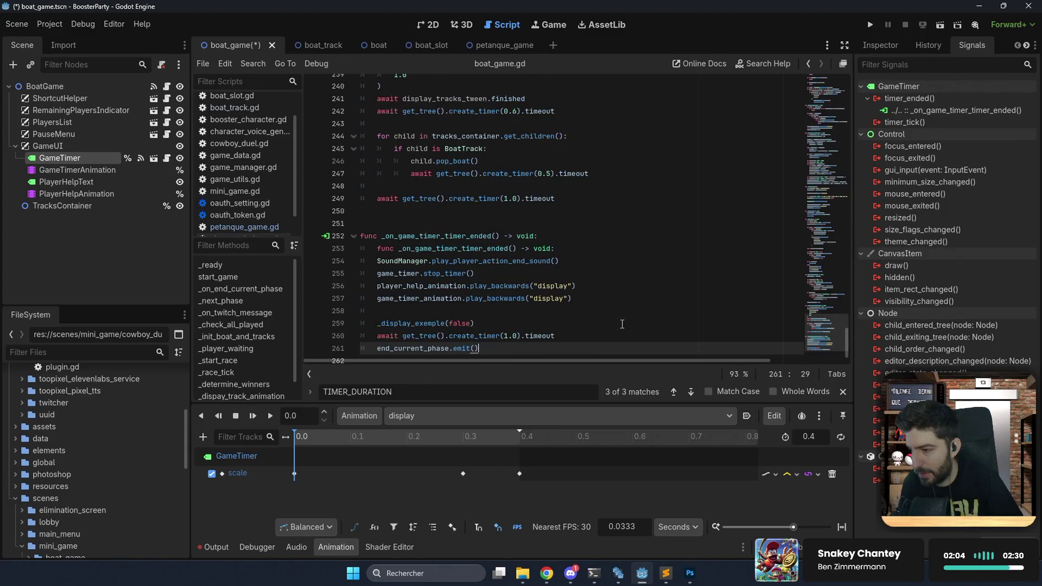
Delete the duplicated func header line and restore the handler header's colon.
click(574, 237)
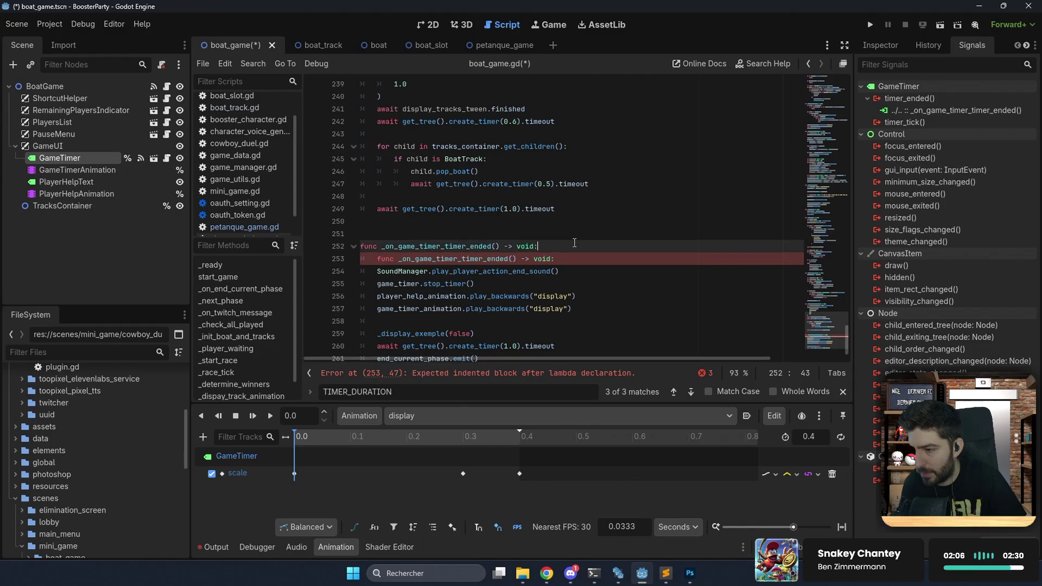
key(shift+Down)
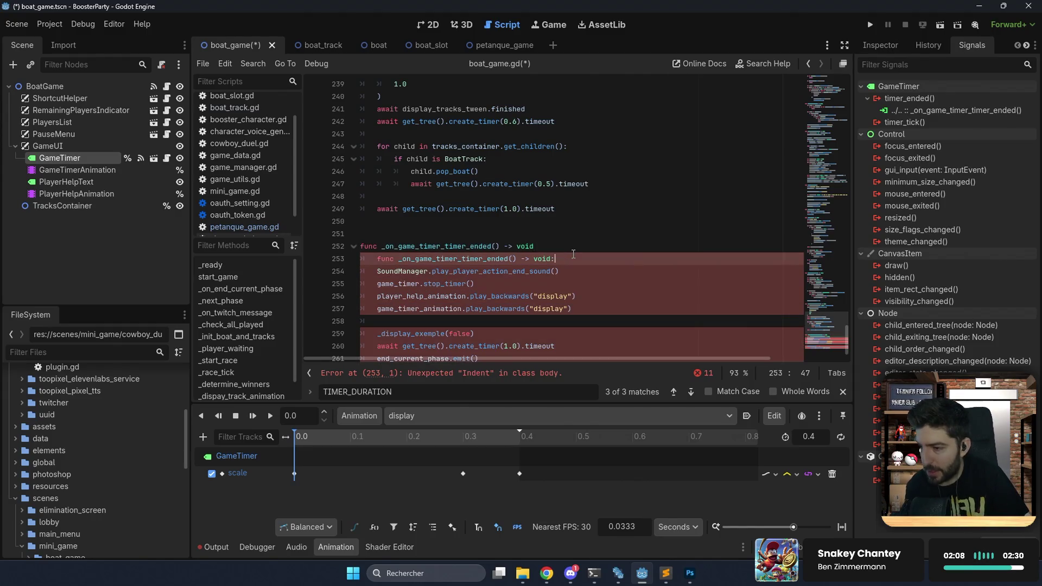
key(shift+End)
key(BackSpace)
click(462, 271)
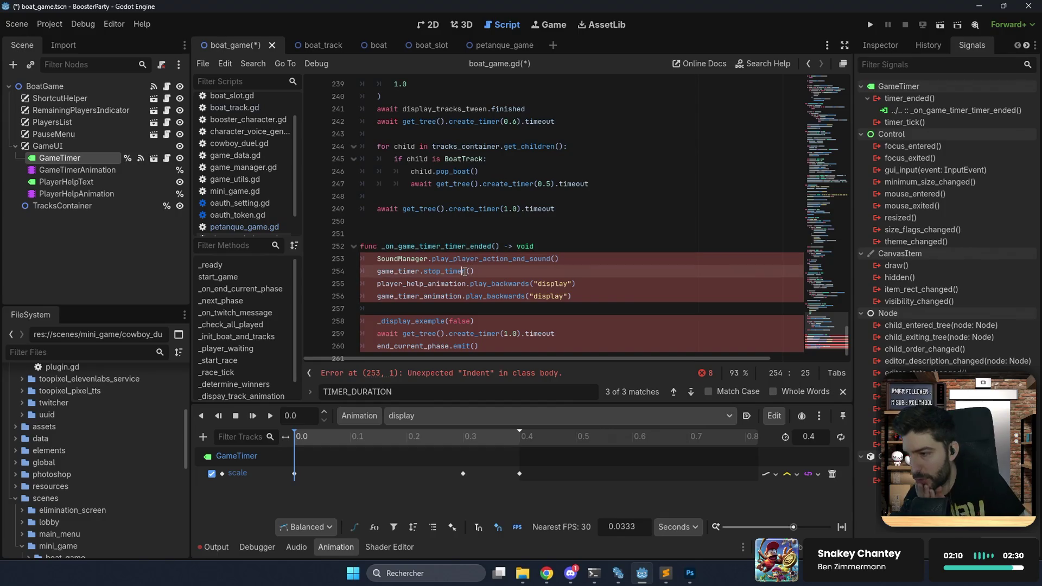
scroll(452, 270, down, 1)
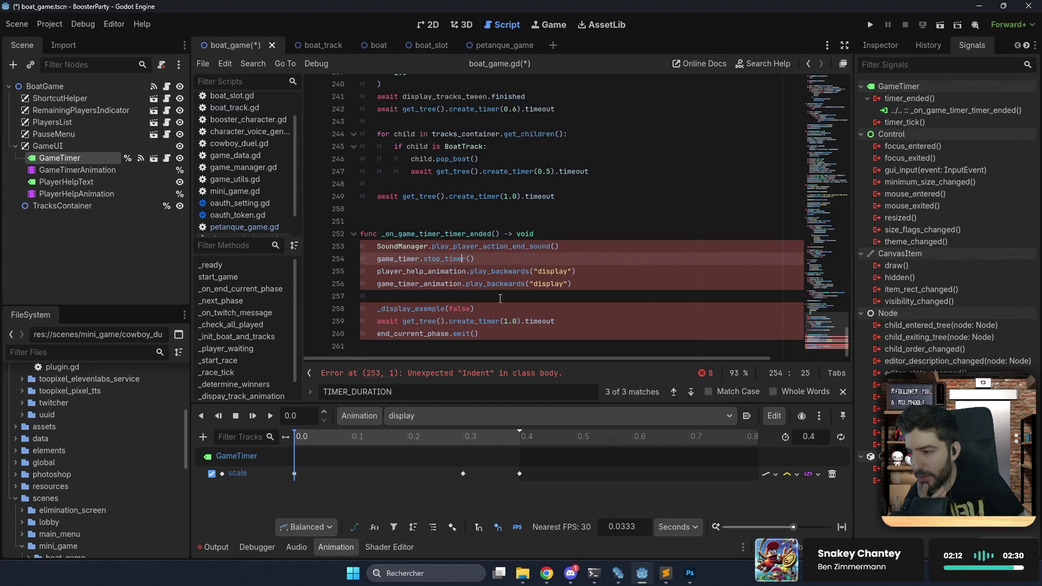
click(541, 234)
text(:)
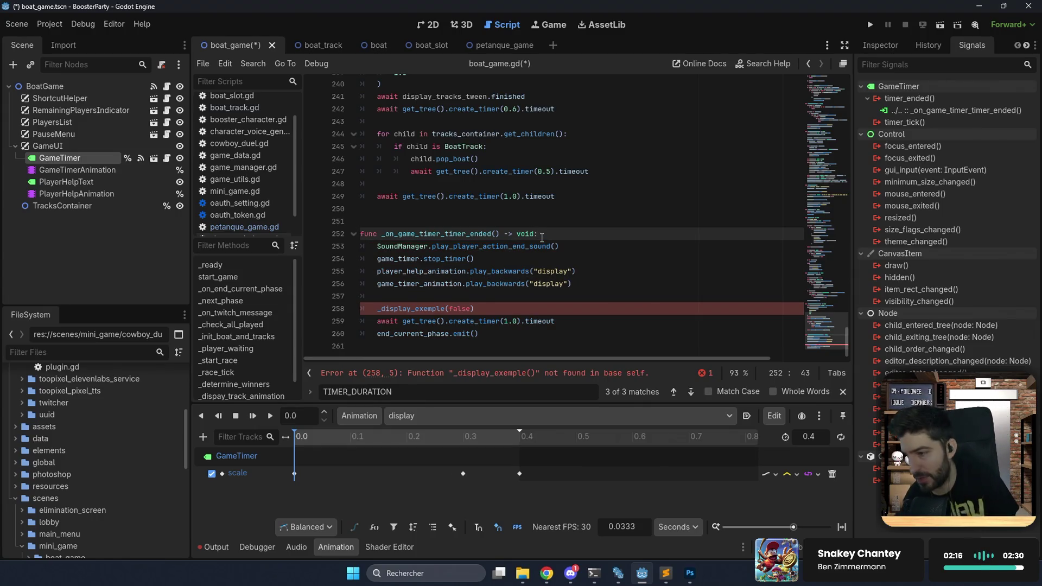
Search player_help_animation and delete the play_backwards and await lines 123–124 from _check_all_played.
double_click(434, 258)
double_click(495, 270)
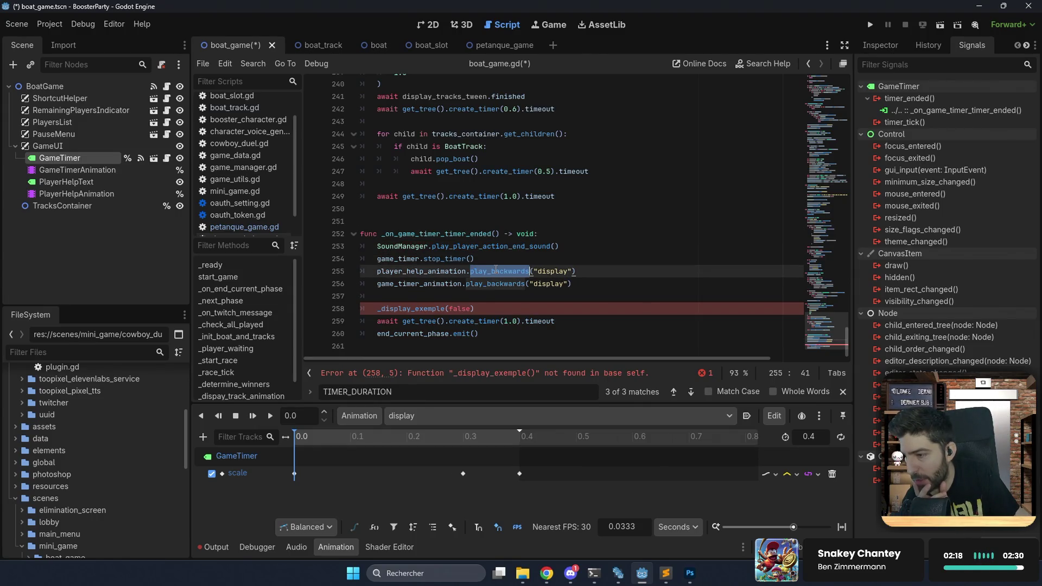
double_click(425, 271)
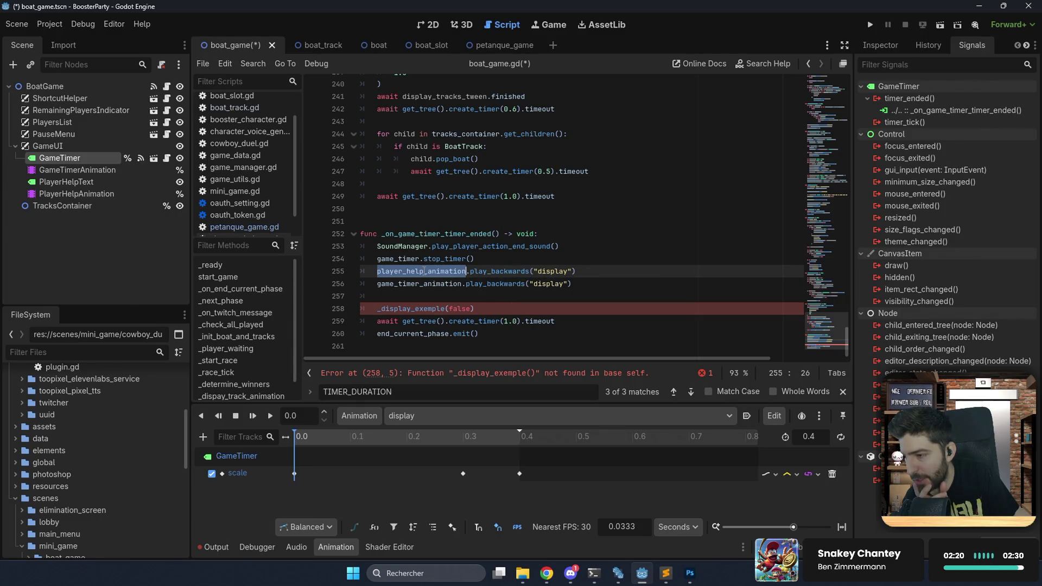
key(ctrl+f)
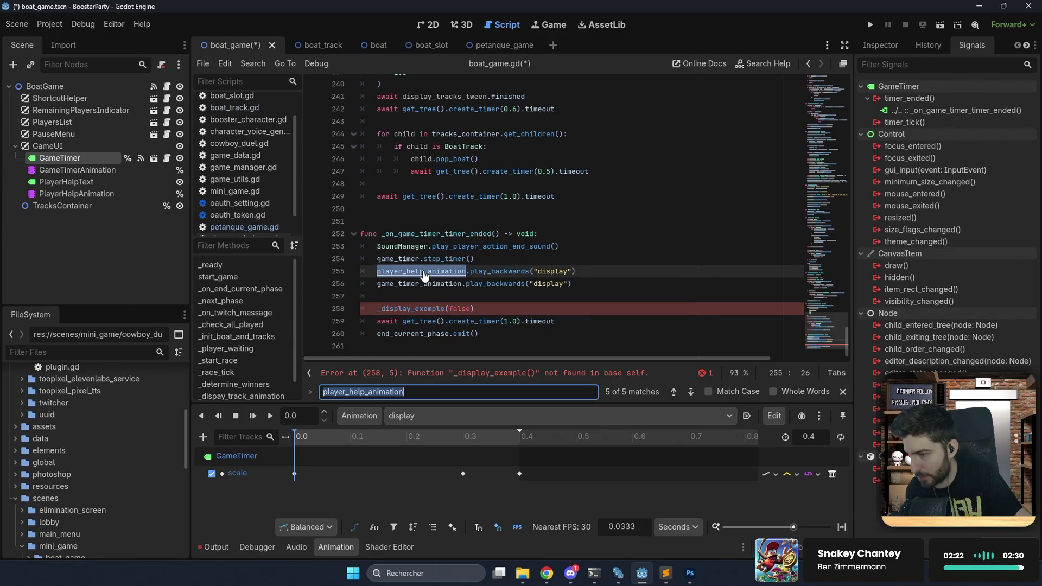
key(Return)
key(Return)
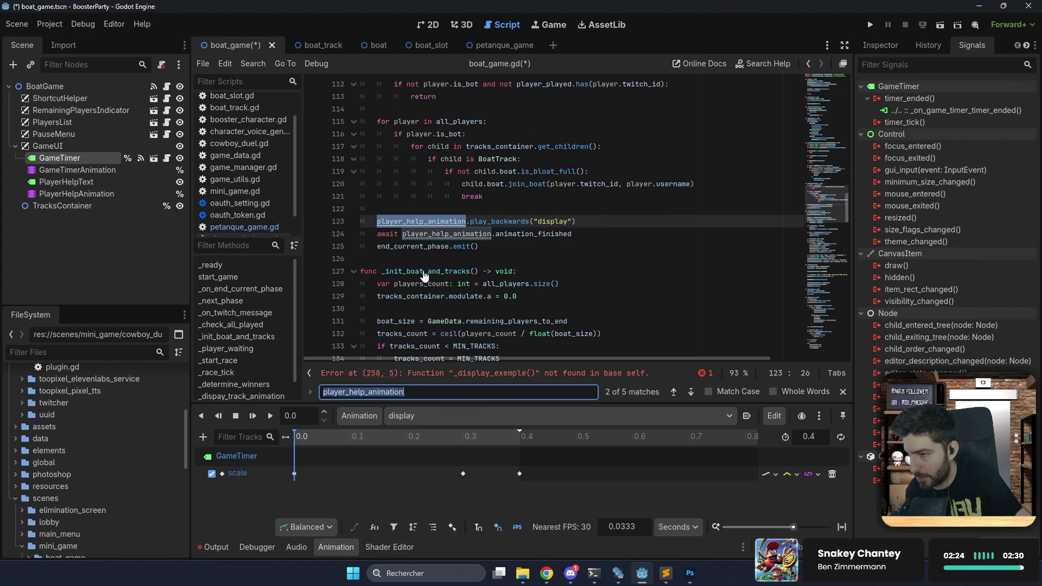
drag(573, 234, 601, 214)
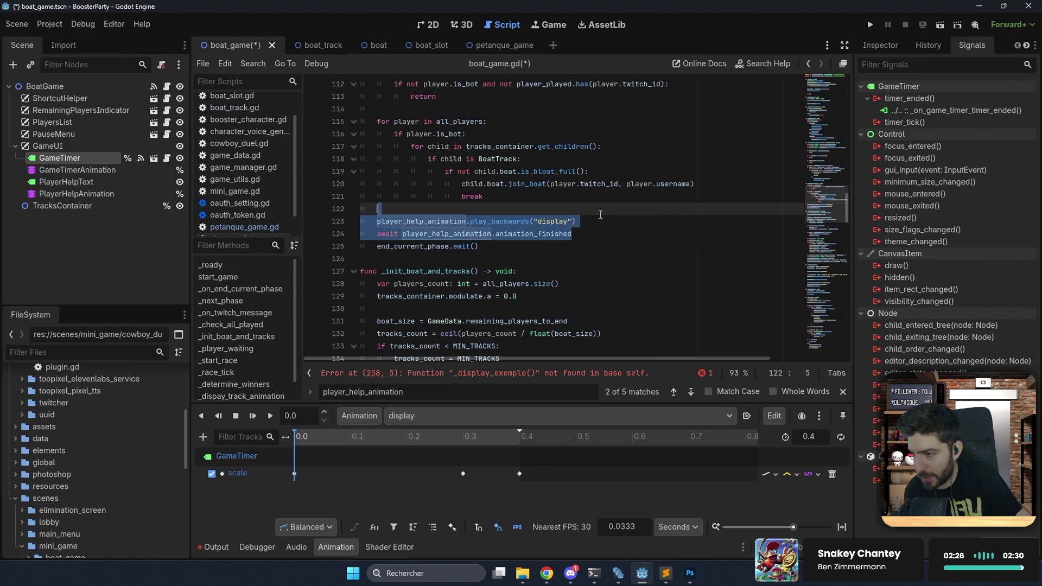
key(Delete)
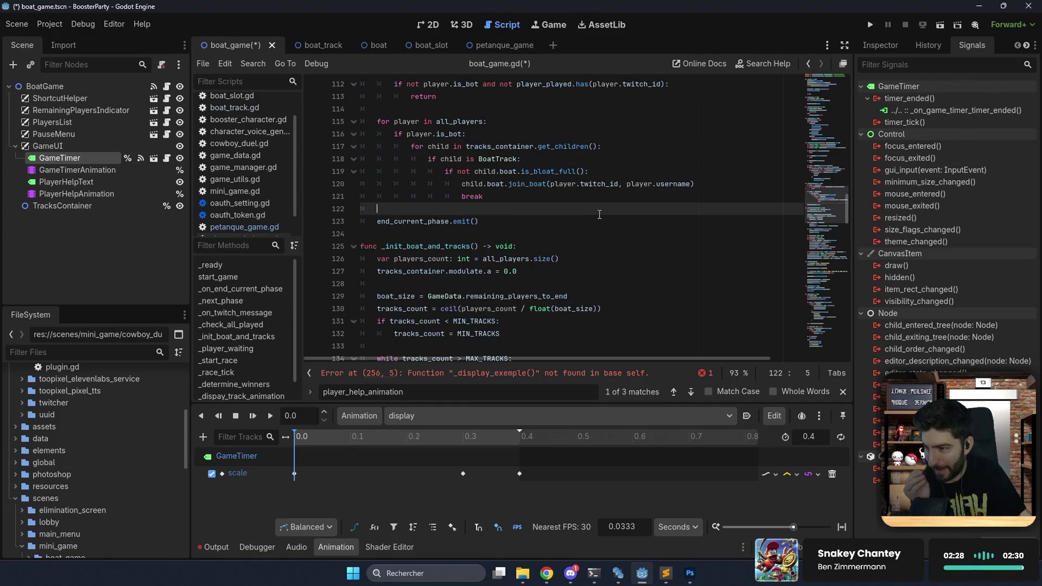
scroll(599, 214, up, 2)
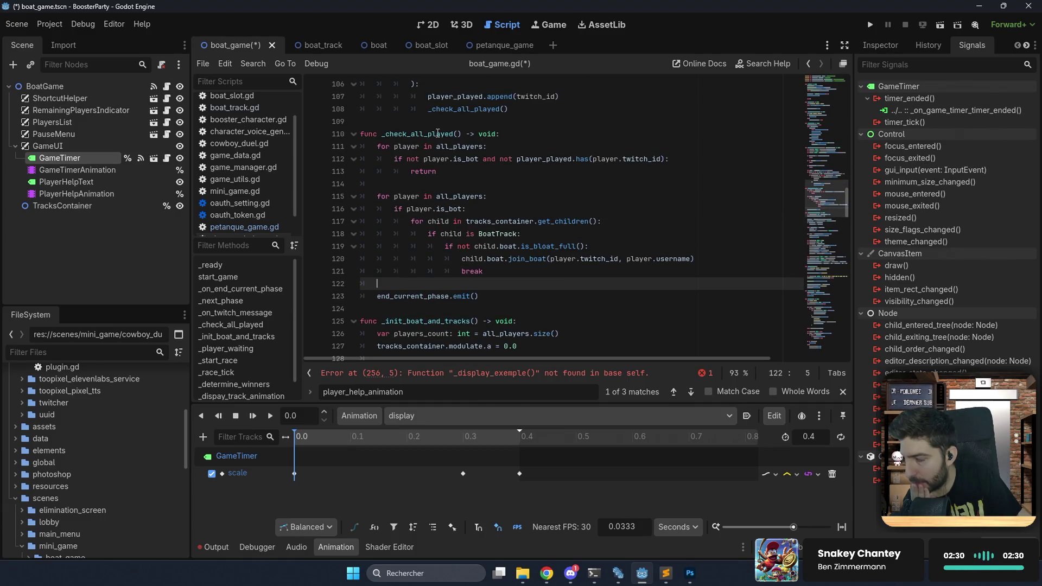
double_click(437, 134)
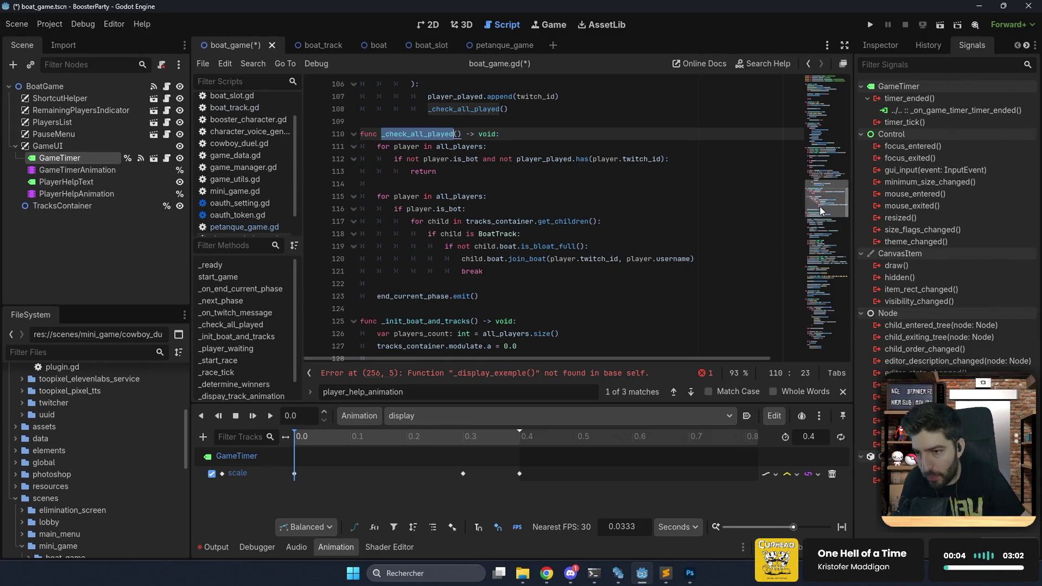
Replace end_current_phase.emit() with _check_all_played() and delete the _display_exemple(false) line.
drag(820, 206, 828, 348)
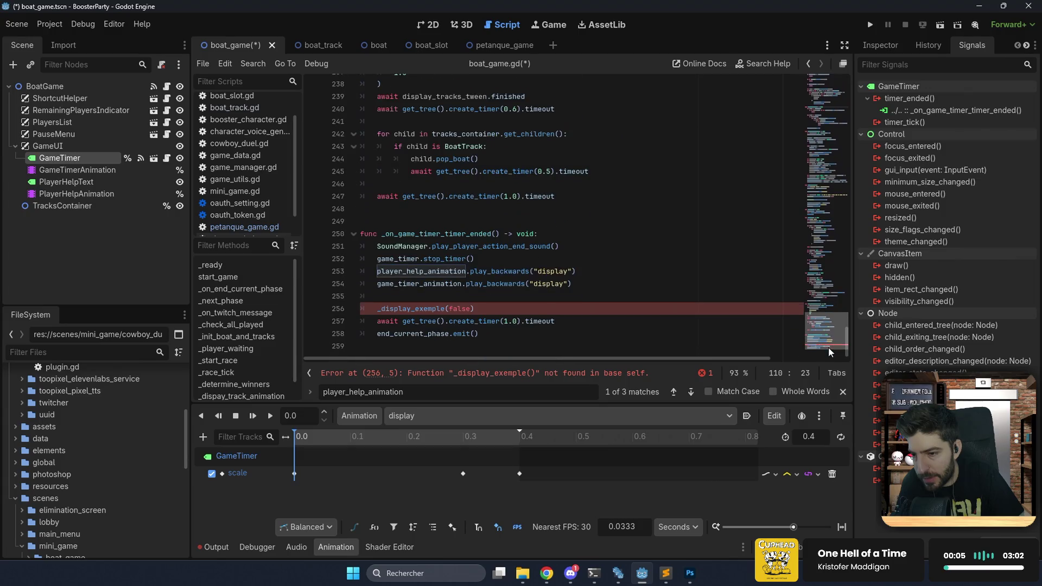
click(482, 309)
drag(396, 333, 377, 333)
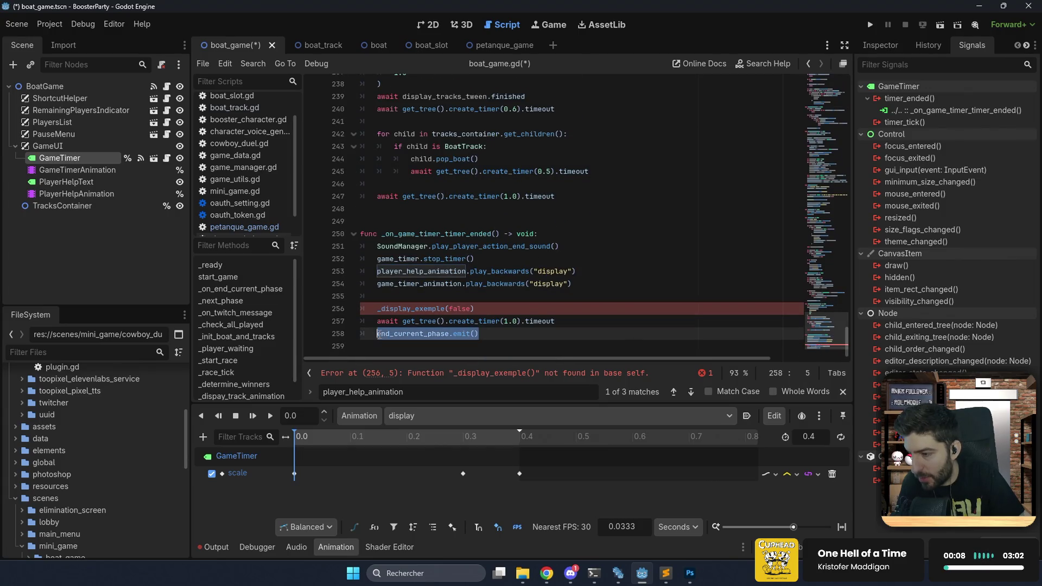
text(_check_all_played())
click(492, 309)
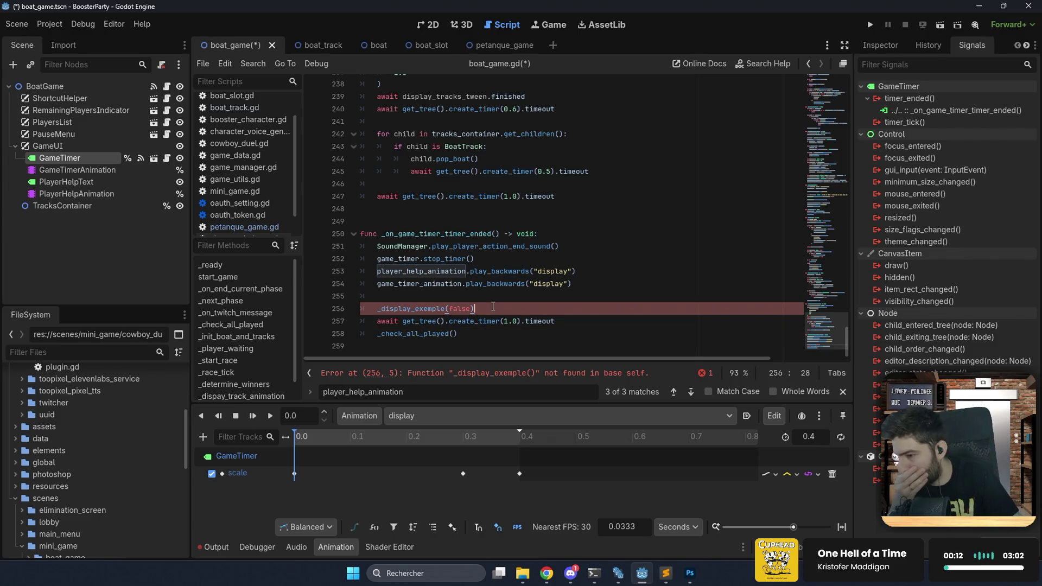
key(shift+Up)
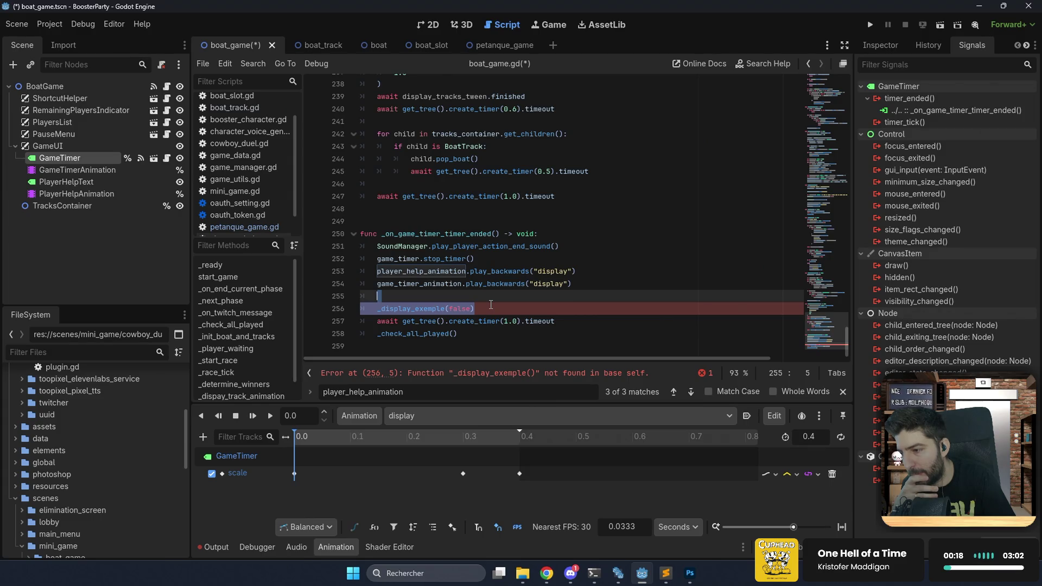
key(BackSpace)
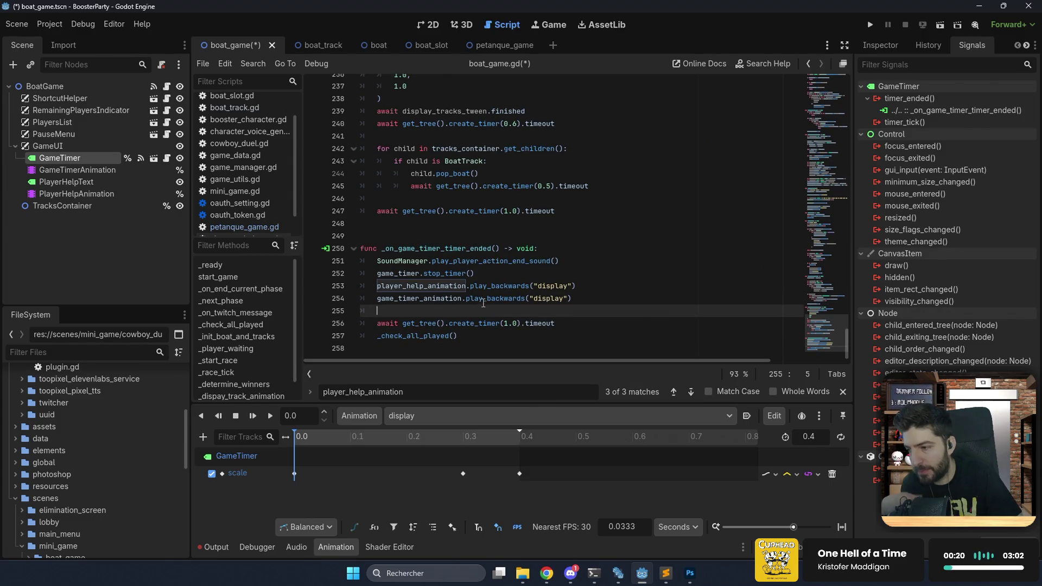
Remove the _check_all_played() call from the timer-ended handler and the extra blank line above it.
click(502, 323)
key(End)
key(shift+Up)
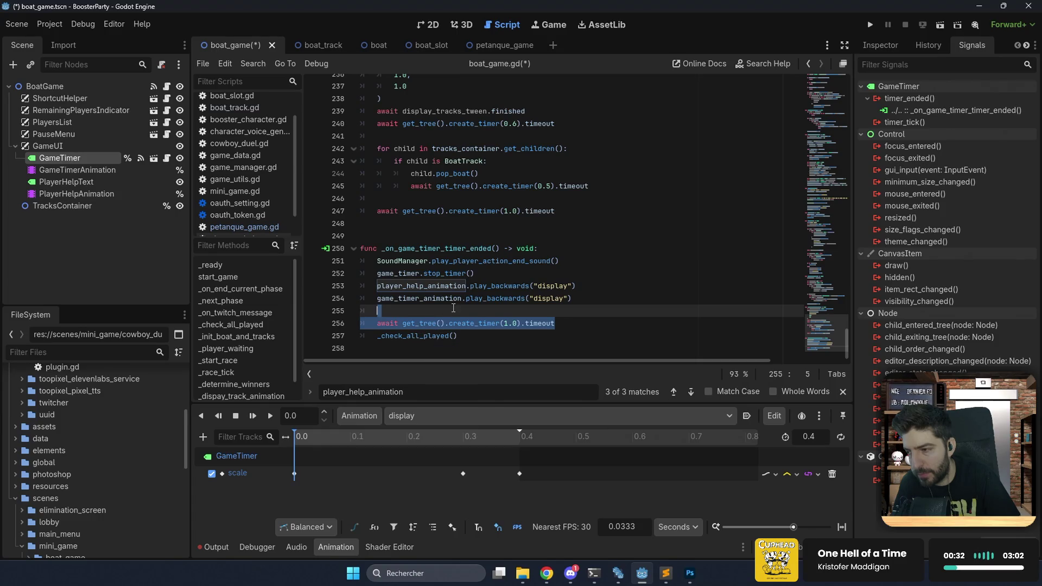
double_click(462, 249)
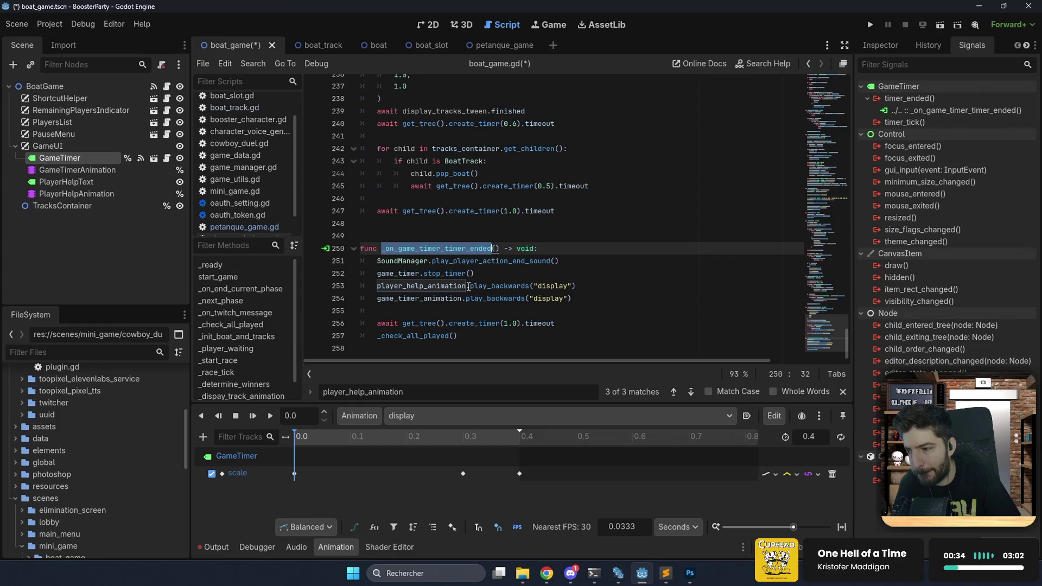
drag(461, 336, 567, 324)
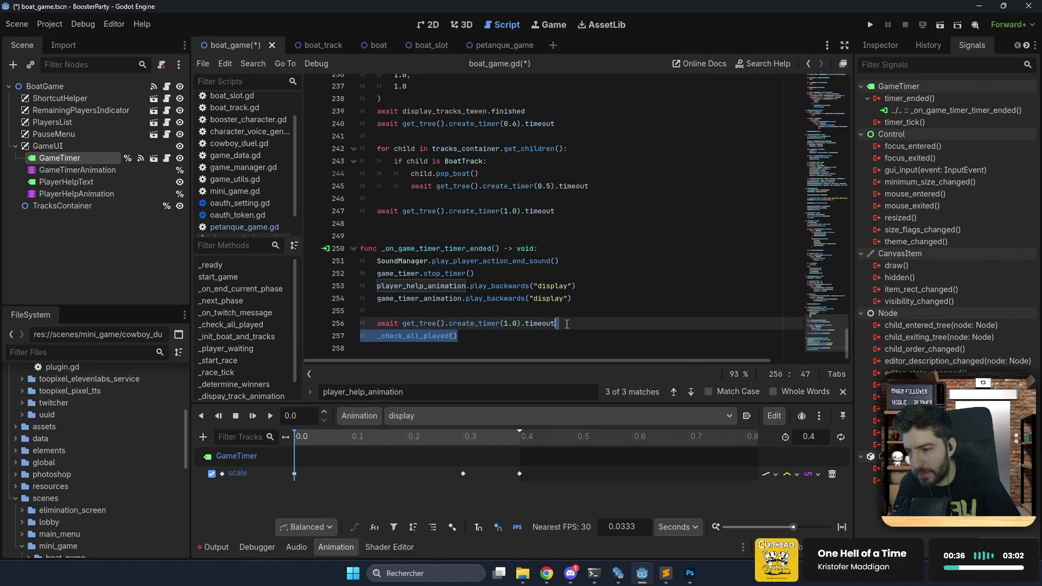
key(BackSpace)
key(Up)
key(Up)
key(Up)
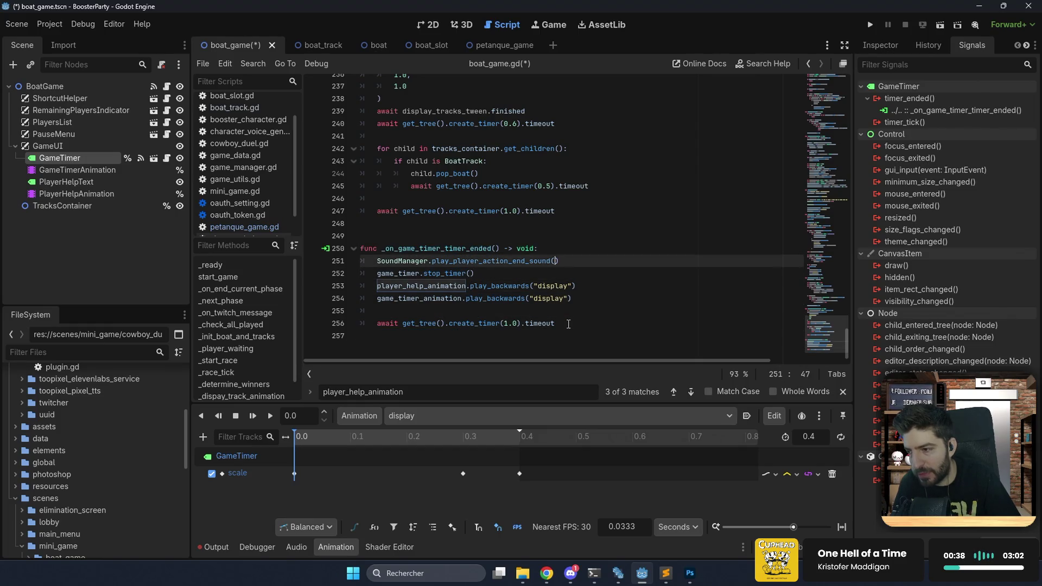
key(BackSpace)
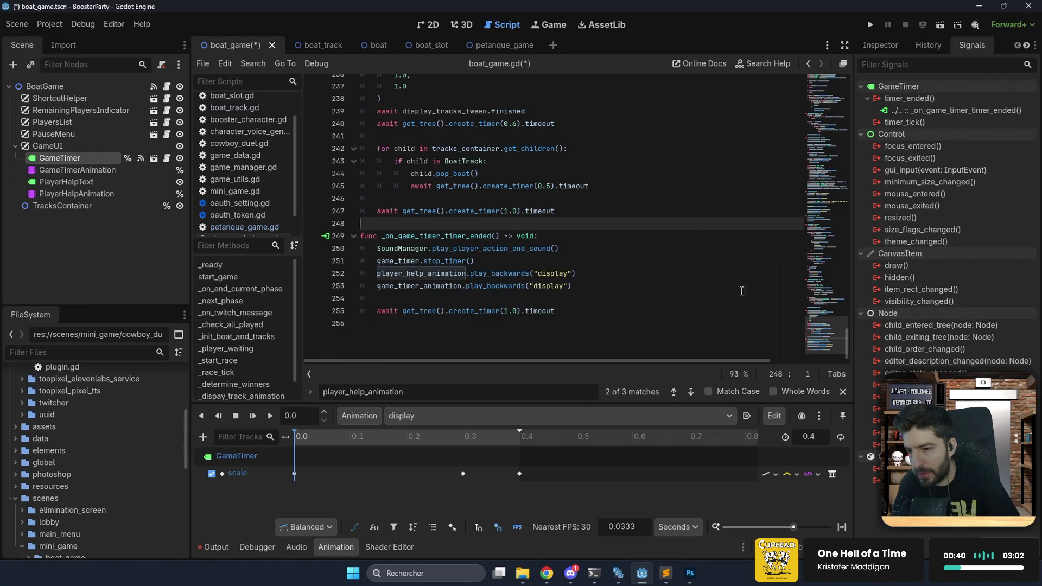
mouse_move(813, 327)
mouse_down()
mouse_move(829, 106)
mouse_move(833, 143)
mouse_up()
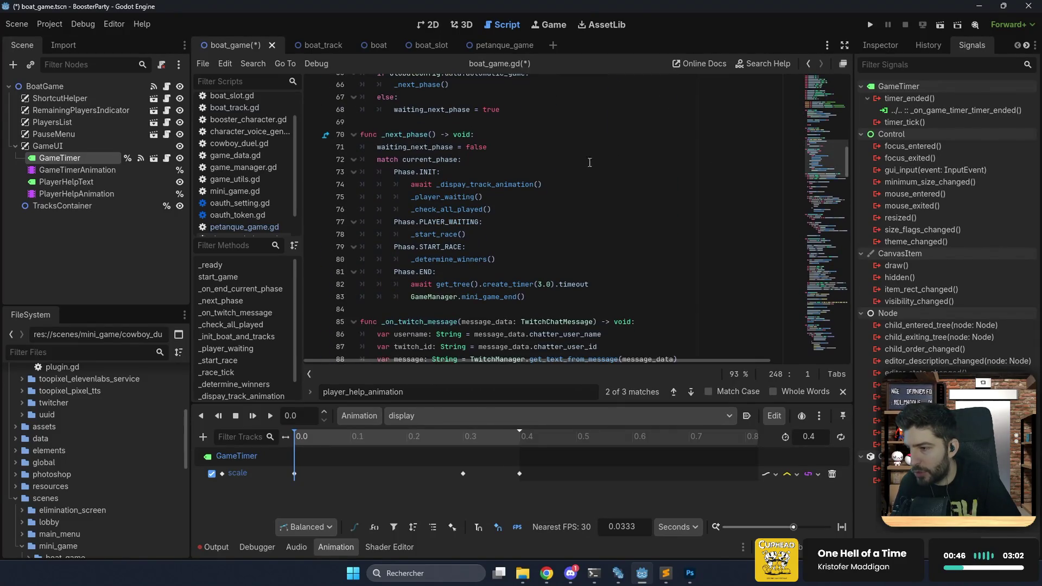
Cut the bot for-player loop from _check_all_played and select the leftover end_current_phase.emit() lines.
ctrl+click(473, 210)
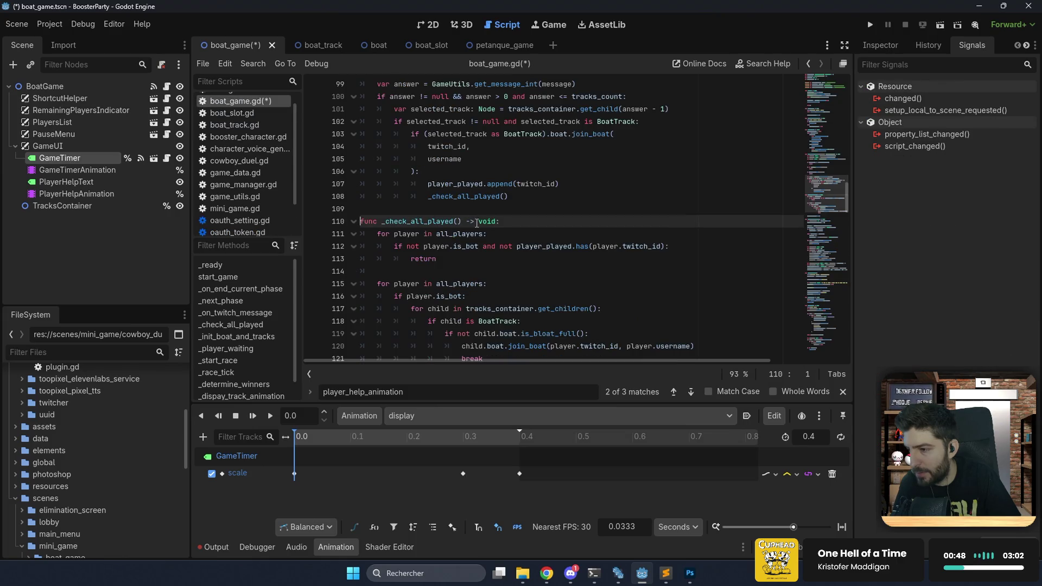
drag(513, 197, 433, 200)
key(Right)
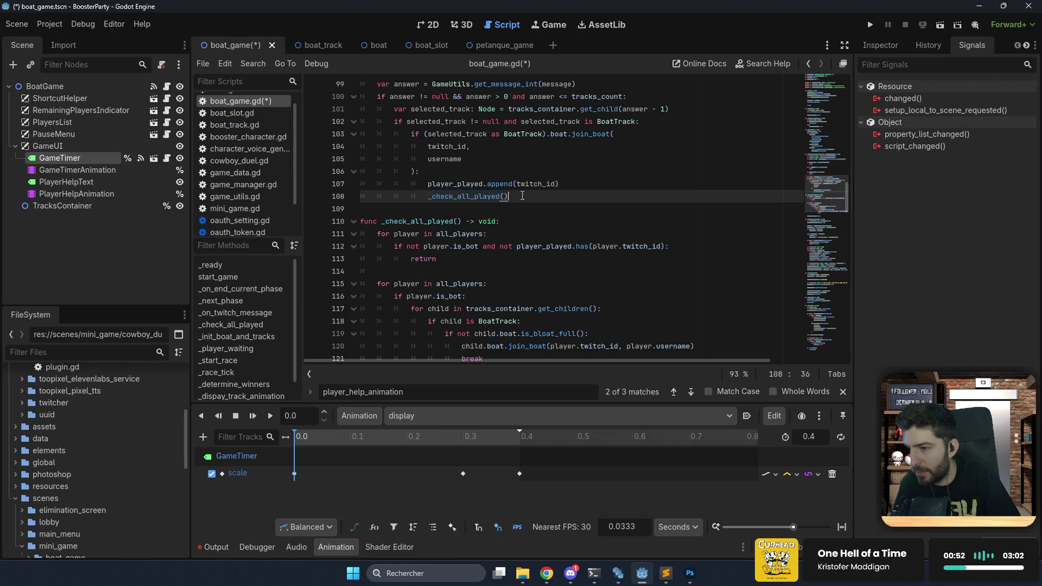
scroll(522, 196, down, 2)
scroll(522, 196, down, 2)
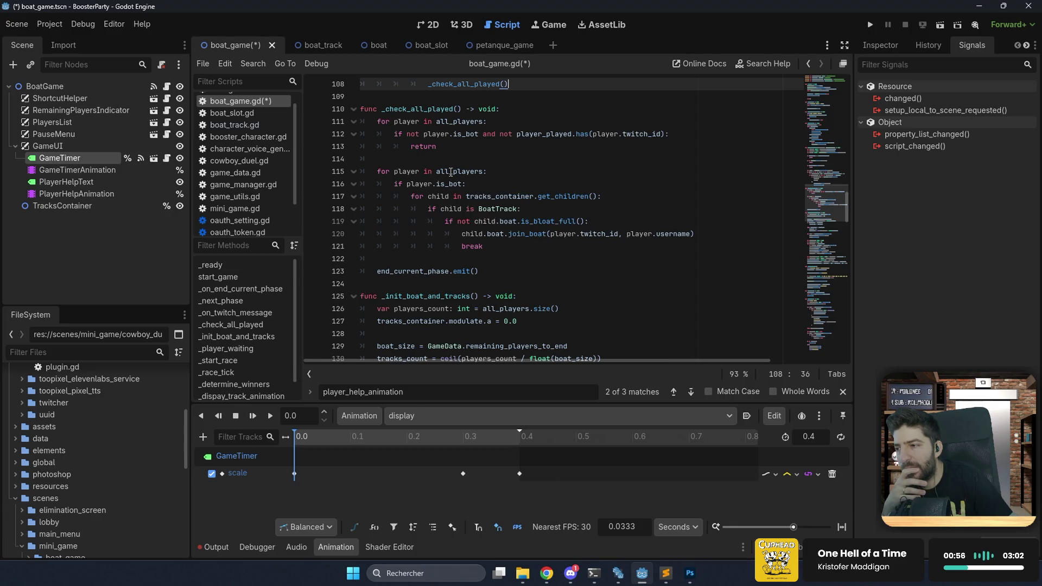
scroll(467, 147, up, 2)
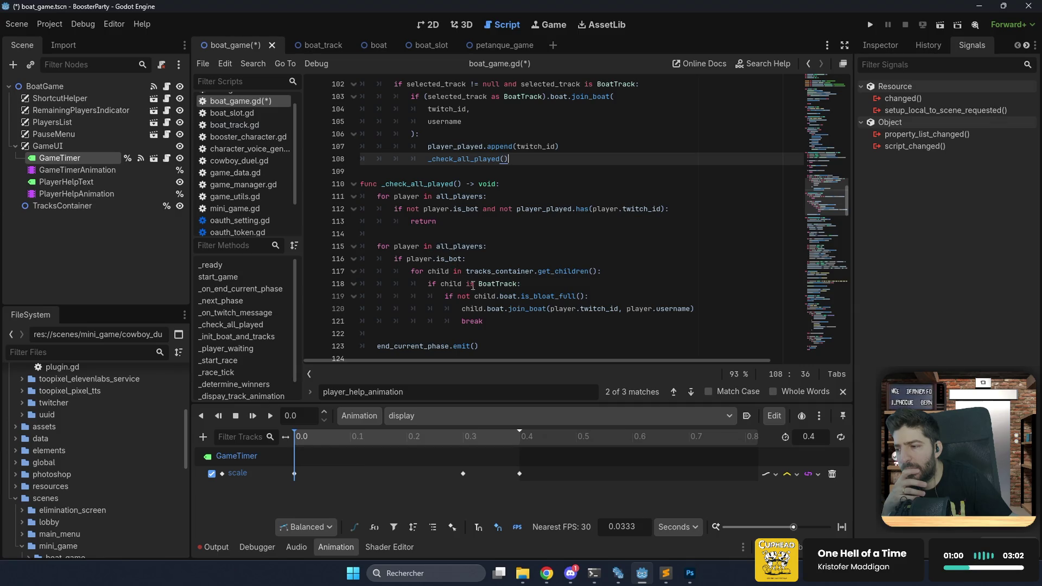
click(445, 222)
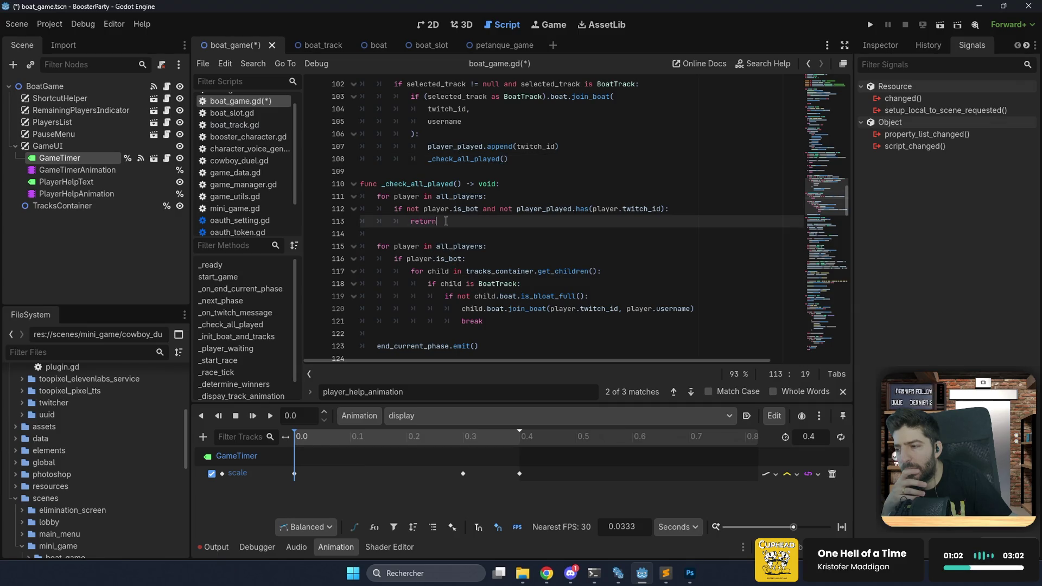
click(432, 231)
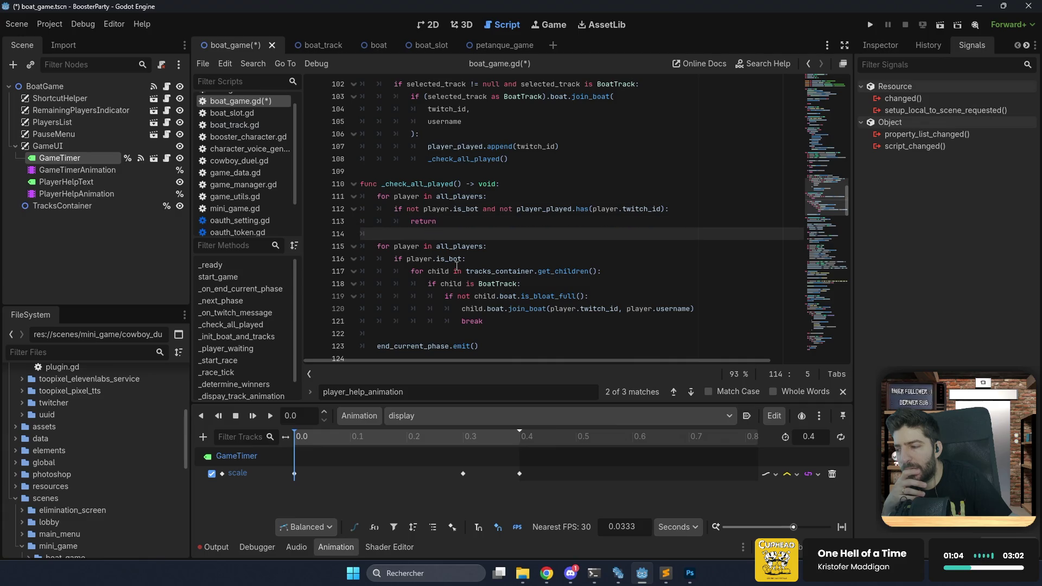
drag(485, 321, 379, 247)
key(ctrl+c)
key(BackSpace)
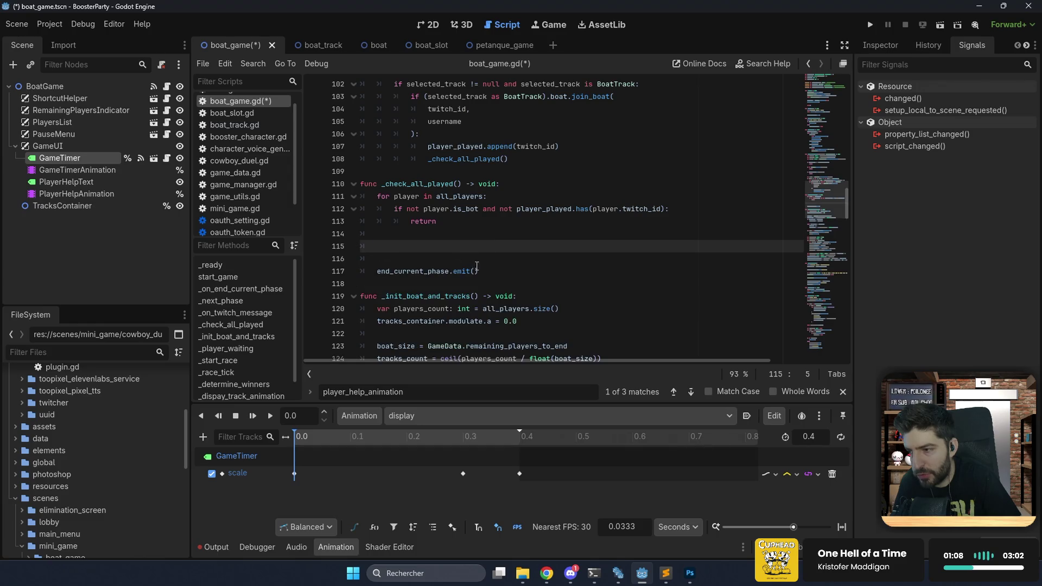
drag(478, 271, 489, 252)
Insert an _on_game_timer_timer_ended() call in _check_all_played and jump to that function's definition.
text(_en)
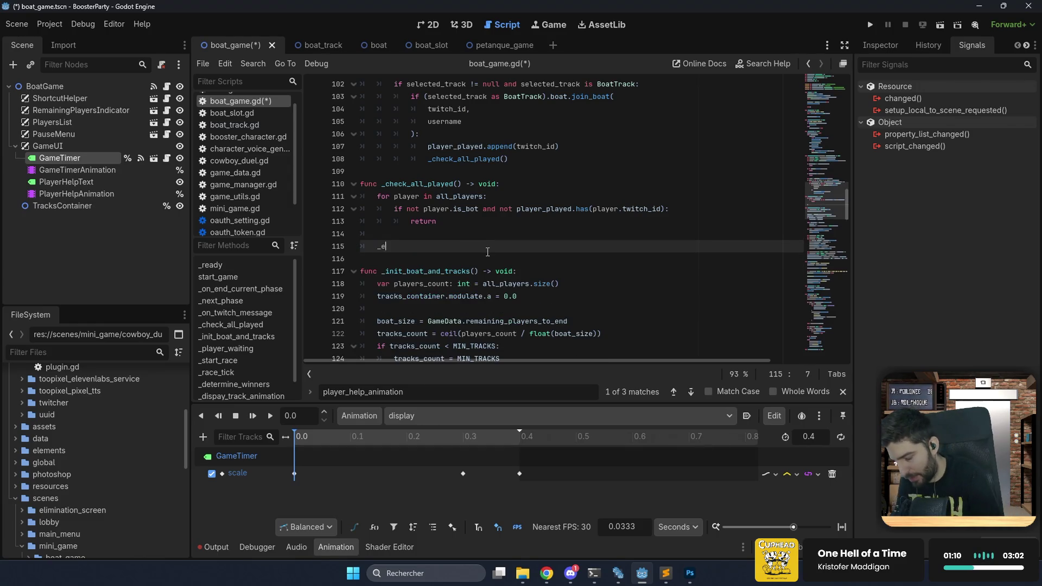
key(Down)
key(Return)
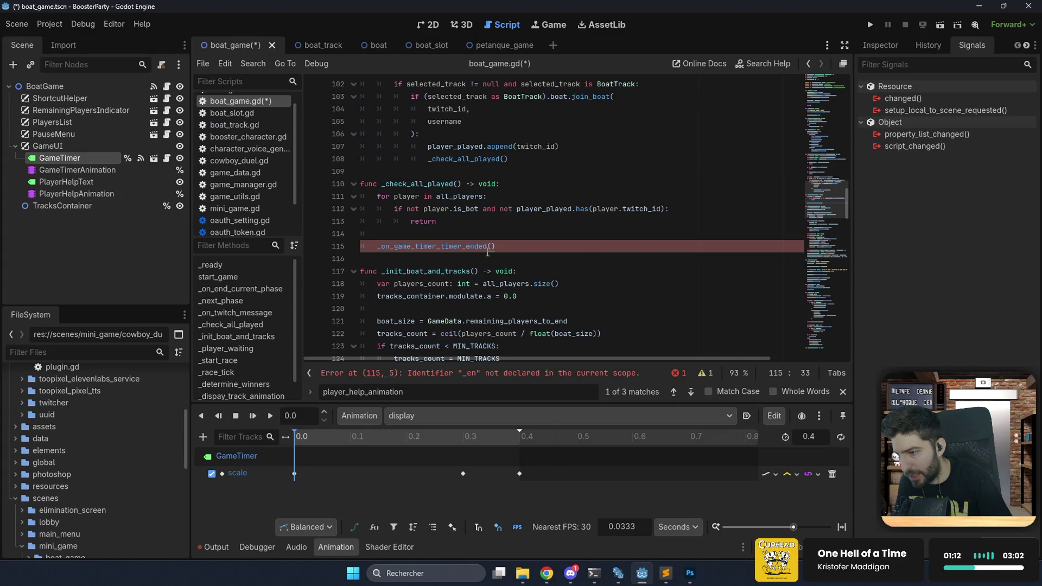
ctrl+click(461, 247)
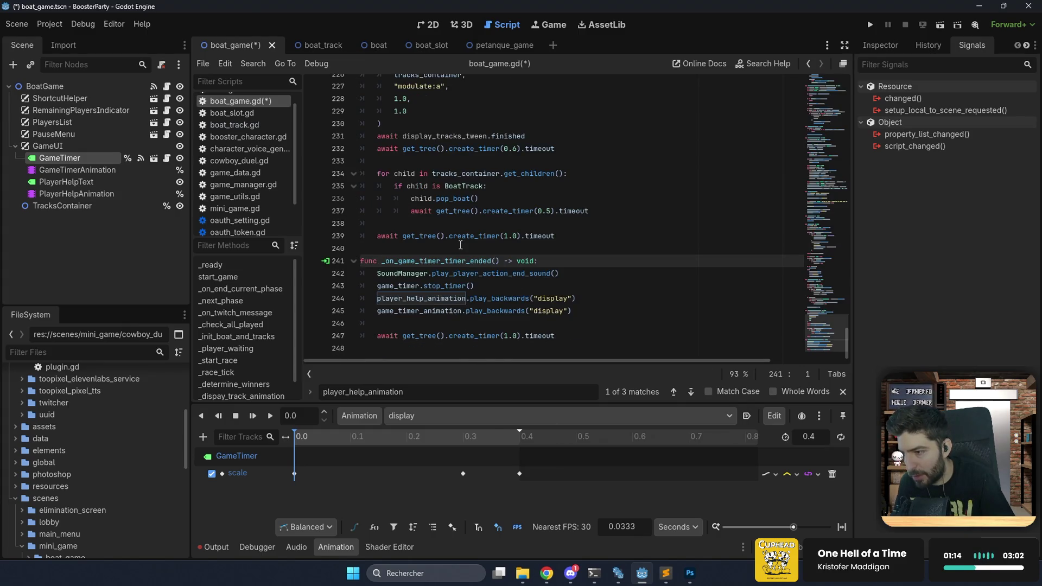
Paste the boat-joining loop after the timer await and erase its is_bot condition.
click(558, 334)
key(ctrl+v)
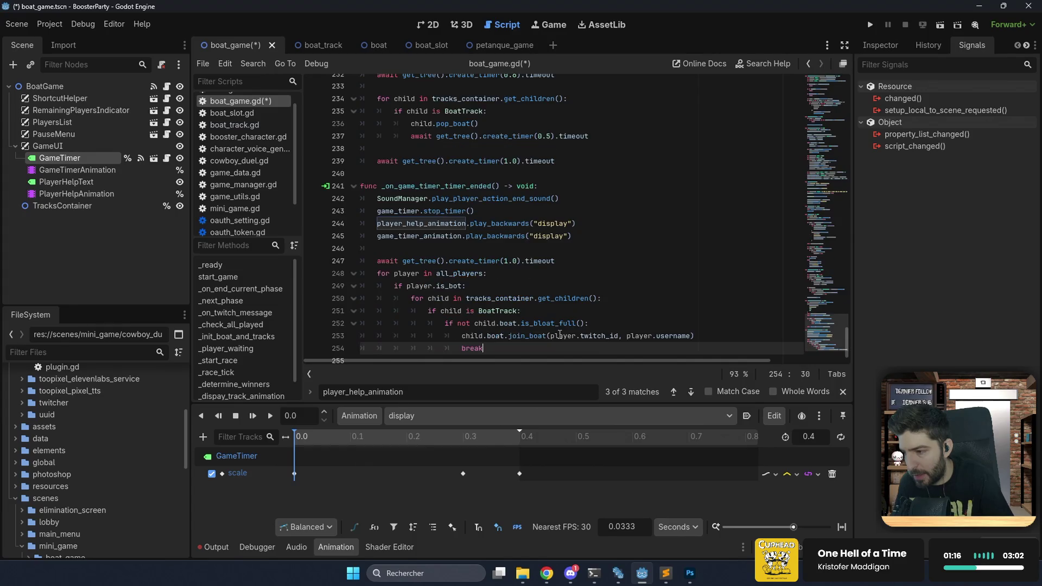
click(565, 261)
key(Return)
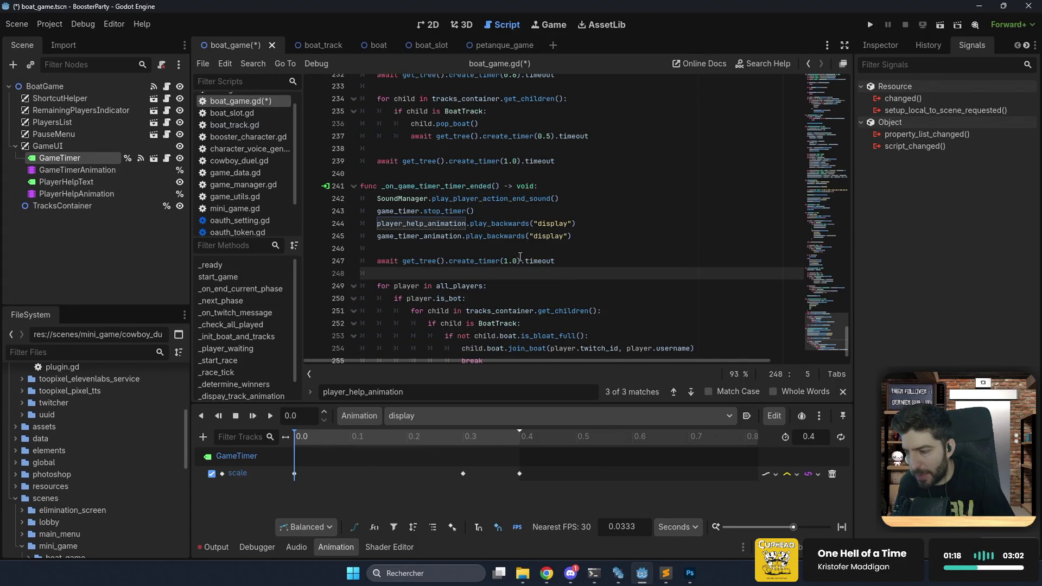
scroll(527, 257, down, 1)
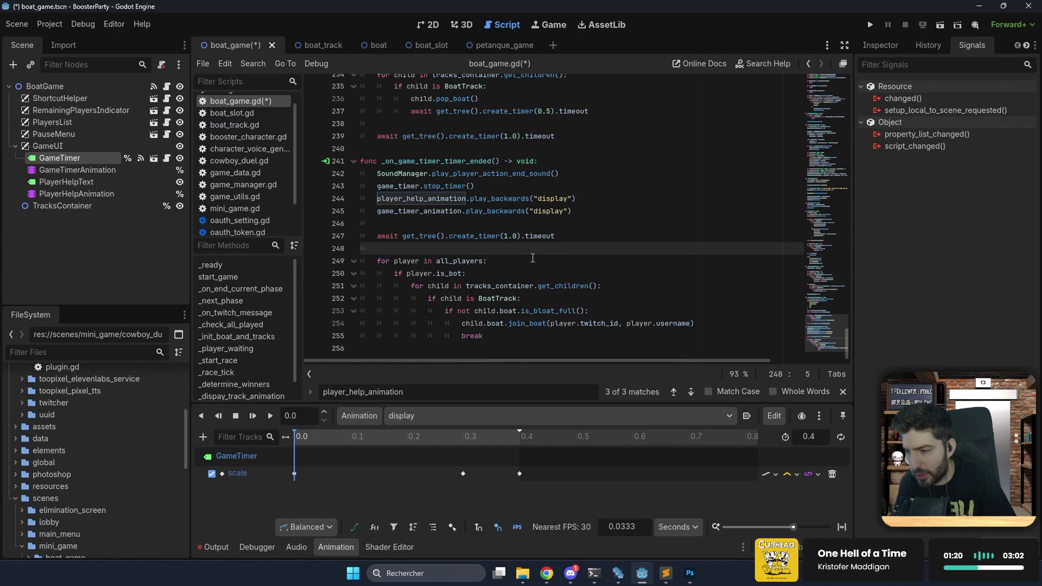
click(480, 273)
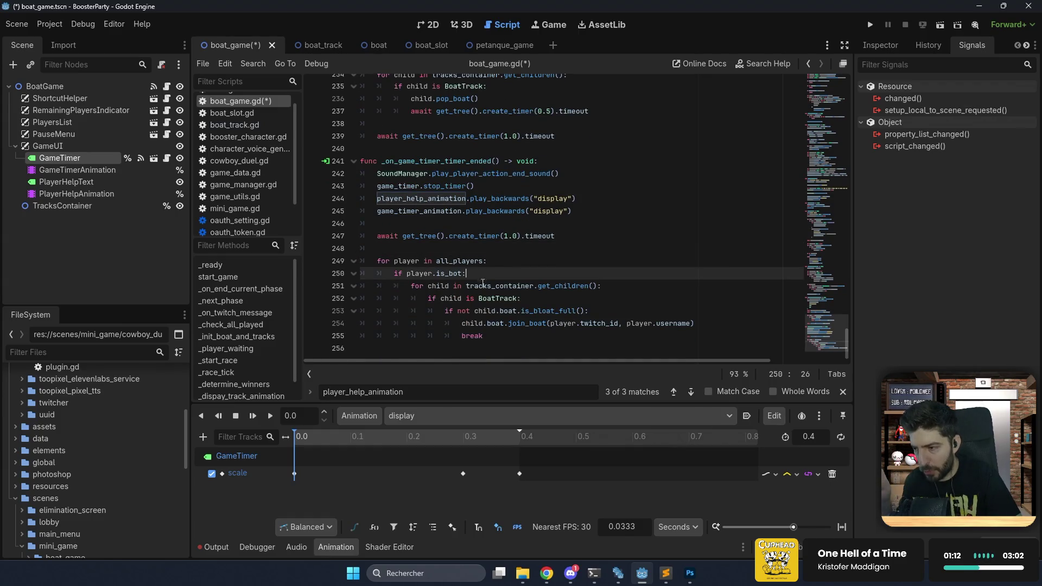
click(497, 334)
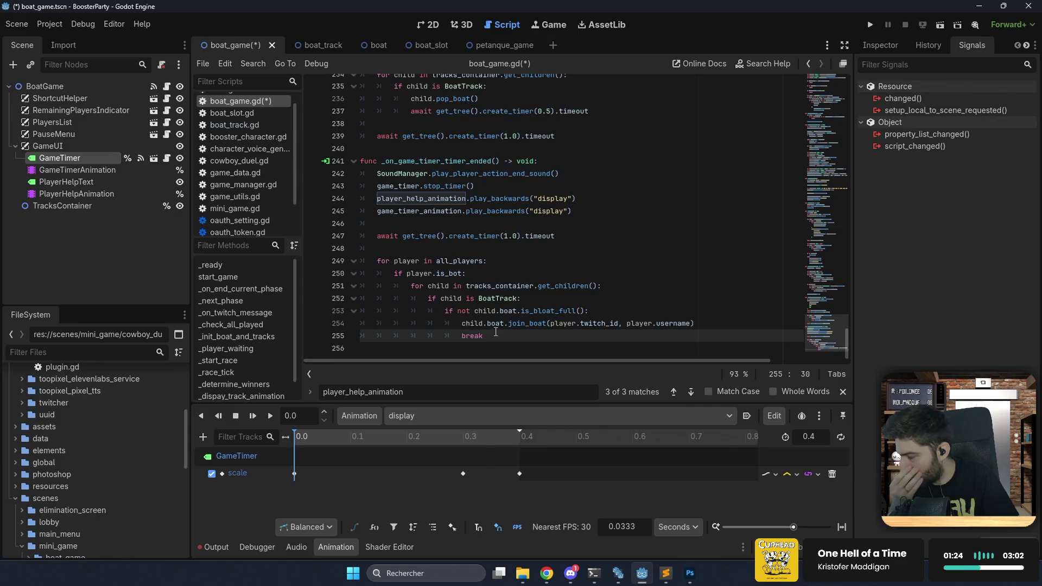
click(476, 274)
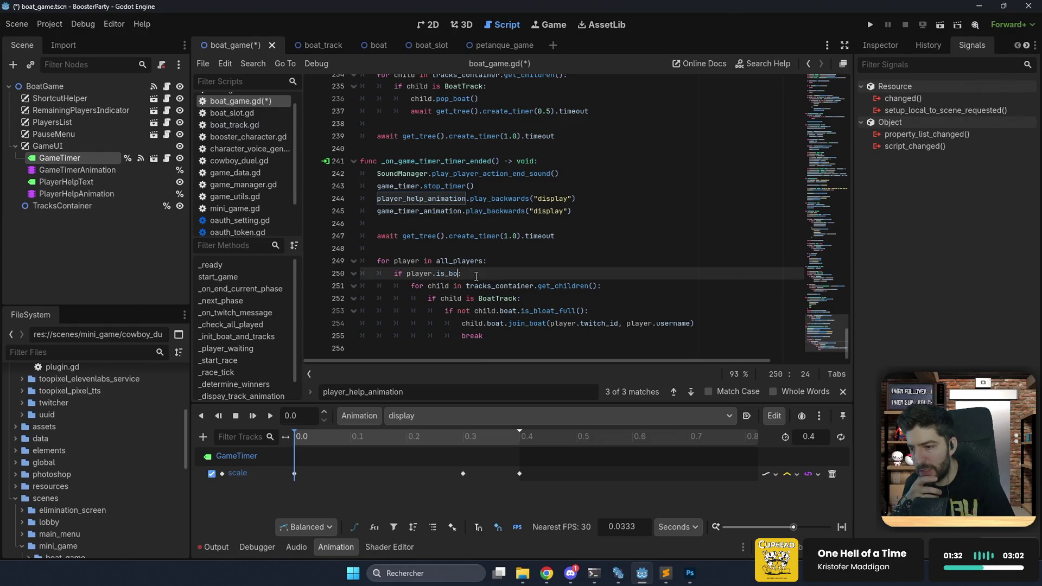
key(BackSpace)
key(BackSpace)
key(BackSpace)
key(BackSpace)
key(BackSpace)
key(BackSpace)
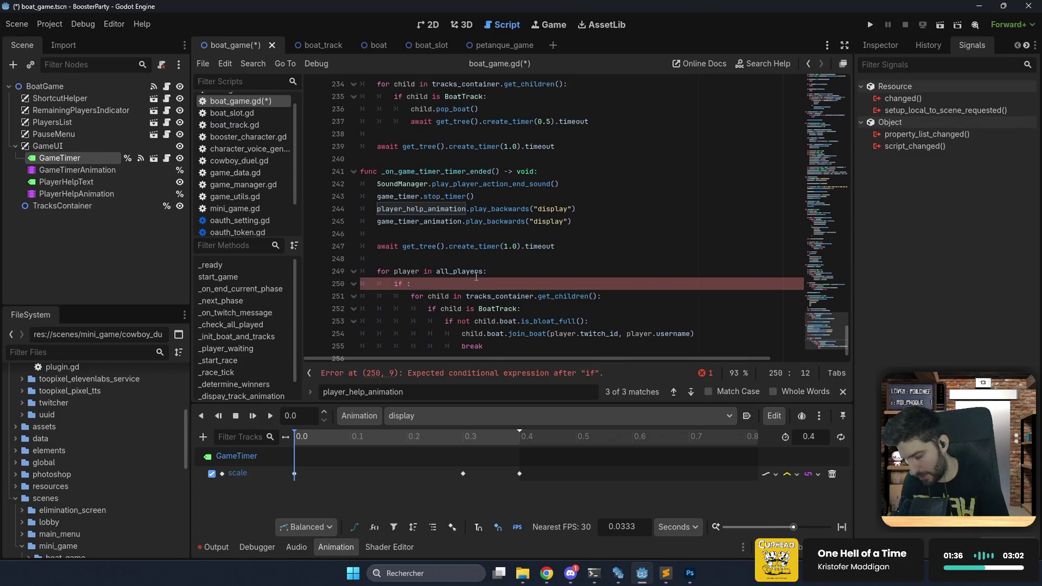
Change the loop condition to 'not player_played.has(player.twitch_id)' and save the script.
text(pl)
key(Down)
key(Down)
key(Down)
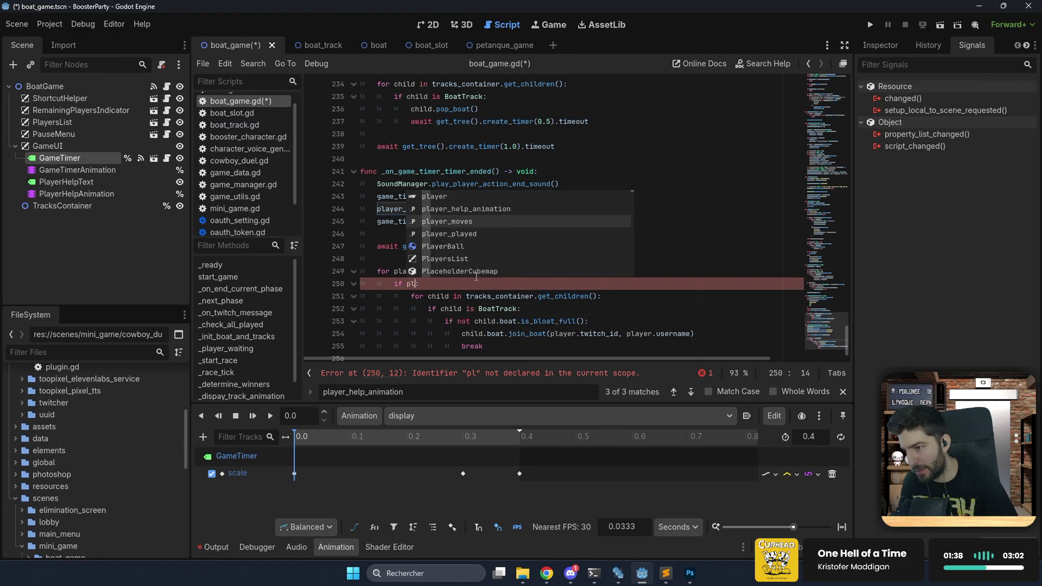
key(Return)
text(.has)
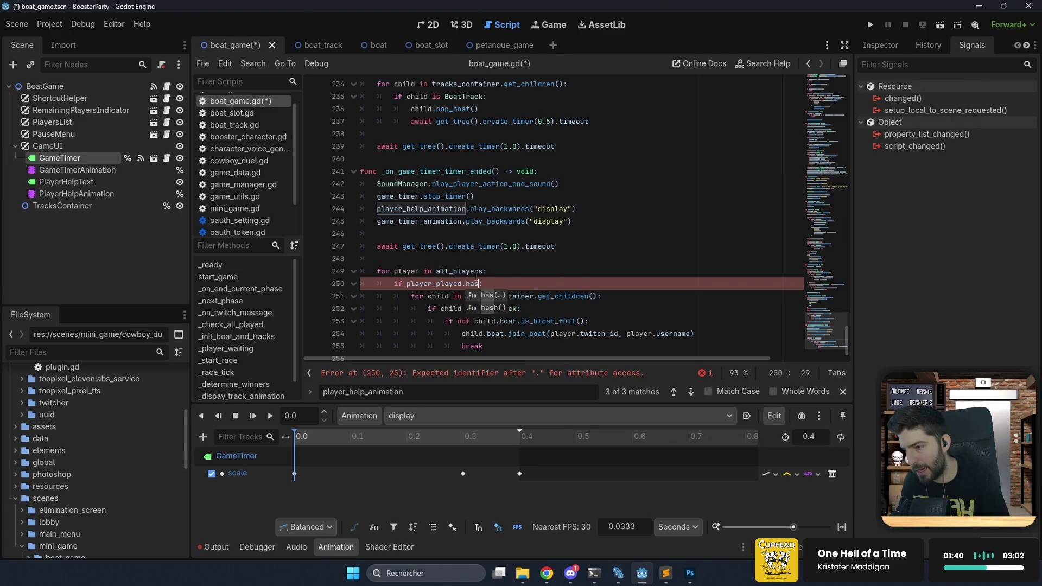
key(Return)
text(player)
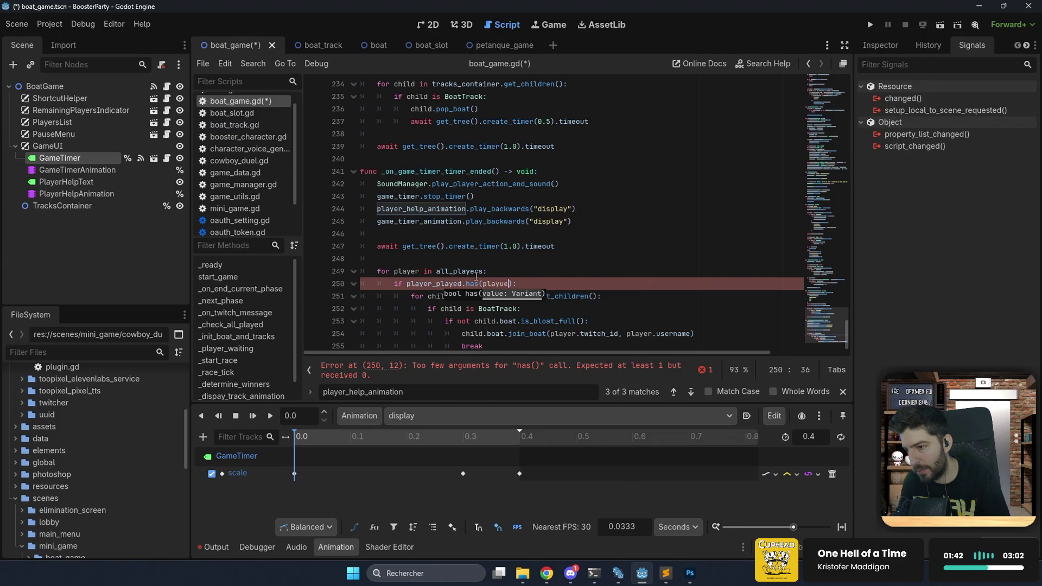
text(.tw)
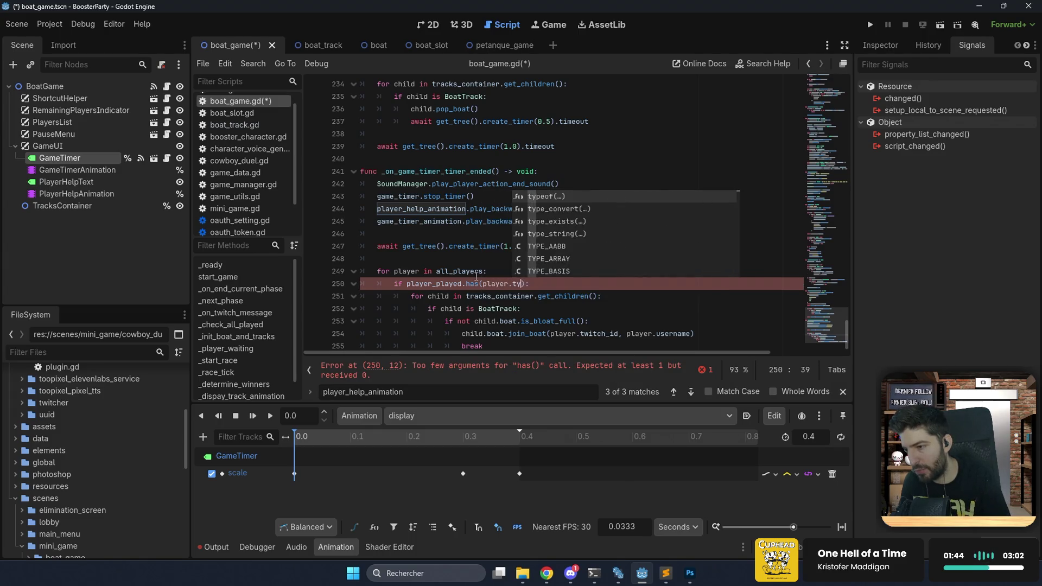
text(witch_id)
key(Return)
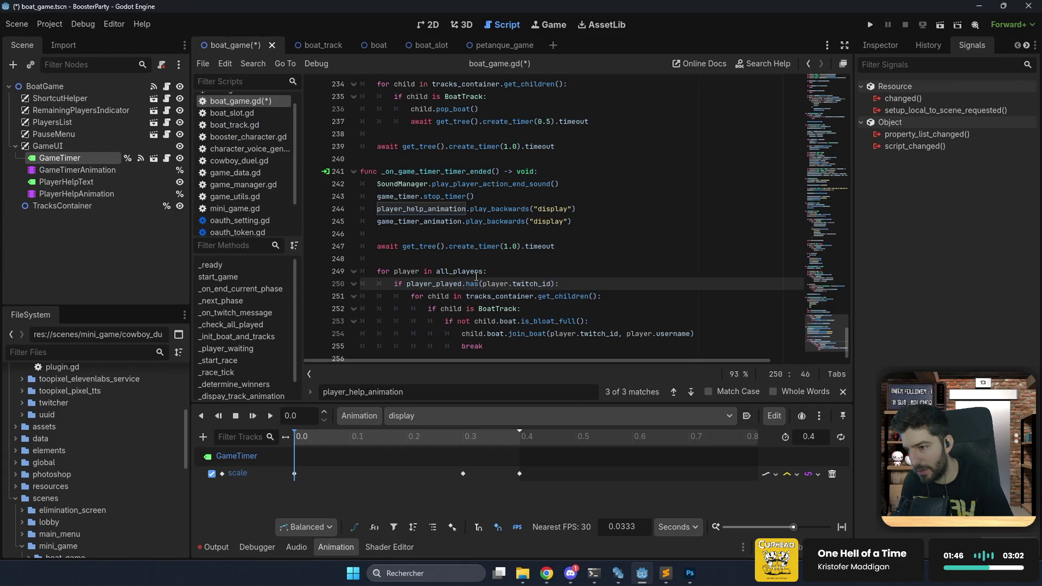
key(Left)
key(Left)
key(Left)
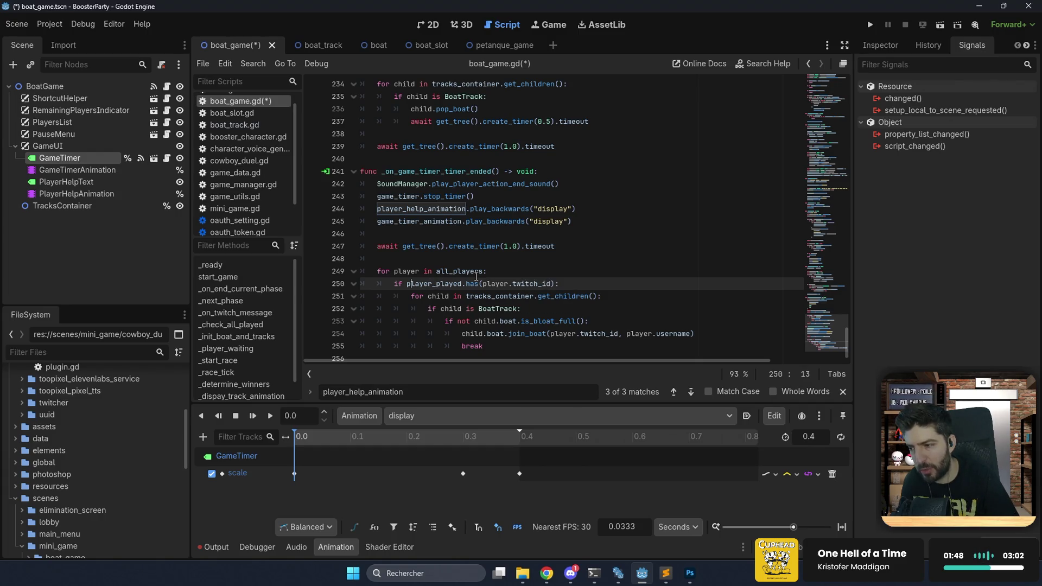
text(not)
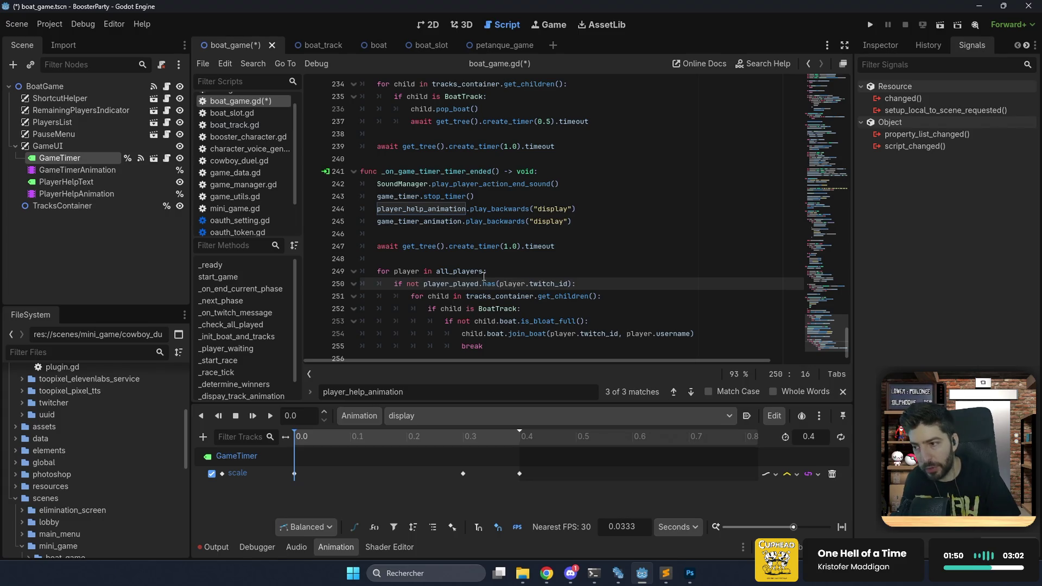
click(504, 270)
key(ctrl+s)
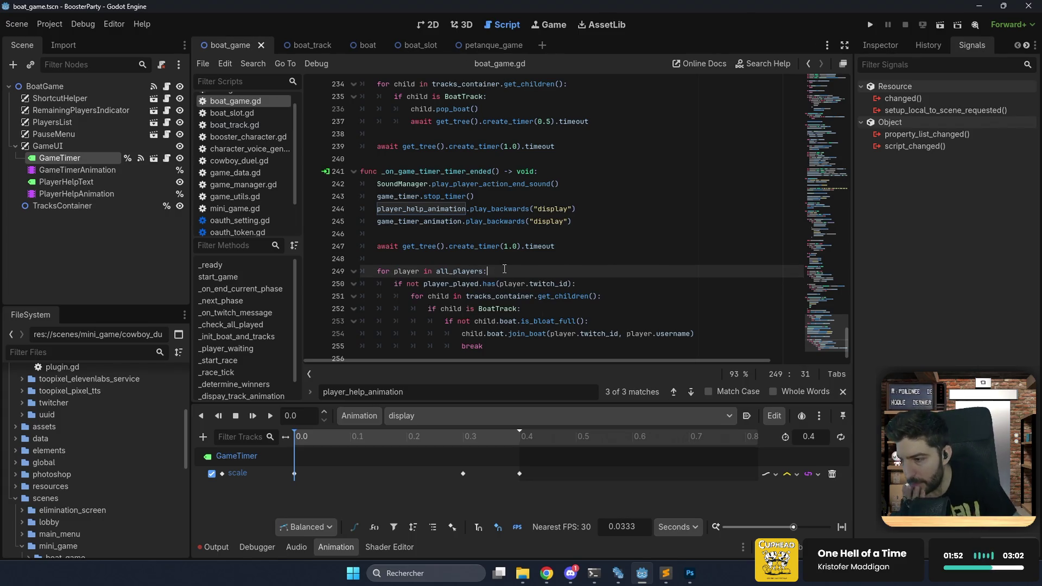
Add end_current_phase.emit() after the boat-joining loop and save the script.
double_click(450, 283)
scroll(532, 328, down, 1)
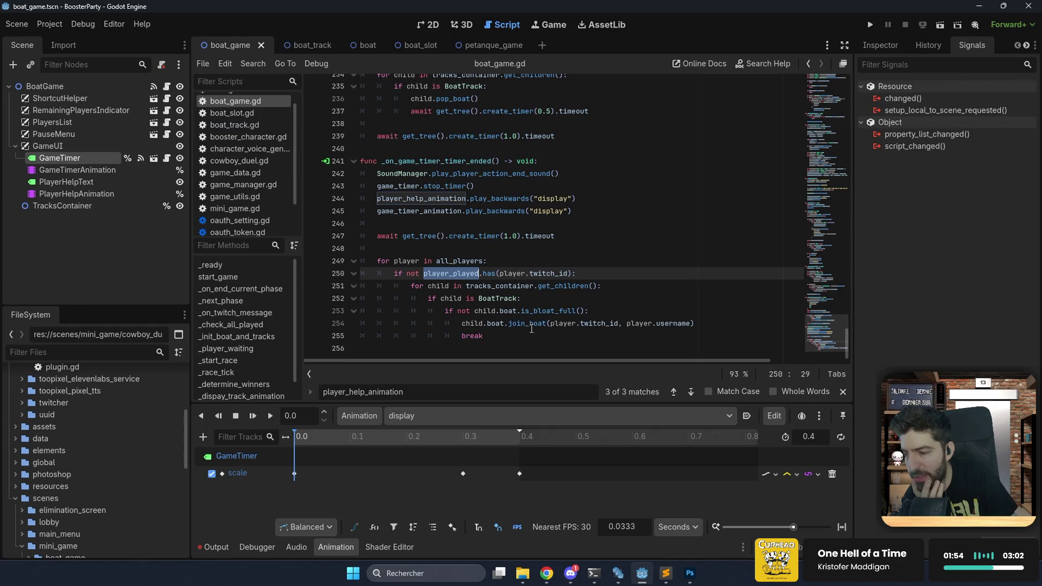
click(504, 335)
key(Return)
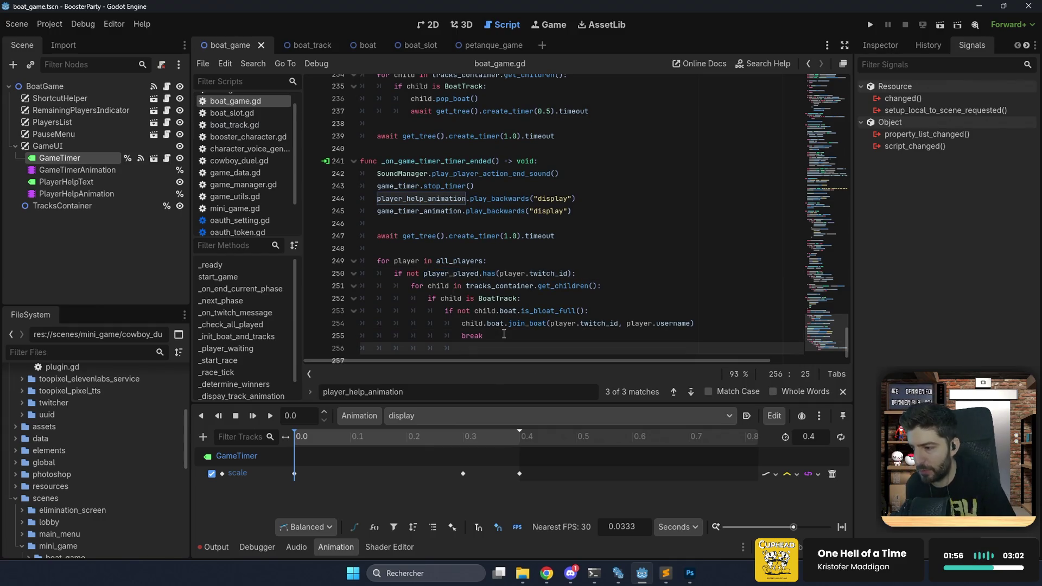
key(BackSpace)
key(BackSpace)
key(BackSpace)
key(Return)
text(en)
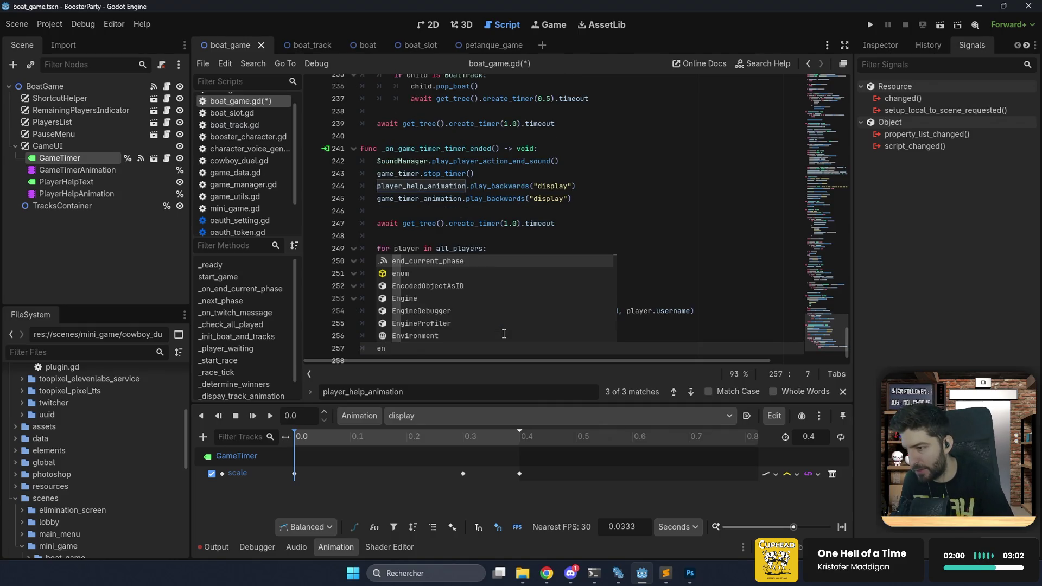
key(Return)
text(.emit())
key(ctrl+s)
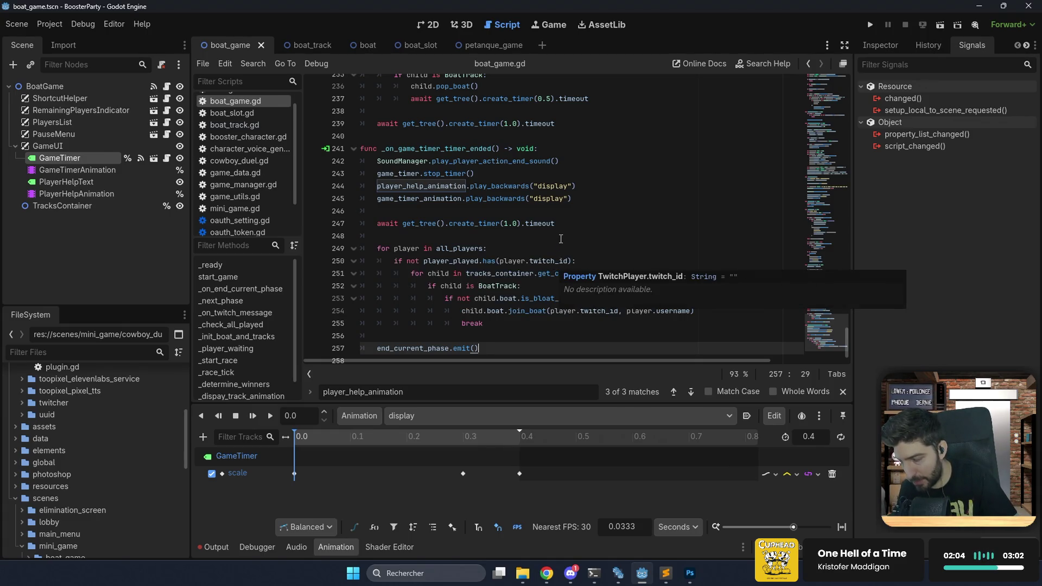
Check the _on_game_timer_timer_ended call on line 115, then run the project full-window.
click(574, 223)
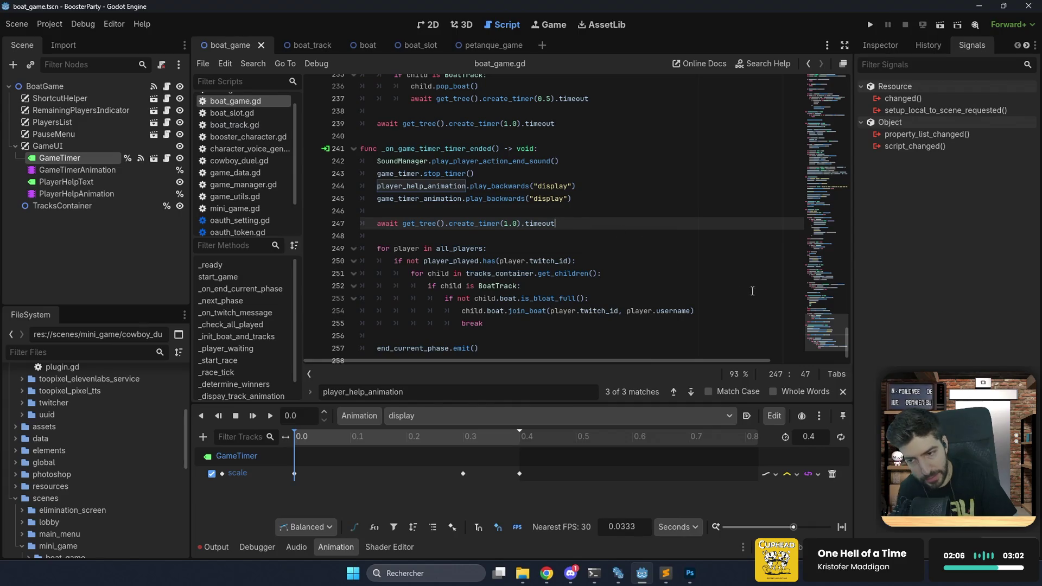
drag(826, 332, 837, 159)
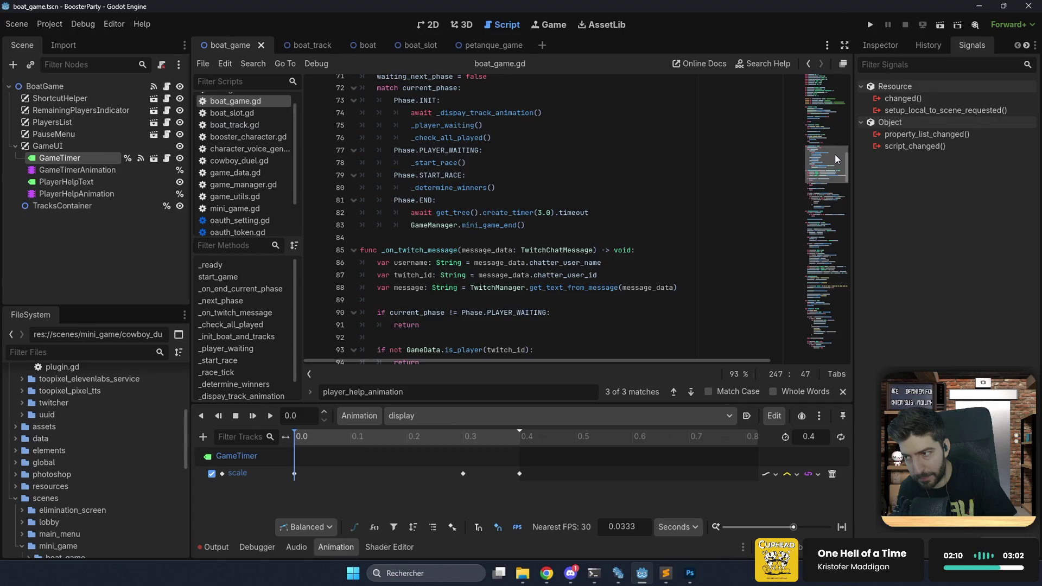
ctrl+click(461, 138)
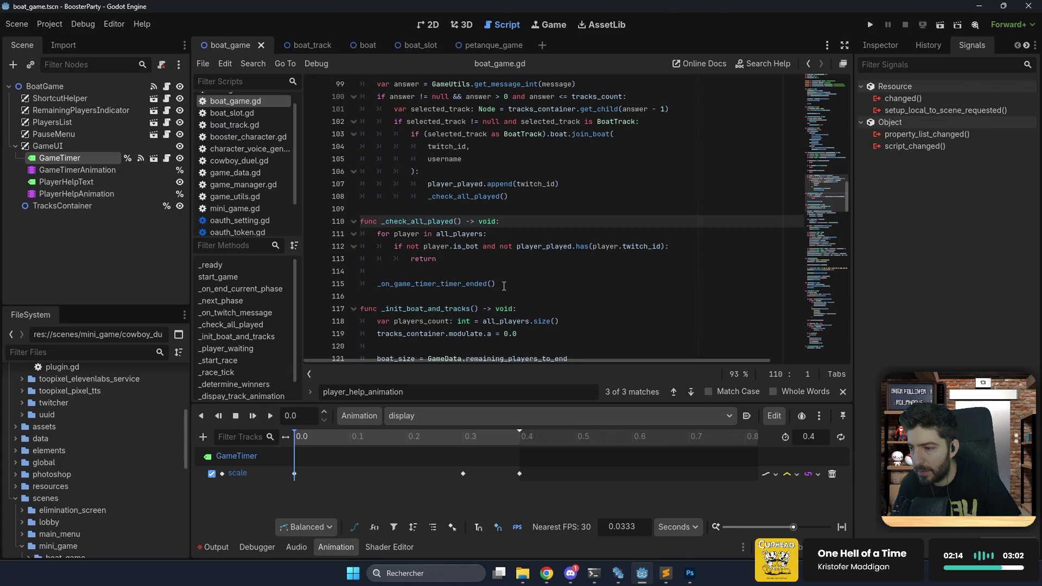
click(510, 283)
click(870, 28)
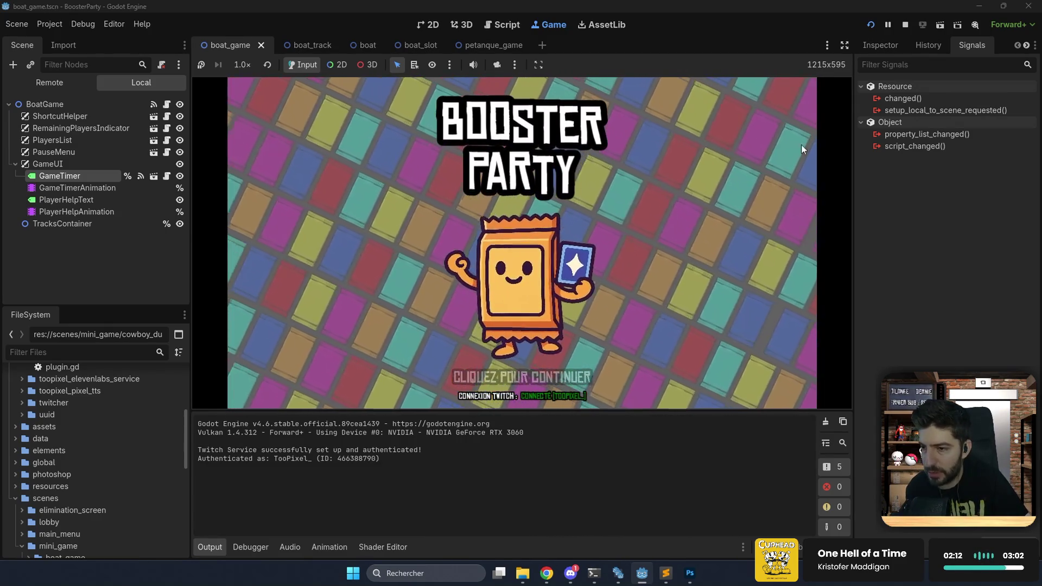
click(844, 48)
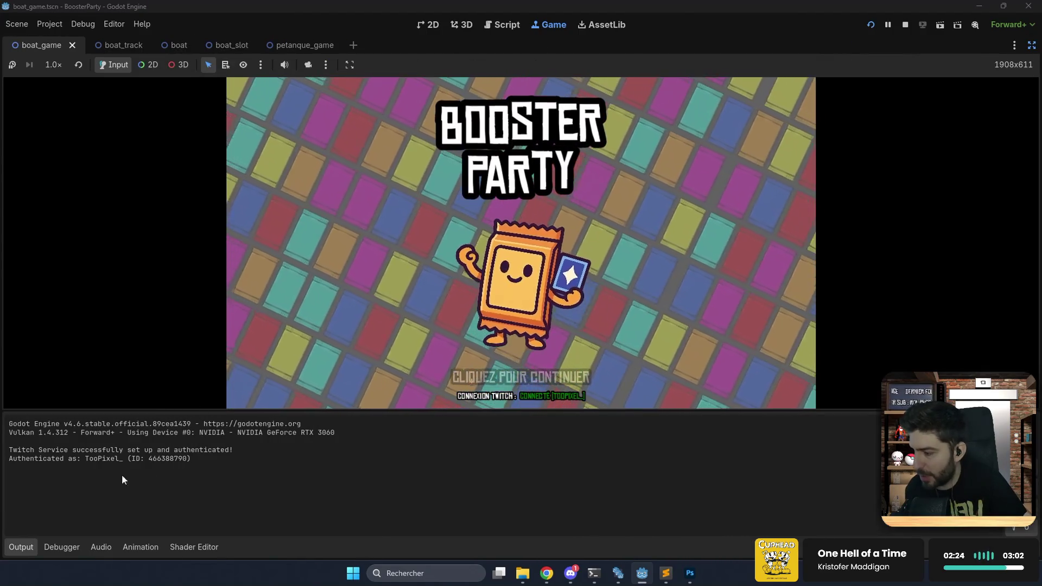
Collapse the Output panel, continue past the title screen and lobby, and choose Mode Arcade.
click(21, 547)
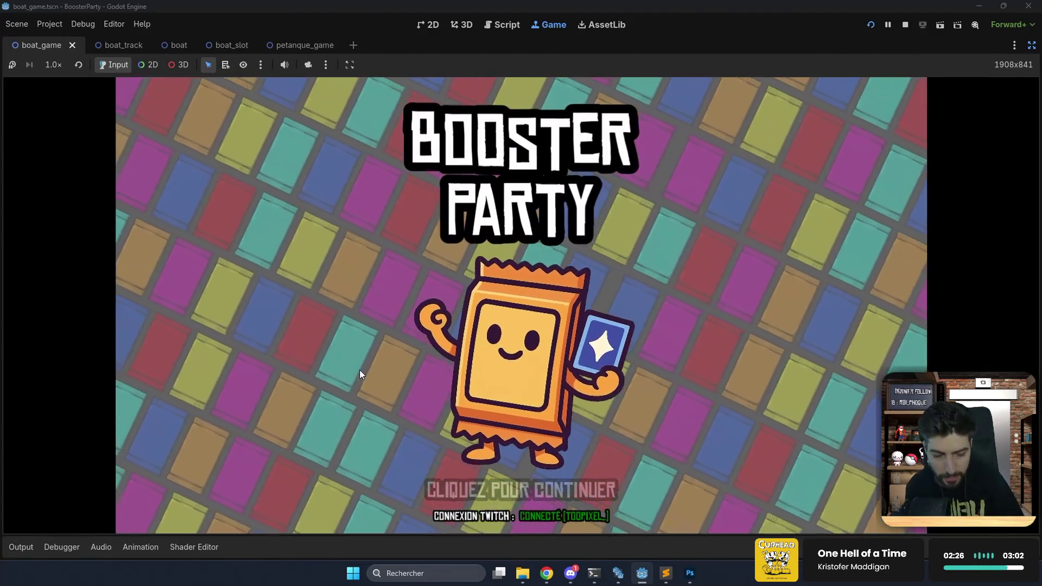
click(359, 370)
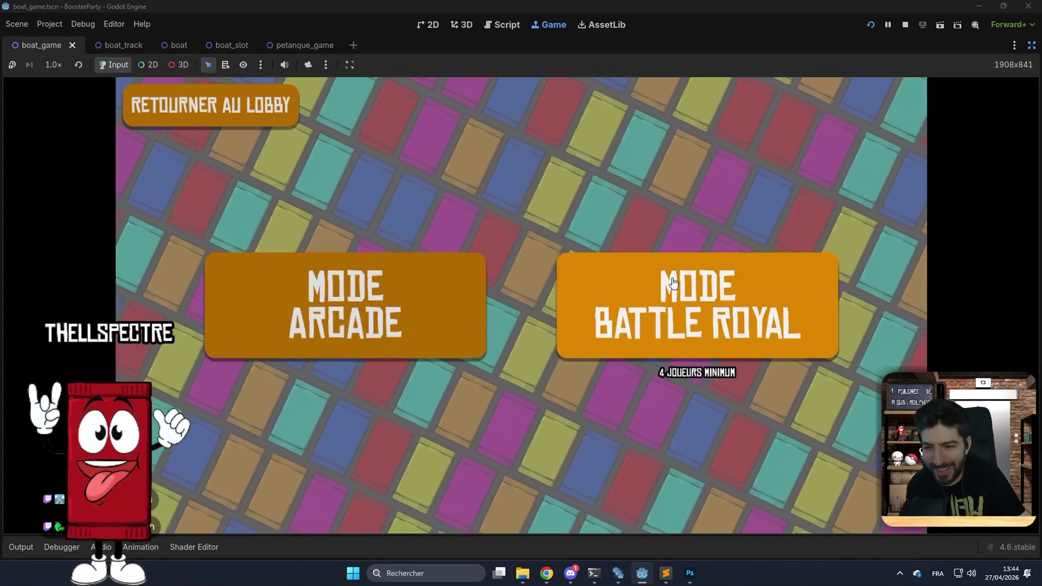
click(286, 117)
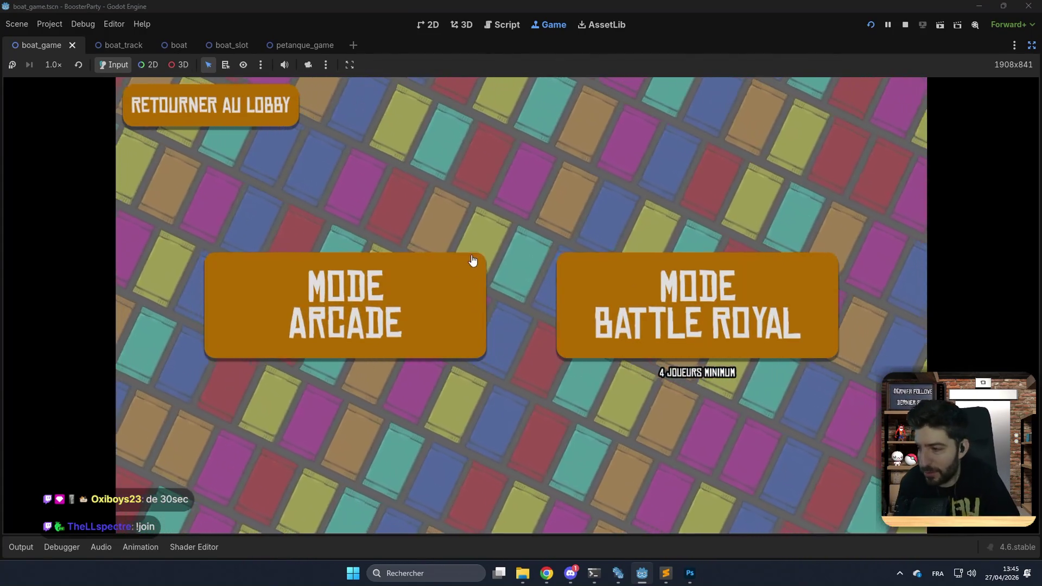
click(435, 309)
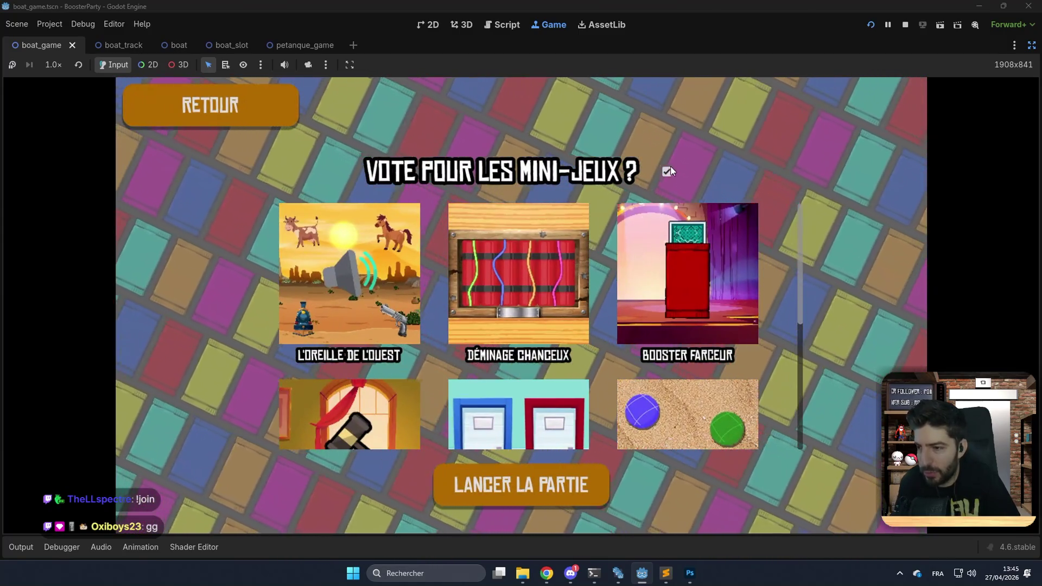
Turn off mini-game voting, open the mini-game grid and pick BÂTEAUX.
click(668, 172)
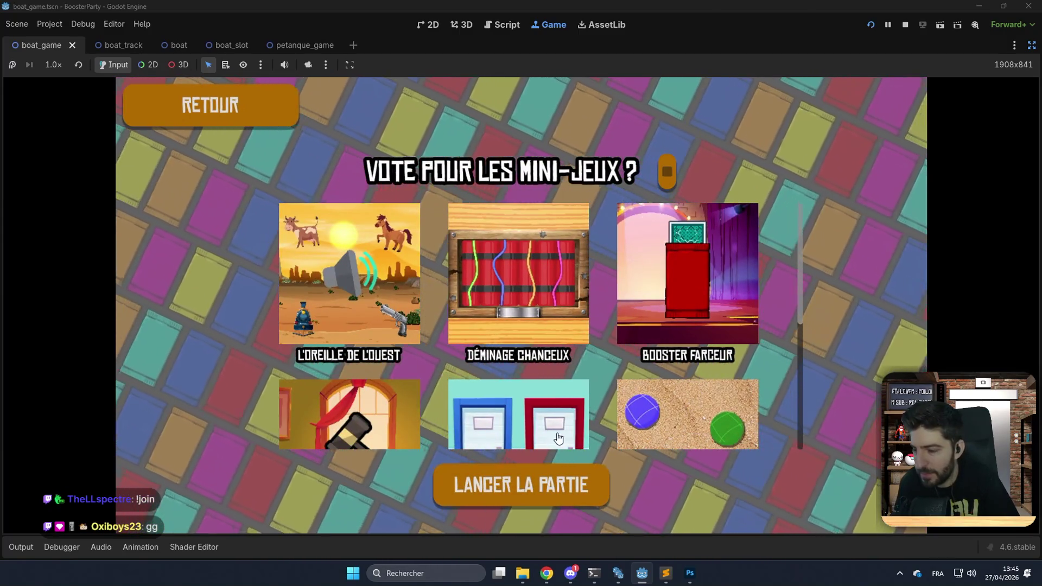
click(549, 472)
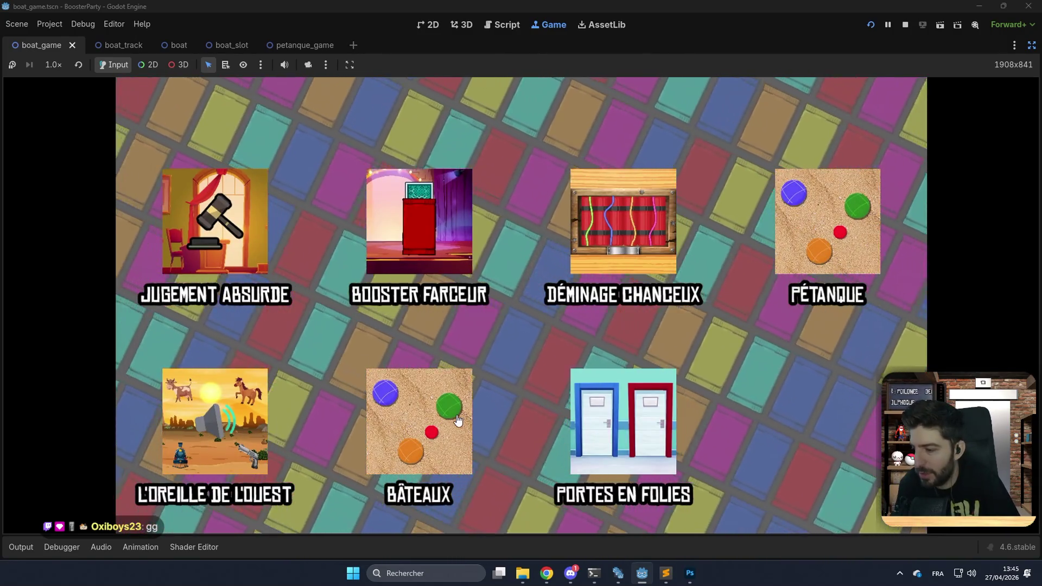
click(457, 420)
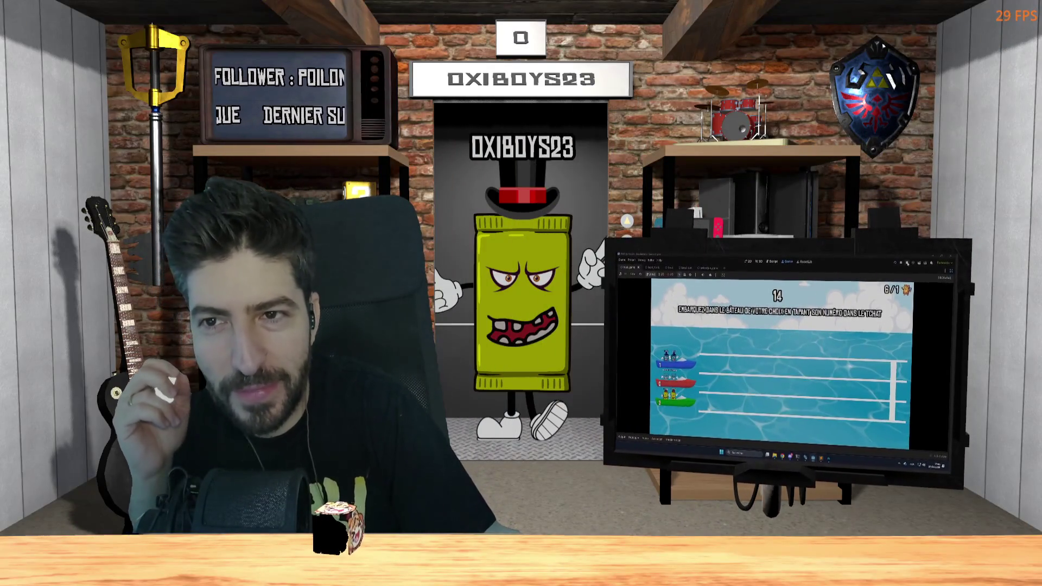
Stop the running game and scroll back up in boat_game.gd.
click(908, 263)
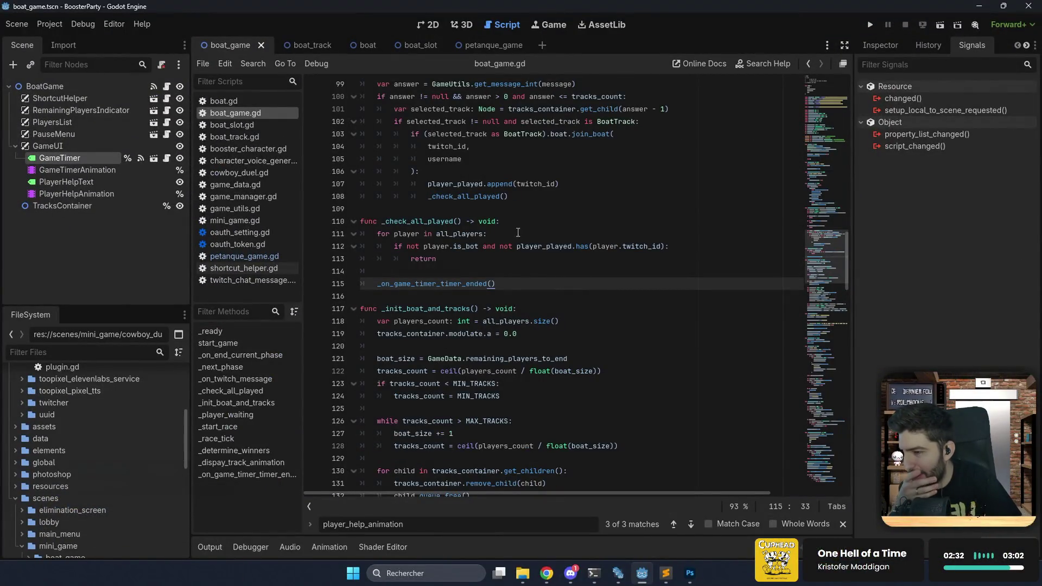
scroll(558, 252, up, 15)
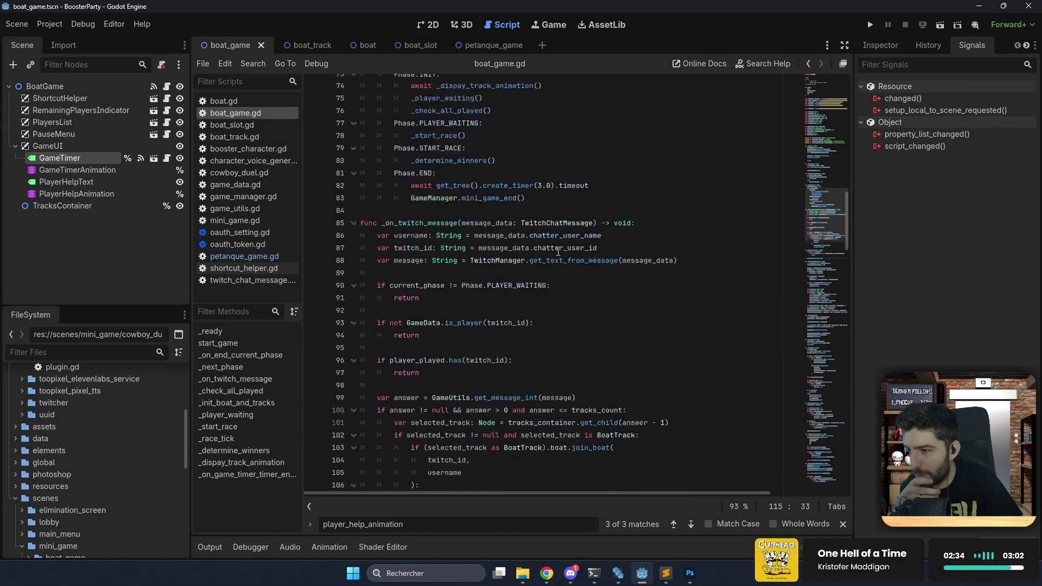
scroll(558, 251, down, 10)
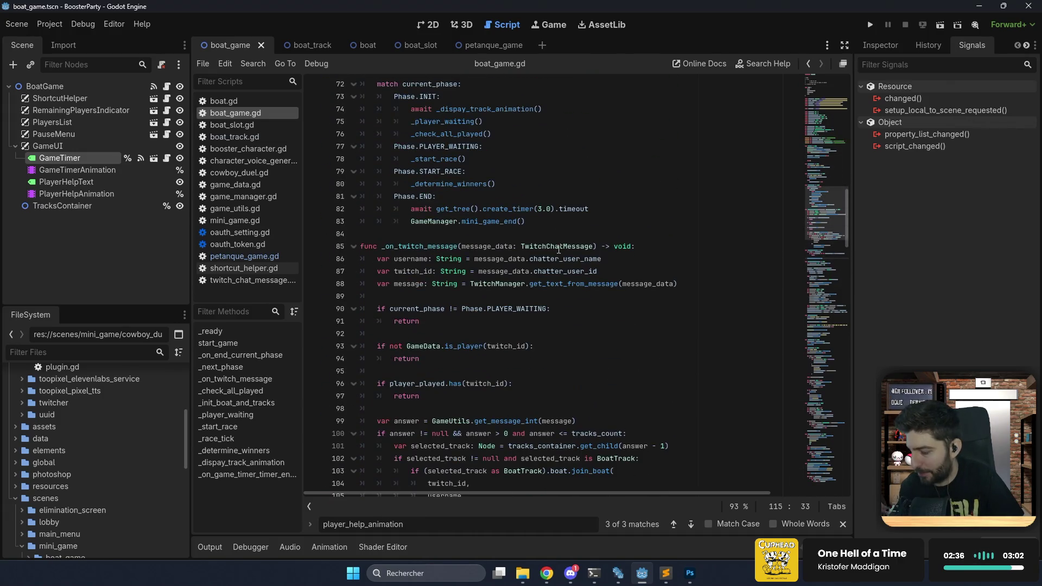
scroll(559, 249, down, 5)
scroll(500, 165, up, 2)
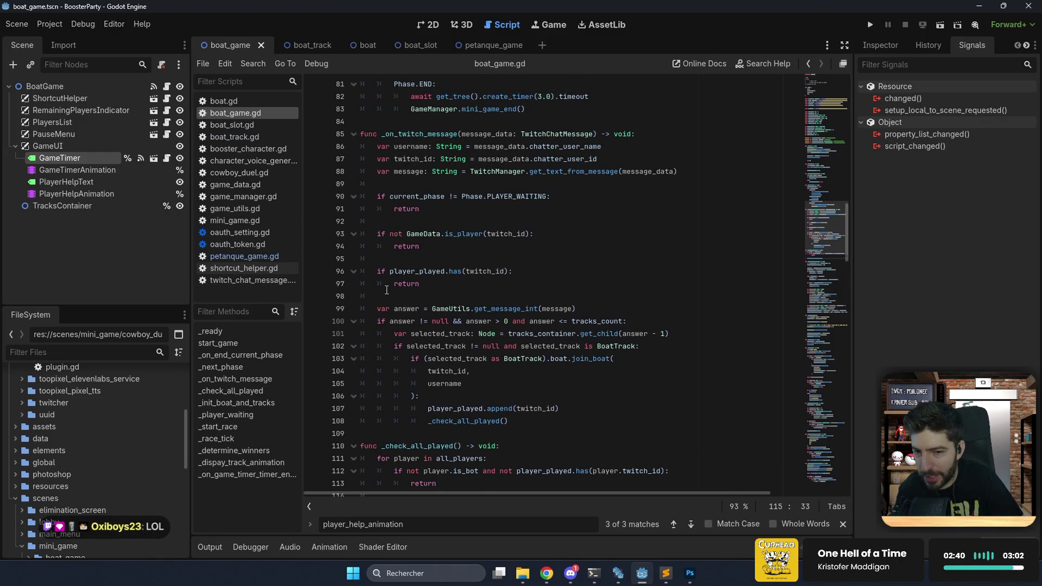
double_click(427, 272)
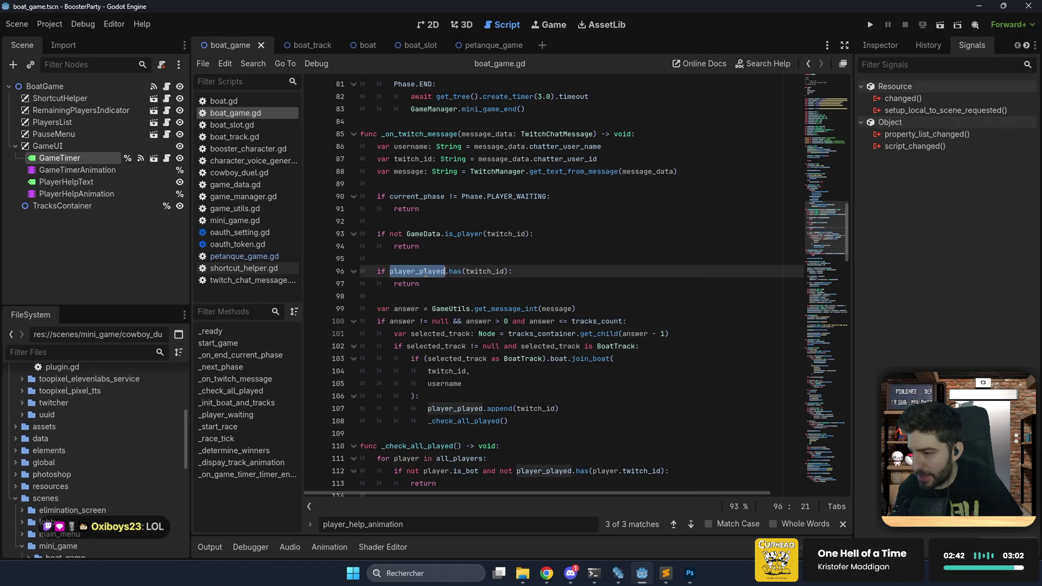
scroll(481, 352, down, 2)
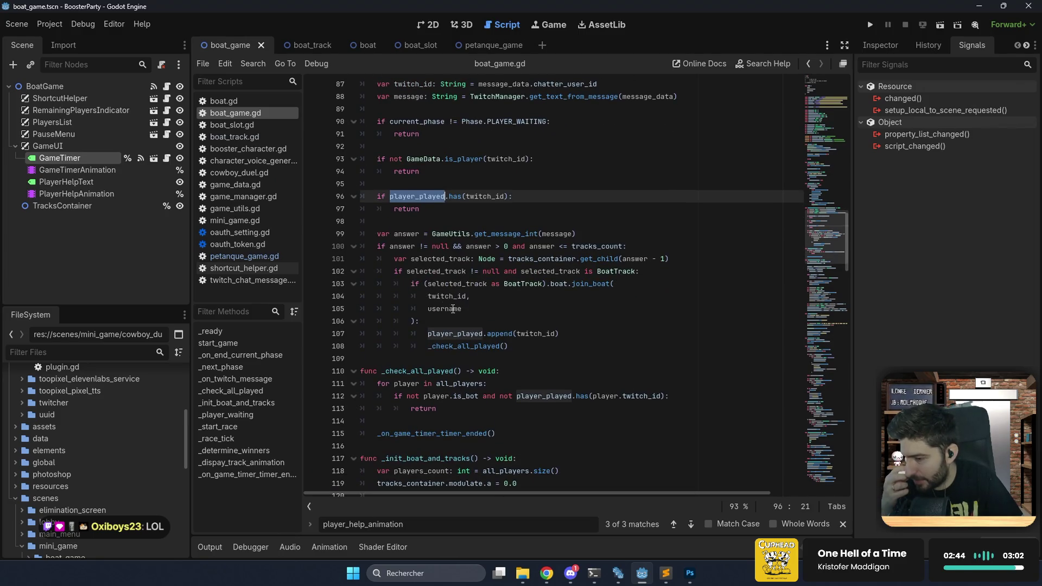
click(452, 332)
click(455, 322)
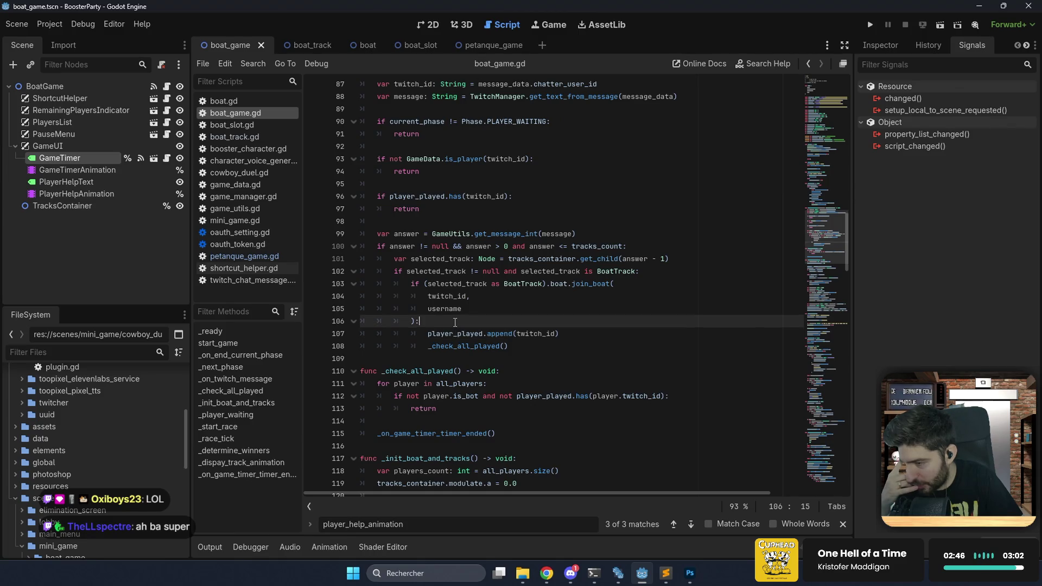
click(586, 284)
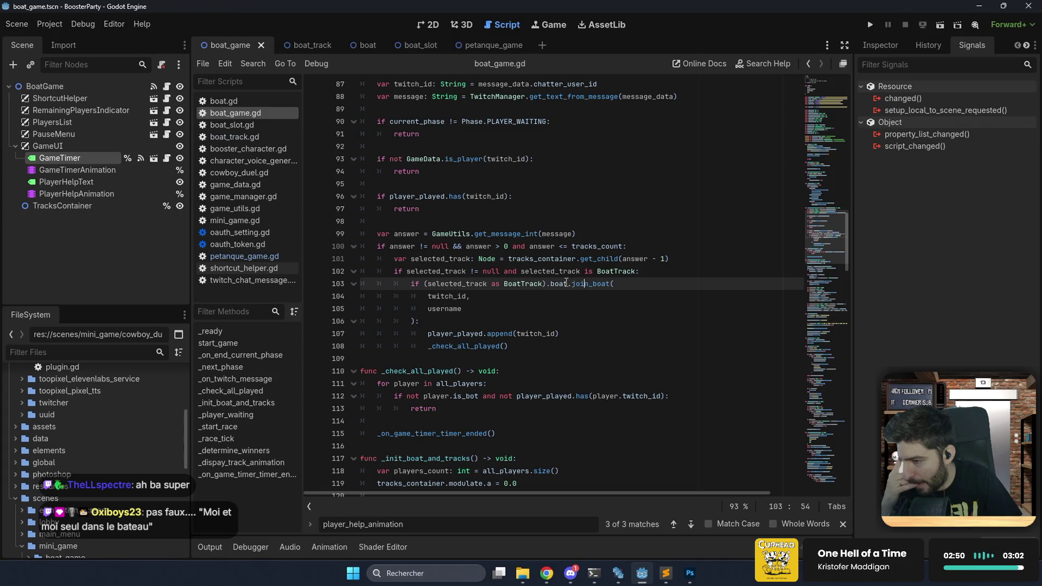
mouse_move(587, 284)
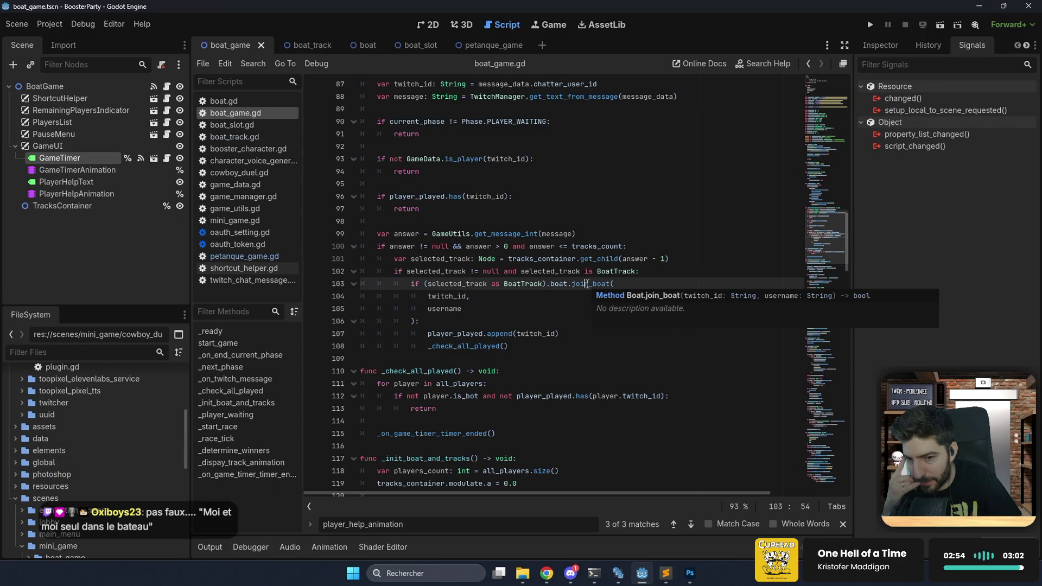
click(554, 297)
mouse_move(587, 287)
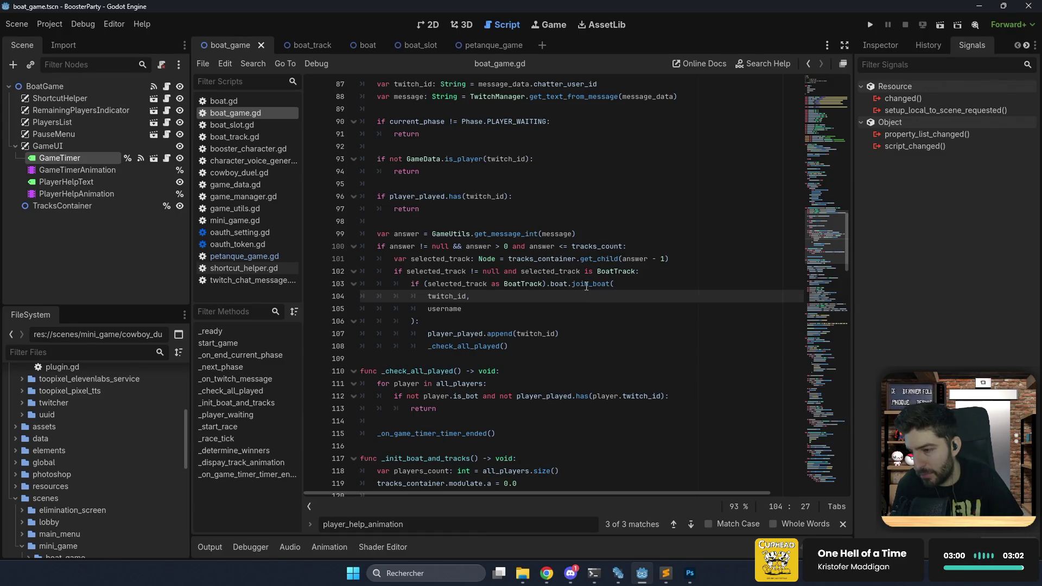
ctrl+click(591, 291)
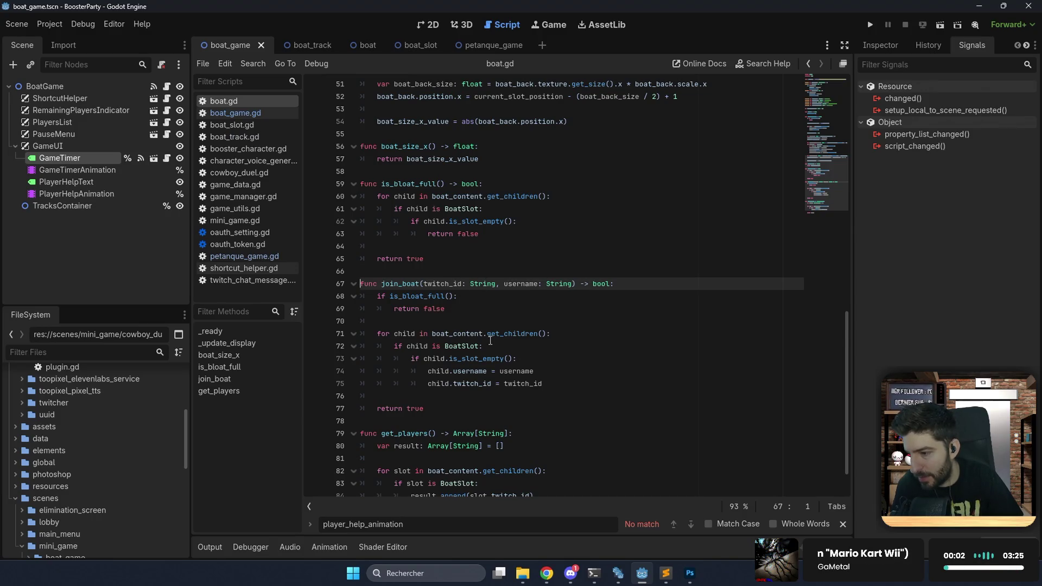
In join_boat, add 'return true' after the twitch_id assignment, make the final return false, and save.
click(561, 385)
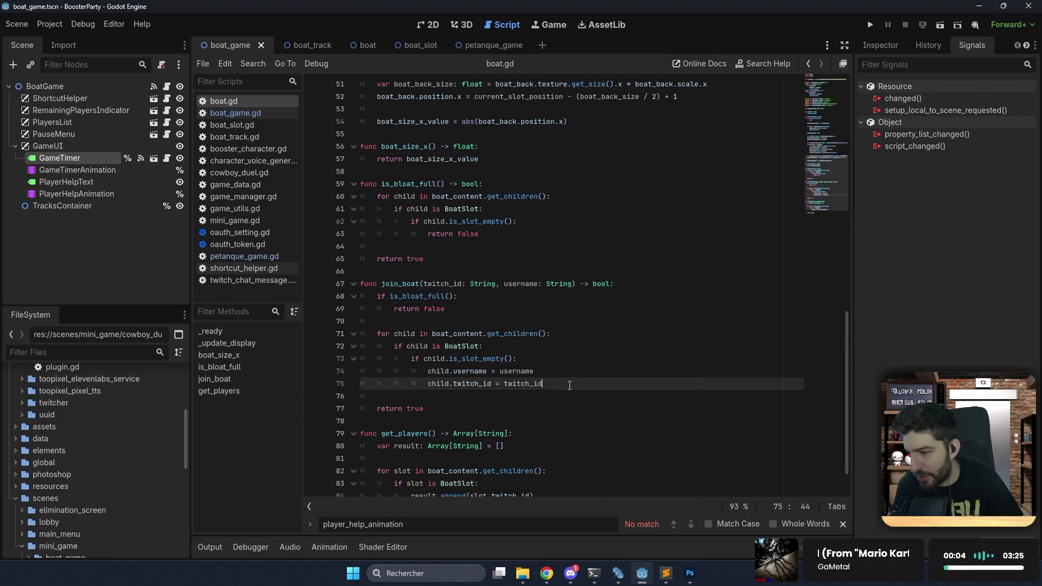
key(Return)
text(return true)
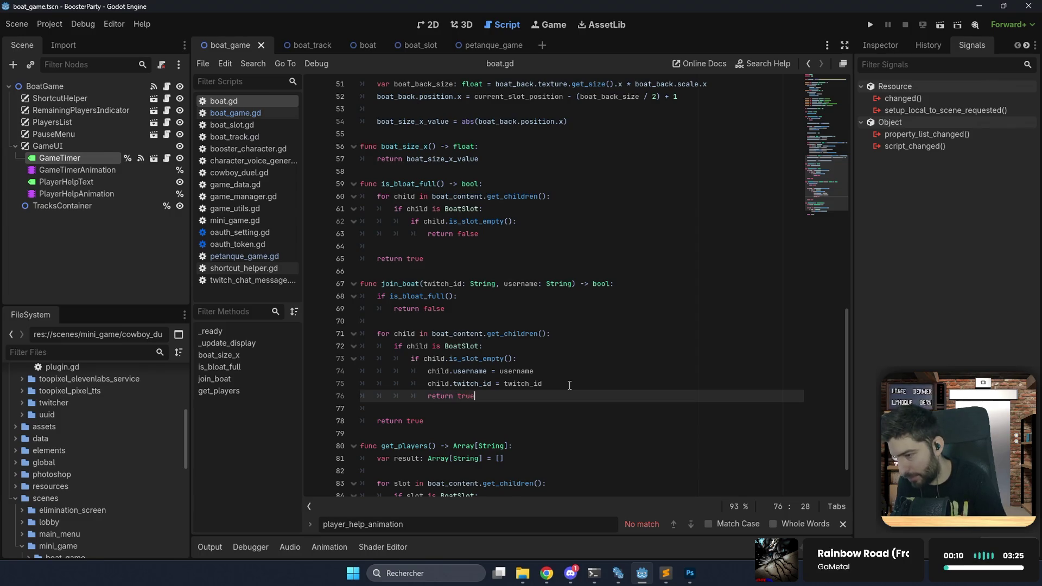
click(416, 421)
text(fals)
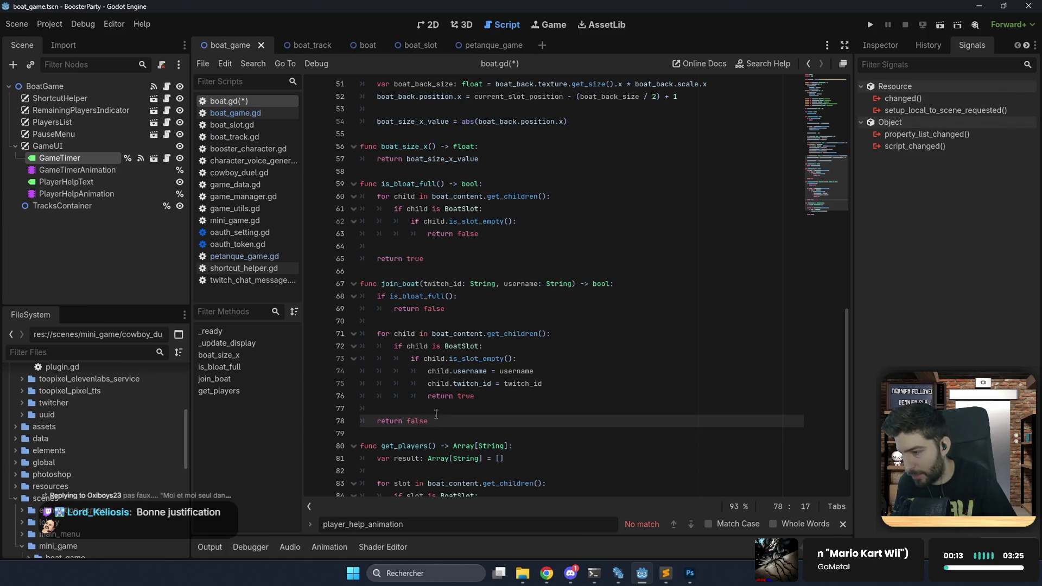
key(ctrl+s)
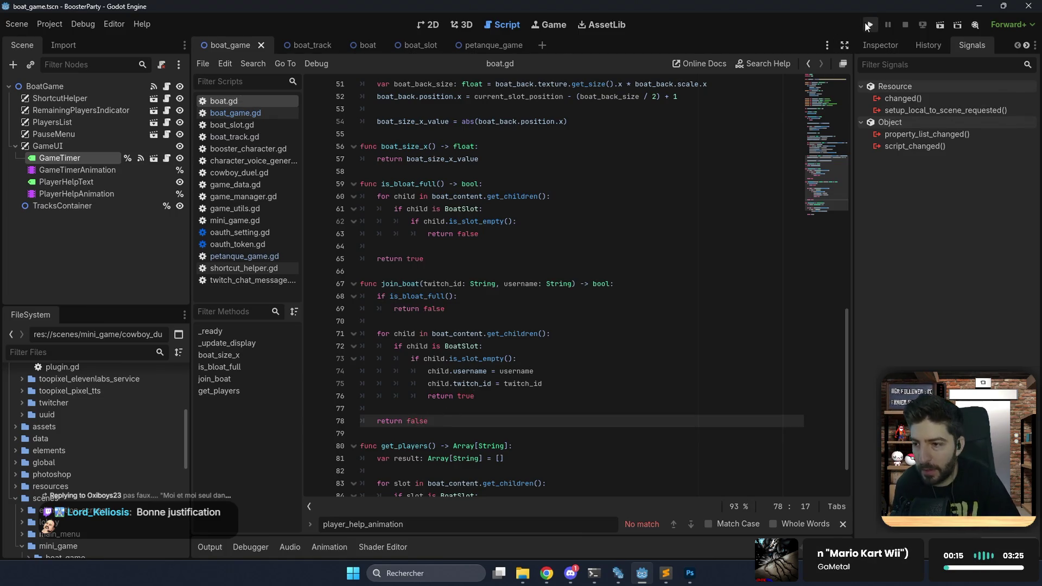
click(866, 23)
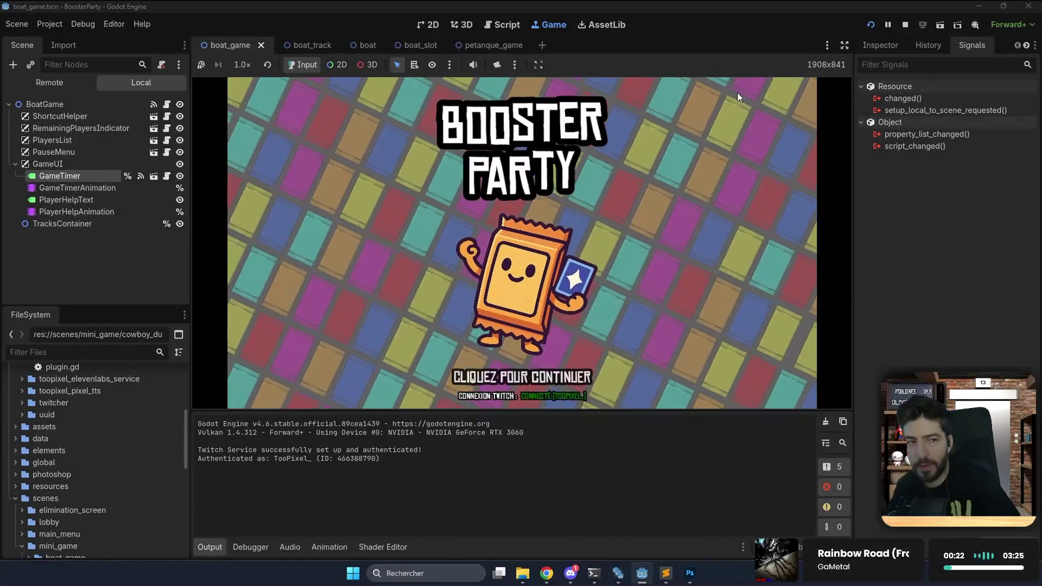
Continue past the title screen, hide the side panels and collapse the Output panel.
click(589, 244)
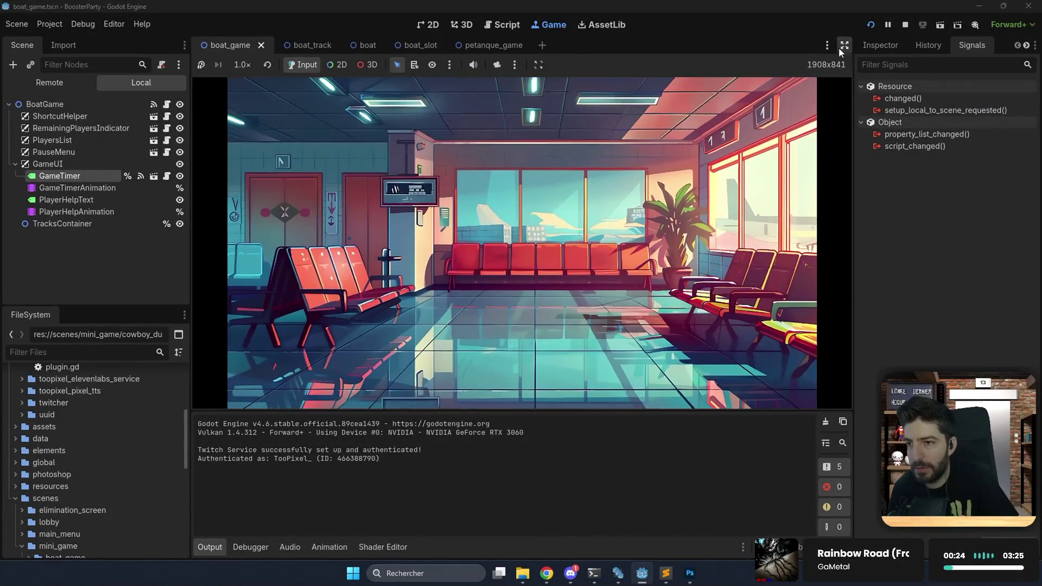
click(845, 45)
click(22, 553)
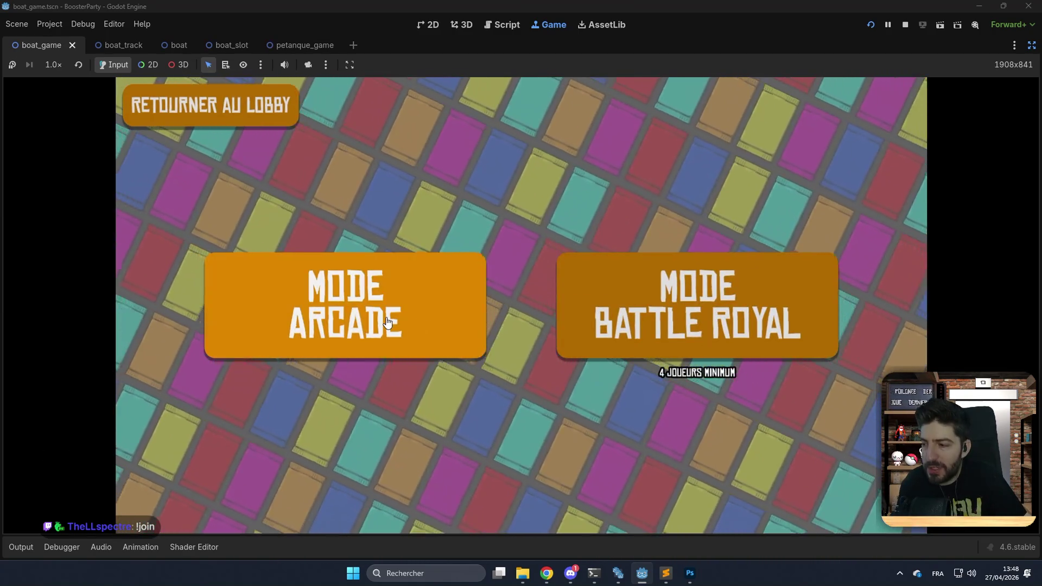
Choose Mode Arcade, turn off mini-game voting and launch the match.
click(387, 322)
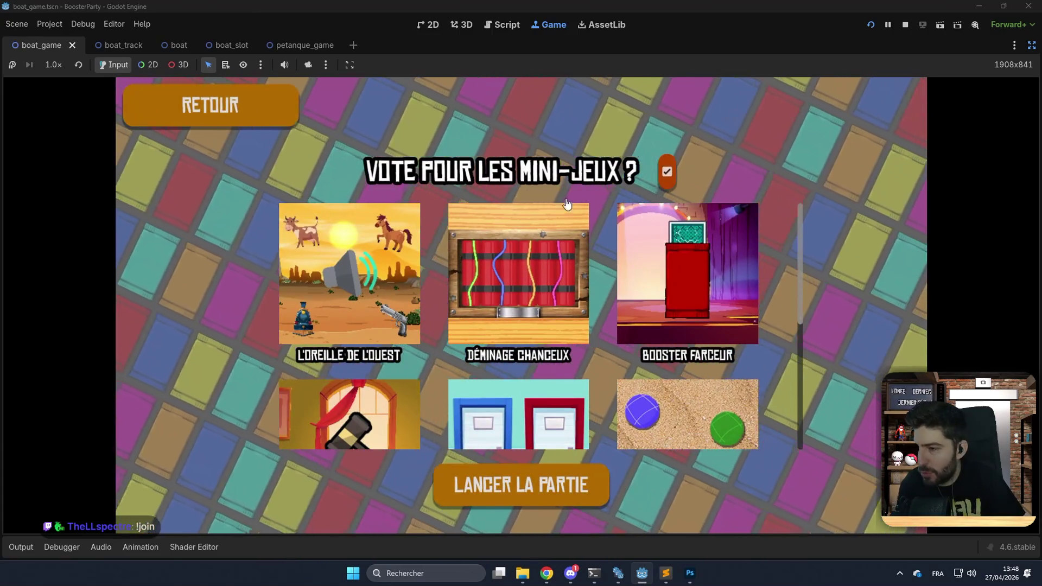
click(664, 169)
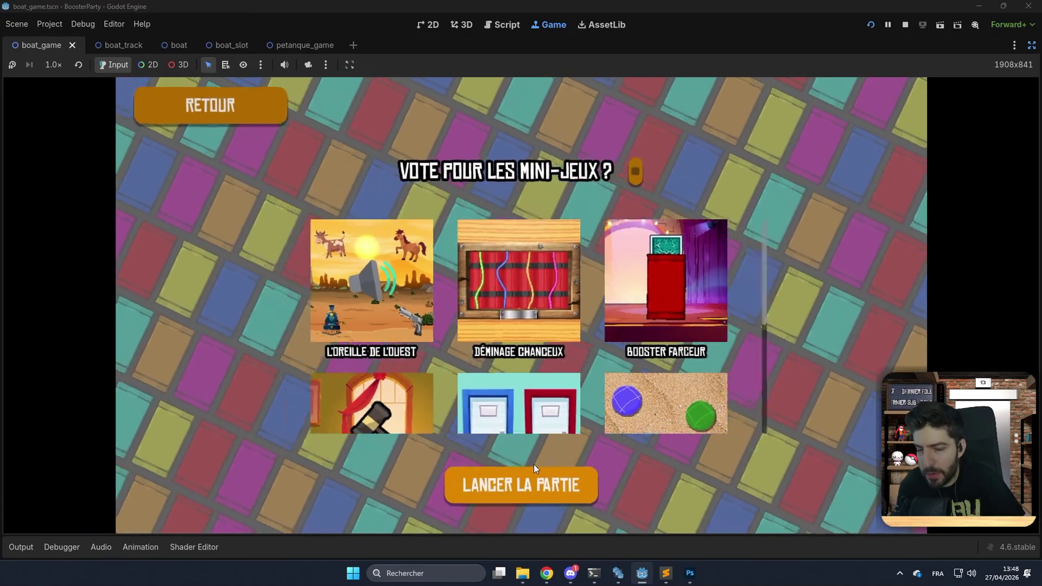
click(534, 469)
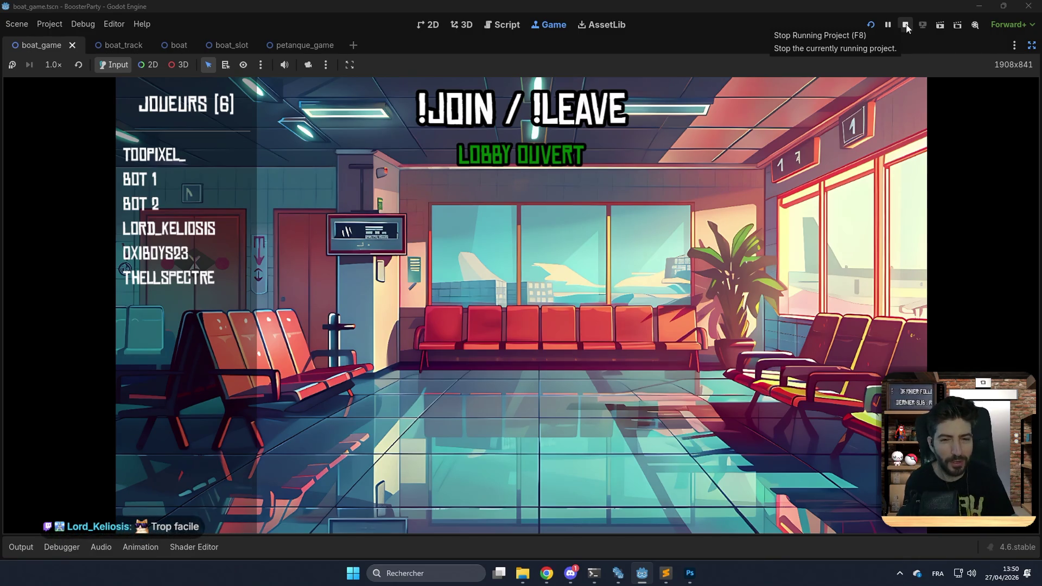
Stop the running game, look over boat.gd, then bring up boat_game.gd scrolled to its top.
click(905, 25)
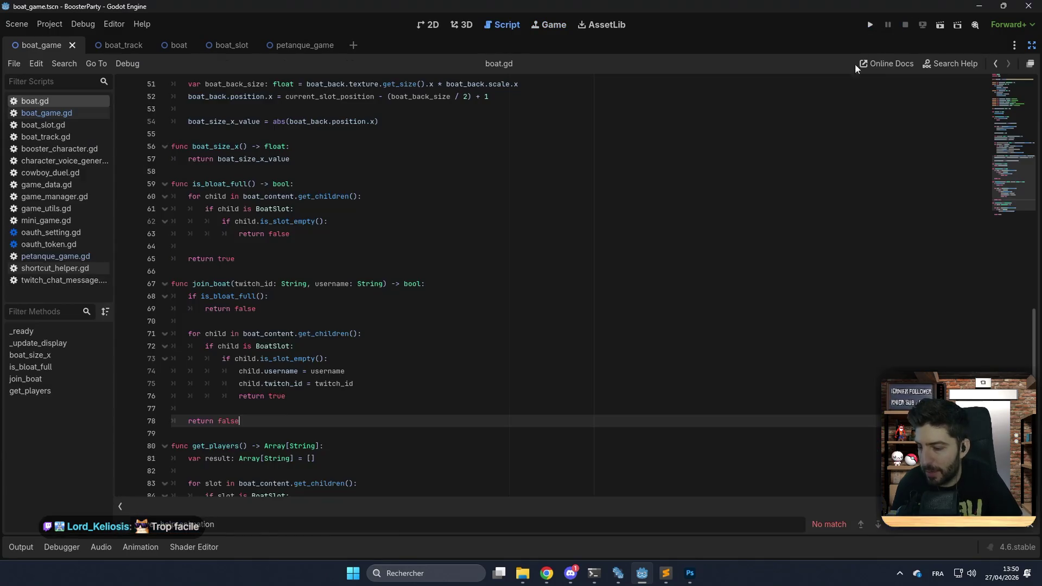
scroll(678, 222, up, 15)
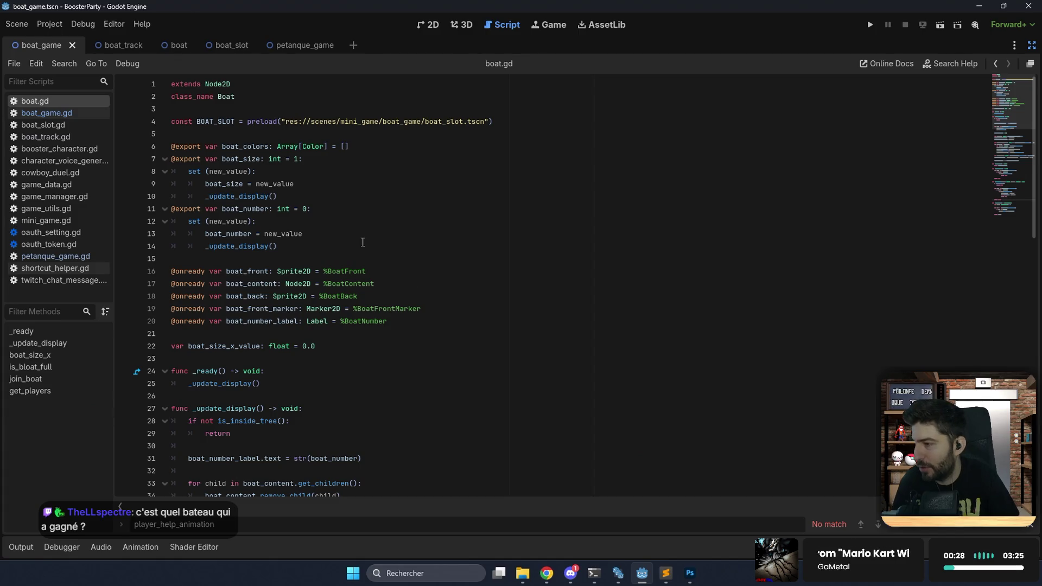
scroll(362, 243, down, 2)
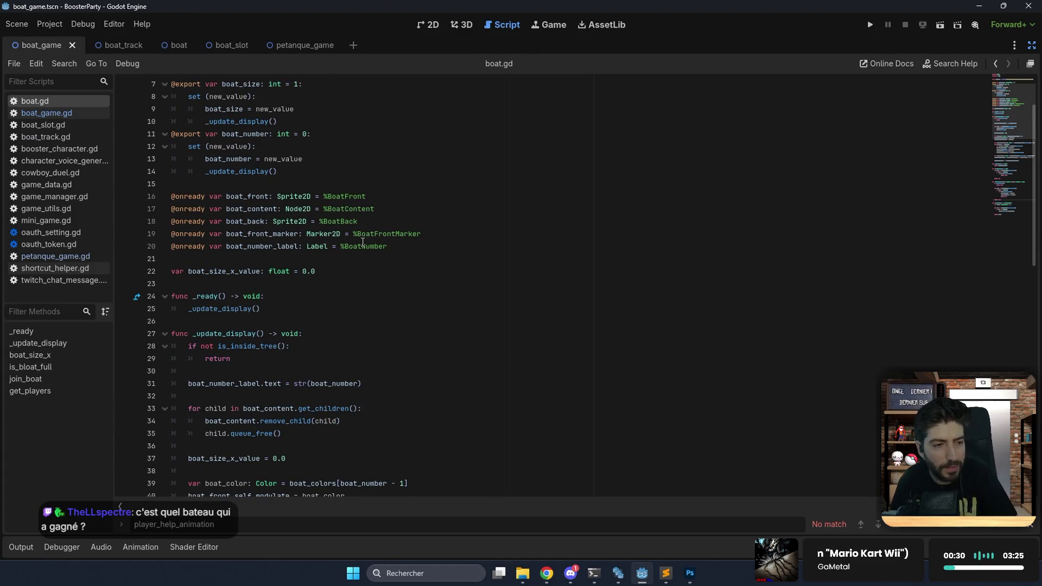
scroll(288, 260, up, 2)
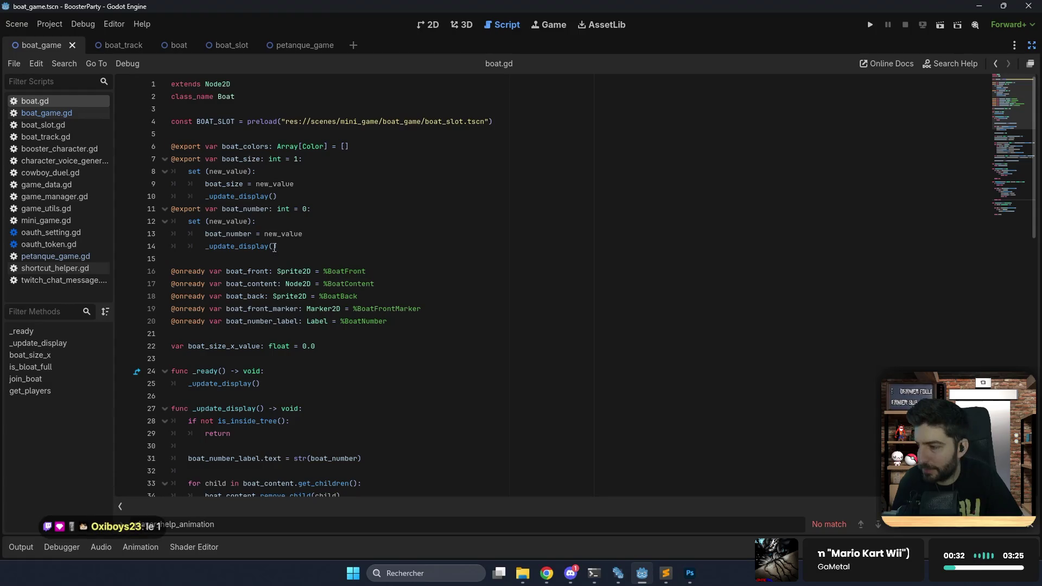
click(299, 185)
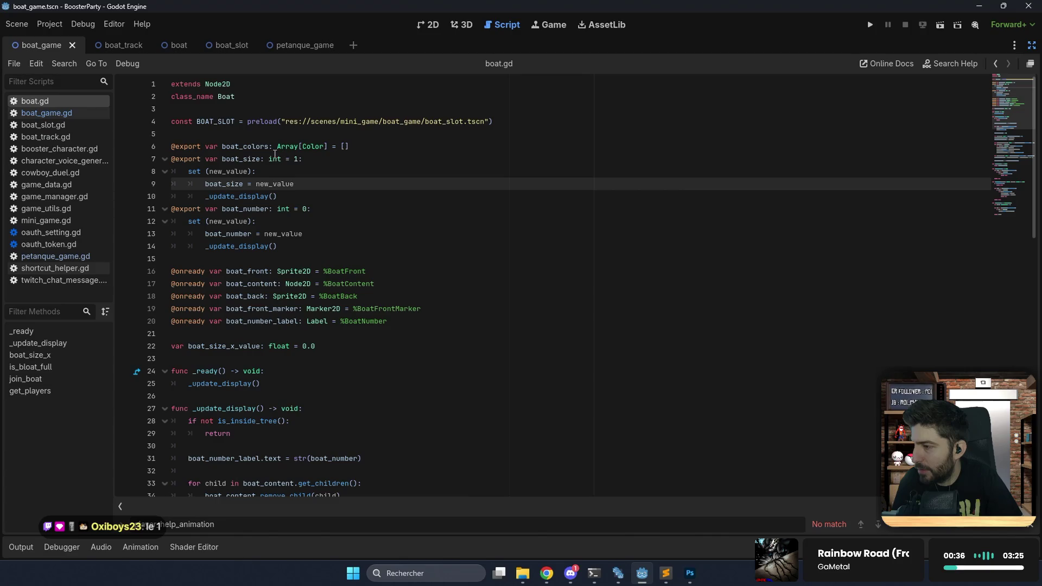
click(47, 113)
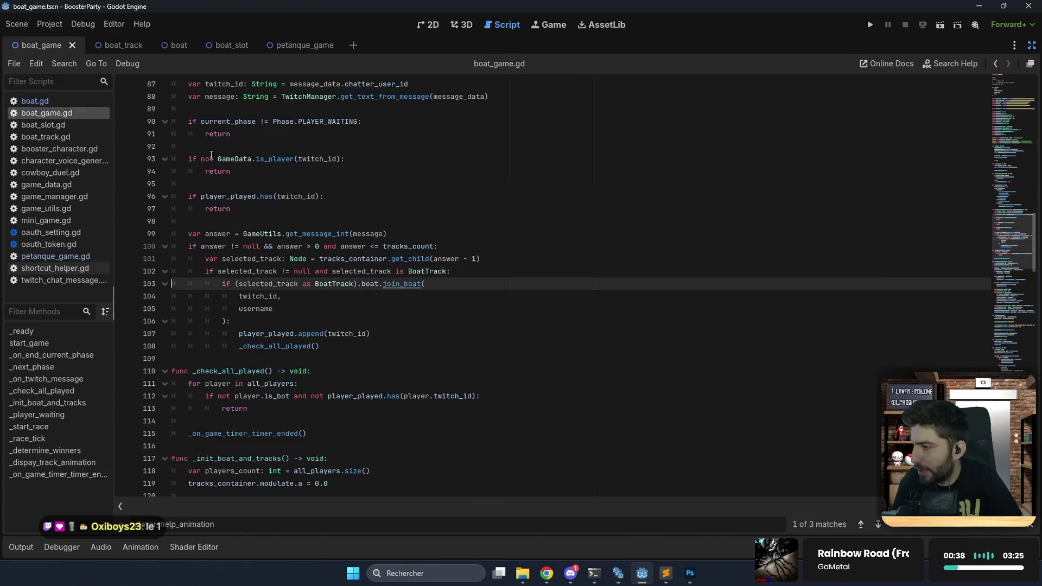
scroll(239, 168, up, 20)
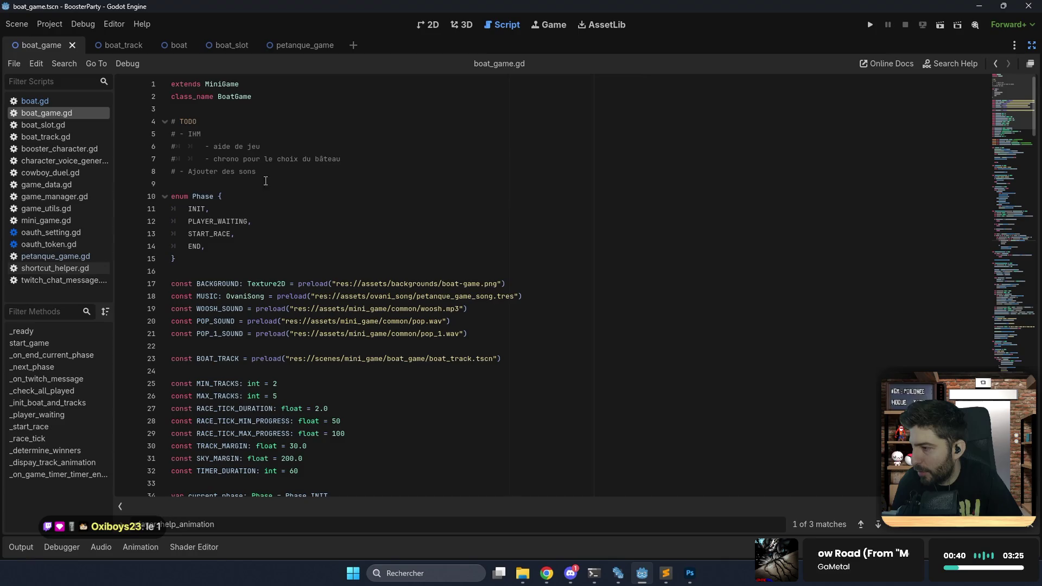
Replace the IHM TODO items with a comment about improving the race so no win is ambiguous.
drag(374, 158, 394, 128)
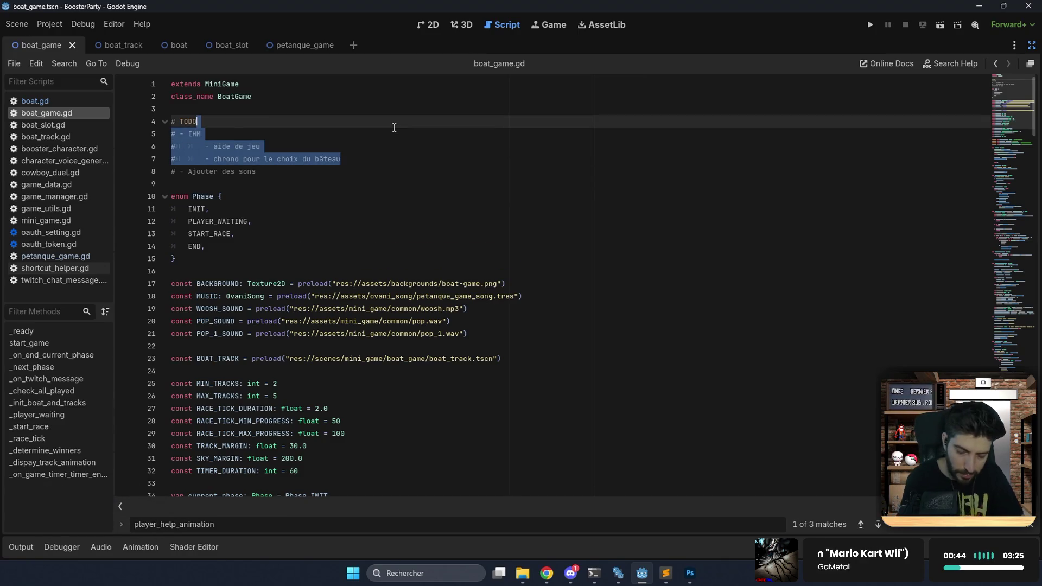
key(BackSpace)
key(Return)
text(#)
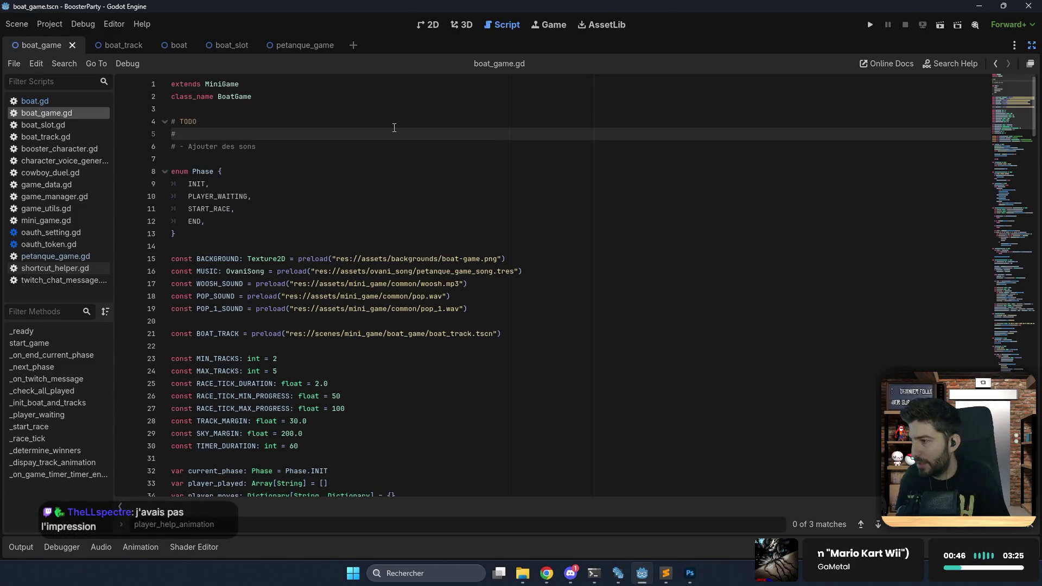
text( - Amélior)
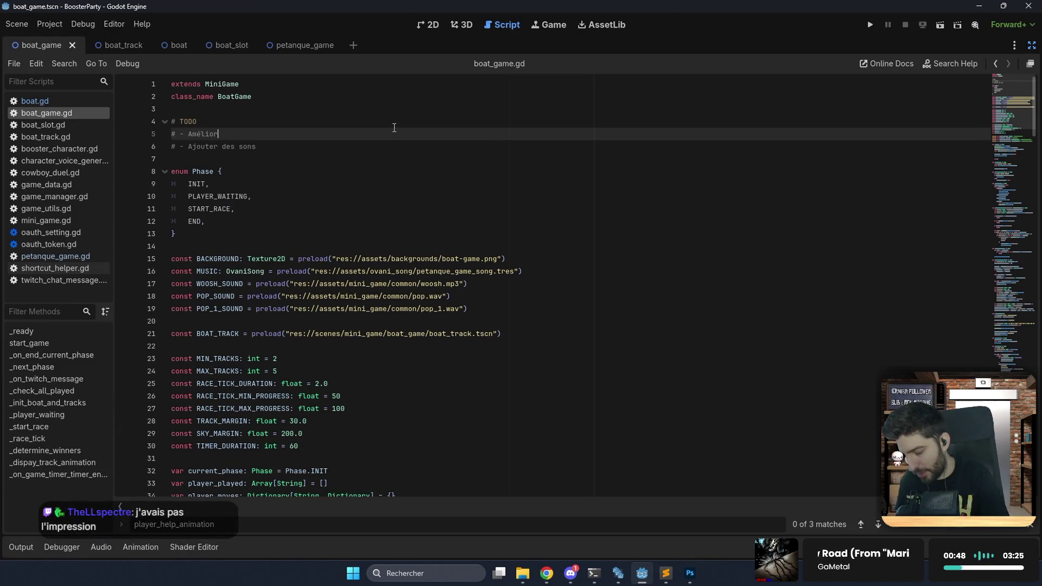
text(rer la)
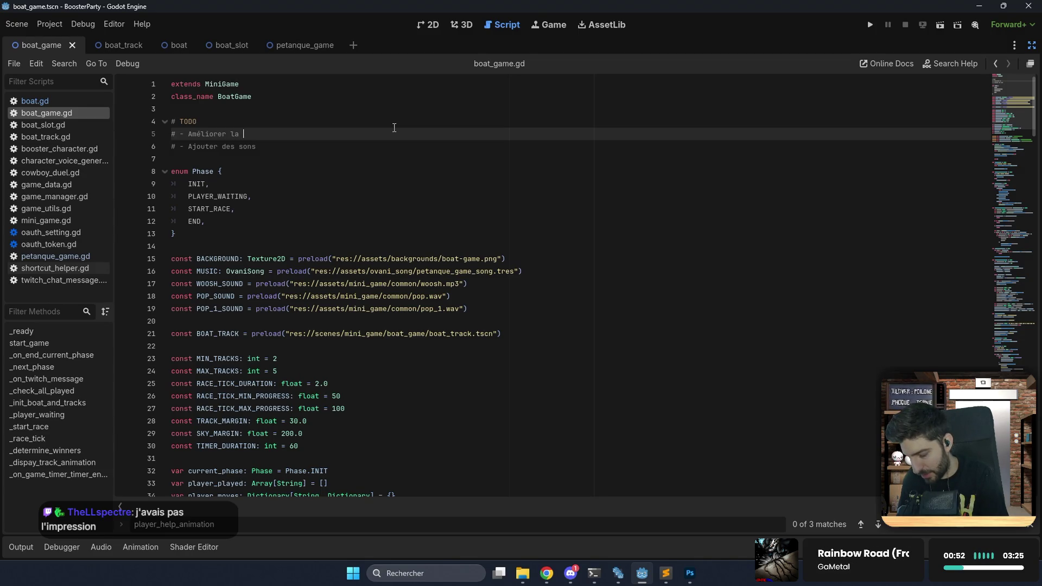
text(course ()
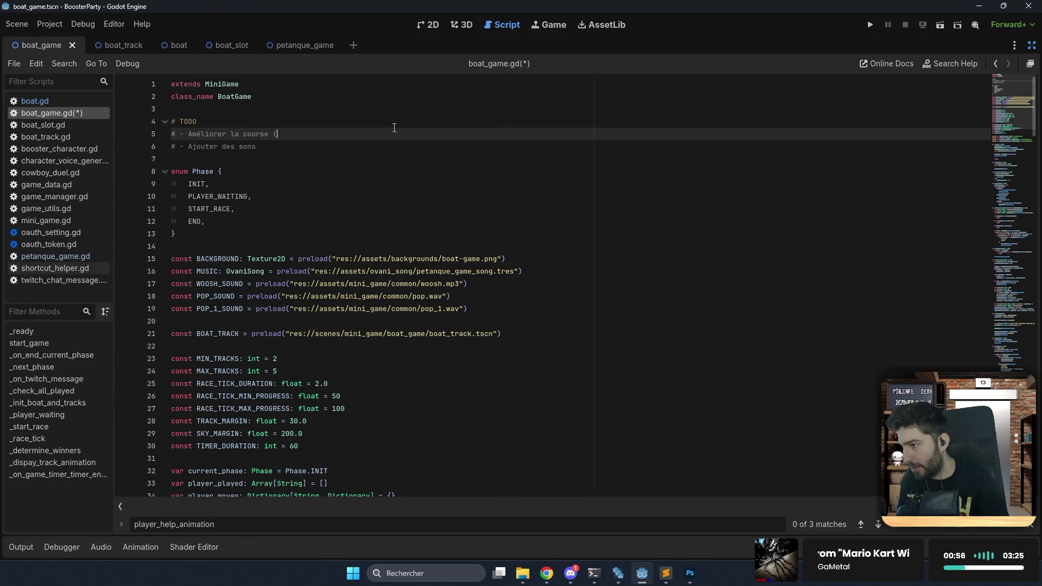
text(pas de )
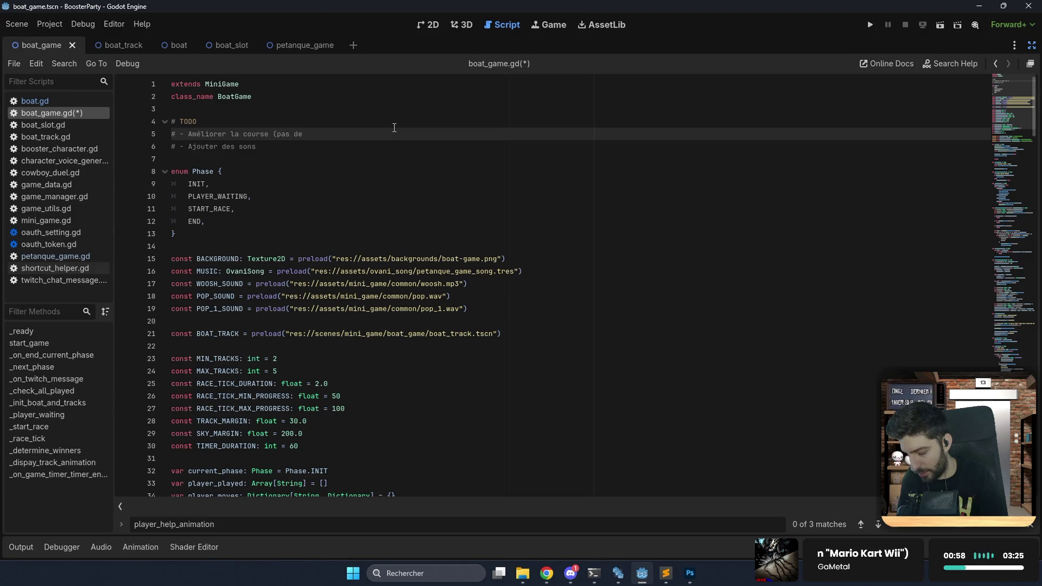
text(victoire ambigue)
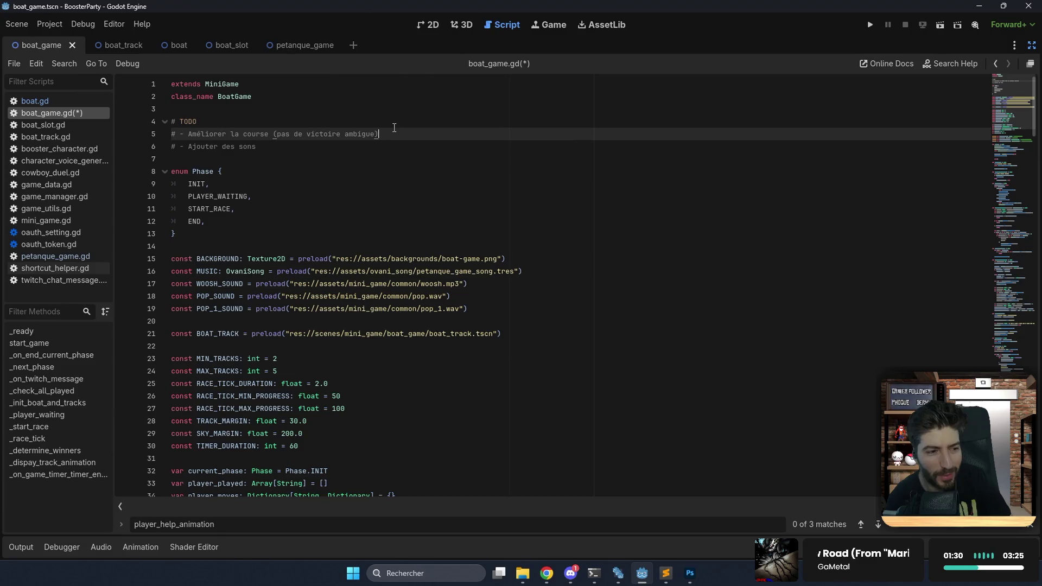
Add a TODO line about water visual effects ('visuel de l'eau') below the sounds item.
click(369, 146)
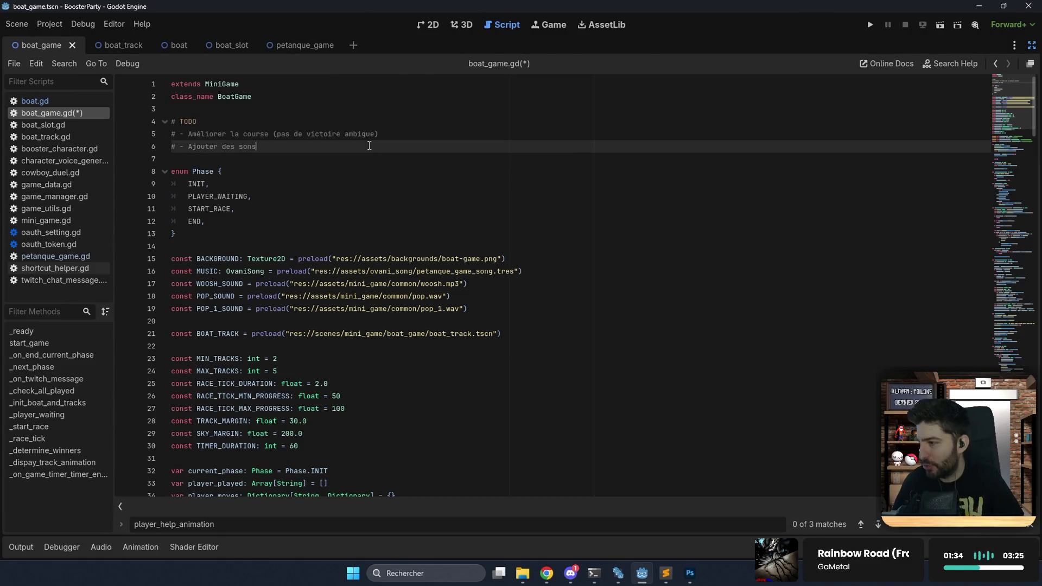
key(Return)
key(BackSpace)
key(Return)
text(# )
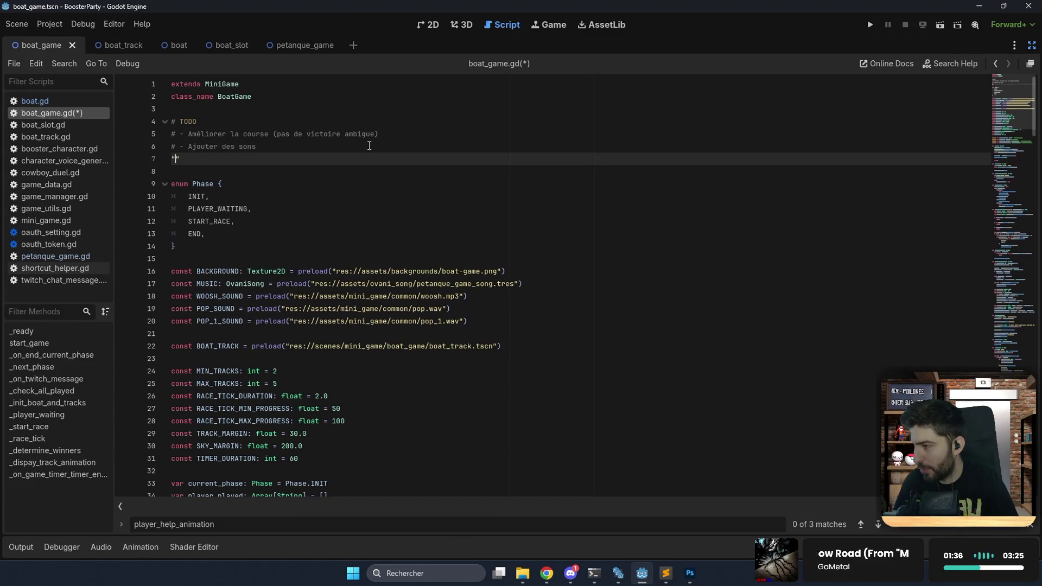
text(- ajouter des)
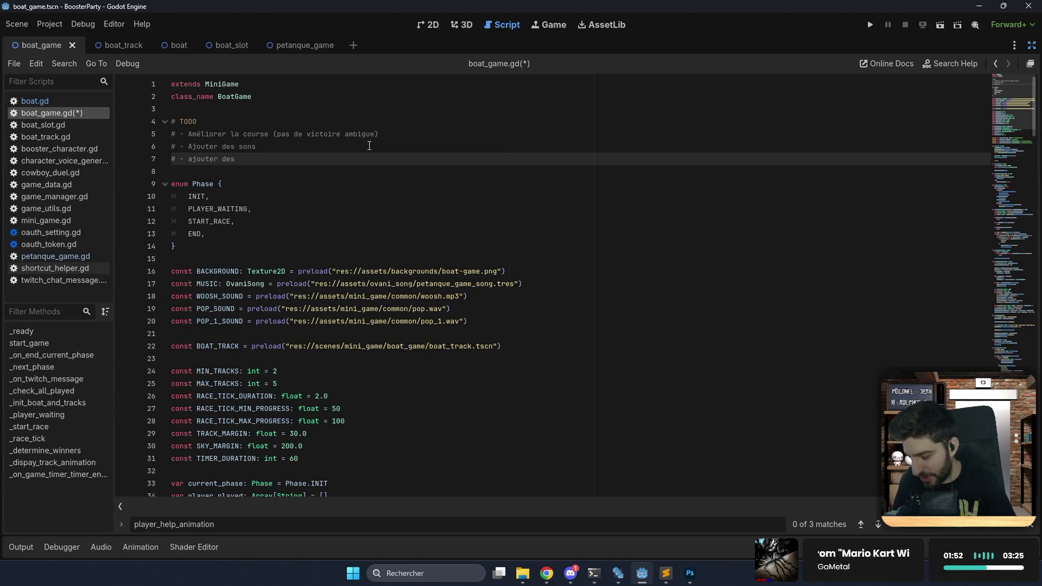
text( effets visuel)
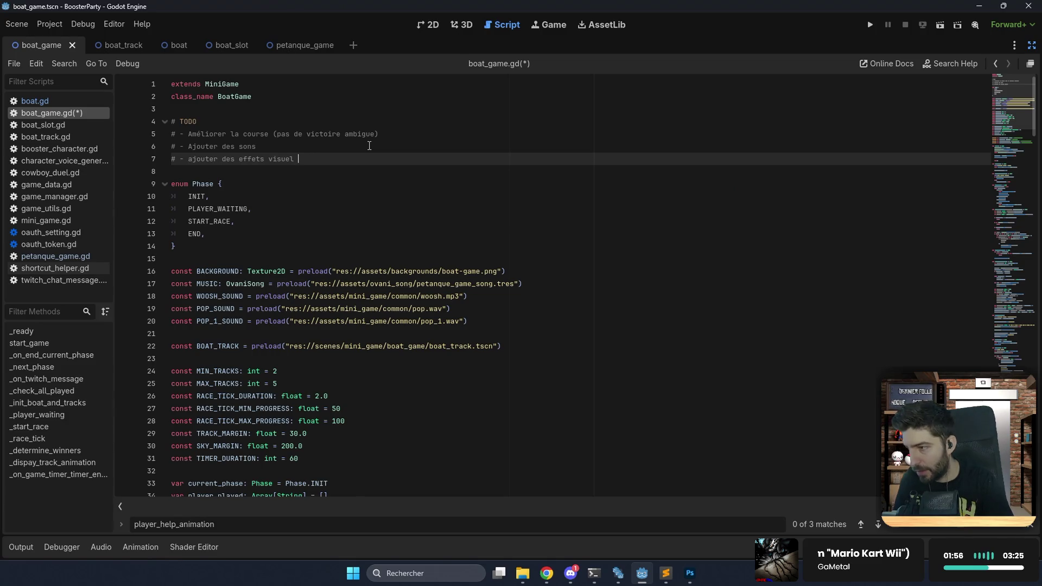
text( de l'eau)
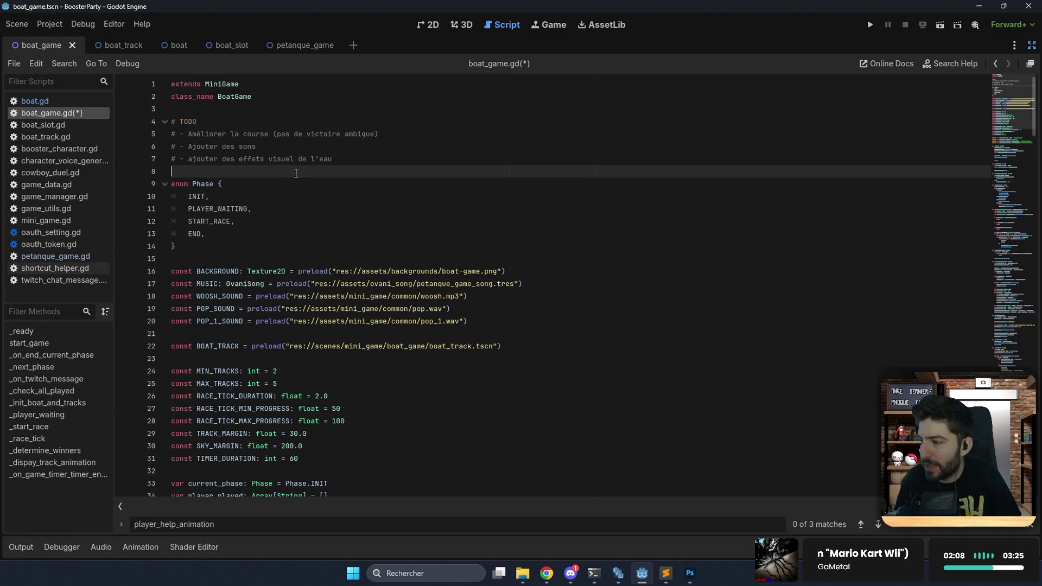
scroll(309, 174, down, 5)
scroll(309, 174, down, 9)
click(434, 204)
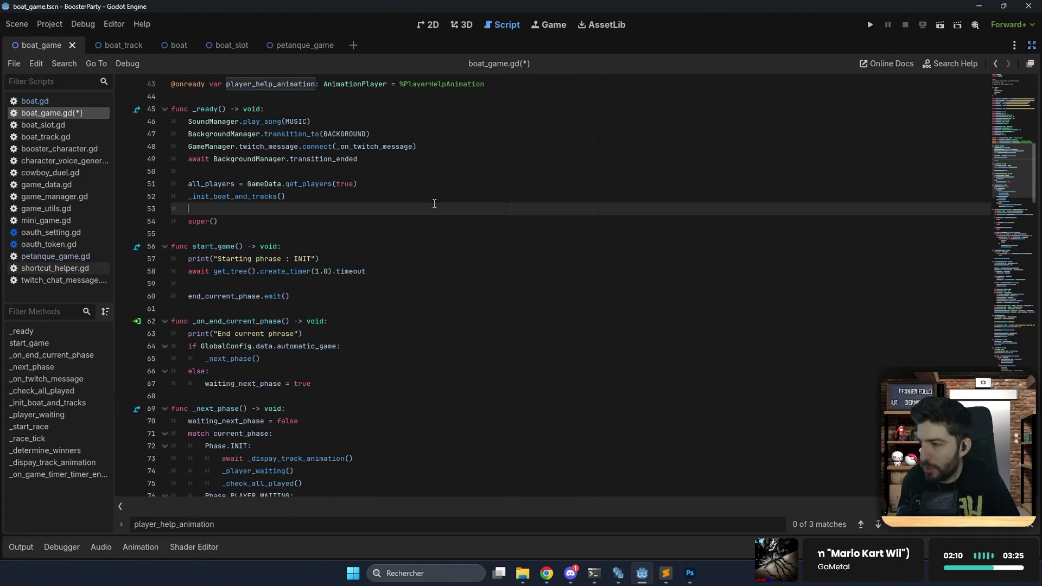
Save boat_game.gd with Ctrl+S and scroll down toward _on_twitch_message.
key(ctrl+s)
scroll(434, 203, down, 5)
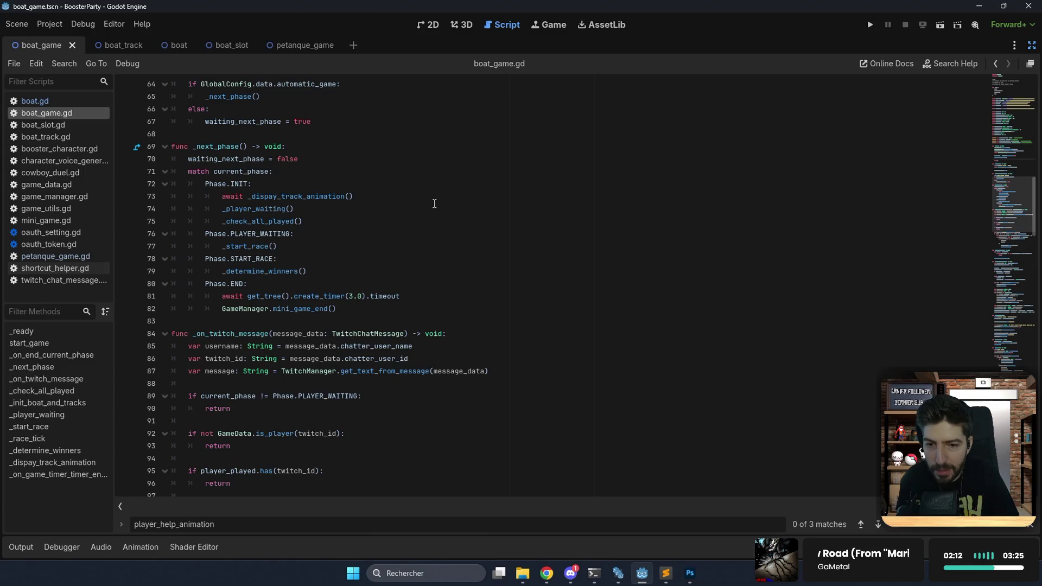
scroll(434, 204, down, 4)
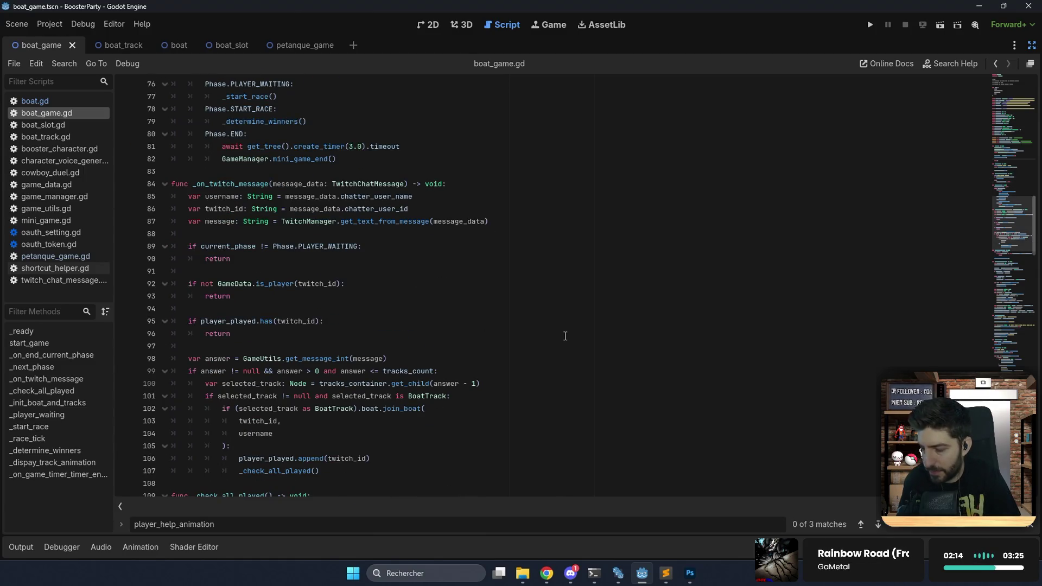